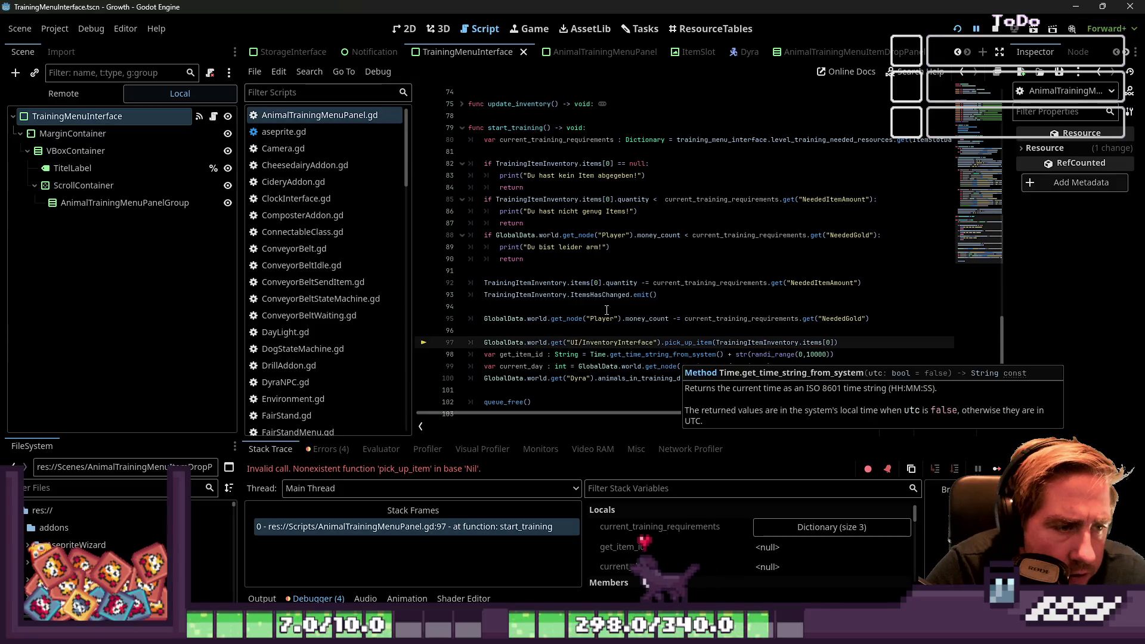
Step: Change get to get_node on line 97's UI/InventoryInterface lookup and save the script
{"action": "left_click", "coordinate": [594, 295]}
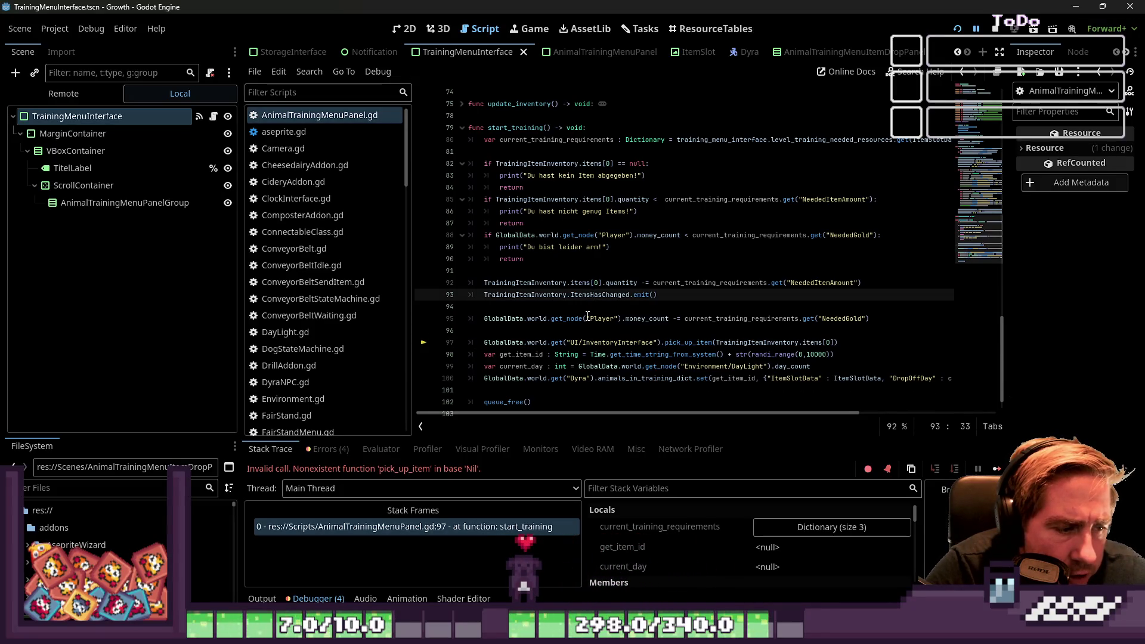
{"action": "left_click", "coordinate": [626, 346]}
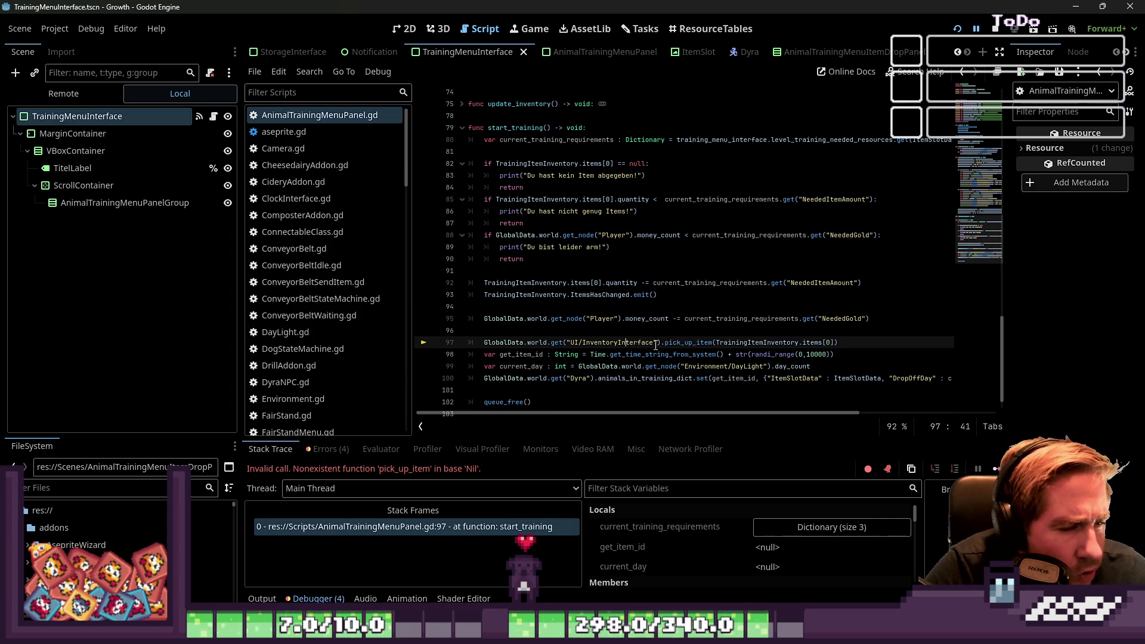
{"action": "scroll", "coordinate": [689, 338], "scroll_direction": "down", "scroll_amount": 1}
{"action": "left_click", "coordinate": [530, 319]}
{"action": "type", "text": "_node"}
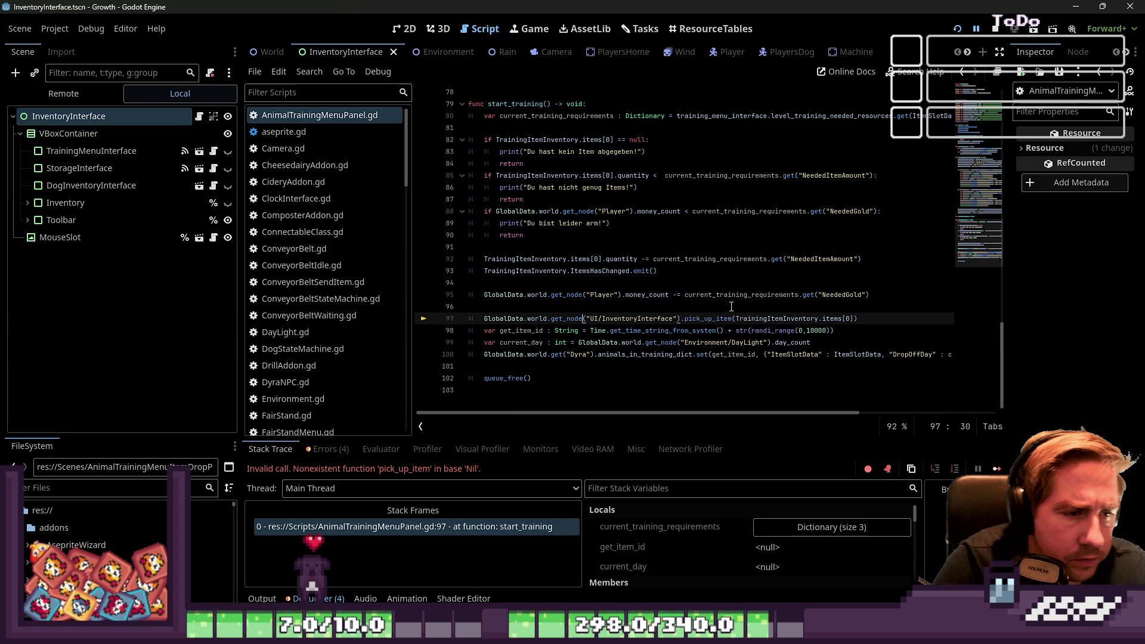
{"action": "left_click", "coordinate": [596, 307]}
{"action": "key", "text": "ctrl+s"}
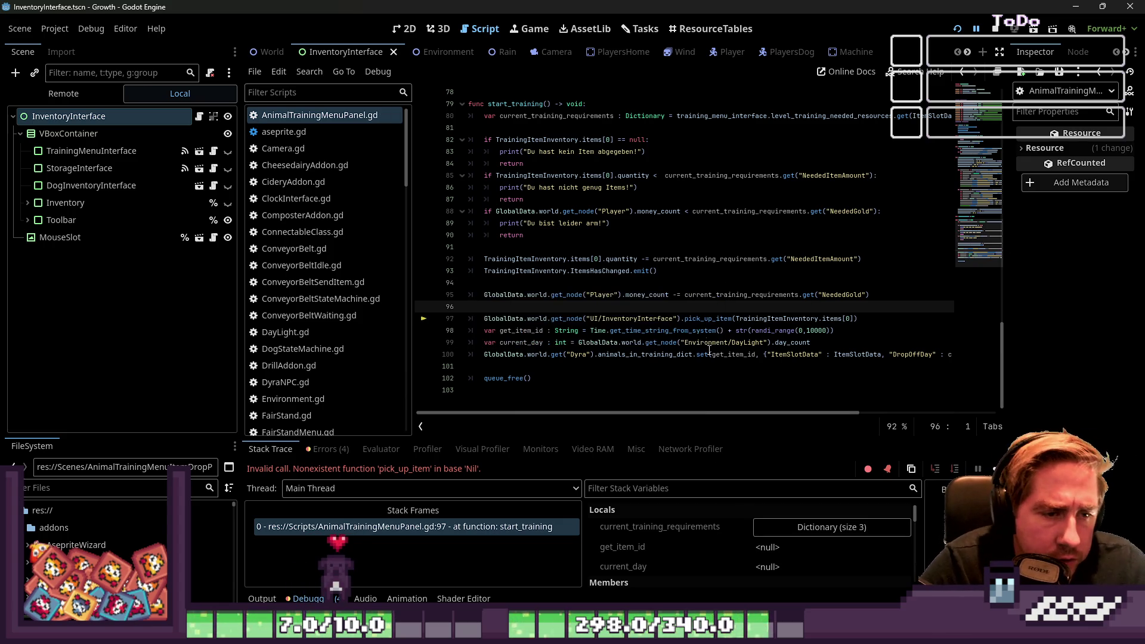
Step: Review line 100's animals_in_training_dict and get_item_id call, then relaunch the game
{"action": "left_click", "coordinate": [701, 331]}
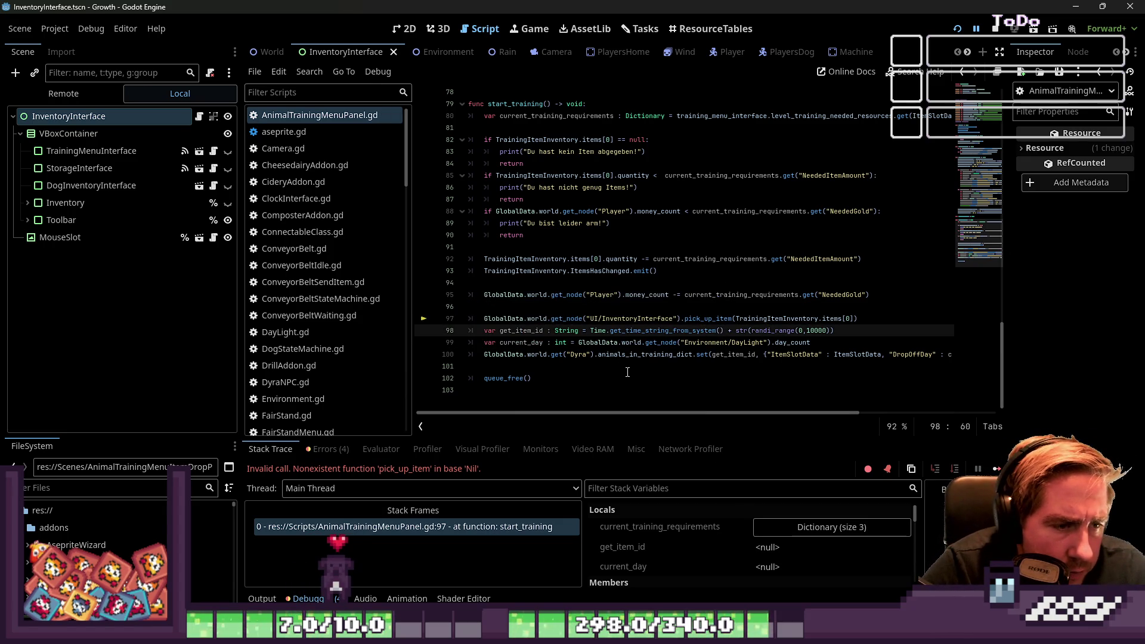
{"action": "double_click", "coordinate": [634, 355]}
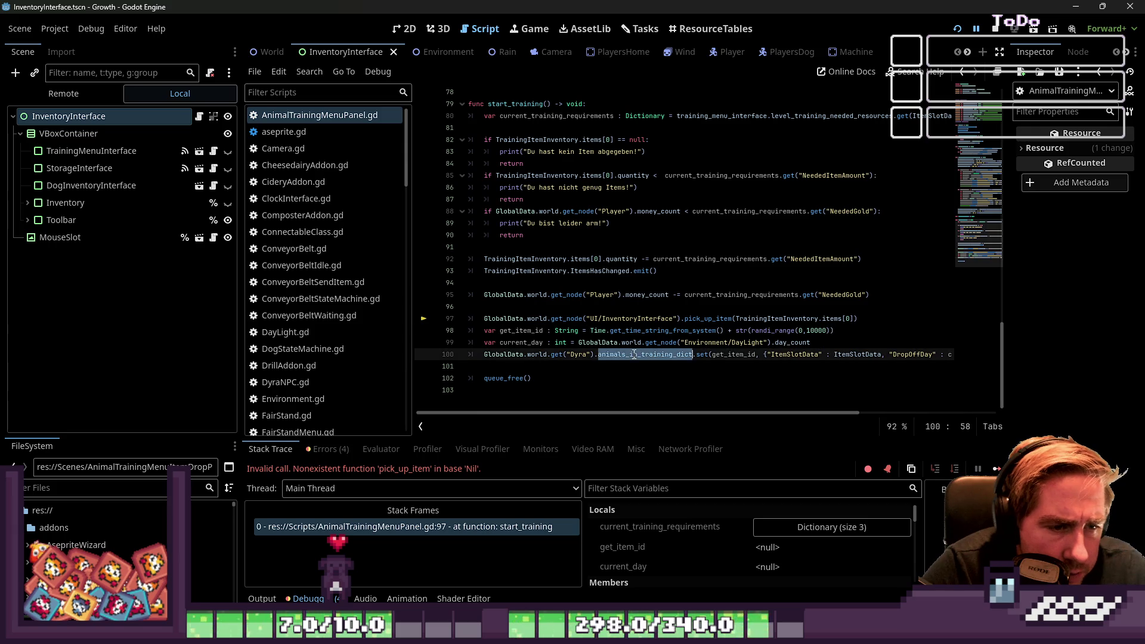
{"action": "double_click", "coordinate": [729, 354]}
{"action": "double_click", "coordinate": [795, 354]}
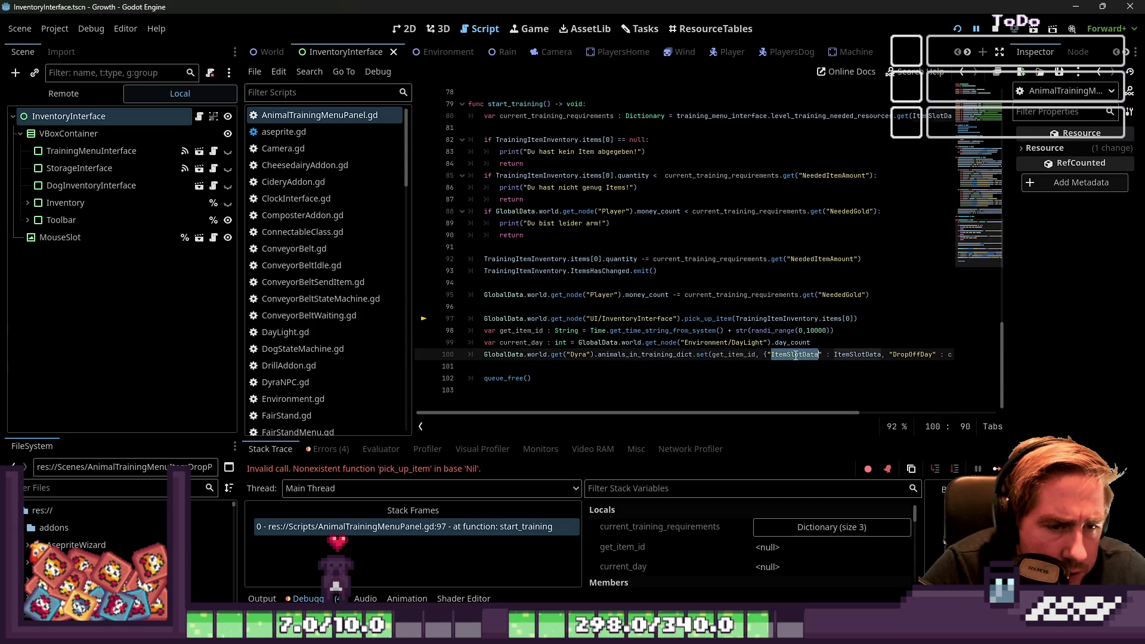
{"action": "left_click", "coordinate": [872, 356]}
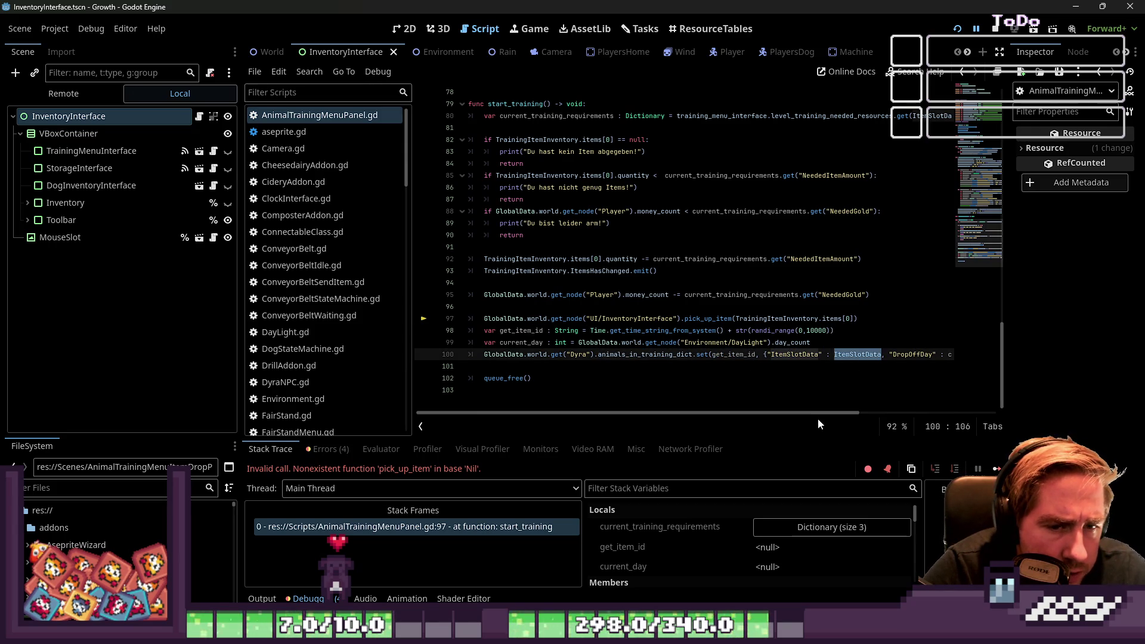
{"action": "left_click", "coordinate": [513, 365]}
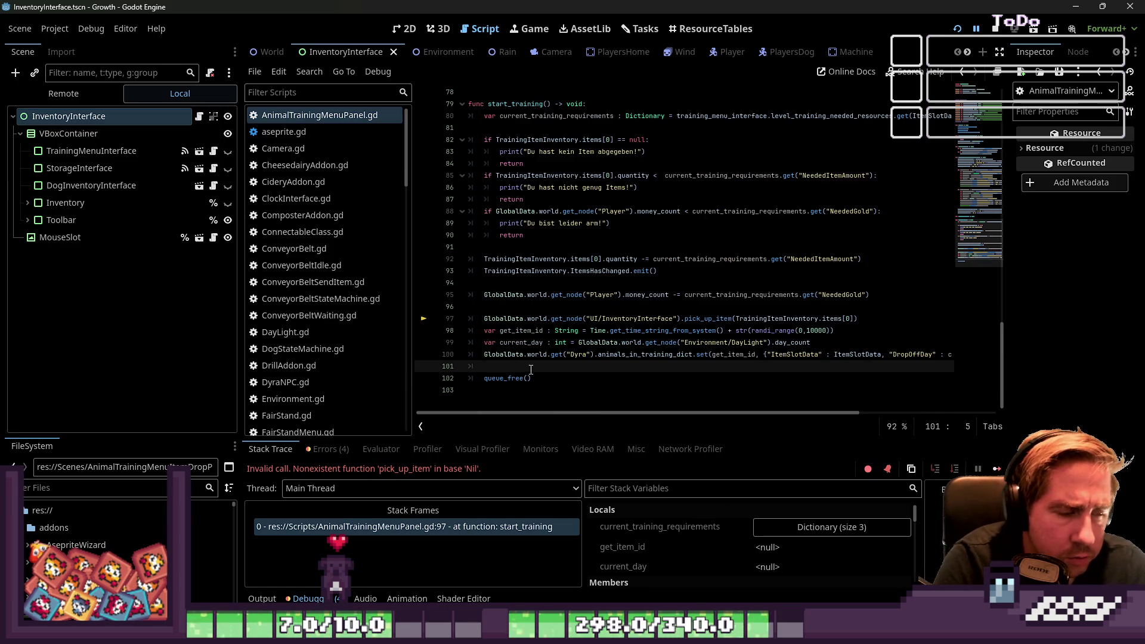
{"action": "key", "text": "Up"}
{"action": "key", "text": "End"}
{"action": "key", "text": "Return"}
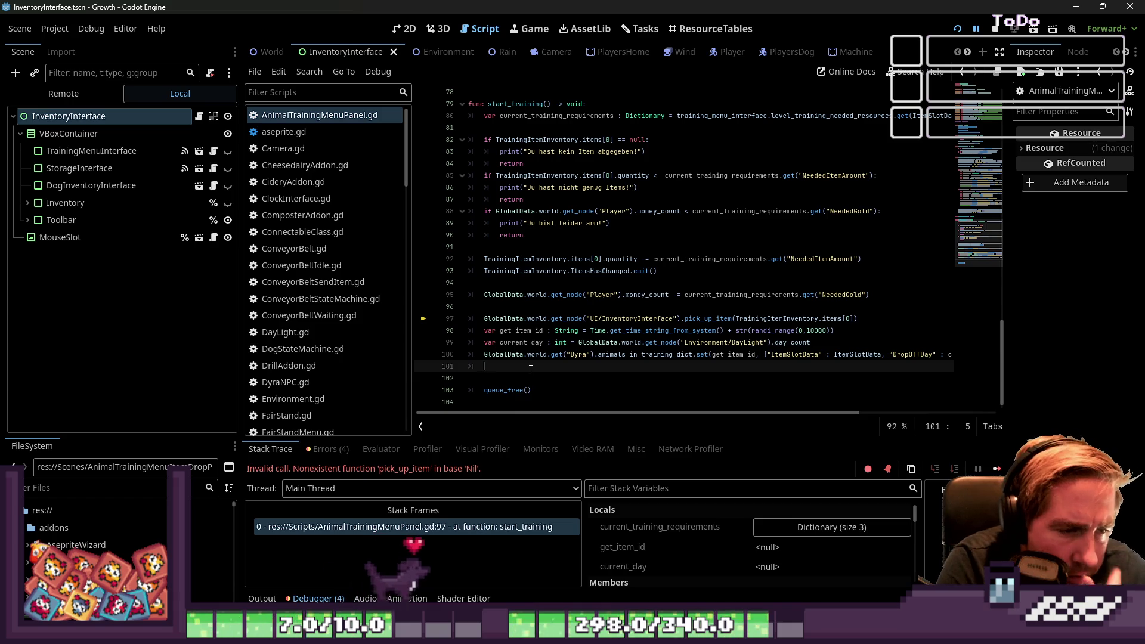
{"action": "key", "text": "BackSpace"}
{"action": "key", "text": "BackSpace"}
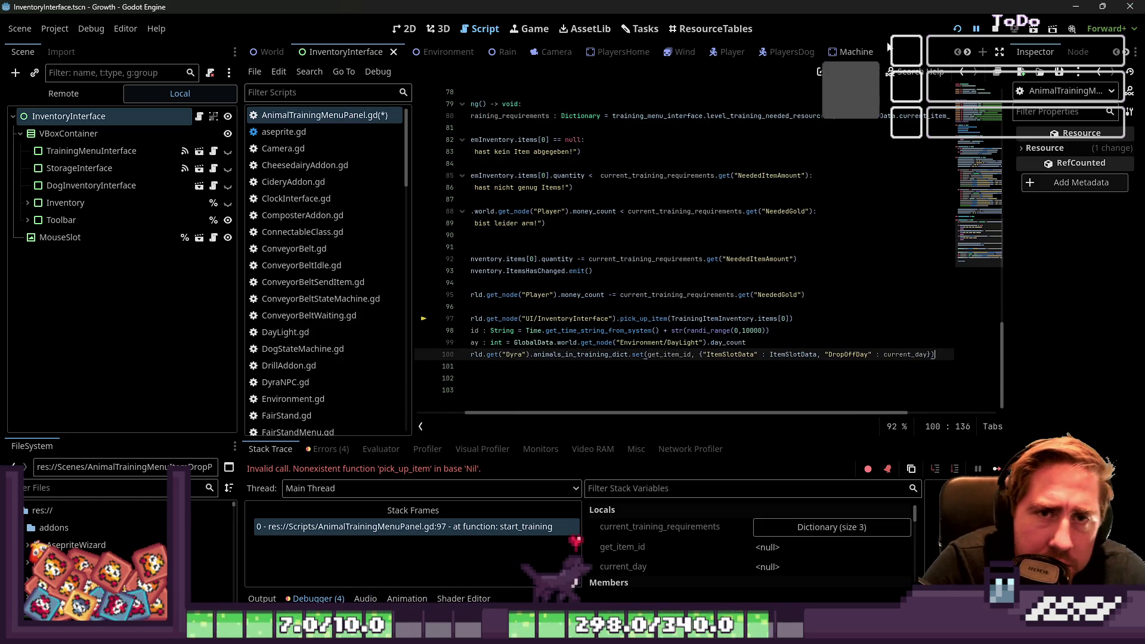
{"action": "left_click", "coordinate": [954, 29]}
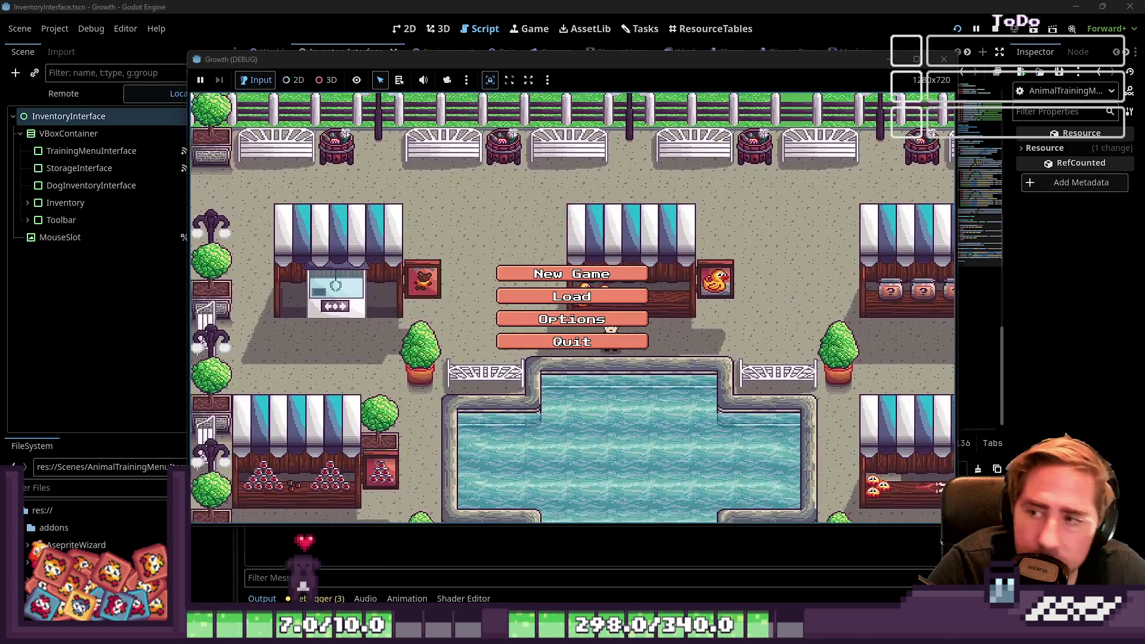
Step: Start a new Growth game with a newly named character
{"action": "left_click", "coordinate": [572, 274]}
{"action": "type", "text": "sad"}
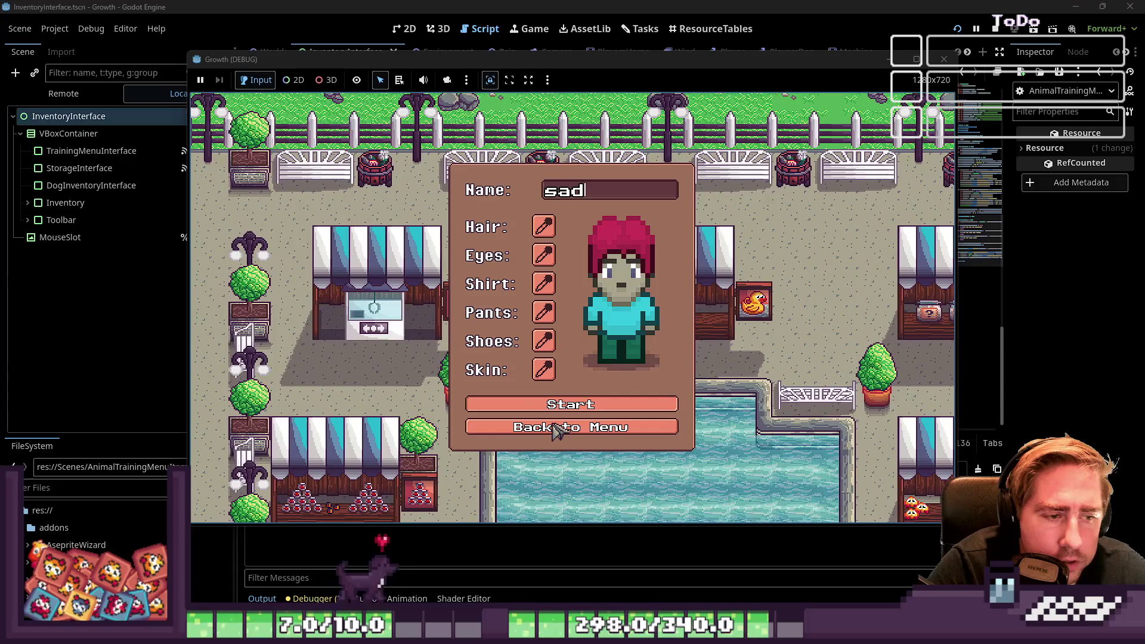
{"action": "left_click", "coordinate": [558, 405]}
Step: Move the bee into hotbar slot 4 and the sunflowers into hotbar slot 3
{"action": "key", "text": "i"}
{"action": "left_click", "coordinate": [679, 164]}
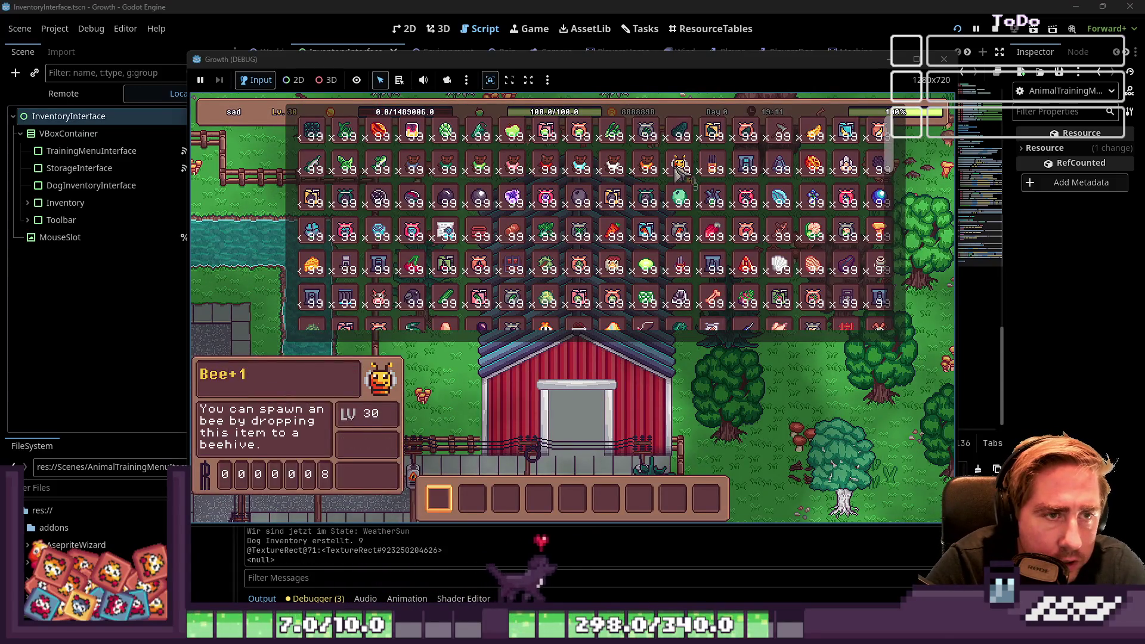
{"action": "left_click", "coordinate": [540, 499]}
{"action": "scroll", "coordinate": [501, 280], "scroll_direction": "down", "scroll_amount": 3}
{"action": "scroll", "coordinate": [500, 262], "scroll_direction": "down", "scroll_amount": 8}
{"action": "scroll", "coordinate": [499, 245], "scroll_direction": "up", "scroll_amount": 3}
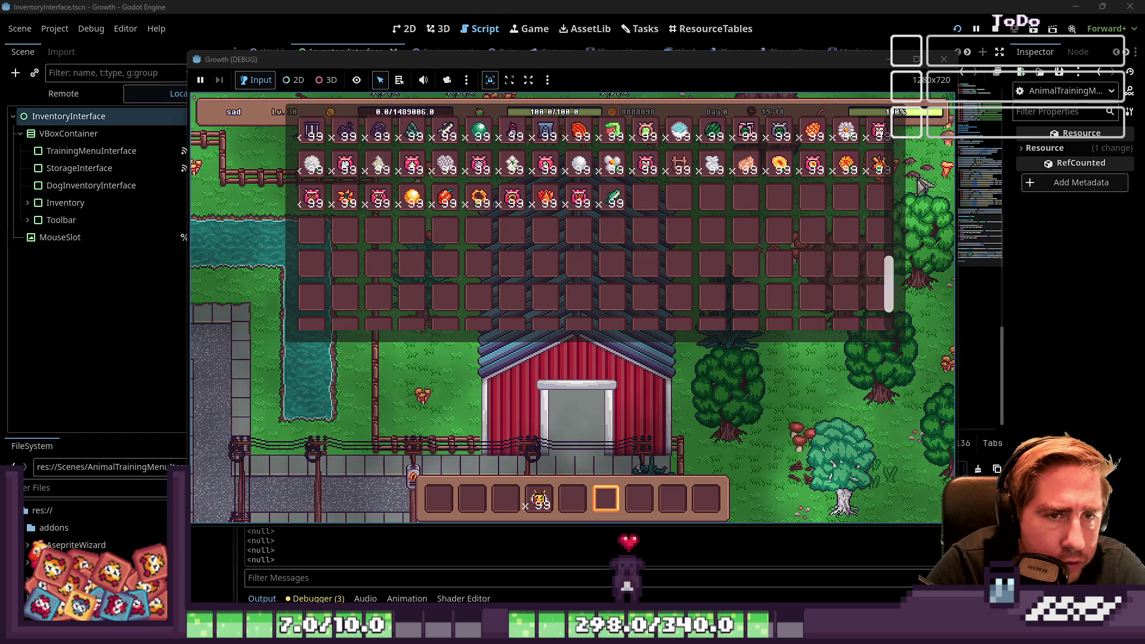
{"action": "left_click", "coordinate": [480, 199]}
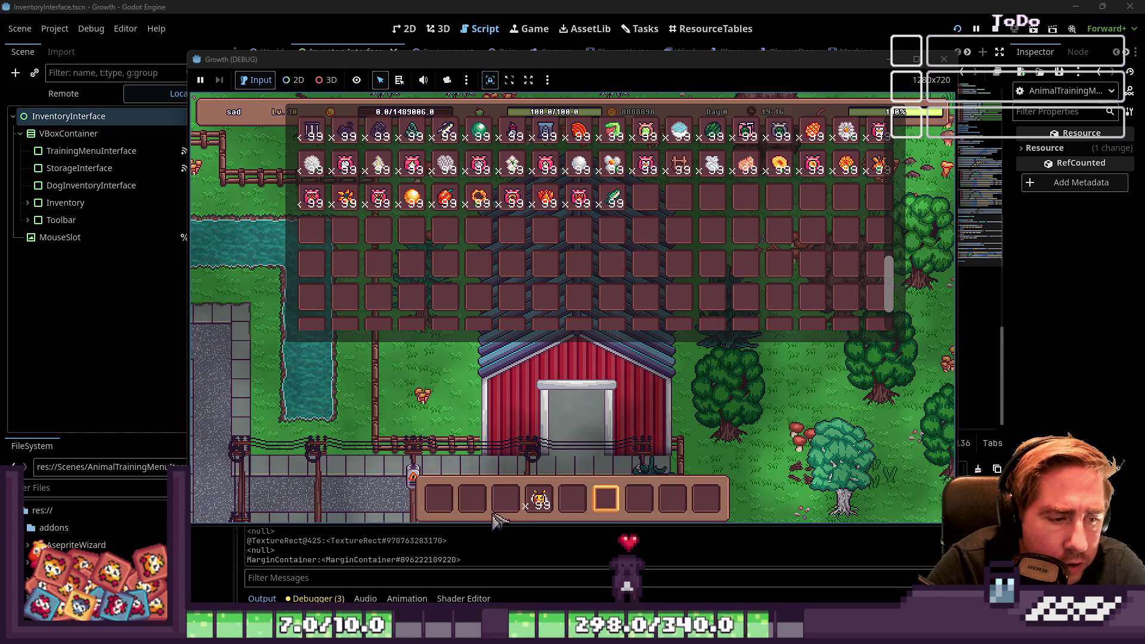
{"action": "left_click", "coordinate": [506, 500]}
{"action": "key", "text": "i"}
Step: Put the sunflowers in Bee 1's training slot and start the training
{"action": "left_click", "coordinate": [566, 278]}
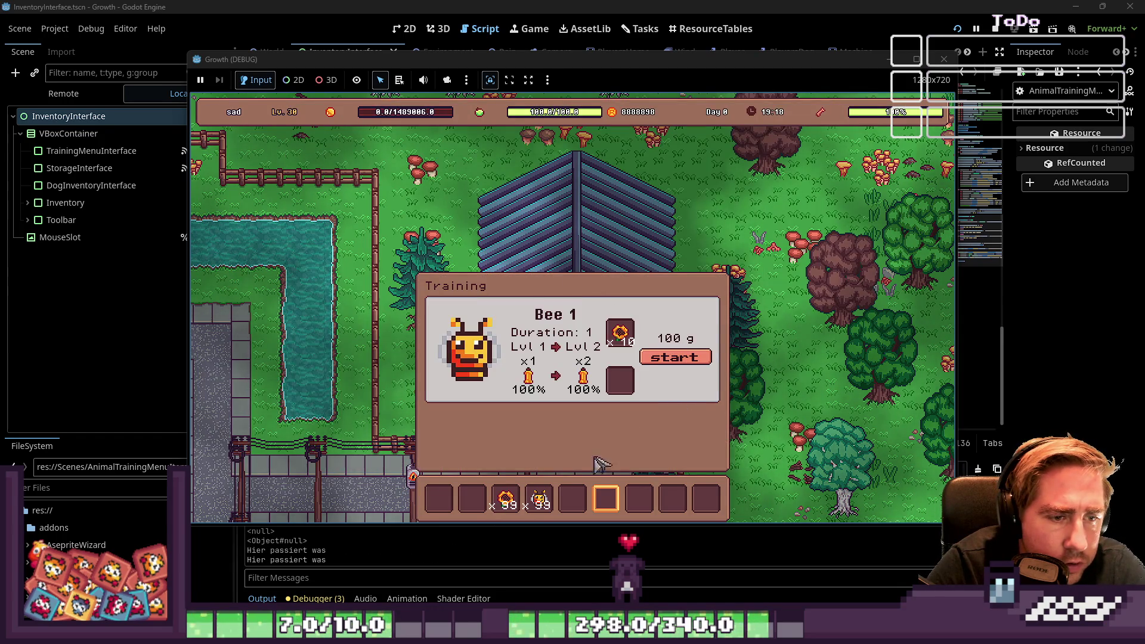
{"action": "left_click", "coordinate": [506, 499]}
{"action": "left_click", "coordinate": [623, 382]}
{"action": "left_click", "coordinate": [686, 360]}
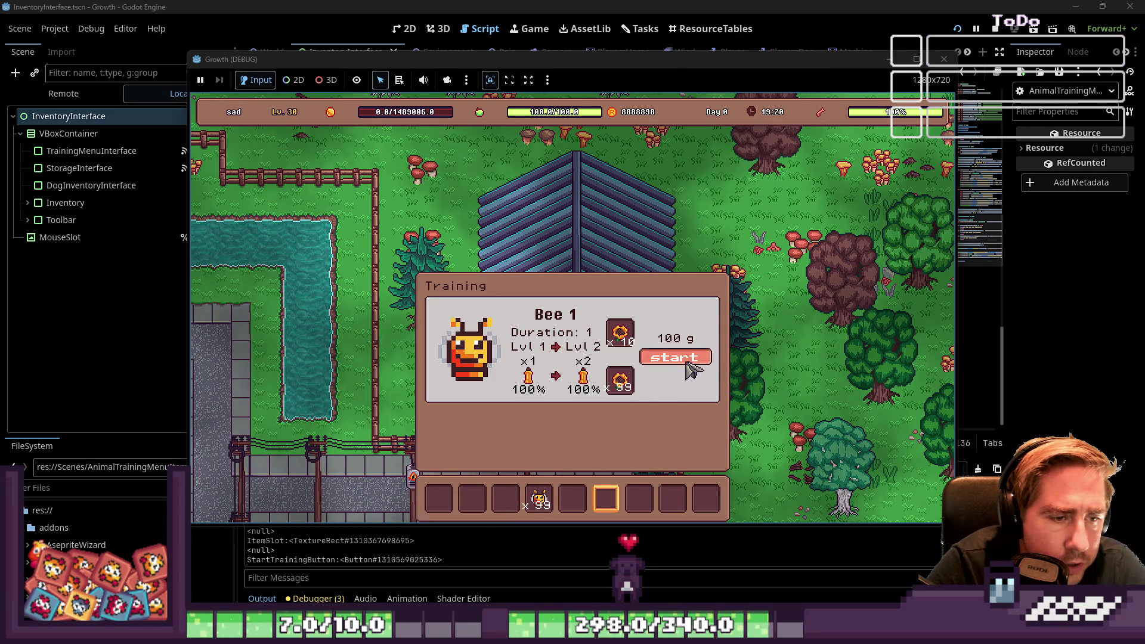
{"action": "left_click", "coordinate": [614, 367]}
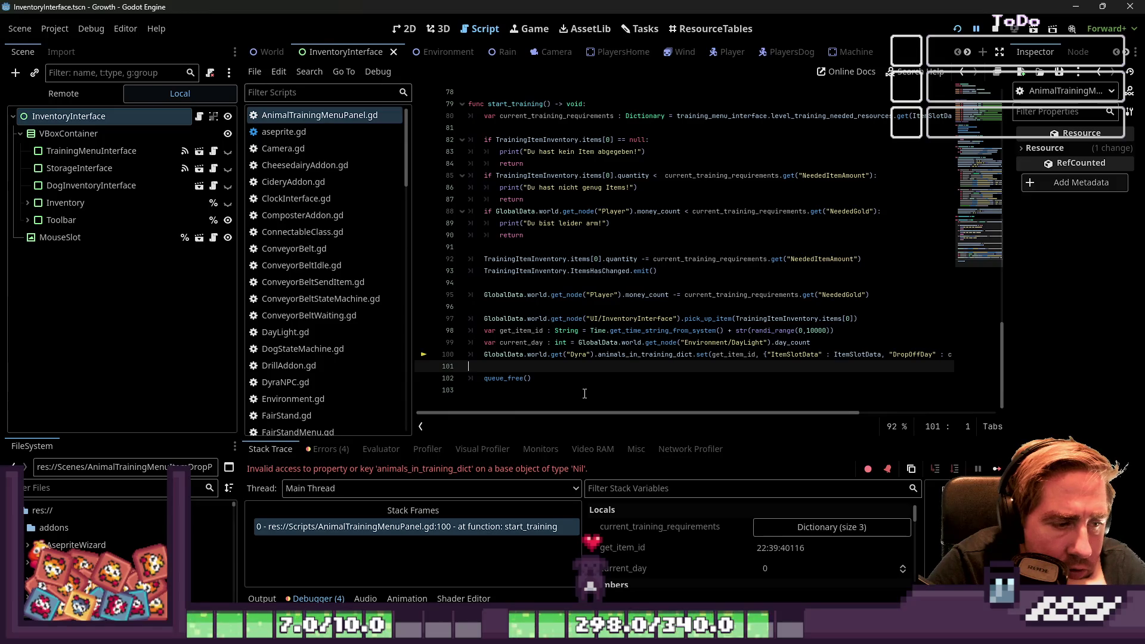
Step: Browse the expanded world node in the Remote scene tree, then open the DyrasStable scene
{"action": "left_click", "coordinate": [572, 354]}
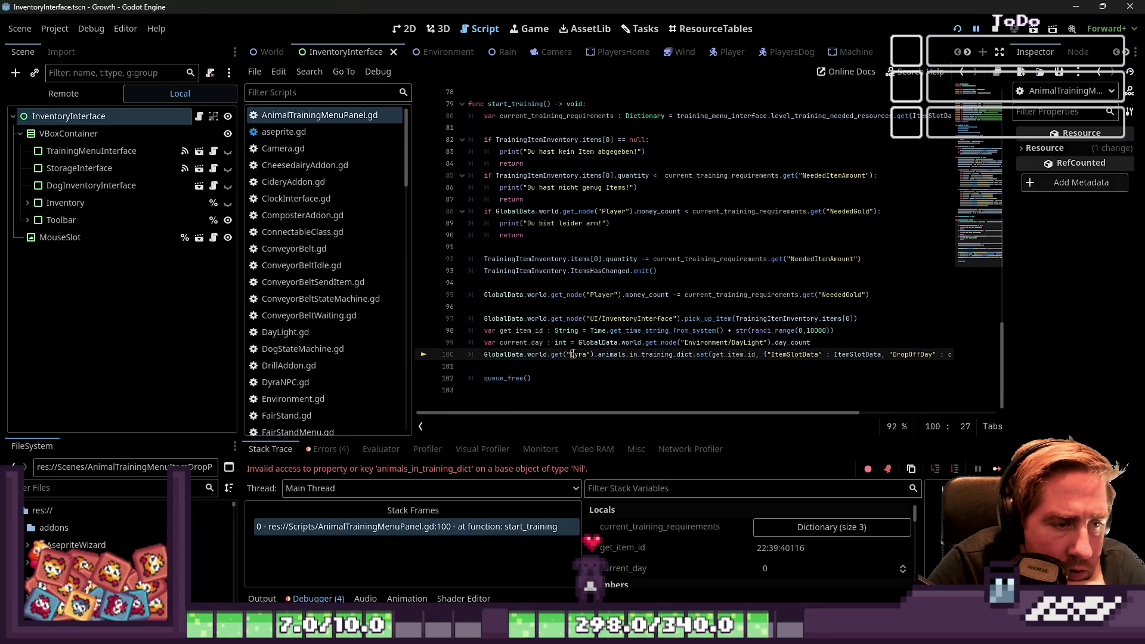
{"action": "left_click", "coordinate": [66, 96]}
{"action": "left_click", "coordinate": [17, 209]}
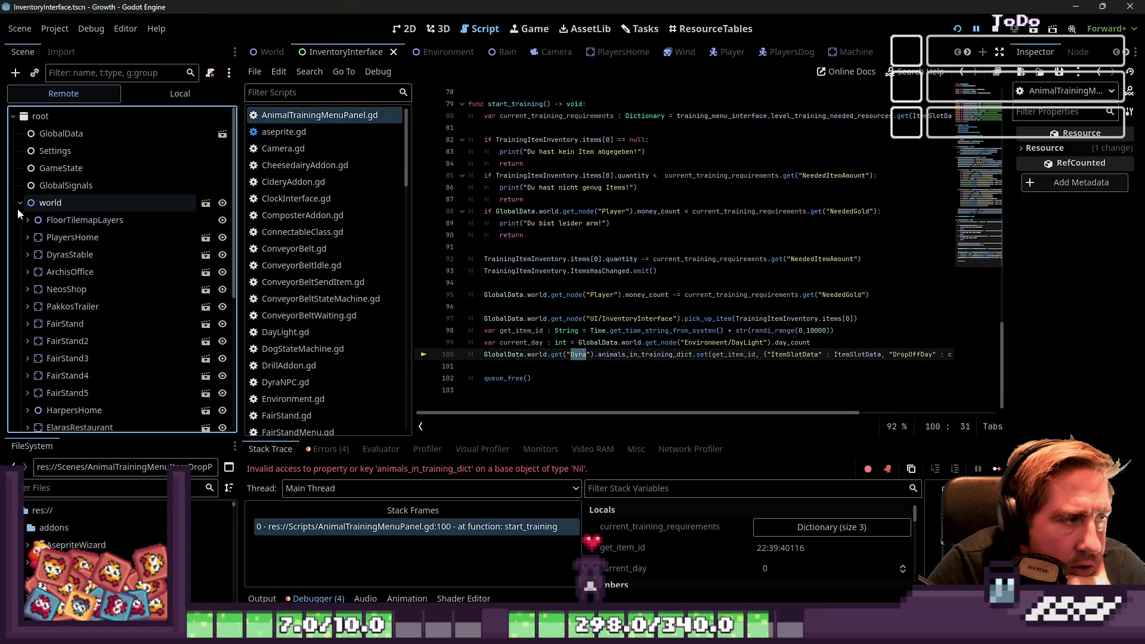
{"action": "scroll", "coordinate": [132, 362], "scroll_direction": "down", "scroll_amount": 3}
{"action": "scroll", "coordinate": [130, 359], "scroll_direction": "down", "scroll_amount": 3}
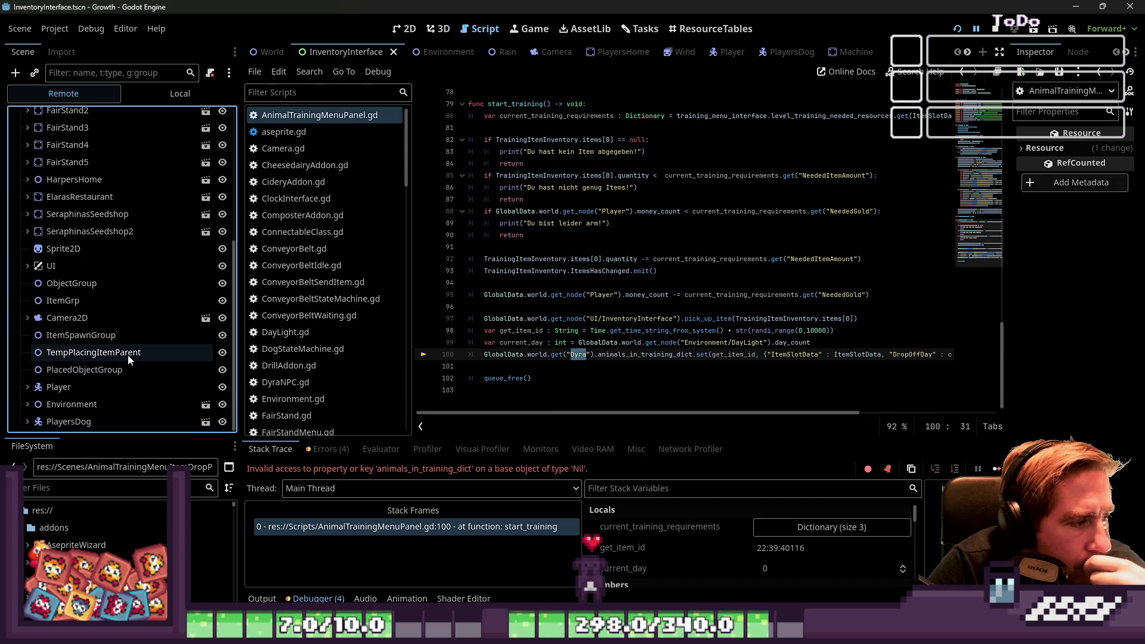
{"action": "scroll", "coordinate": [113, 346], "scroll_direction": "up", "scroll_amount": 3}
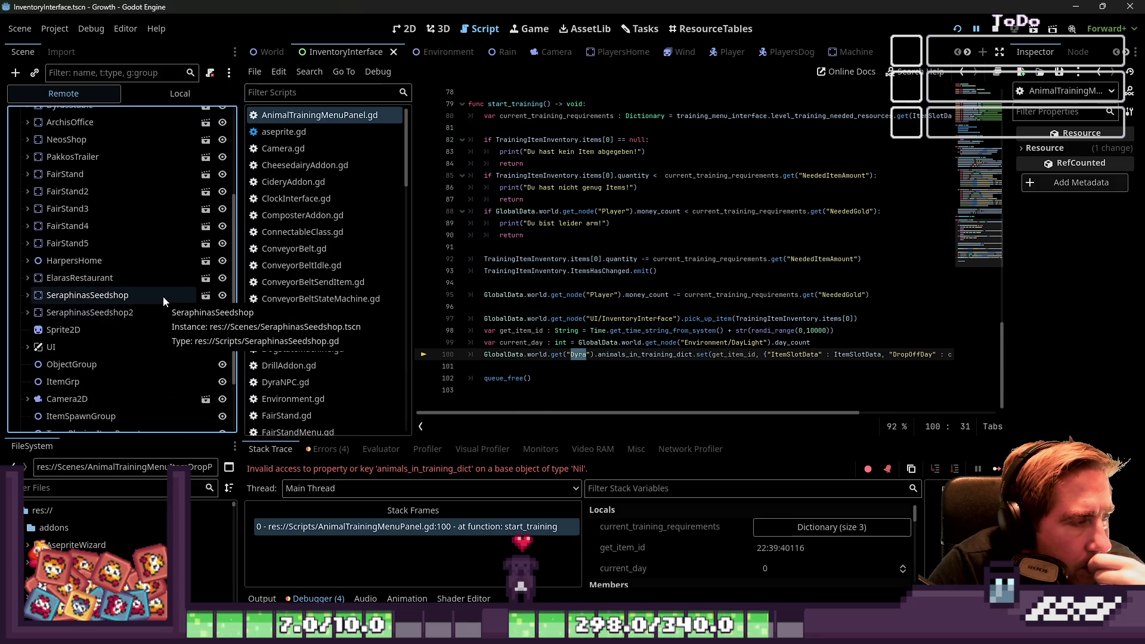
{"action": "scroll", "coordinate": [163, 295], "scroll_direction": "up", "scroll_amount": 3}
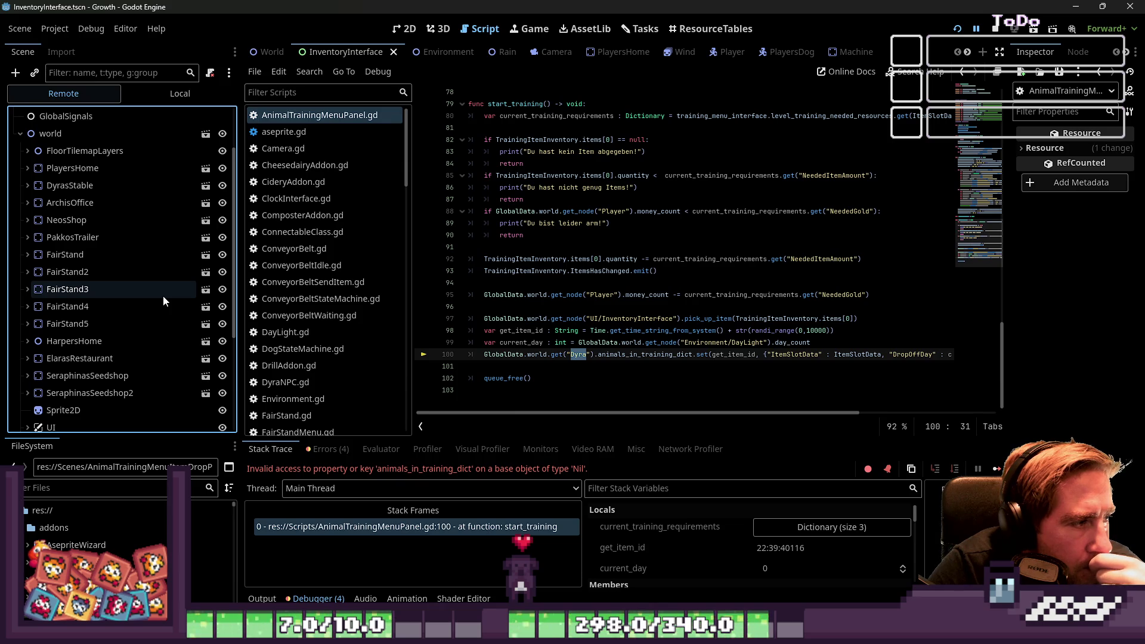
{"action": "left_click", "coordinate": [205, 185]}
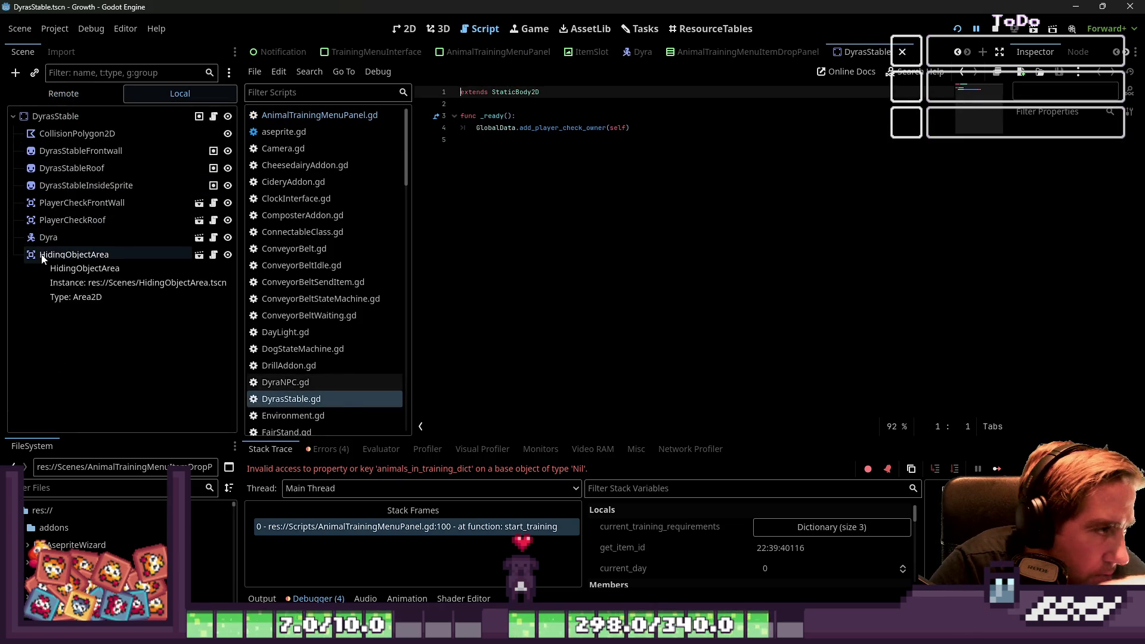
Step: Inspect the DyrasStable root node and view the stable in the 2D scene
{"action": "left_click", "coordinate": [73, 118]}
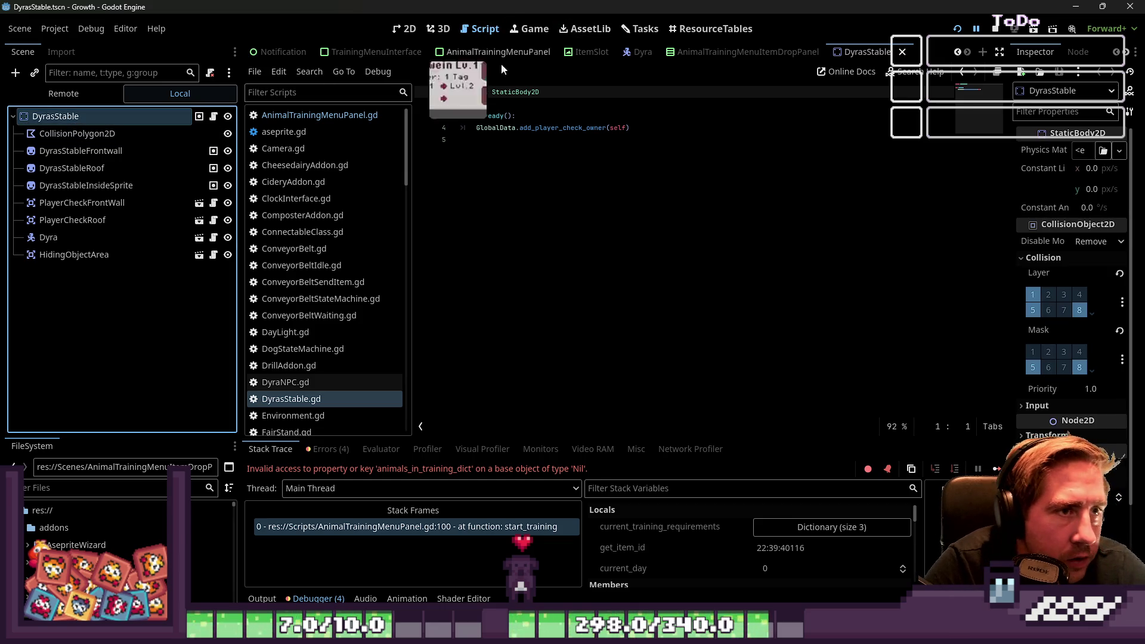
{"action": "left_click", "coordinate": [640, 29]}
{"action": "left_click", "coordinate": [404, 28]}
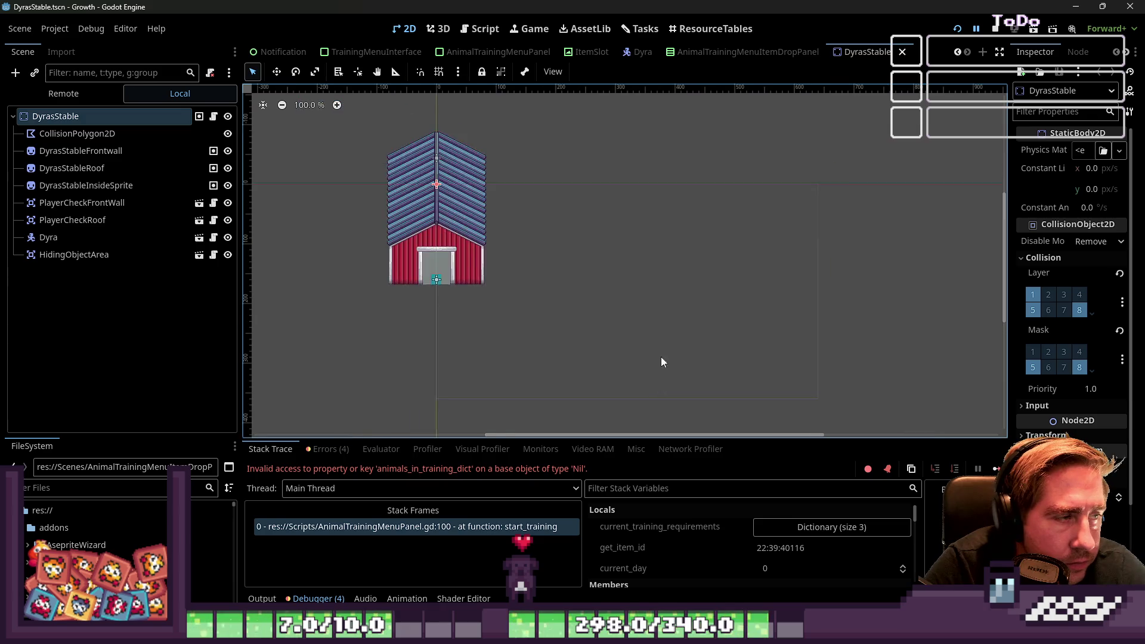
{"action": "left_click", "coordinate": [482, 28]}
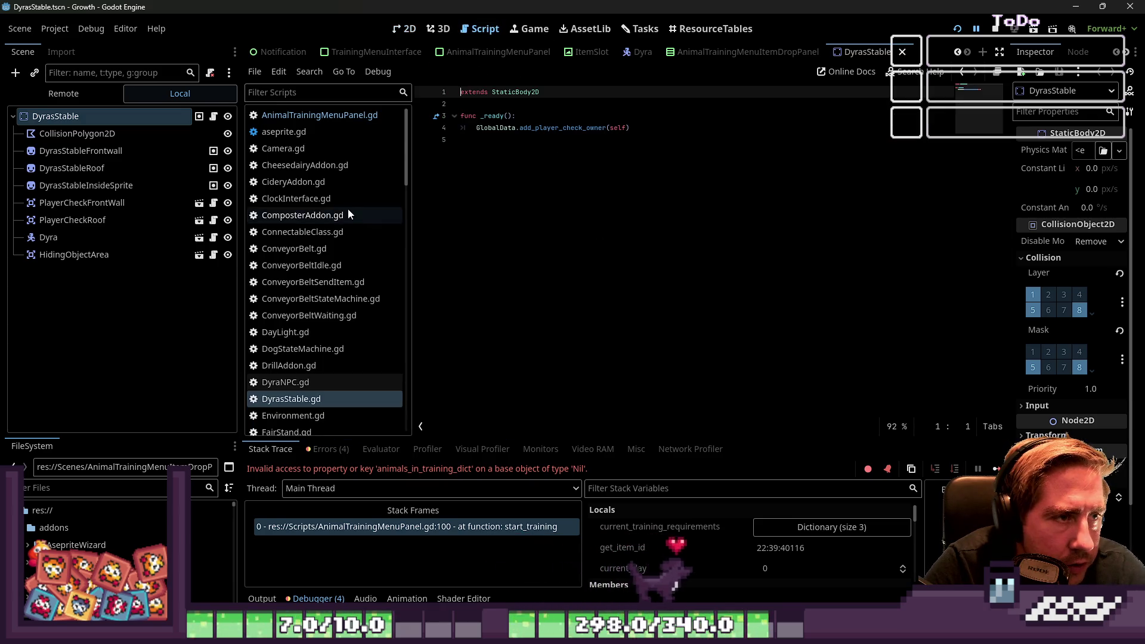
Step: Change line 100's node path to DyrasStable/Dyra and relaunch the game
{"action": "left_click", "coordinate": [368, 527]}
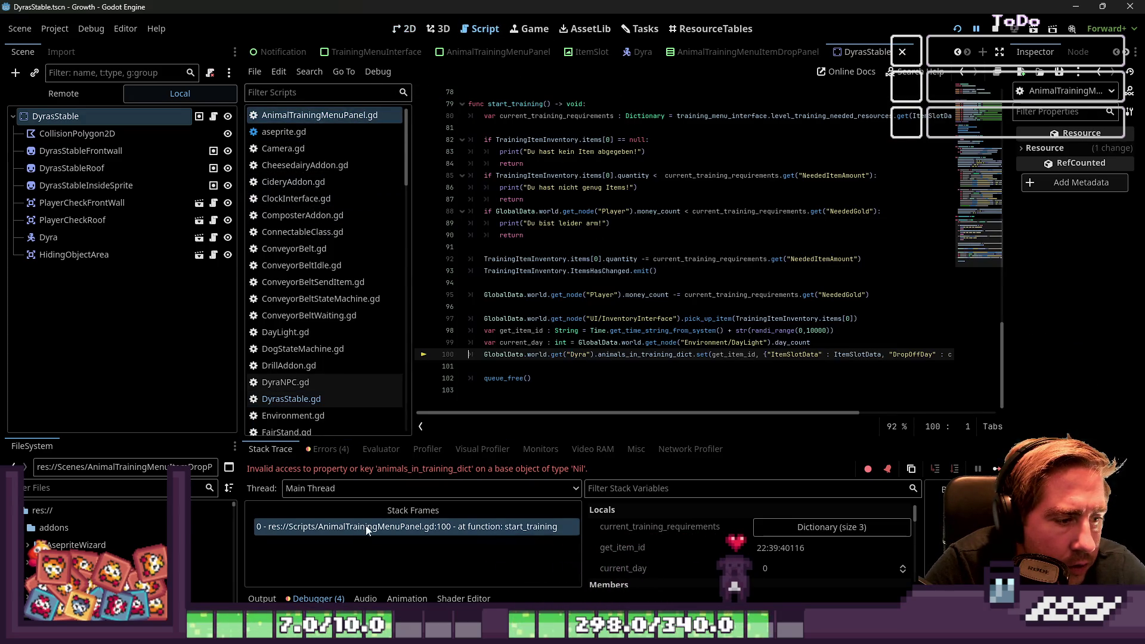
{"action": "left_click", "coordinate": [587, 354]}
{"action": "type", "text": "sStab"}
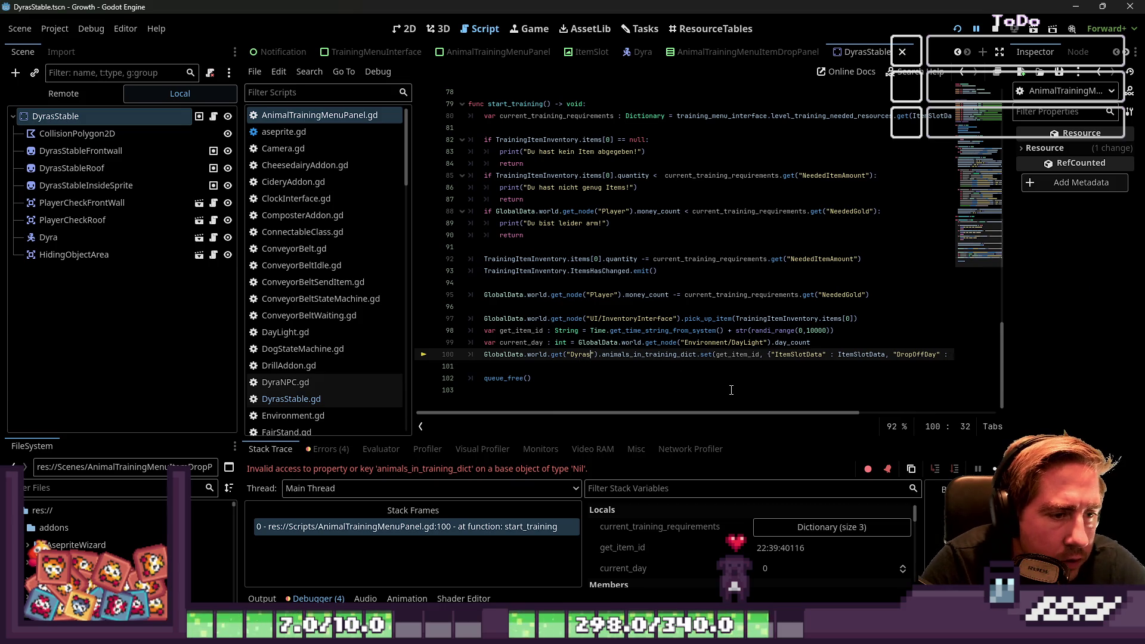
{"action": "type", "text": "le/Dyra"}
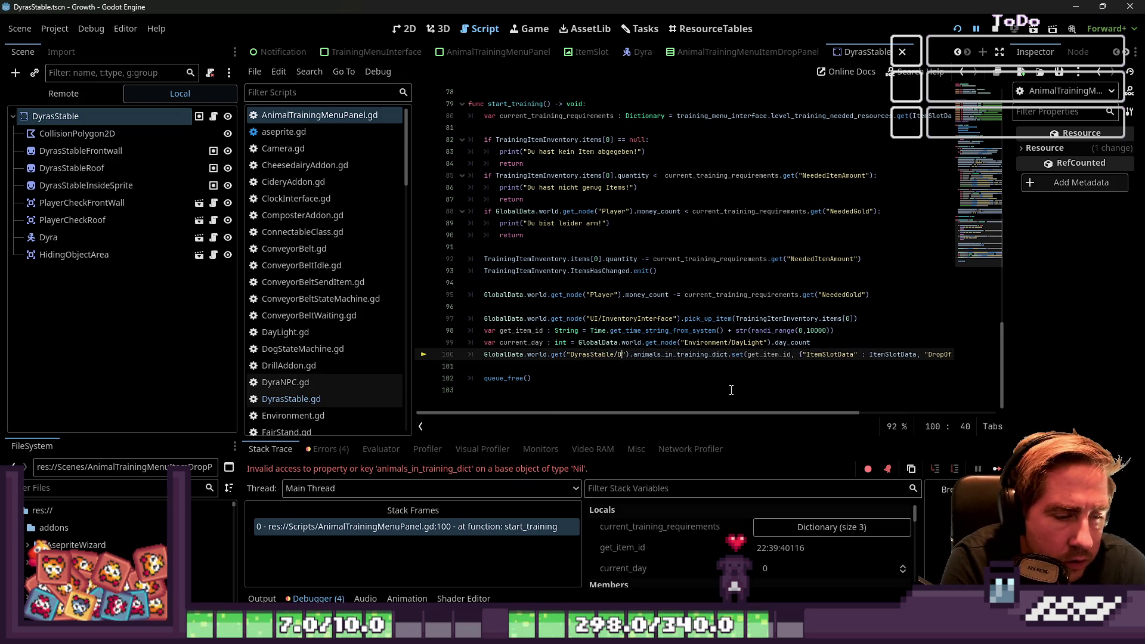
{"action": "left_click", "coordinate": [957, 28]}
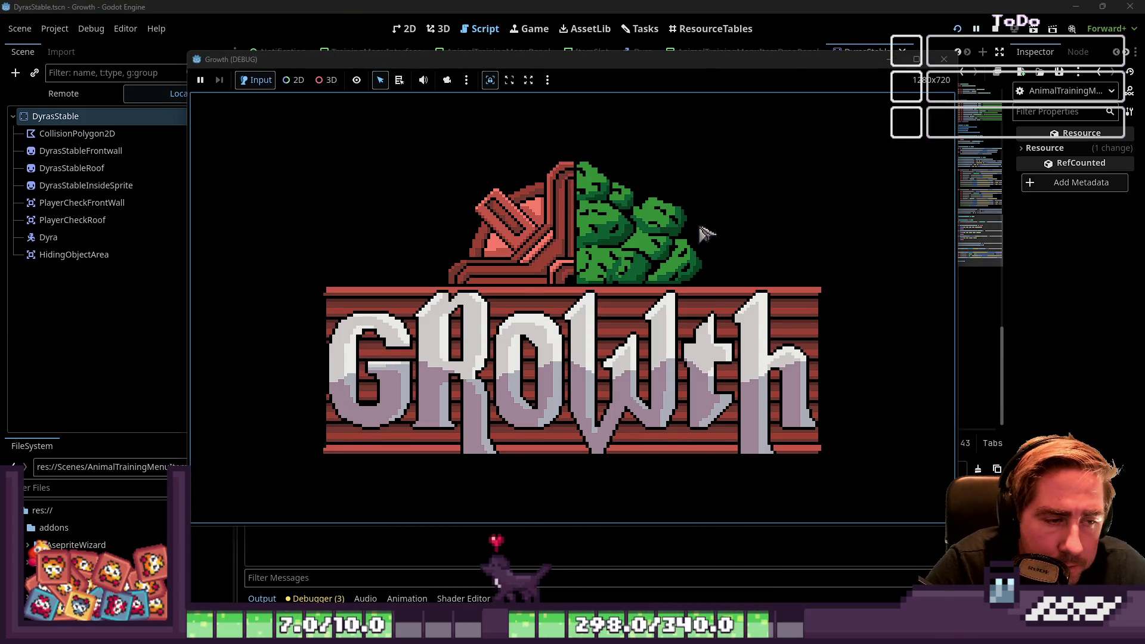
Step: Start a new game with a new character and briefly check the stable's training panel
{"action": "left_click", "coordinate": [588, 269]}
{"action": "type", "text": "ewqda"}
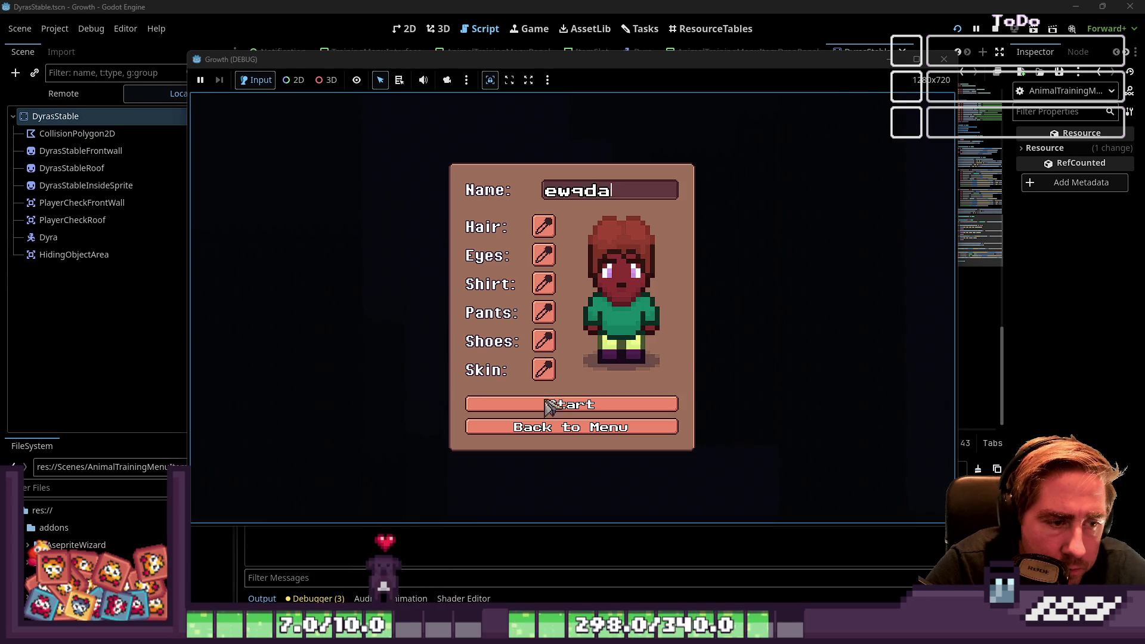
{"action": "left_click", "coordinate": [554, 411]}
{"action": "left_click", "coordinate": [608, 307]}
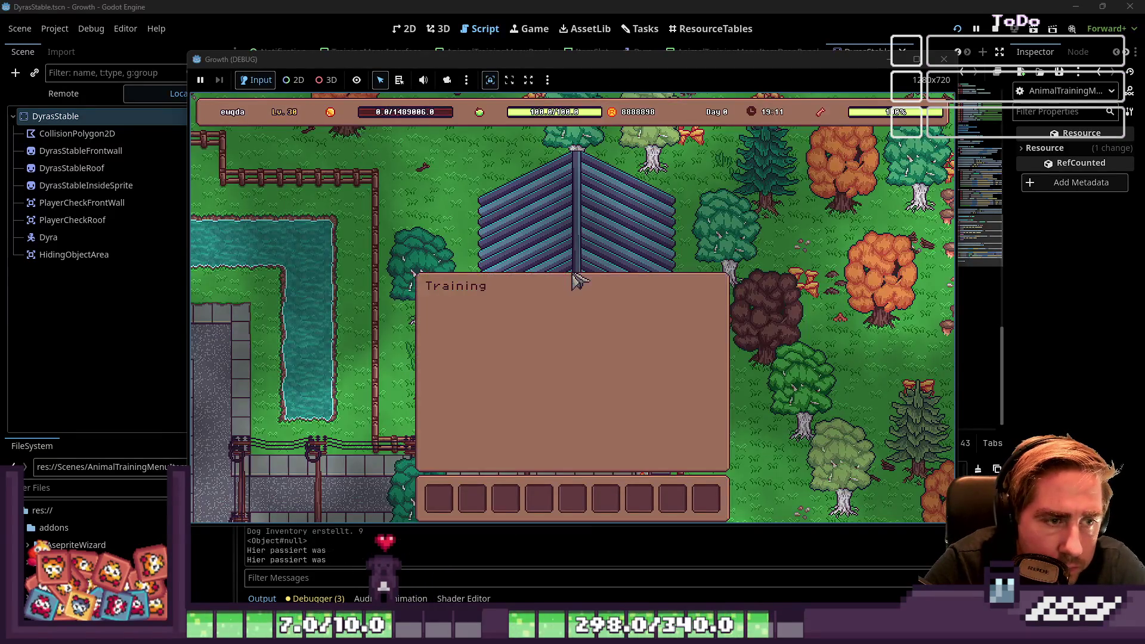
{"action": "left_click", "coordinate": [586, 292]}
{"action": "left_click", "coordinate": [588, 294]}
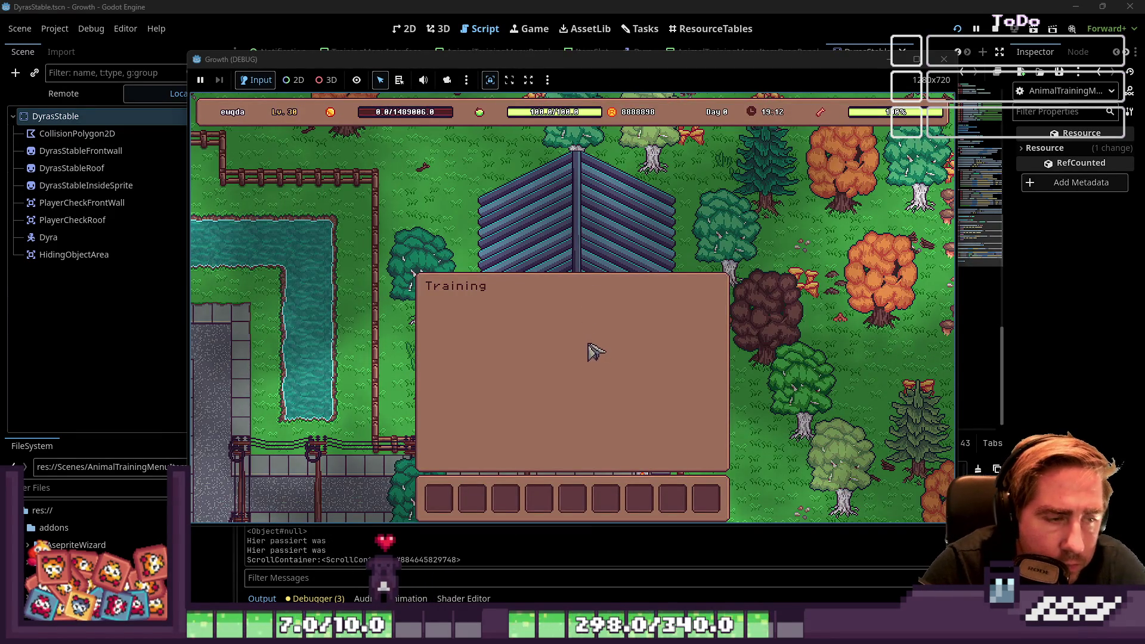
{"action": "key", "text": "Escape"}
{"action": "key", "text": "Escape"}
Step: Move the sunflower stack into hotbar slot 5 and open Bee 1's training panel
{"action": "left_click", "coordinate": [577, 300]}
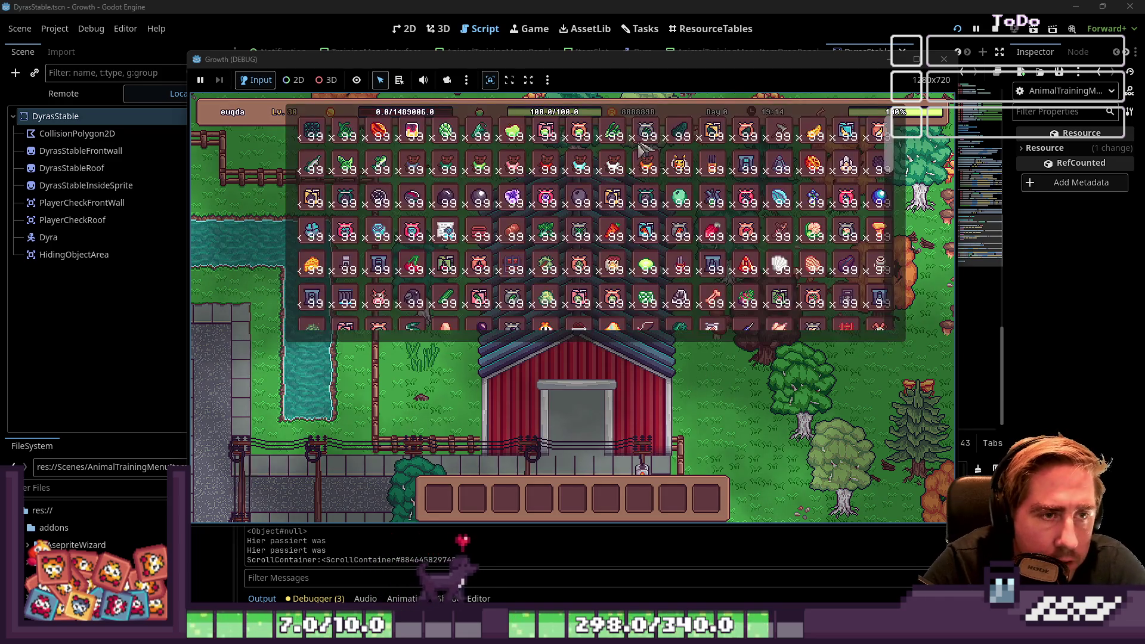
{"action": "mouse_move", "coordinate": [577, 300]}
{"action": "left_mouse_down"}
{"action": "mouse_move", "coordinate": [358, 382]}
{"action": "mouse_move", "coordinate": [538, 499]}
{"action": "left_mouse_up"}
{"action": "scroll", "coordinate": [483, 248], "scroll_direction": "down", "scroll_amount": 5}
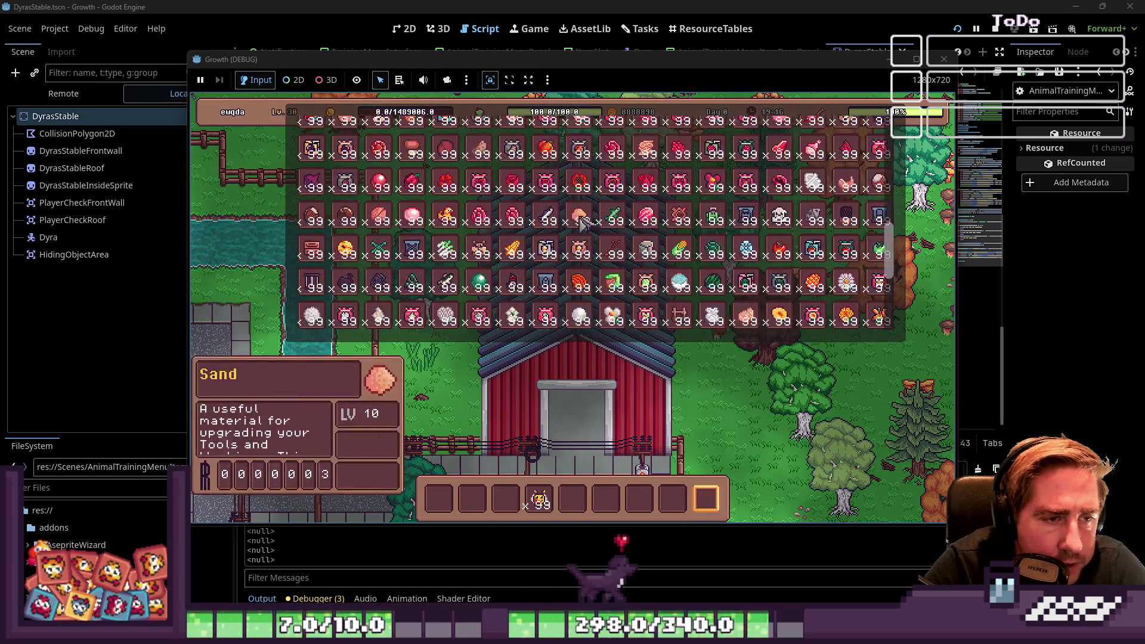
{"action": "mouse_move", "coordinate": [483, 248]}
{"action": "left_mouse_down"}
{"action": "mouse_move", "coordinate": [573, 500]}
{"action": "mouse_move", "coordinate": [620, 380]}
{"action": "left_mouse_up"}
{"action": "key", "text": "Escape"}
{"action": "left_click", "coordinate": [587, 297]}
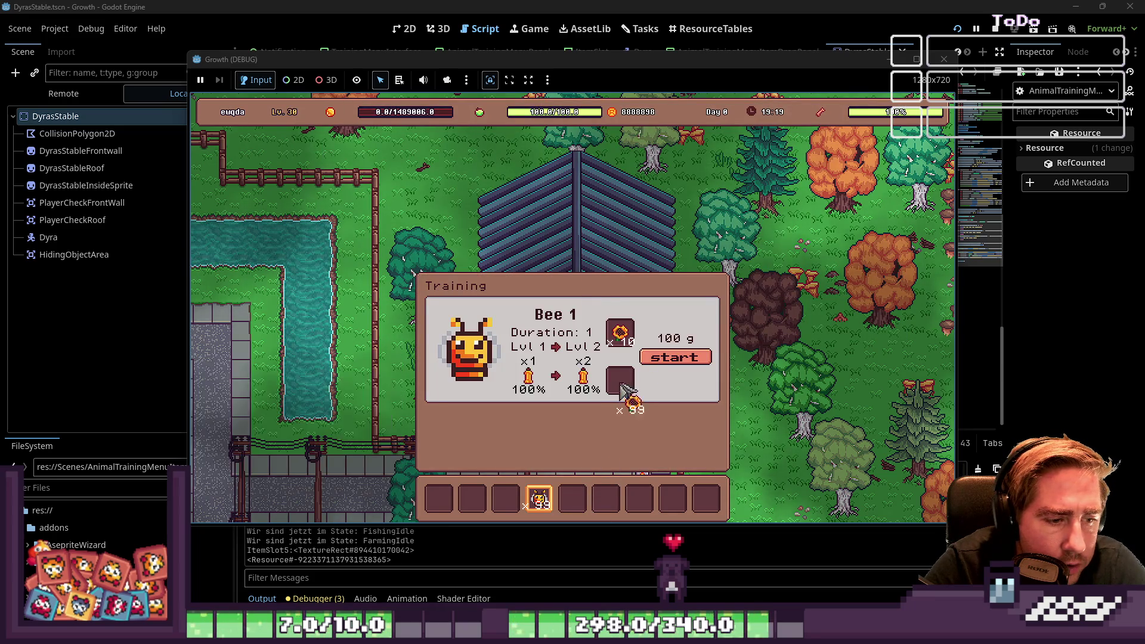
Step: Start the bee training, then make line 100 use get_node for DyrasStable/Dyra
{"action": "left_click", "coordinate": [669, 362]}
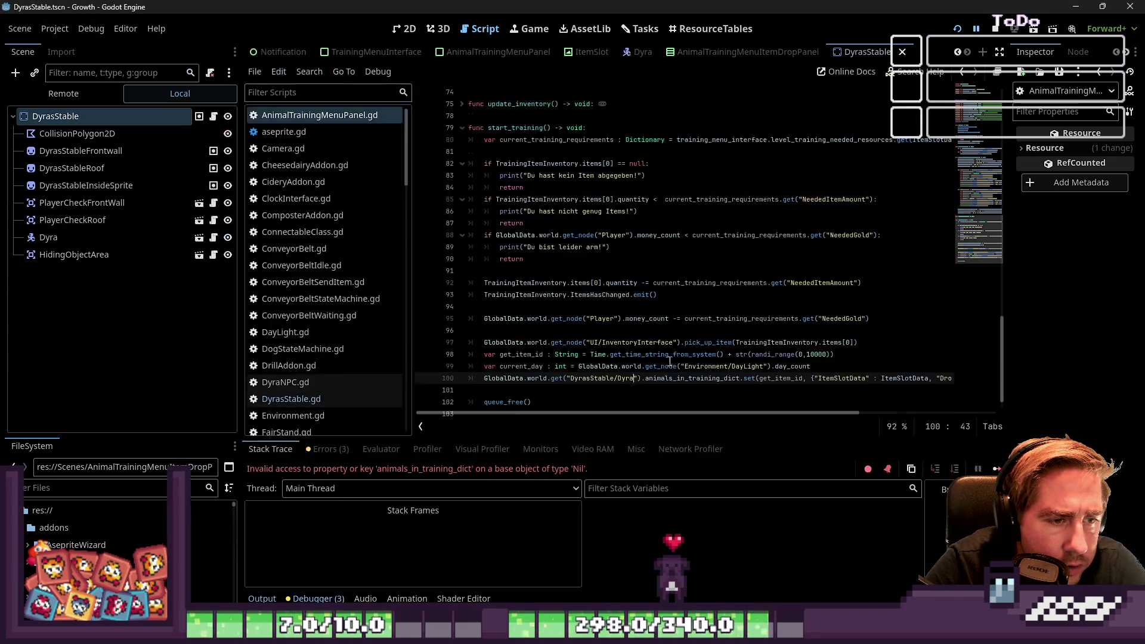
{"action": "left_click", "coordinate": [619, 379]}
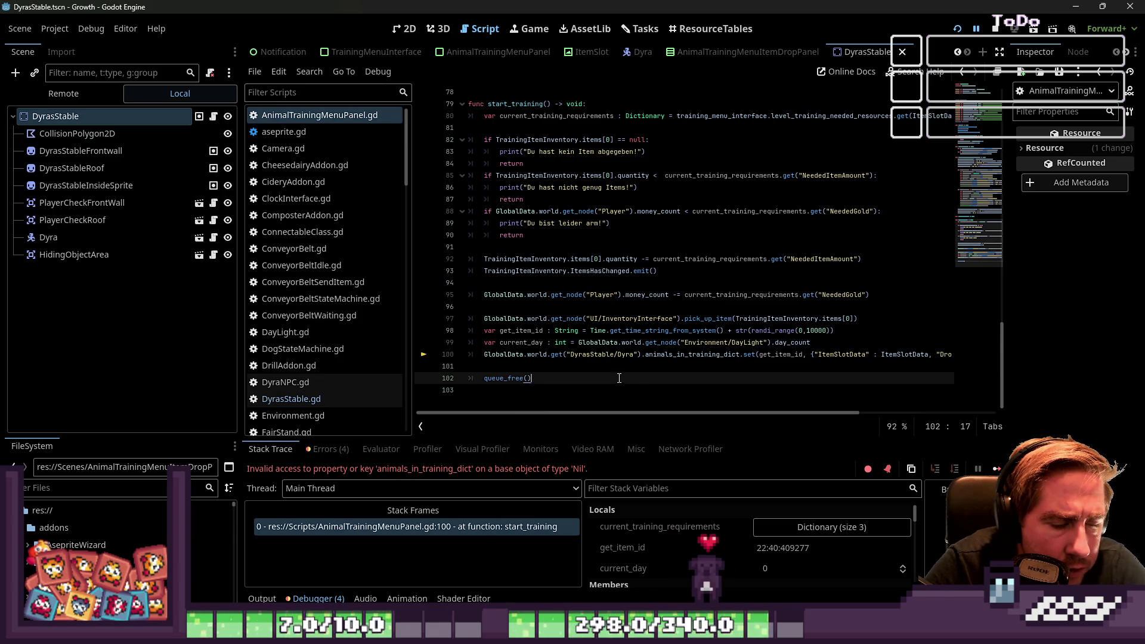
{"action": "left_click", "coordinate": [621, 354]}
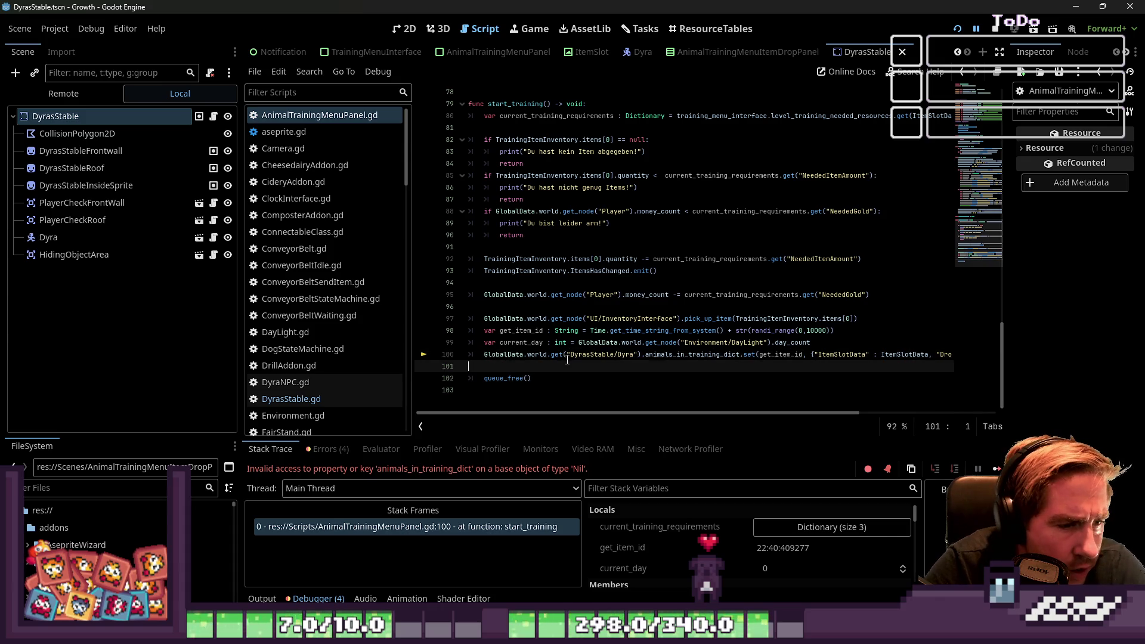
{"action": "key", "text": "Home"}
{"action": "key", "text": "Home"}
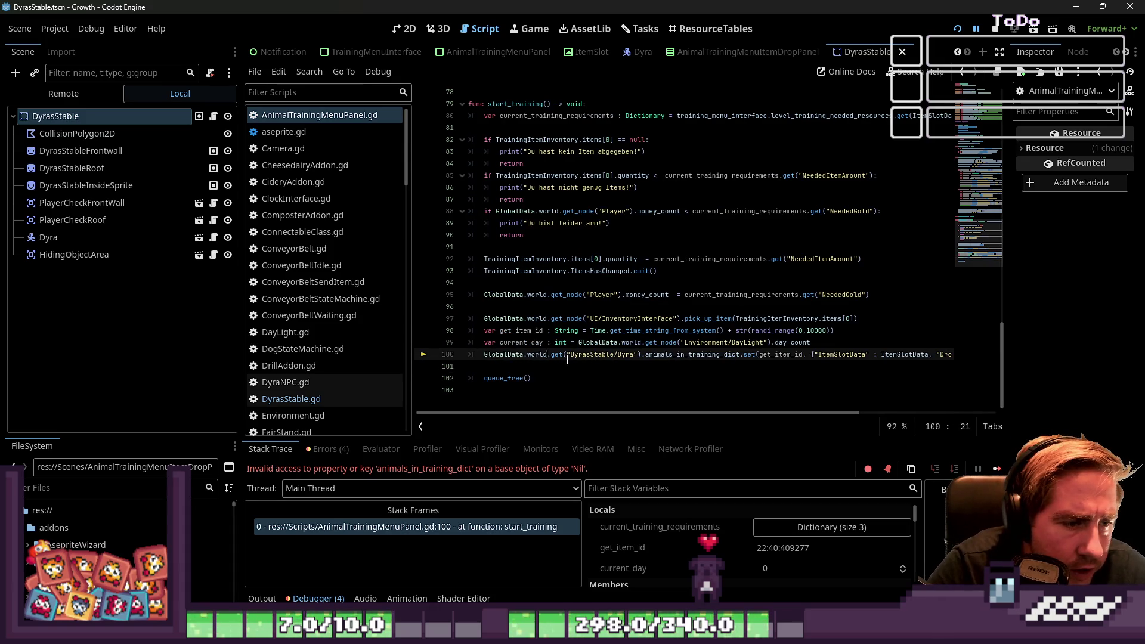
{"action": "type", "text": "_node"}
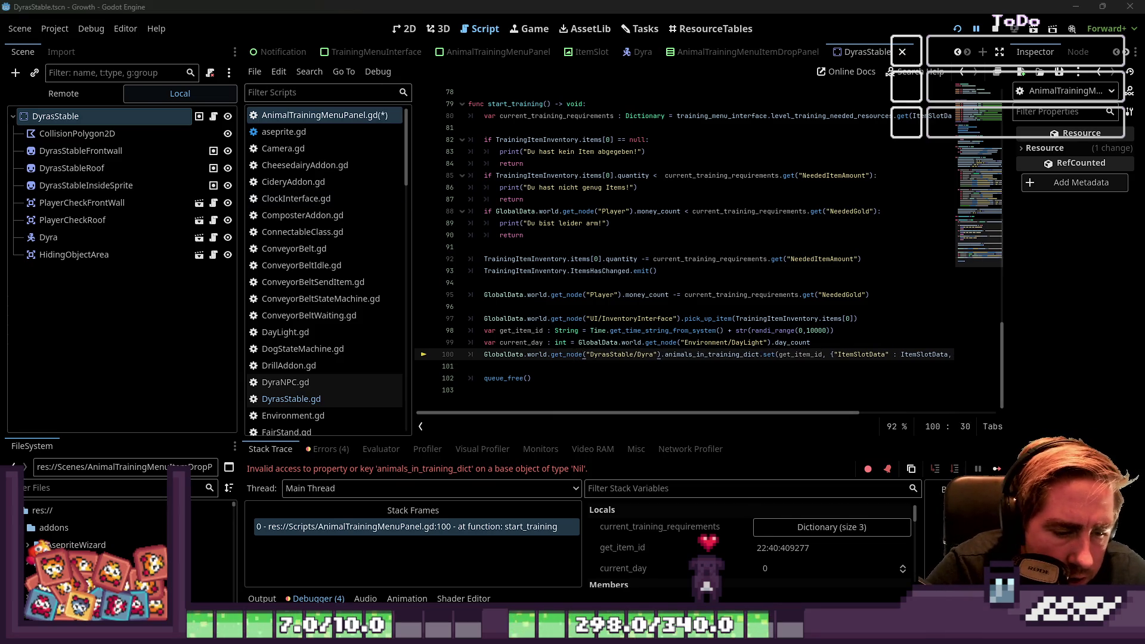
Step: Retry the bee training in the running game and return to the script
{"action": "key", "text": "alt+Tab"}
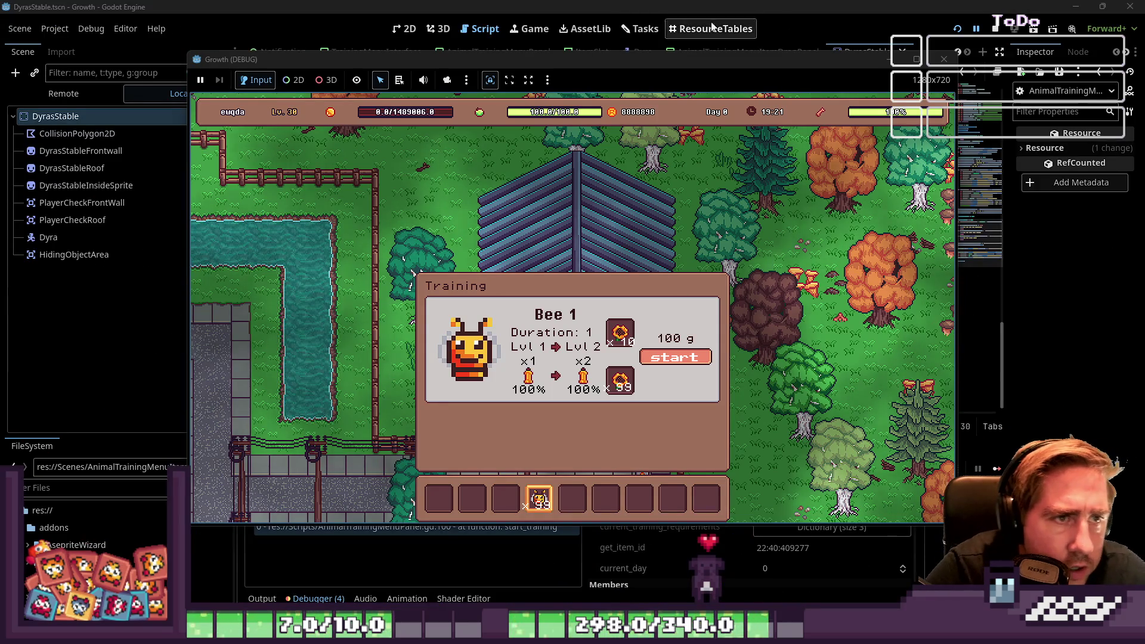
{"action": "left_click", "coordinate": [677, 357]}
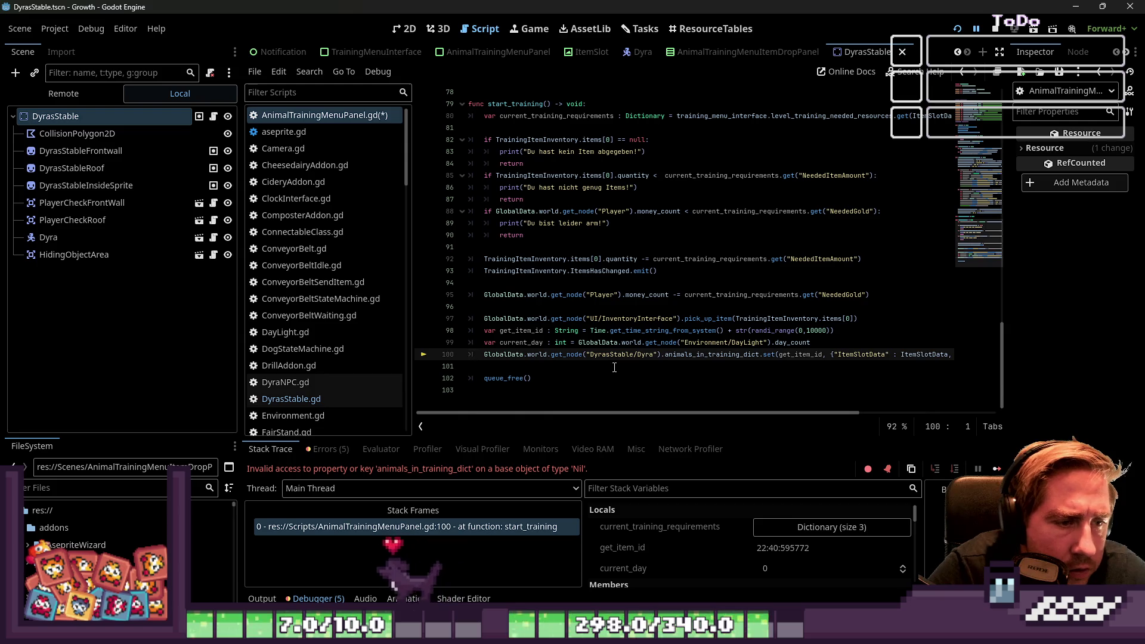
{"action": "left_click", "coordinate": [615, 368]}
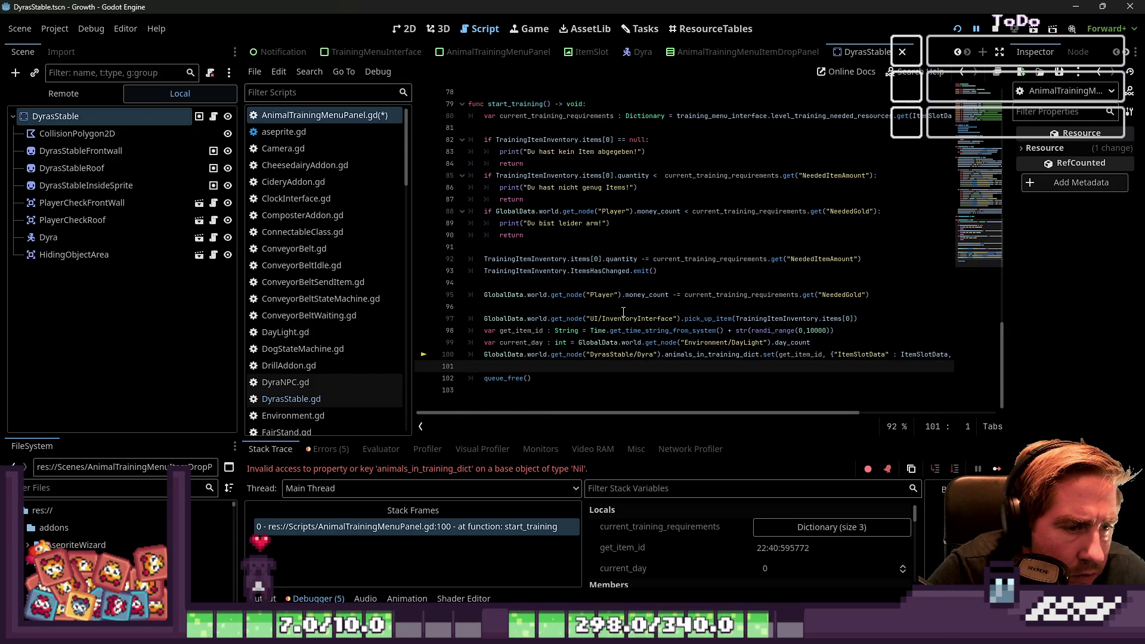
Step: Expand world in the Remote scene tree to check the DyrasStable path on line 100
{"action": "left_click", "coordinate": [63, 94]}
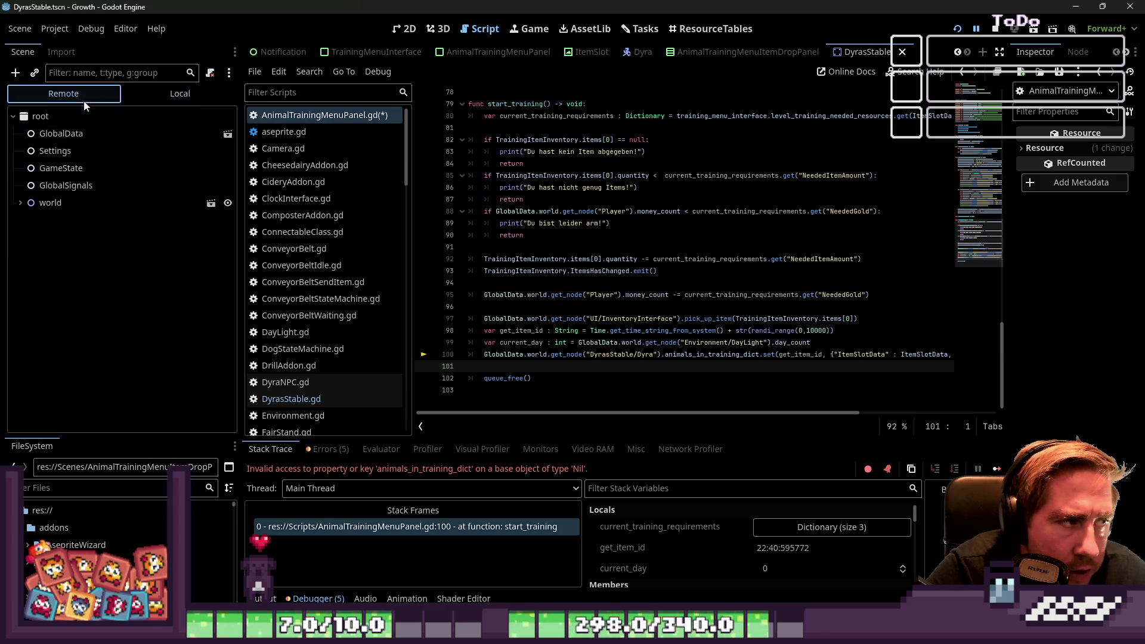
{"action": "left_click", "coordinate": [18, 204]}
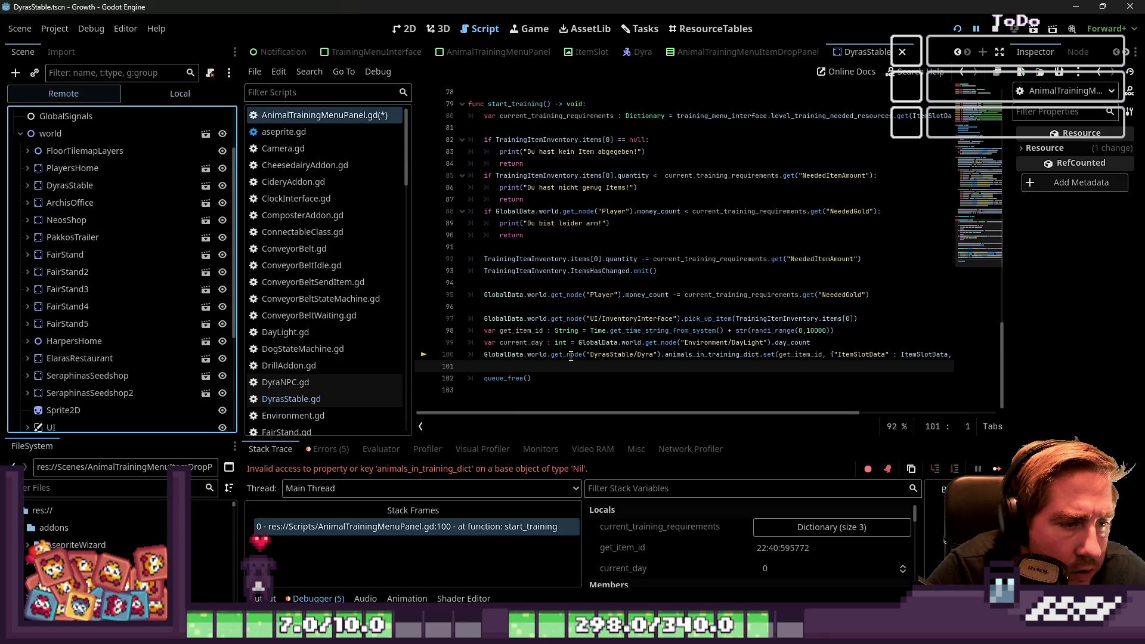
{"action": "double_click", "coordinate": [611, 355]}
{"action": "scroll", "coordinate": [59, 327], "scroll_direction": "down", "scroll_amount": 2}
{"action": "scroll", "coordinate": [62, 322], "scroll_direction": "up", "scroll_amount": 4}
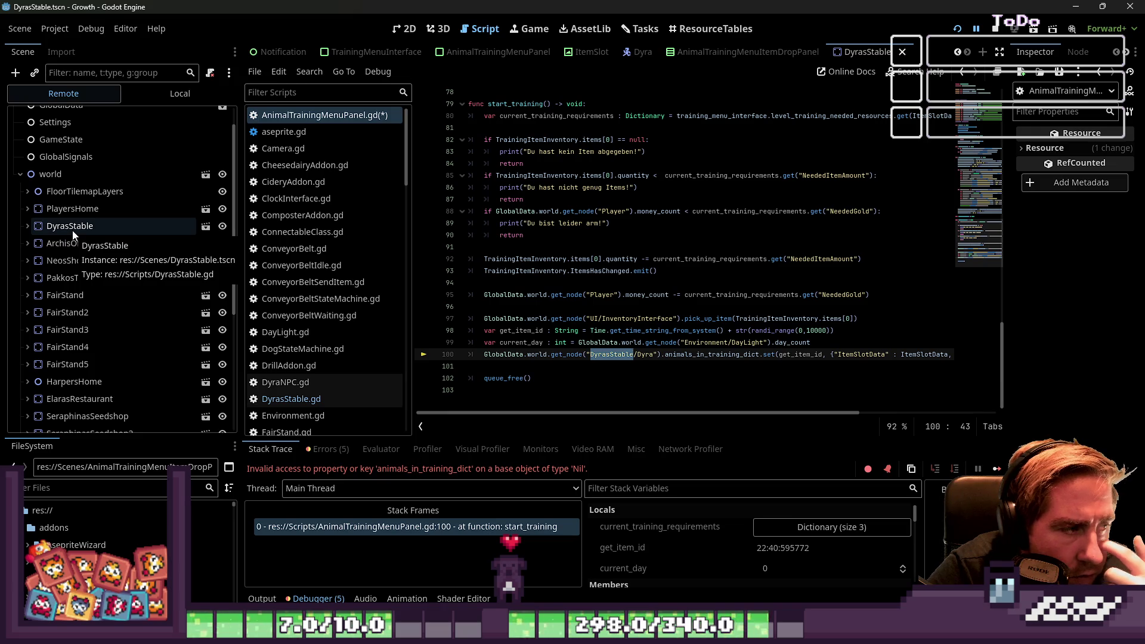
Step: Check animals_in_training_dict in DyraNPC.gd and DyrasStable.gd, then restart the game
{"action": "left_click", "coordinate": [205, 226]}
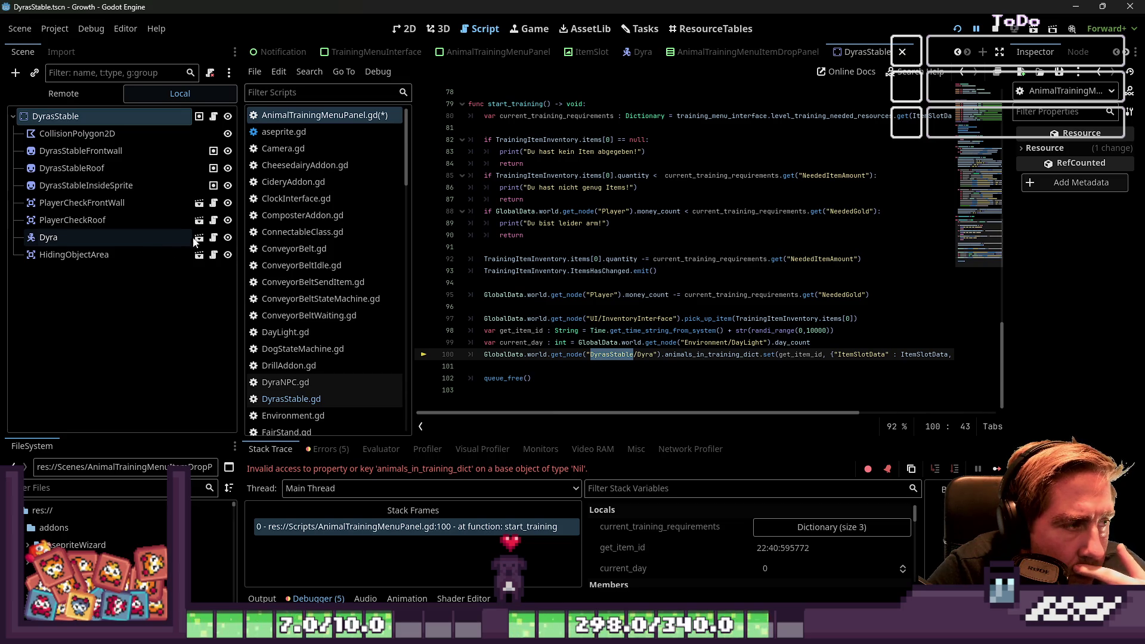
{"action": "left_click", "coordinate": [213, 237]}
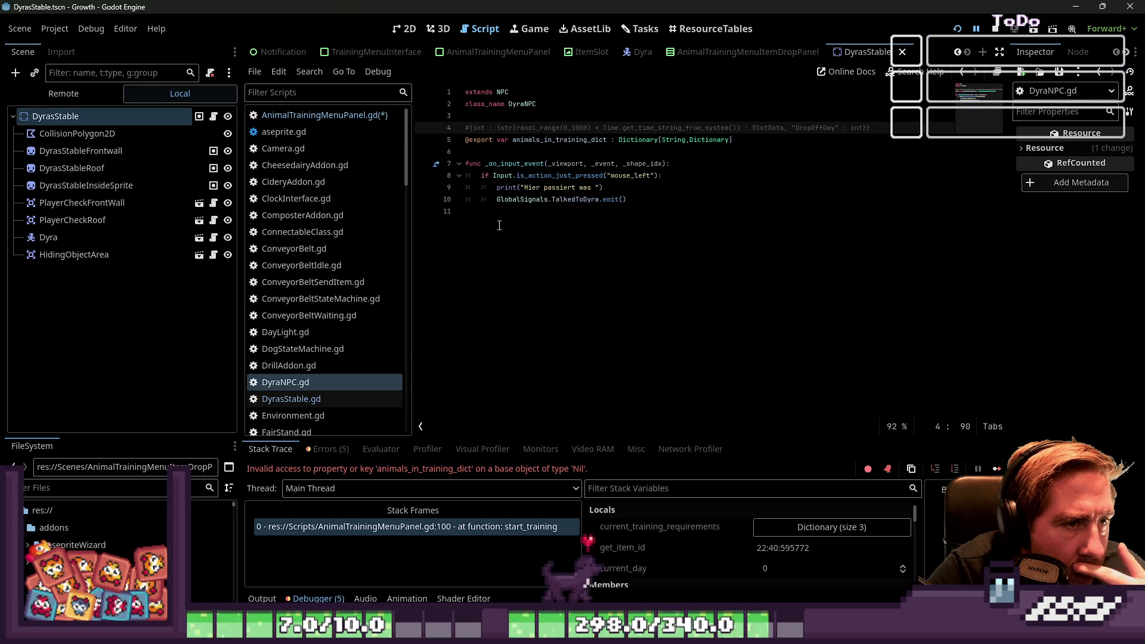
{"action": "double_click", "coordinate": [543, 139]}
{"action": "left_click", "coordinate": [301, 399]}
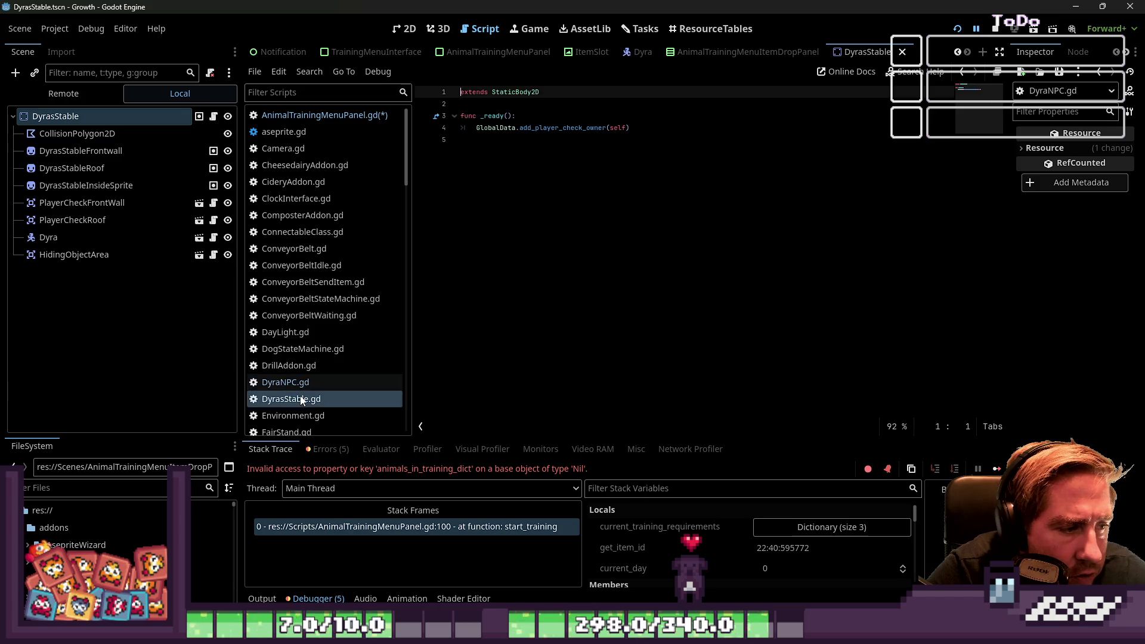
{"action": "left_click", "coordinate": [365, 524]}
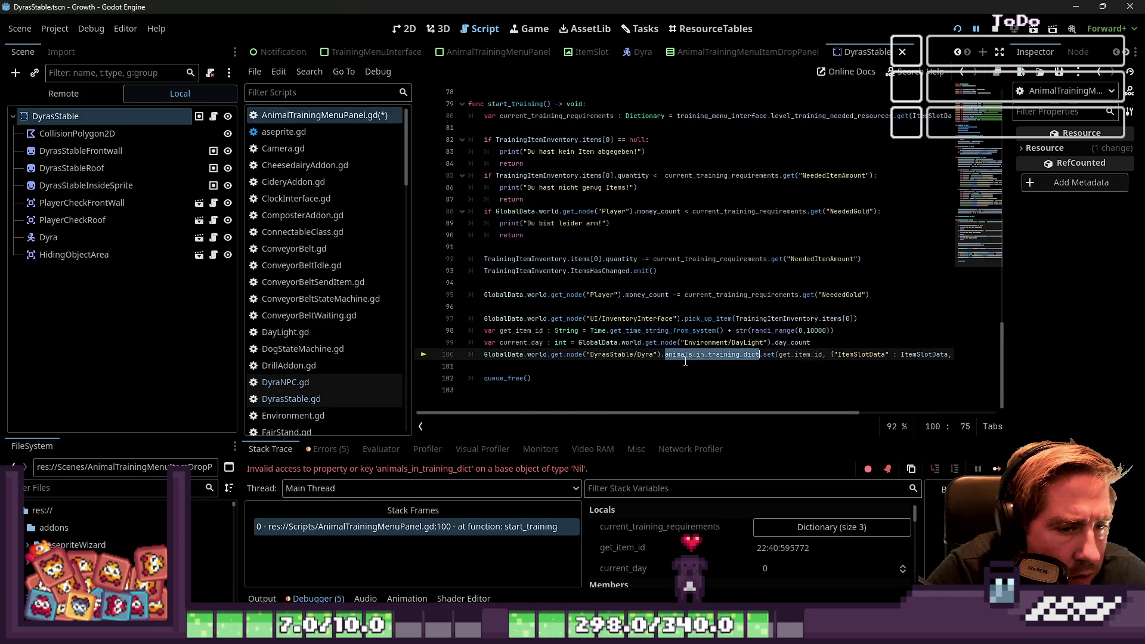
{"action": "left_click", "coordinate": [853, 318]}
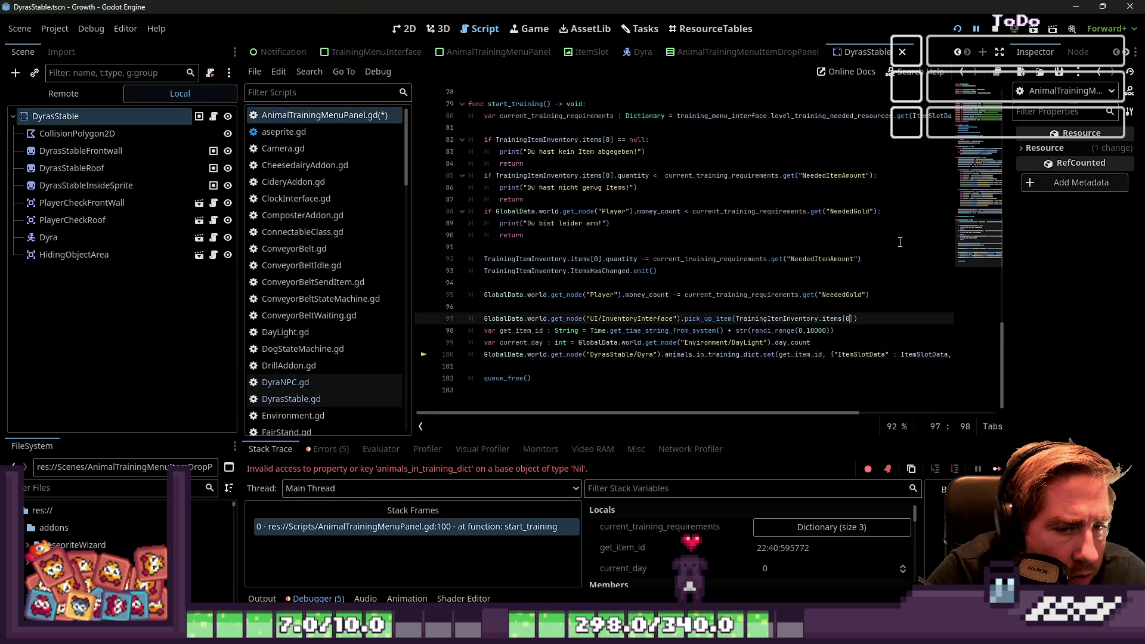
{"action": "left_click", "coordinate": [994, 28]}
{"action": "left_click", "coordinate": [957, 28]}
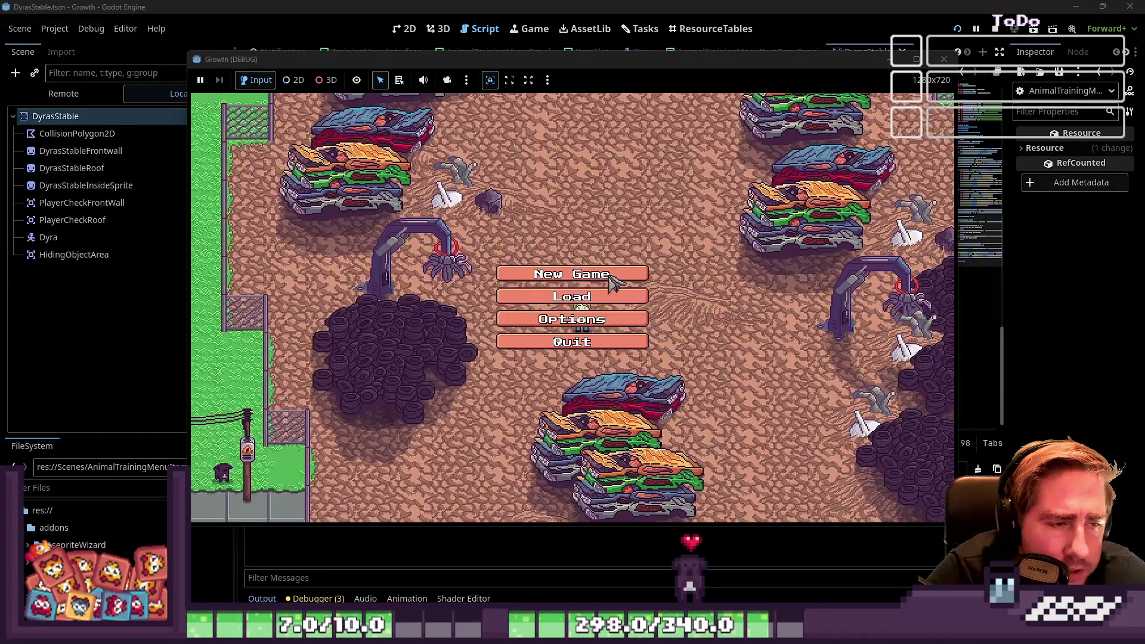
Step: Start a new game with a newly named character
{"action": "left_click", "coordinate": [596, 269]}
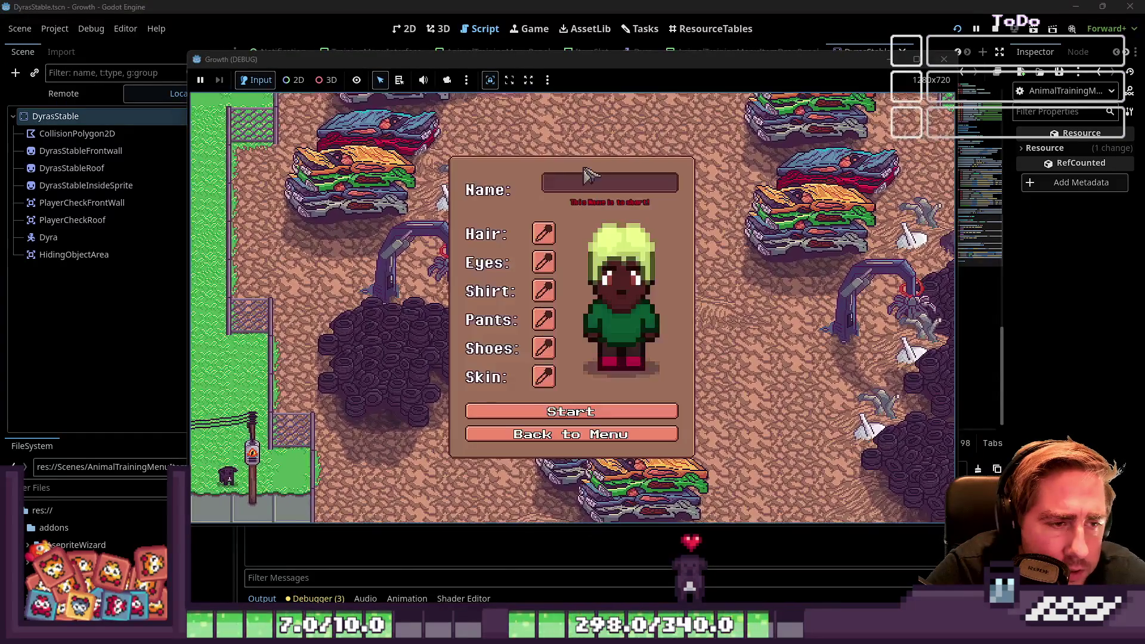
{"action": "left_click", "coordinate": [587, 179]}
{"action": "type", "text": "wqe"}
{"action": "left_click", "coordinate": [581, 396]}
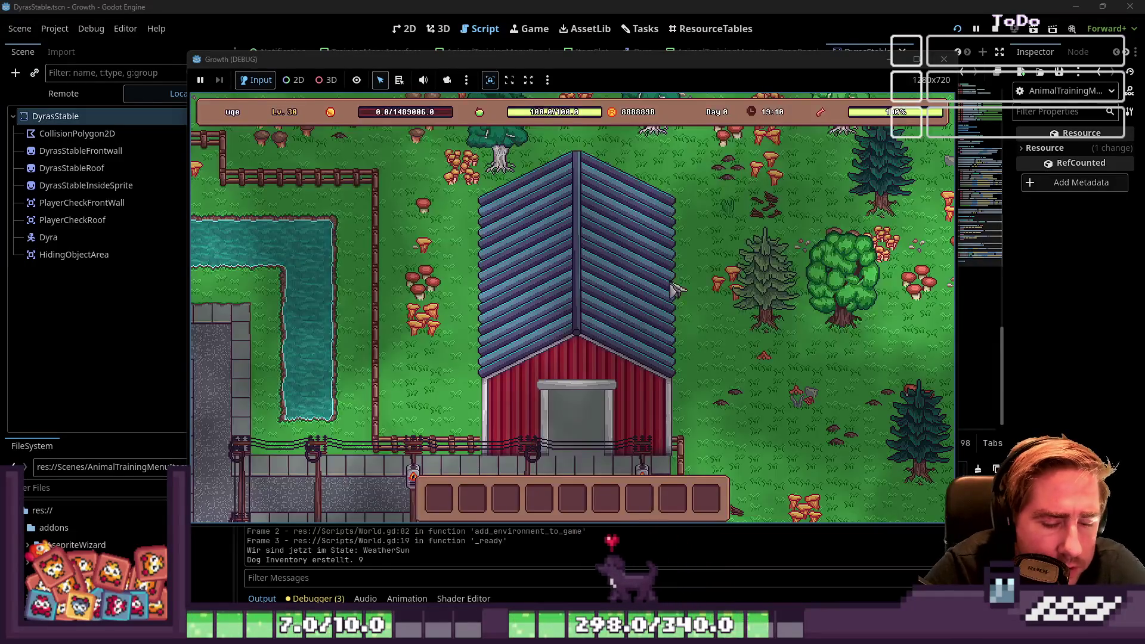
Step: Put the x99 sunflowers into Bee 1's input slot and move sunflowers from hotbar slot 1 to 2
{"action": "key", "text": "i"}
{"action": "scroll", "coordinate": [465, 256], "scroll_direction": "down", "scroll_amount": 3}
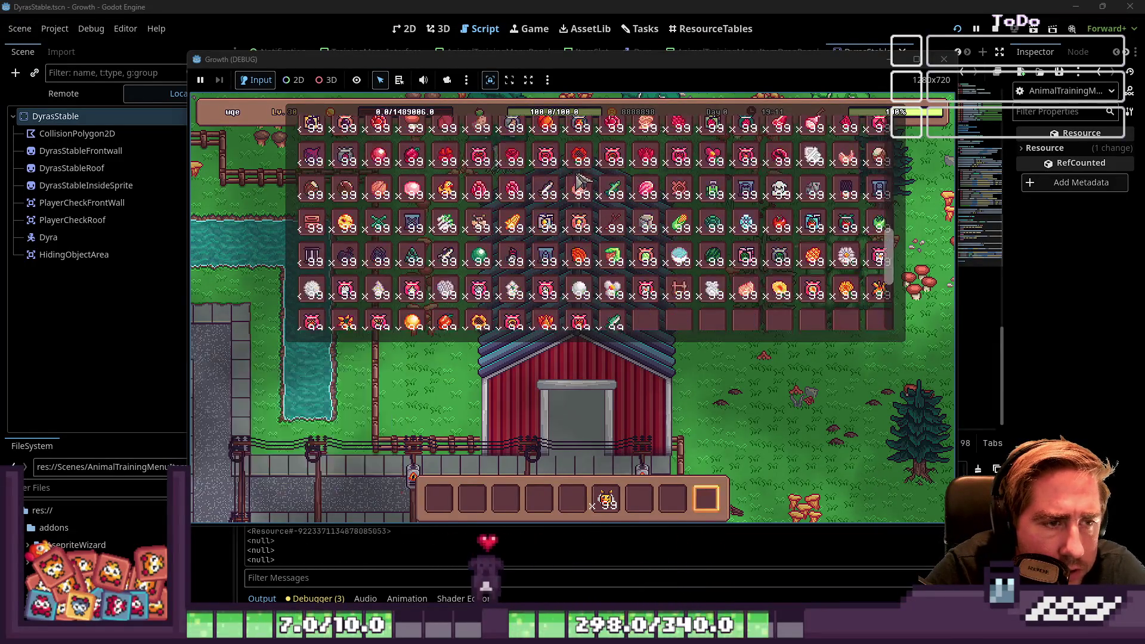
{"action": "left_click_drag", "start_coordinate": [486, 419], "coordinate": [572, 501]}
{"action": "key", "text": "e"}
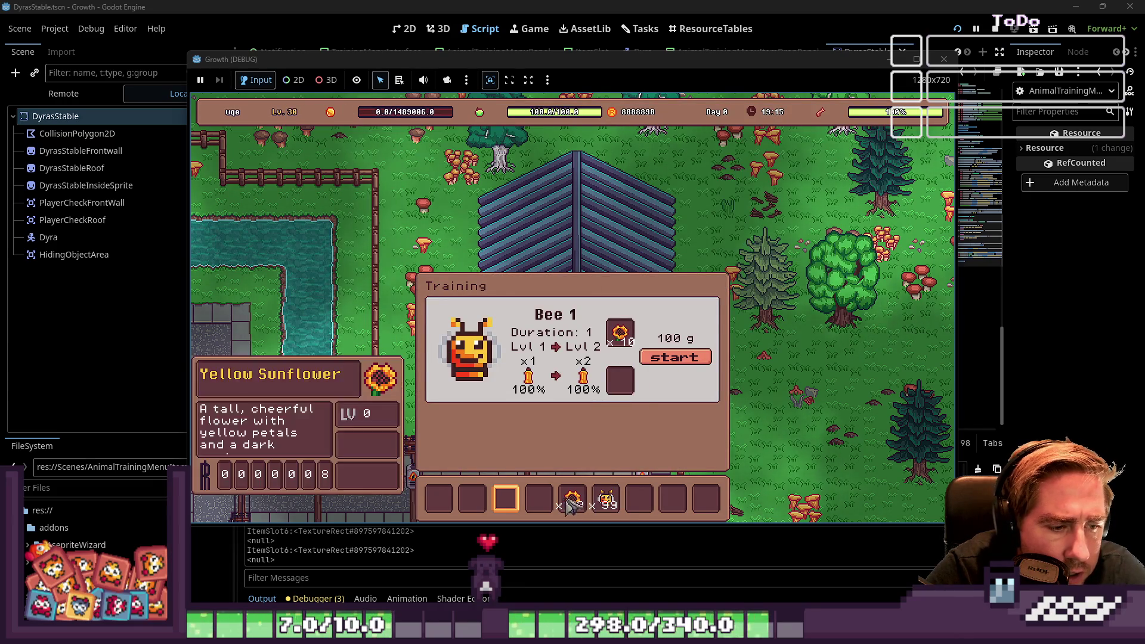
{"action": "left_click_drag", "start_coordinate": [573, 501], "coordinate": [620, 380]}
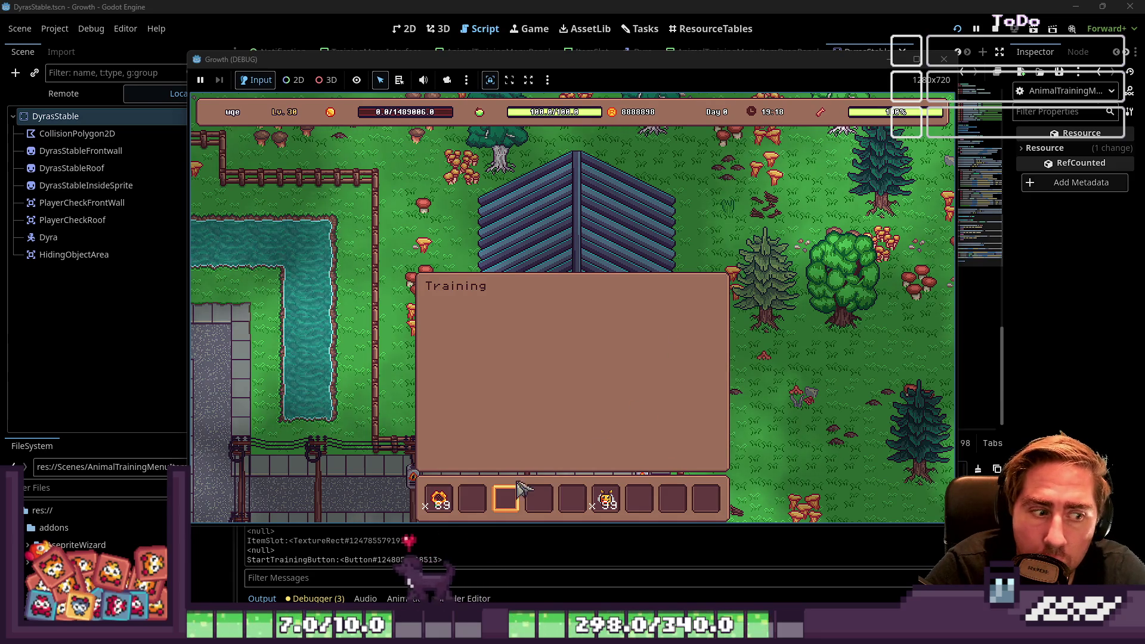
{"action": "left_click", "coordinate": [439, 498]}
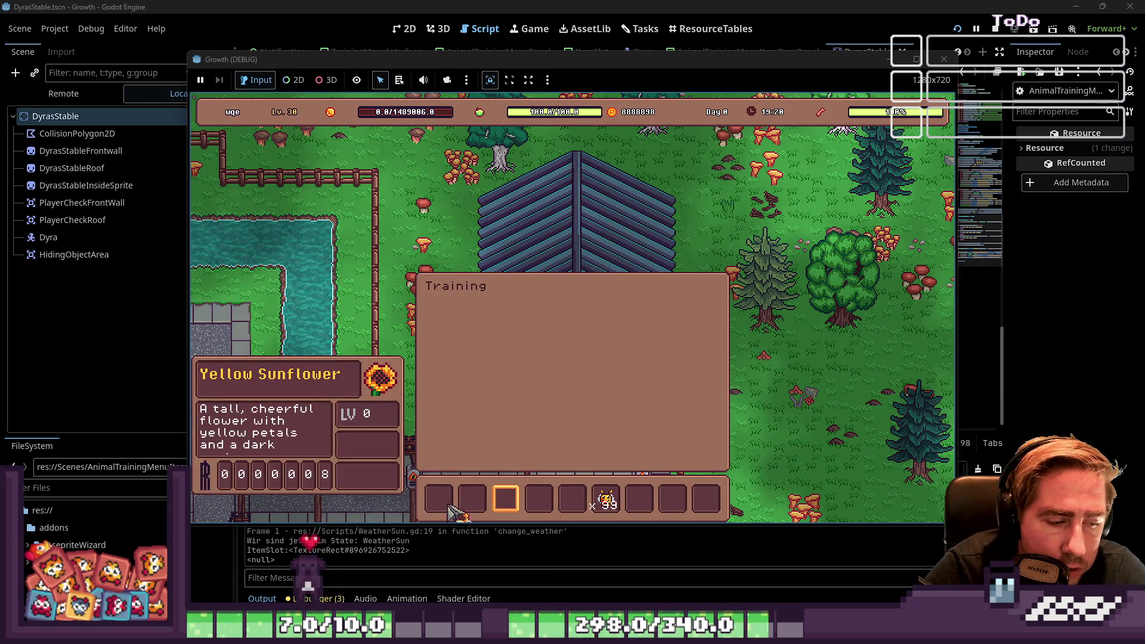
{"action": "left_click", "coordinate": [473, 498]}
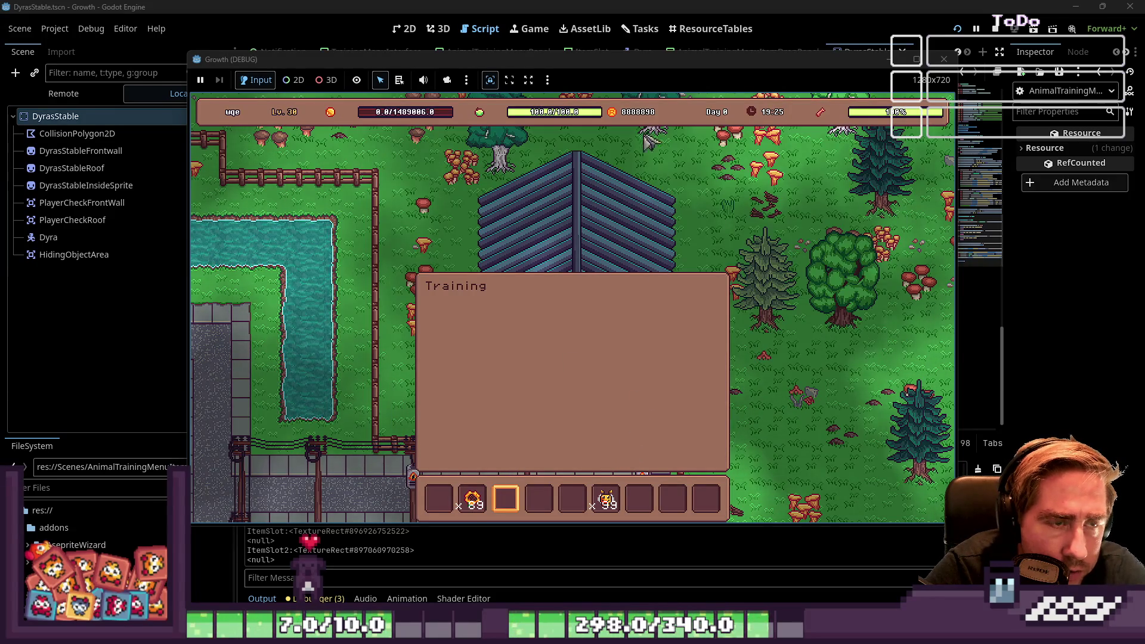
Step: Move the x99 item to hotbar slot 3 and the bee to slot 5, then close Training
{"action": "key", "text": "i"}
{"action": "key", "text": "i"}
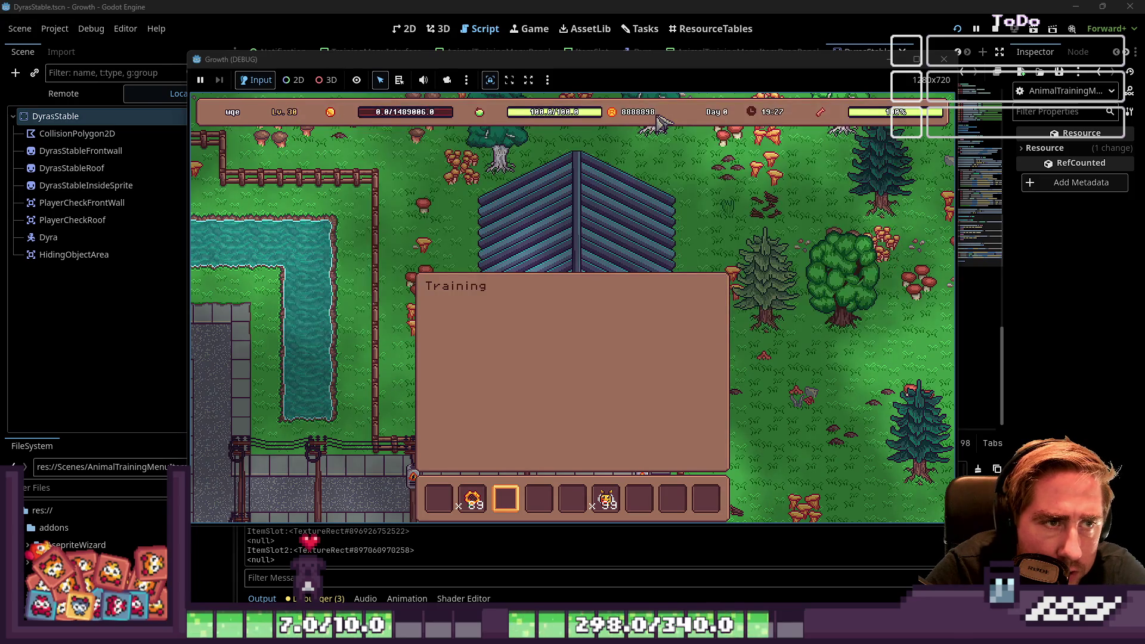
{"action": "mouse_move", "coordinate": [606, 497]}
{"action": "left_mouse_down"}
{"action": "mouse_move", "coordinate": [536, 510]}
{"action": "mouse_move", "coordinate": [506, 499]}
{"action": "left_mouse_up"}
{"action": "mouse_move", "coordinate": [514, 509]}
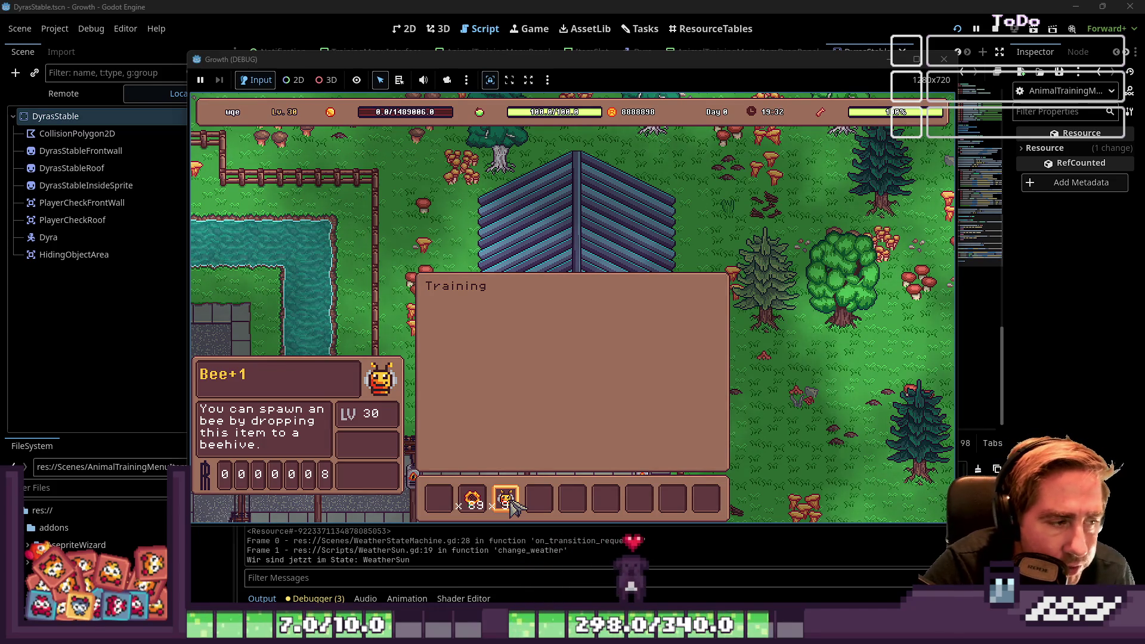
{"action": "left_click_drag", "start_coordinate": [514, 509], "coordinate": [578, 505]}
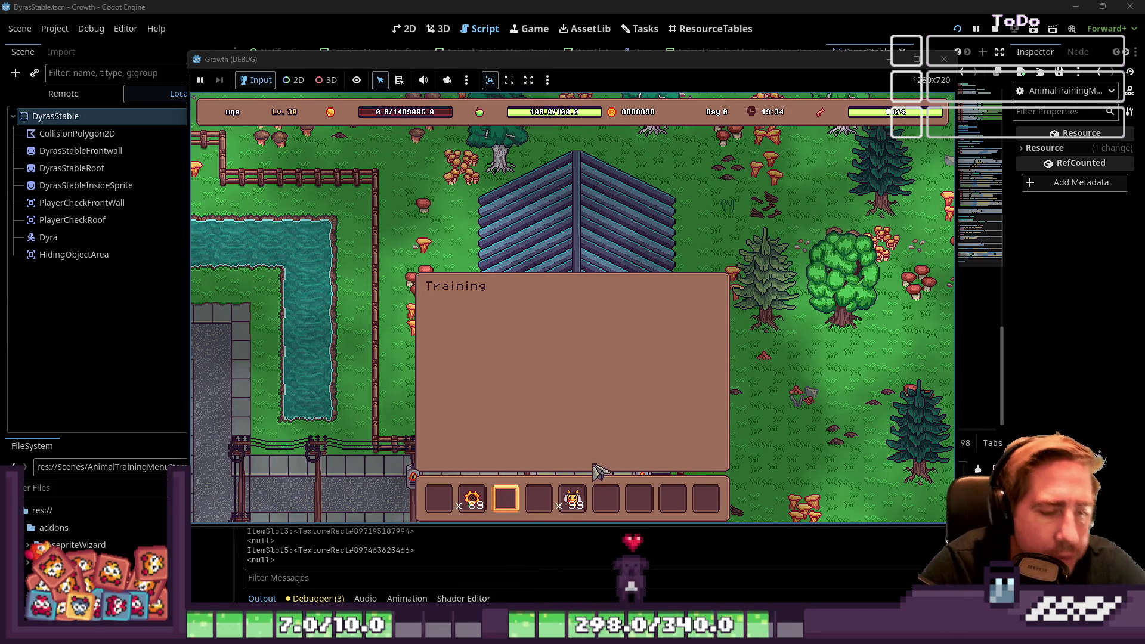
{"action": "key", "text": "Escape"}
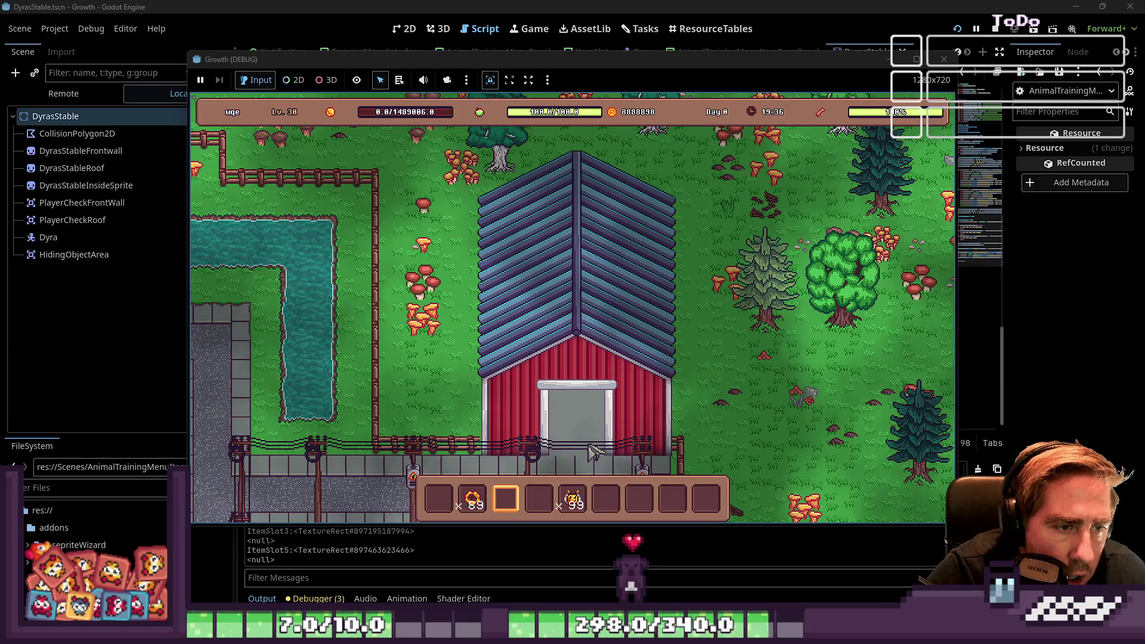
{"action": "left_click", "coordinate": [656, 6]}
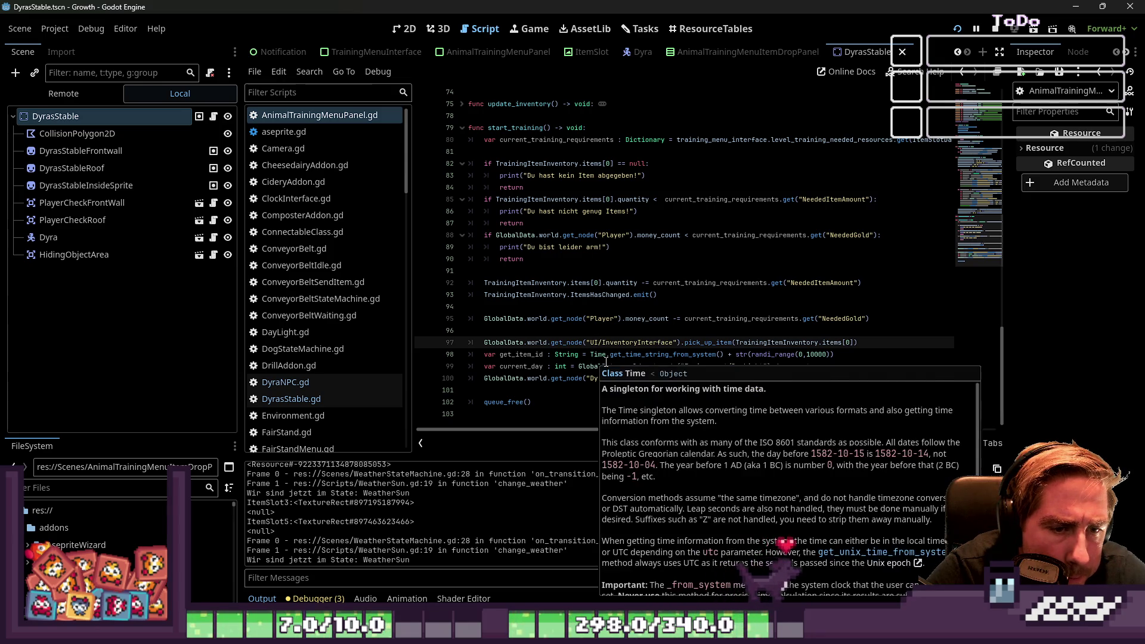
Step: Append .duplicate() to ItemSlotData at the end of line 100
{"action": "left_click", "coordinate": [524, 388]}
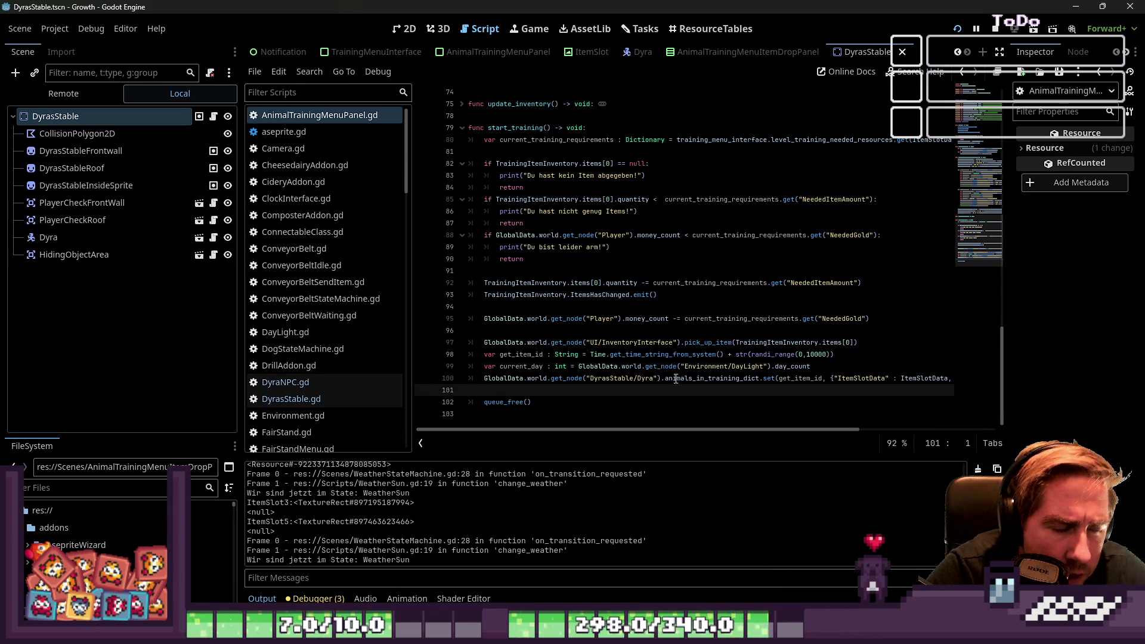
{"action": "key", "text": "Return"}
{"action": "key", "text": "Up"}
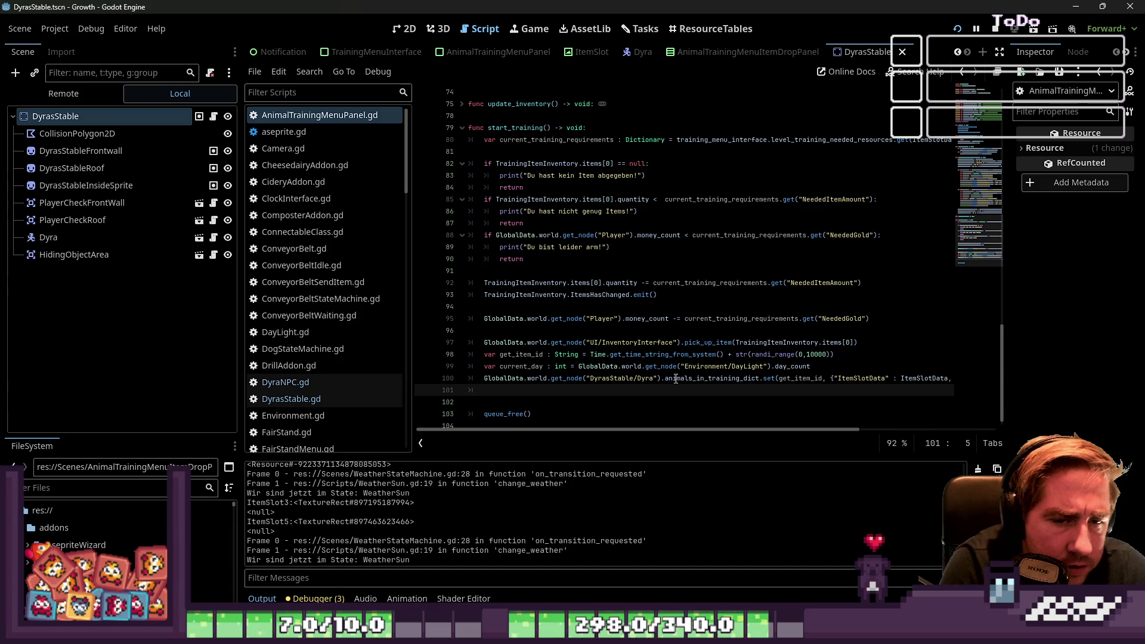
{"action": "key", "text": "Up"}
{"action": "key", "text": "End"}
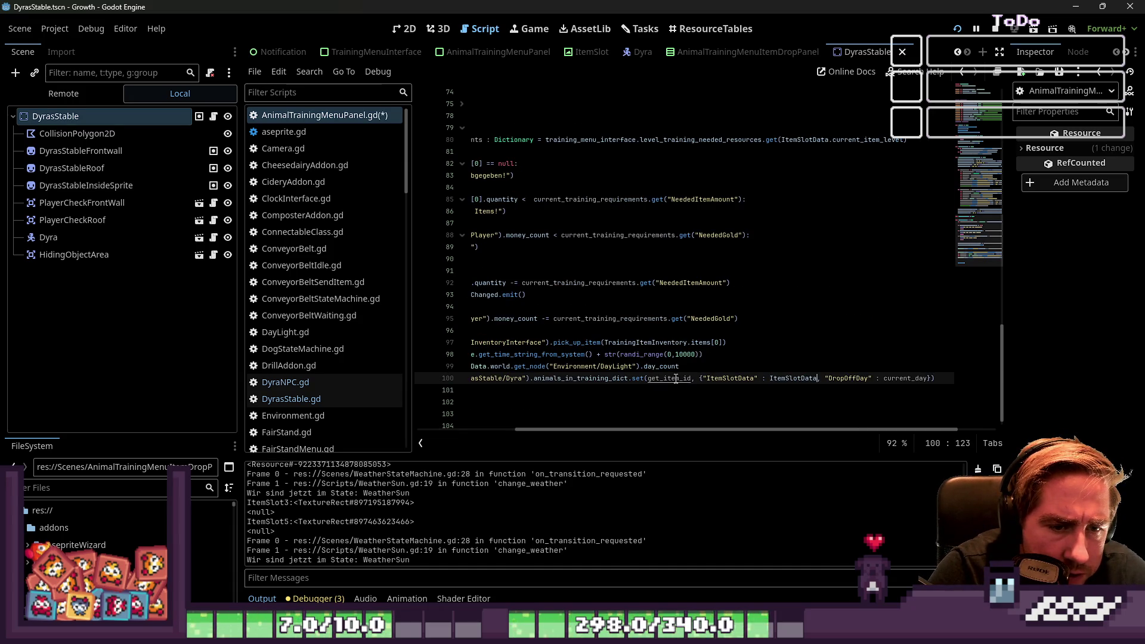
{"action": "type", "text": ".dupl"}
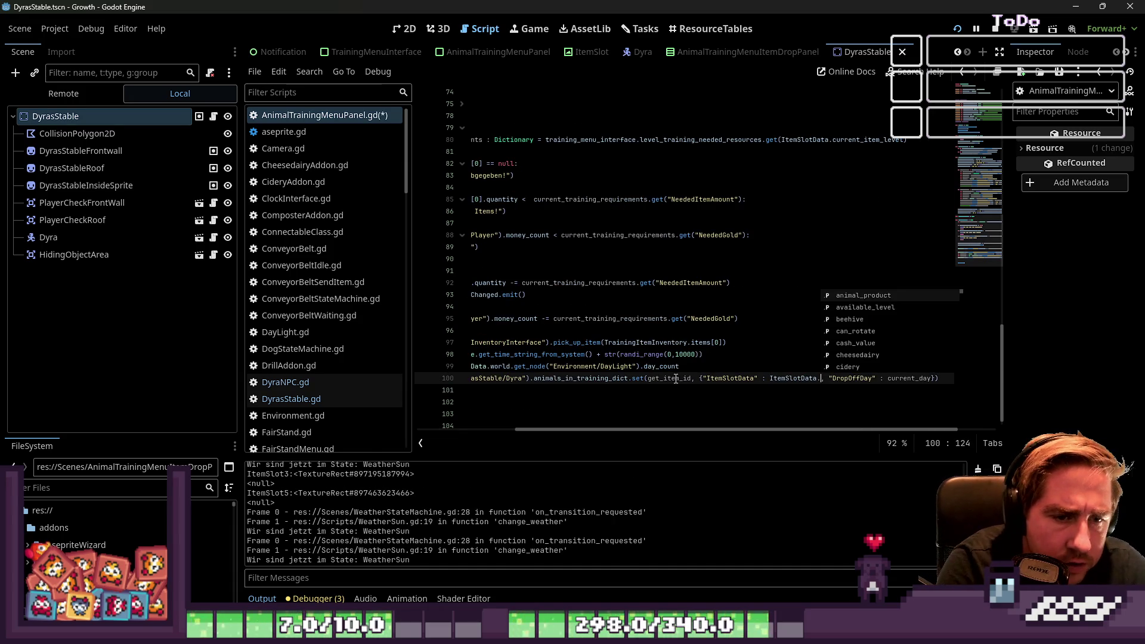
{"action": "key", "text": "Return"}
Step: Add 'ItemSlotData = null' on line 101 and restart the Growth game
{"action": "key", "text": "Down"}
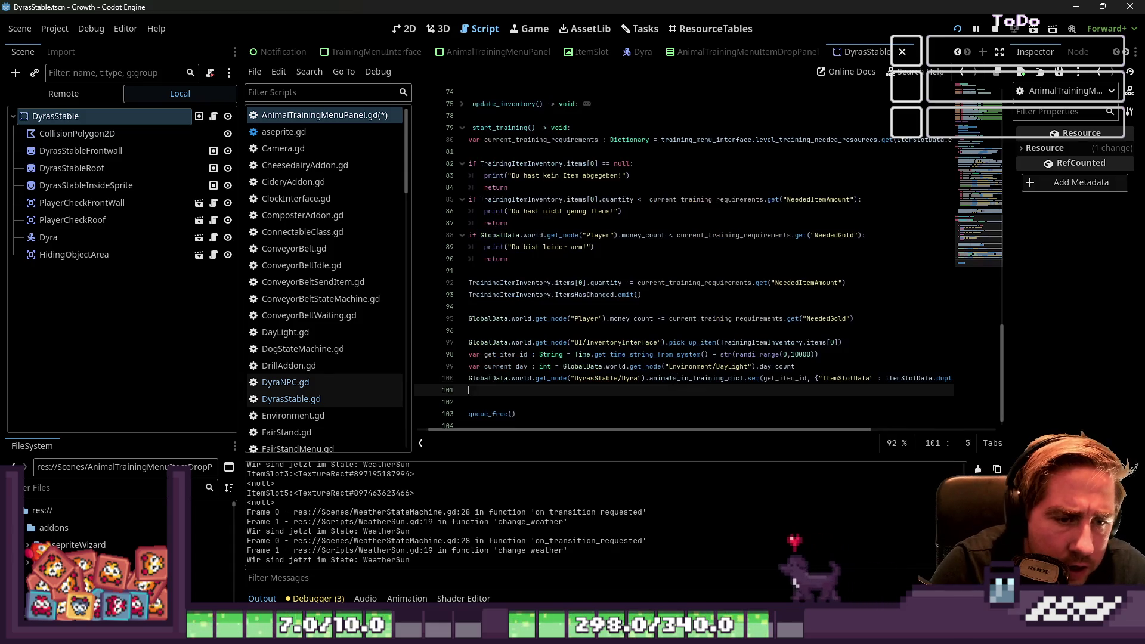
{"action": "type", "text": "ItemSlot"}
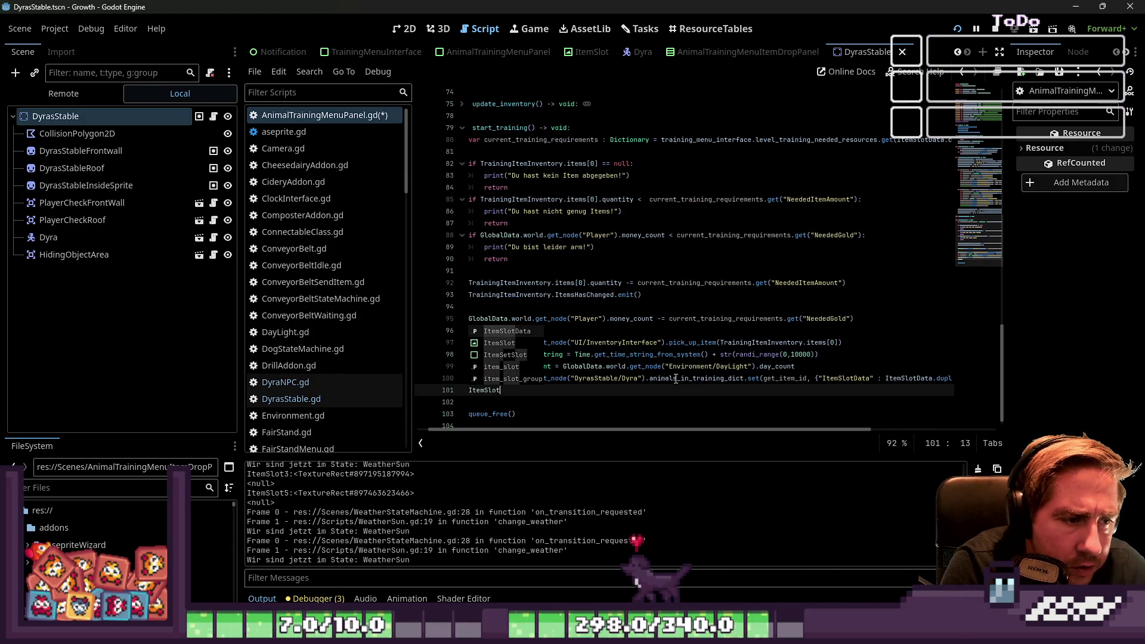
{"action": "key", "text": "Return"}
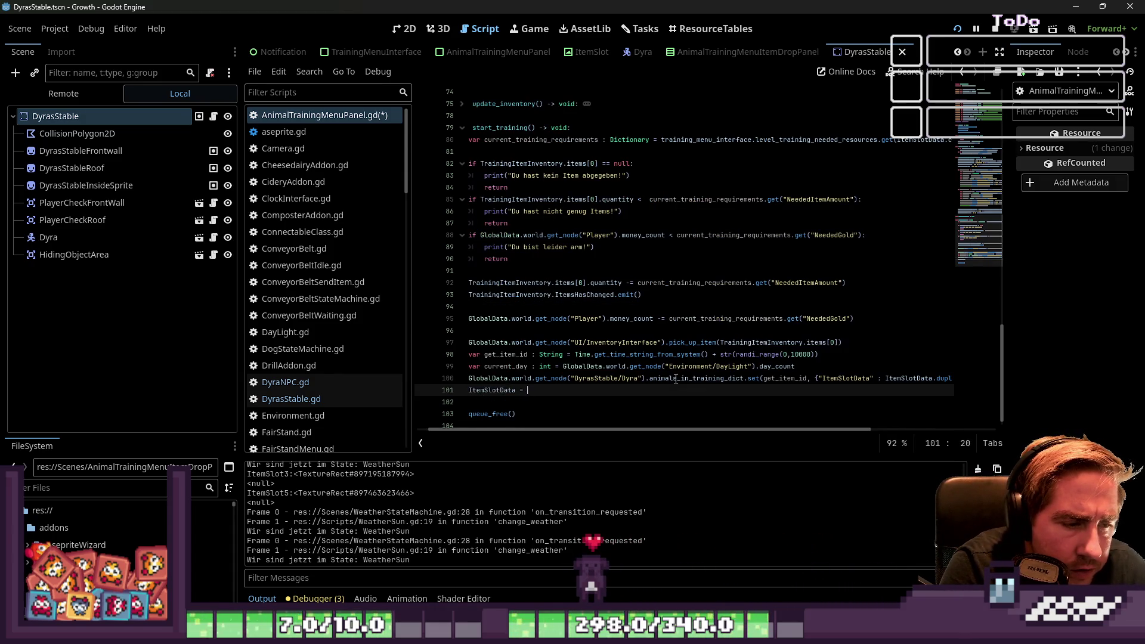
{"action": "type", "text": "null"}
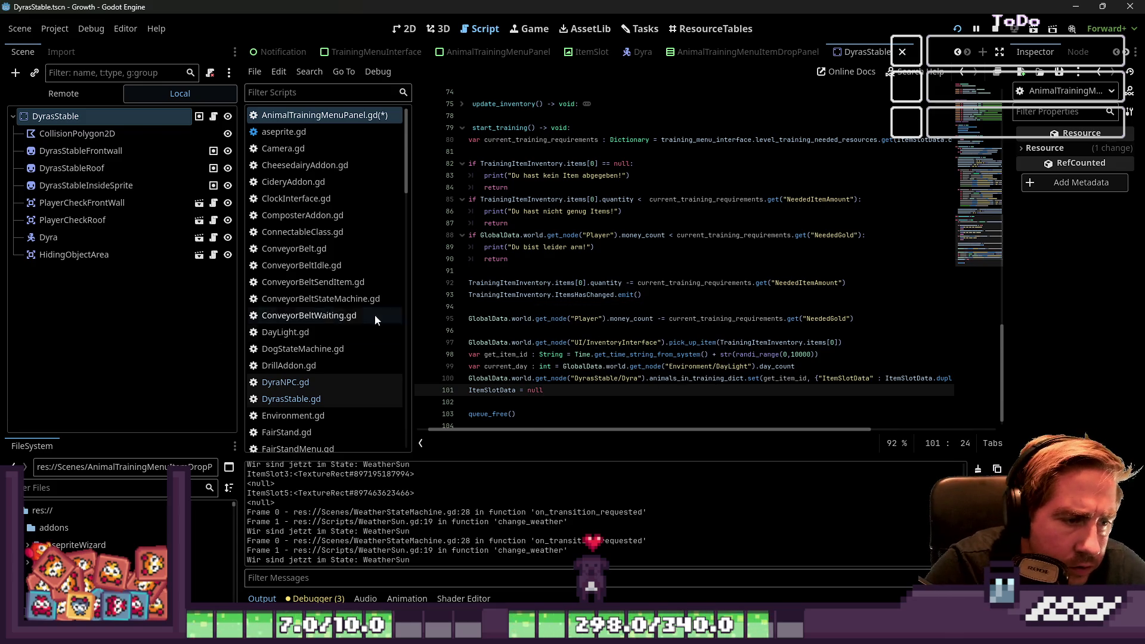
{"action": "left_click", "coordinate": [497, 294]}
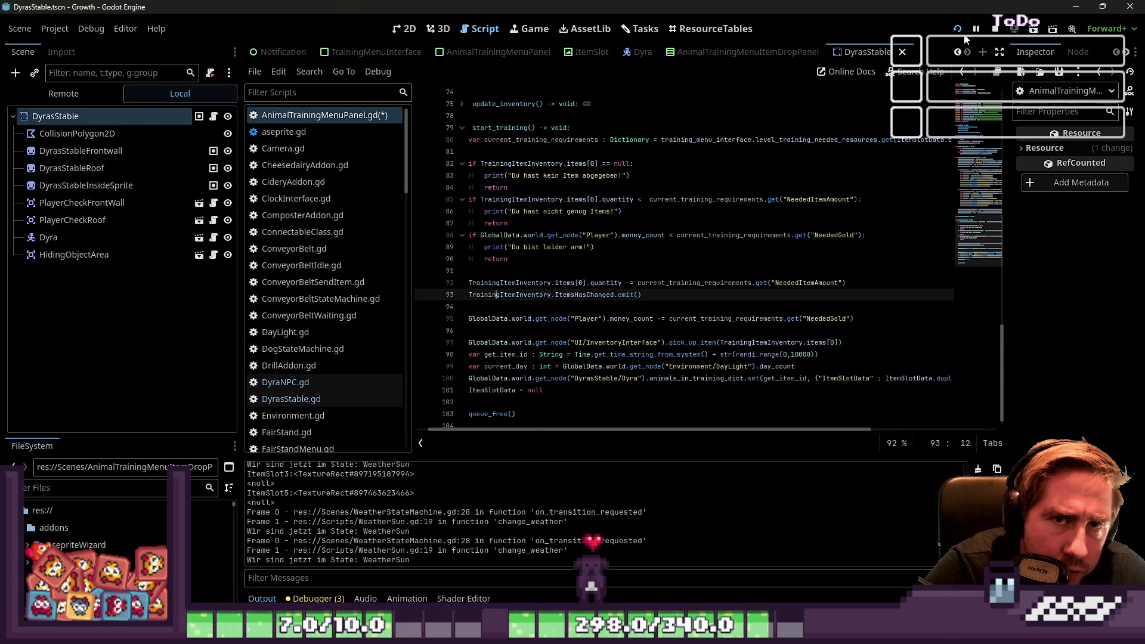
{"action": "left_click", "coordinate": [958, 30]}
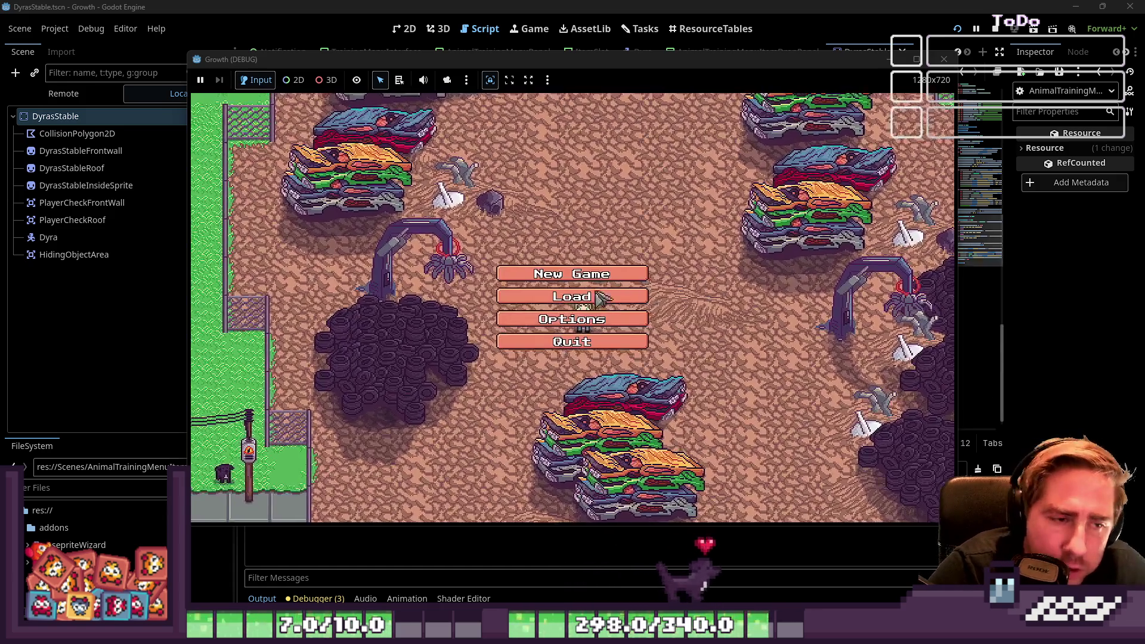
Step: Start a new game with a newly named character
{"action": "left_click", "coordinate": [596, 274]}
{"action": "type", "text": "wqed"}
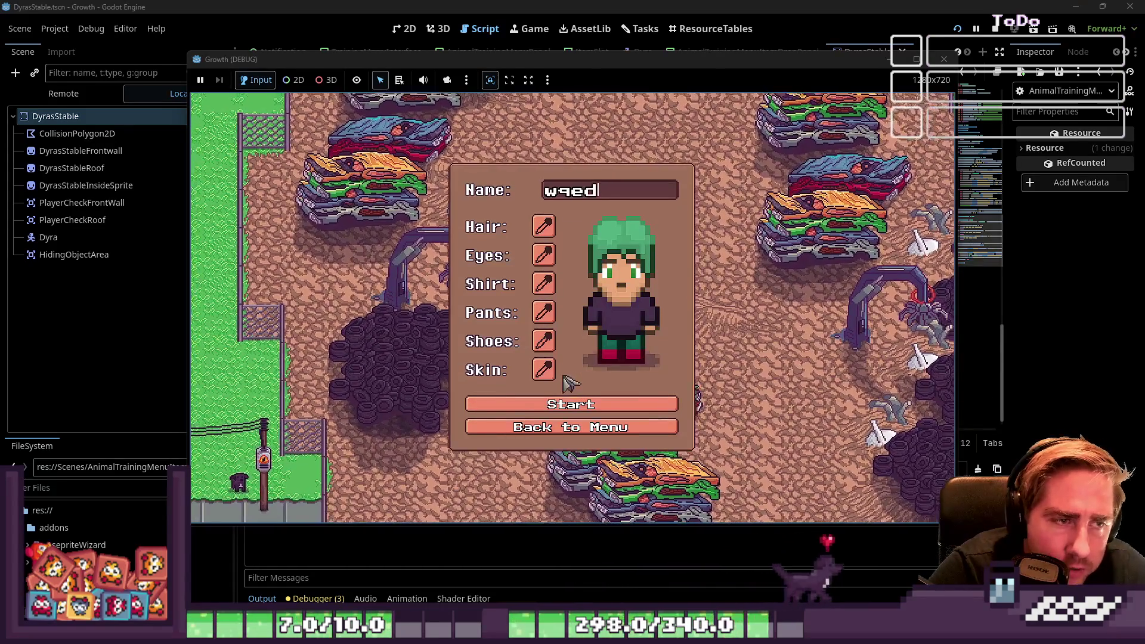
{"action": "left_click", "coordinate": [553, 405]}
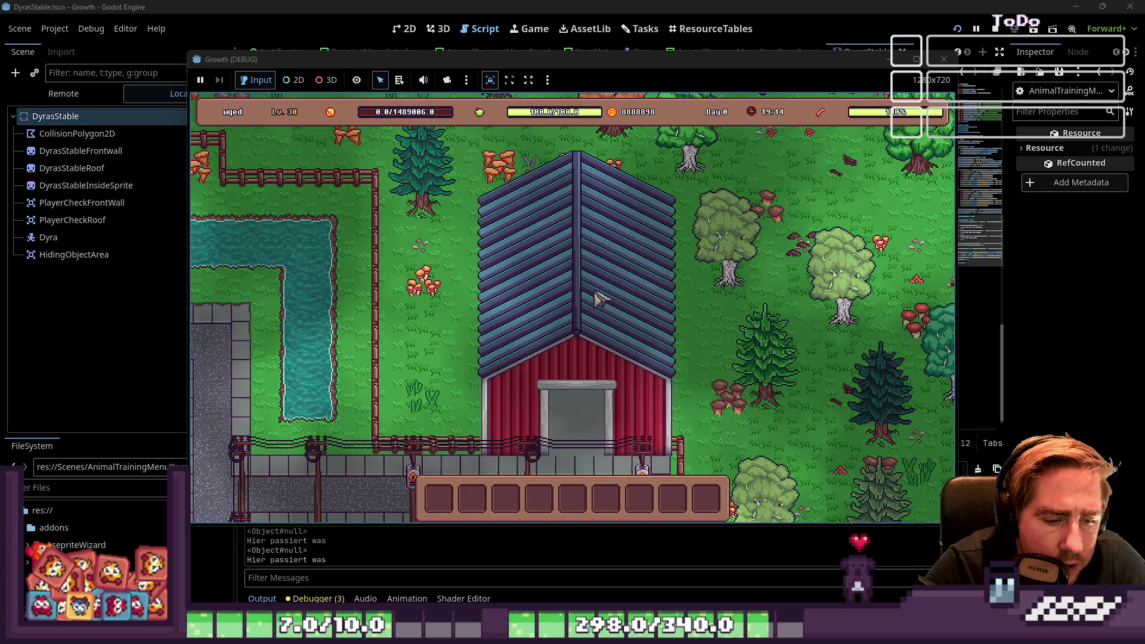
Step: Put sunflowers into Bee 1's training slot and start the training
{"action": "key", "text": "i"}
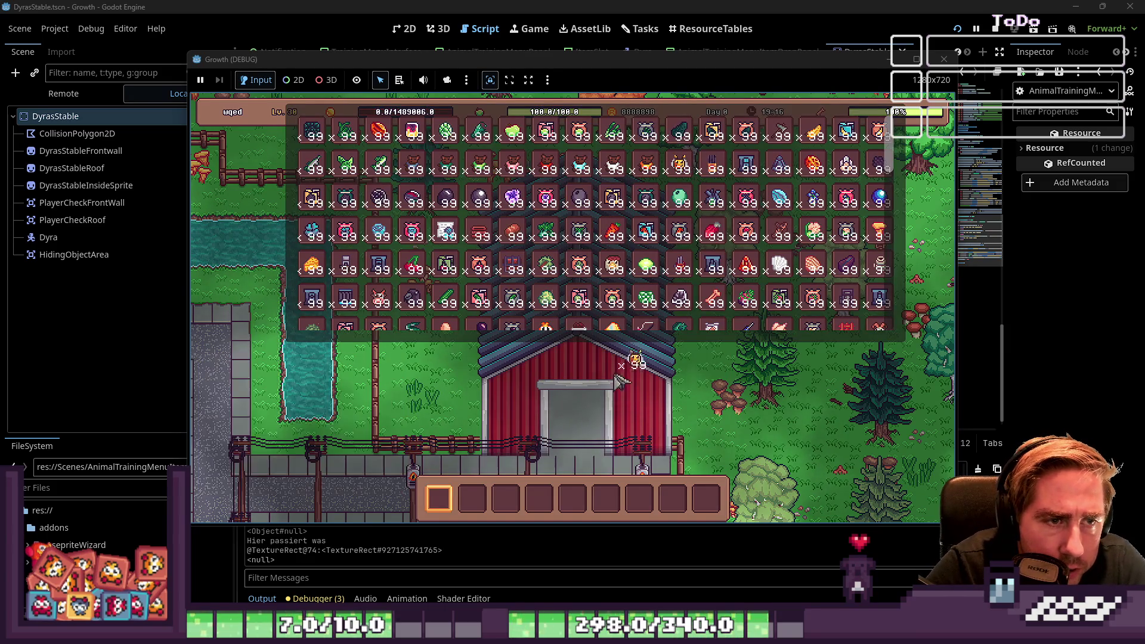
{"action": "scroll", "coordinate": [602, 238], "scroll_direction": "down", "scroll_amount": 5}
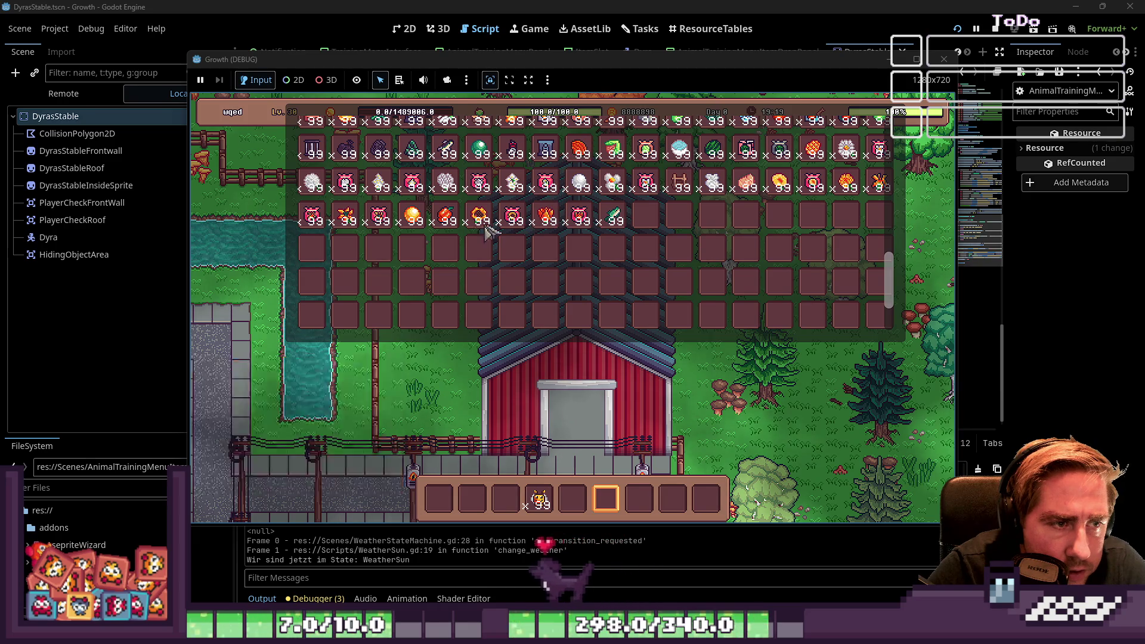
{"action": "key", "text": "5"}
{"action": "key", "text": "i"}
{"action": "key", "text": "e"}
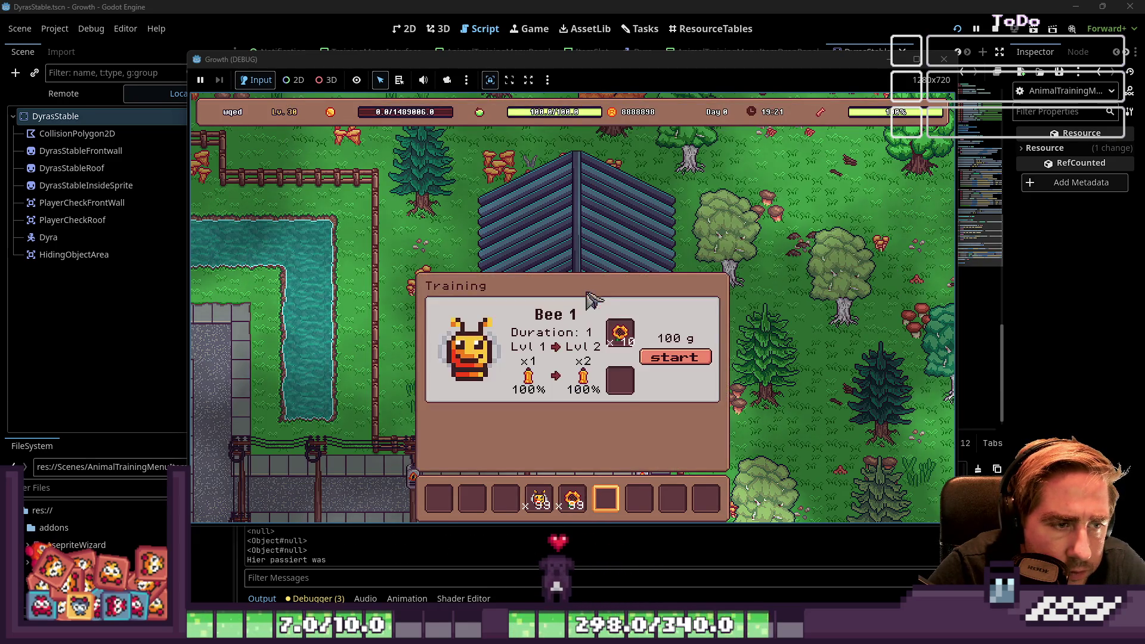
{"action": "left_click_drag", "start_coordinate": [573, 498], "coordinate": [620, 380]}
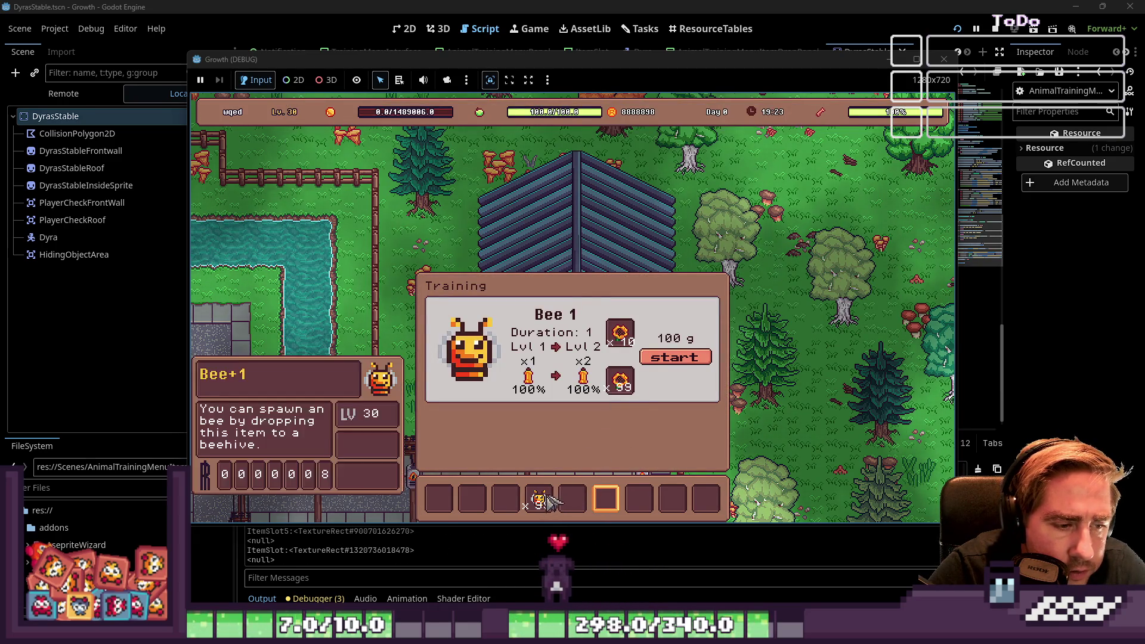
{"action": "left_click", "coordinate": [676, 358]}
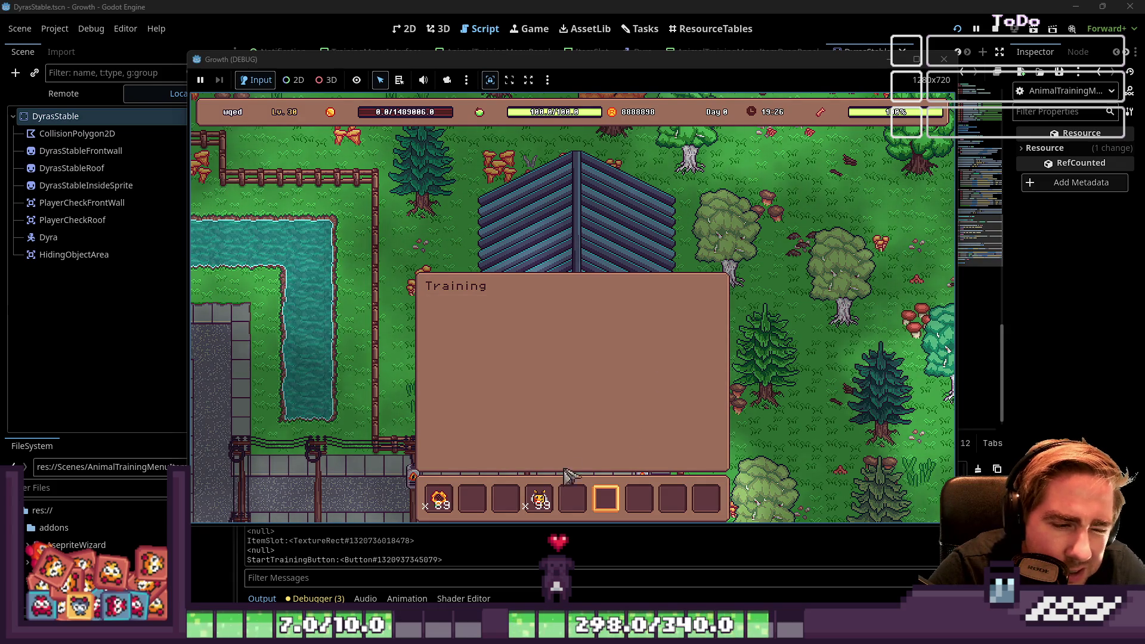
Step: Move the bee from hotbar slot 4 to 3, then return to line 95 in the script
{"action": "left_click_drag", "start_coordinate": [538, 501], "coordinate": [503, 498]}
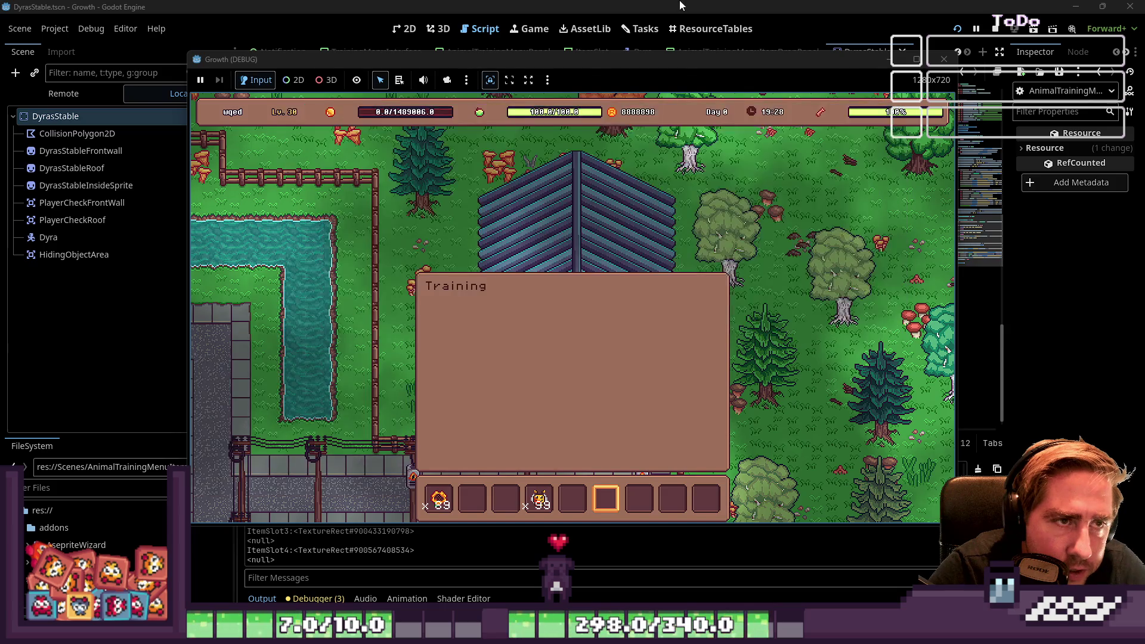
{"action": "key", "text": "alt+Tab"}
{"action": "left_click", "coordinate": [617, 318]}
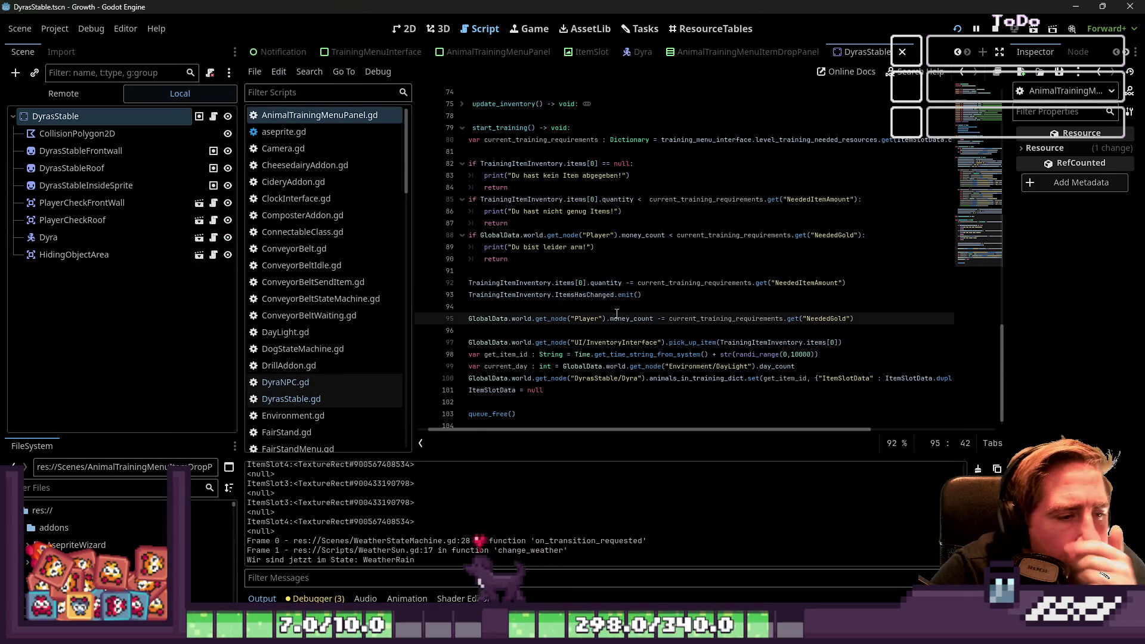
Step: Select the ItemSlotData = null line and the ItemSlotData name to inspect it
{"action": "left_click_drag", "start_coordinate": [498, 430], "coordinate": [437, 430]}
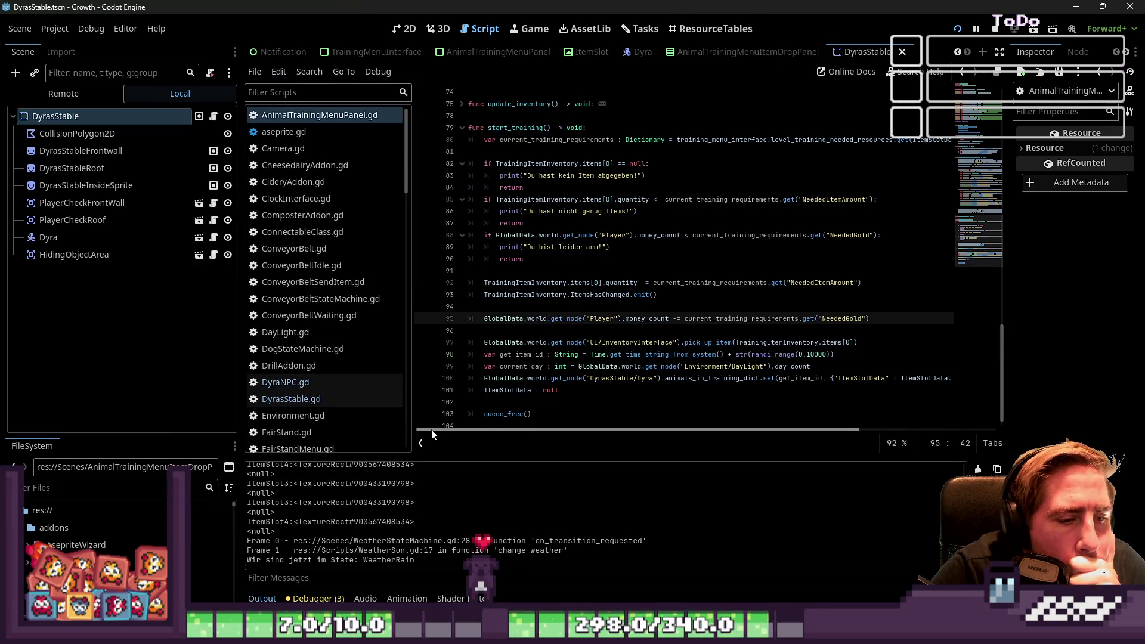
{"action": "left_click_drag", "start_coordinate": [559, 390], "coordinate": [485, 391]}
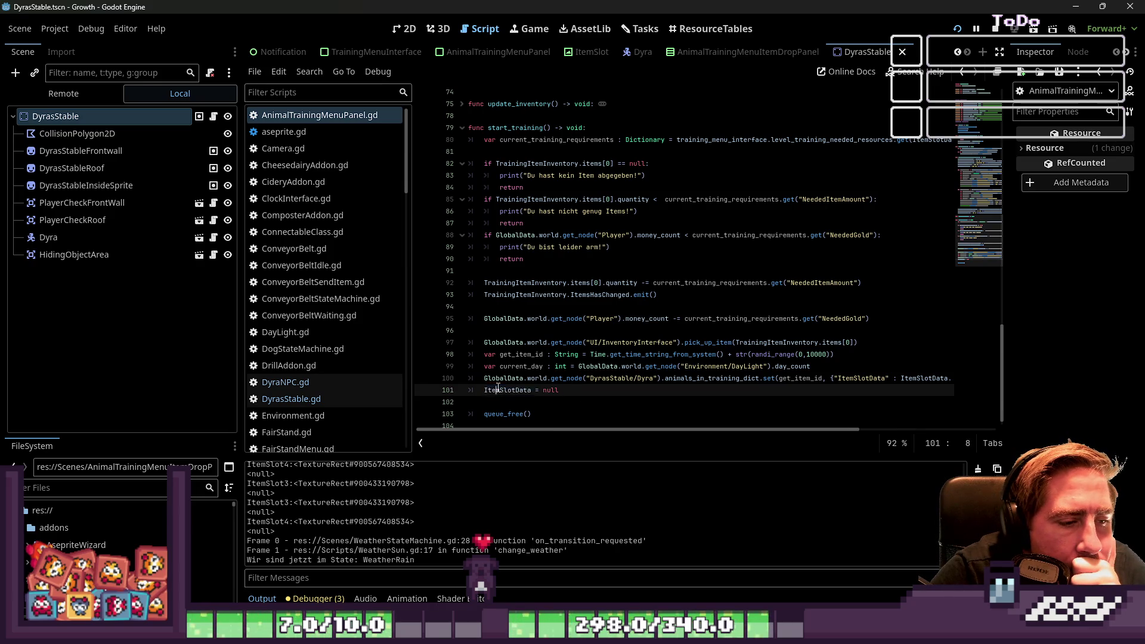
{"action": "double_click", "coordinate": [500, 386]}
{"action": "scroll", "coordinate": [370, 260], "scroll_direction": "down", "scroll_amount": 4}
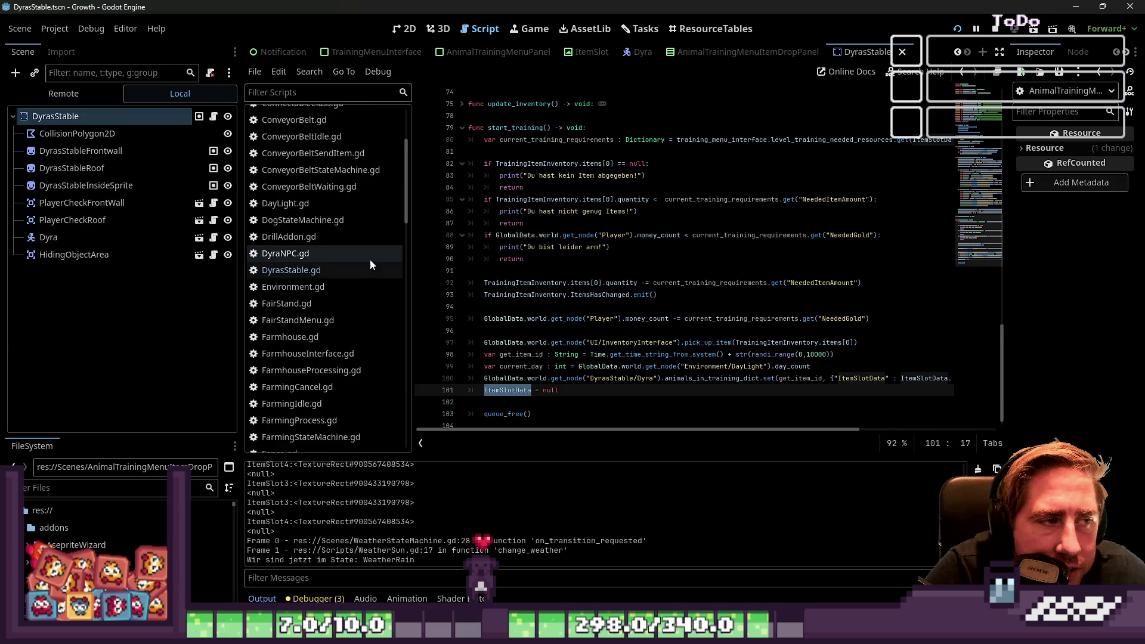
Step: Switch from DyrasStable.gd to AnimalTrainingMenuPanel.gd and inspect the word Du on line 89
{"action": "left_click", "coordinate": [332, 231]}
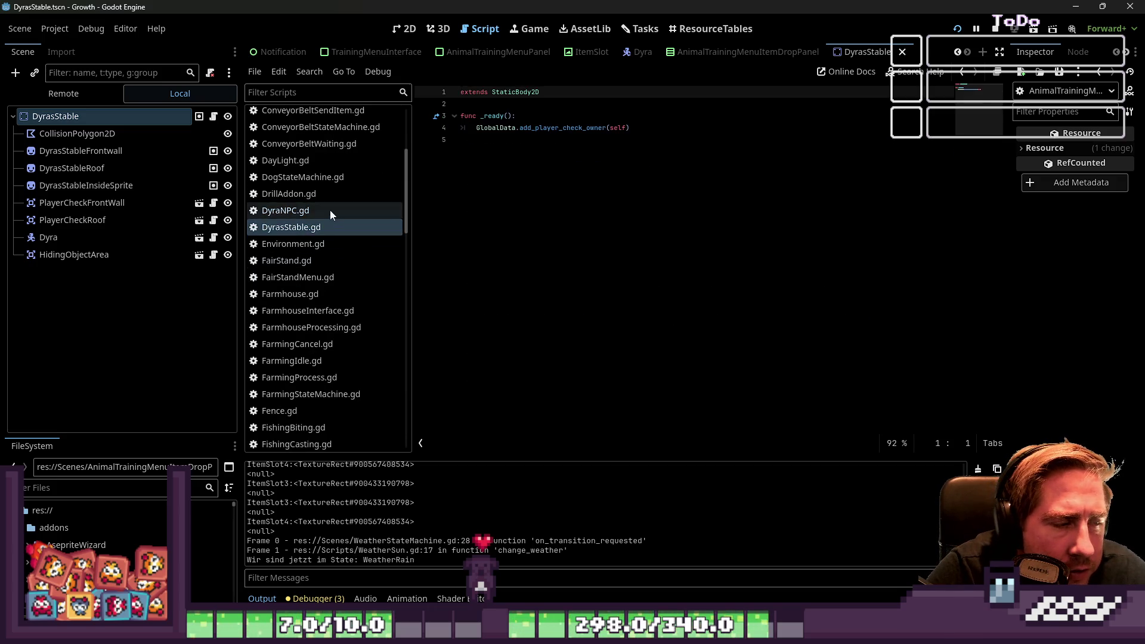
{"action": "scroll", "coordinate": [322, 238], "scroll_direction": "up", "scroll_amount": 4}
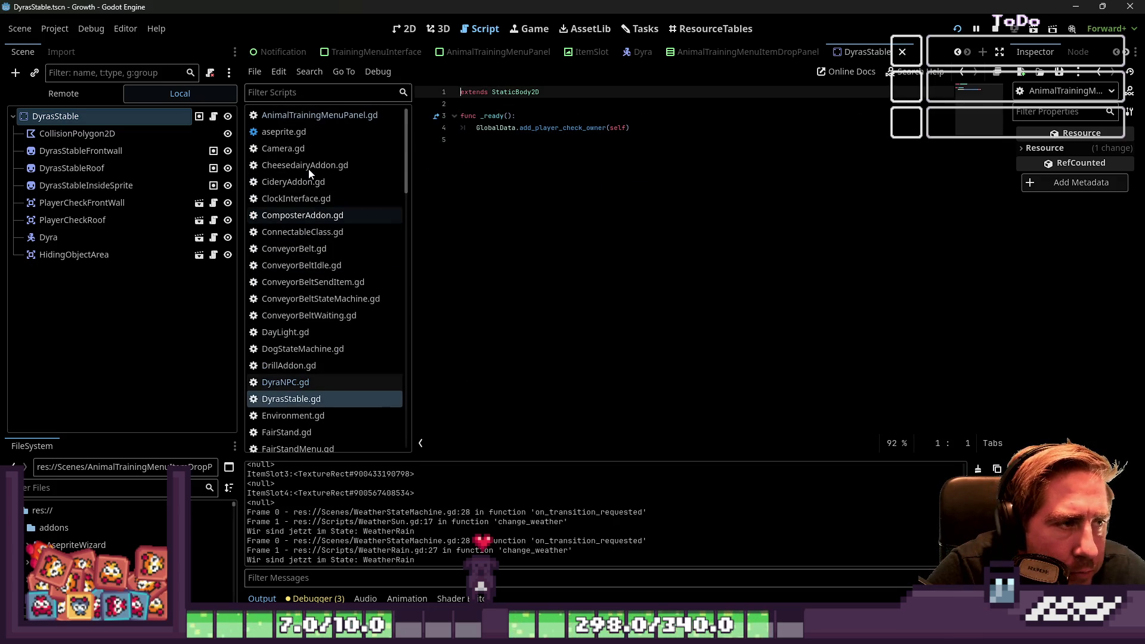
{"action": "left_click", "coordinate": [319, 115]}
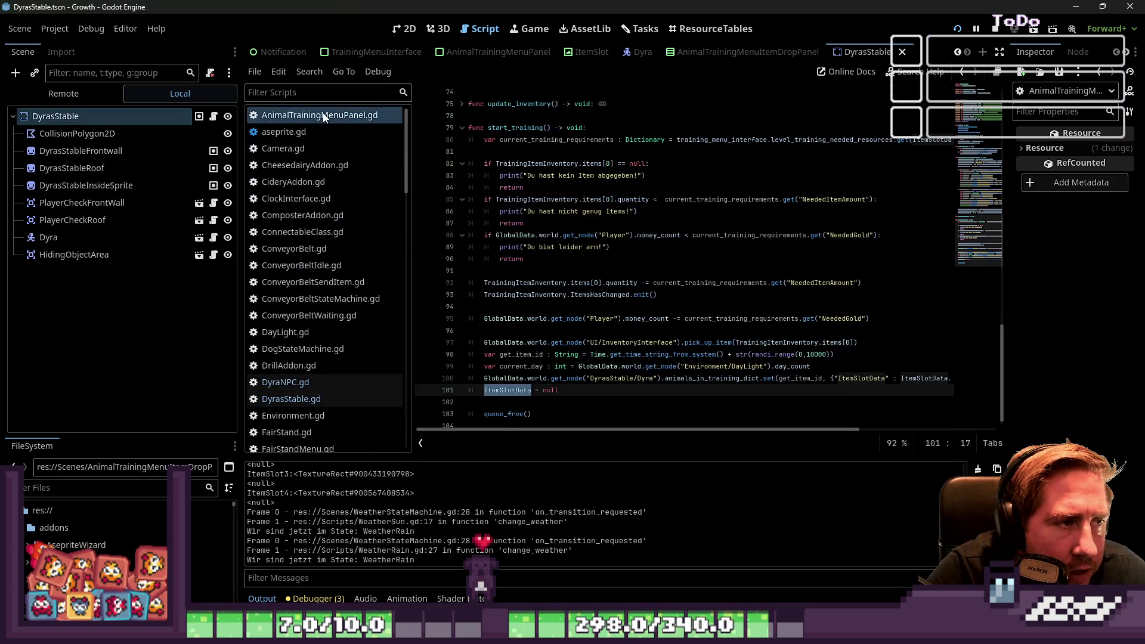
{"action": "double_click", "coordinate": [531, 246]}
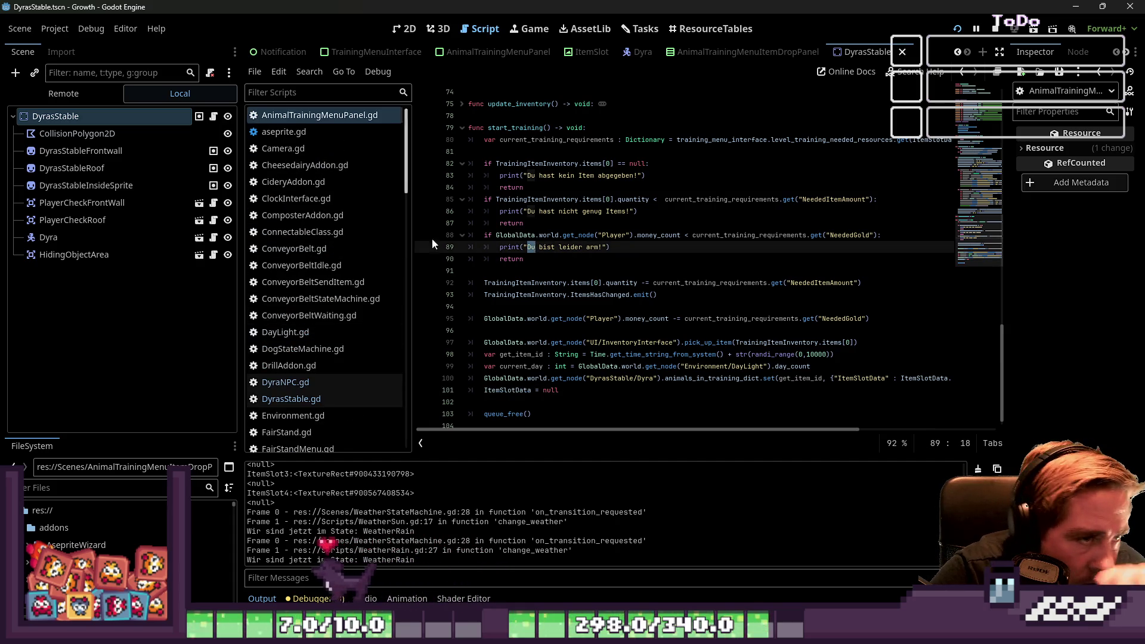
{"action": "scroll", "coordinate": [432, 239], "scroll_direction": "up", "scroll_amount": 2}
{"action": "scroll", "coordinate": [340, 338], "scroll_direction": "down", "scroll_amount": 10}
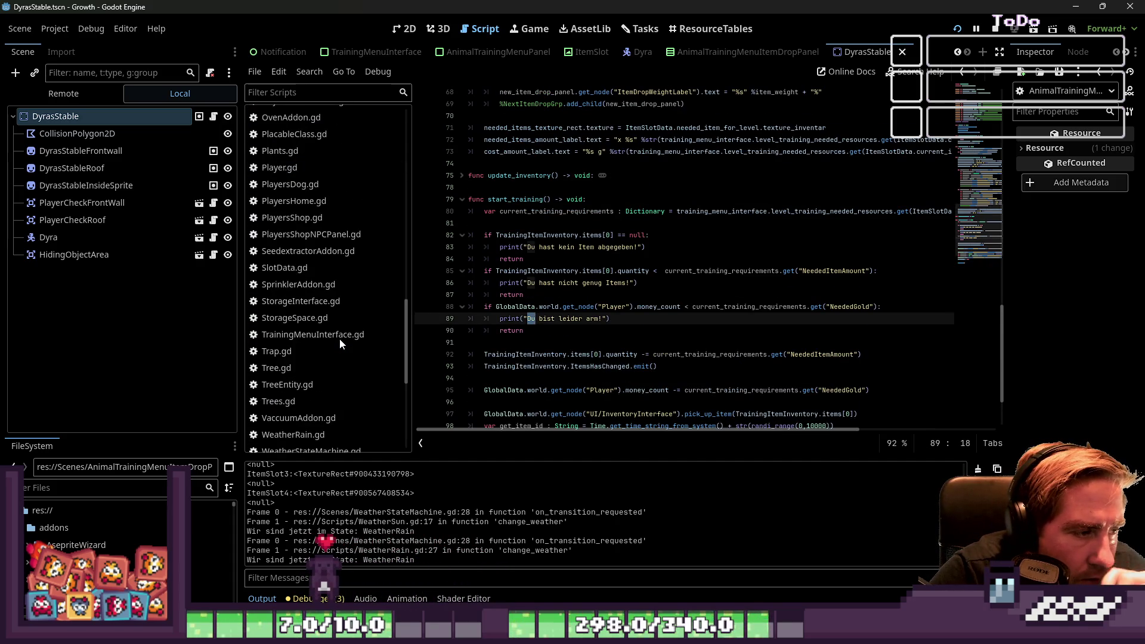
Step: Open TrainingMenuInterface.gd and highlight temp_animal_array, append and item in the inventory loop
{"action": "left_click", "coordinate": [339, 339]}
{"action": "scroll", "coordinate": [571, 305], "scroll_direction": "down", "scroll_amount": 1}
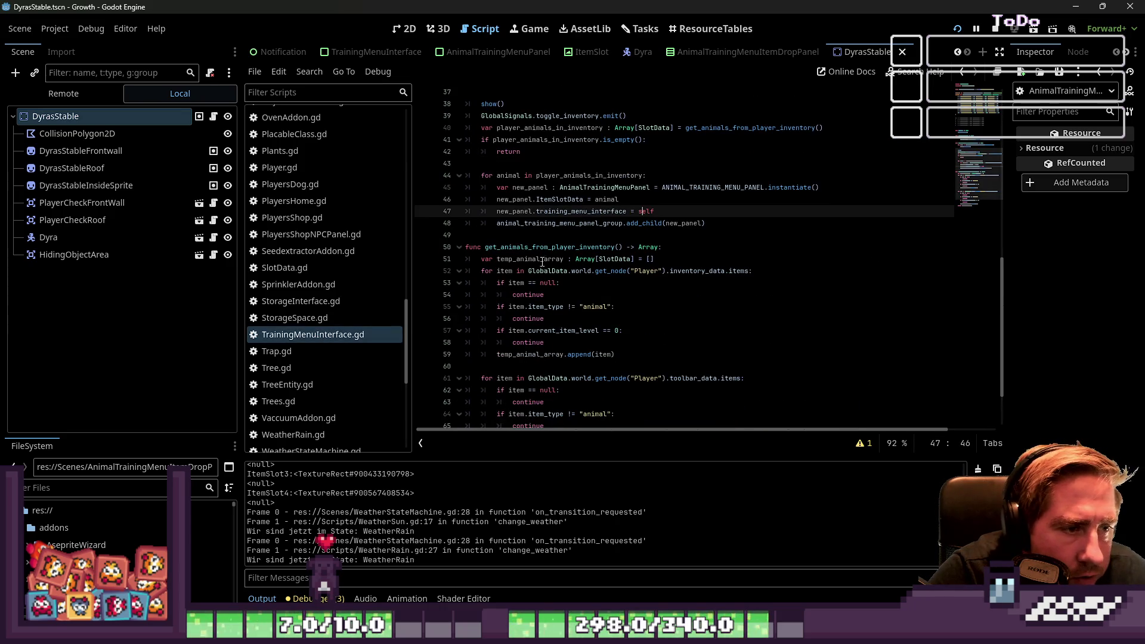
{"action": "scroll", "coordinate": [542, 263], "scroll_direction": "down", "scroll_amount": 2}
{"action": "double_click", "coordinate": [538, 285]}
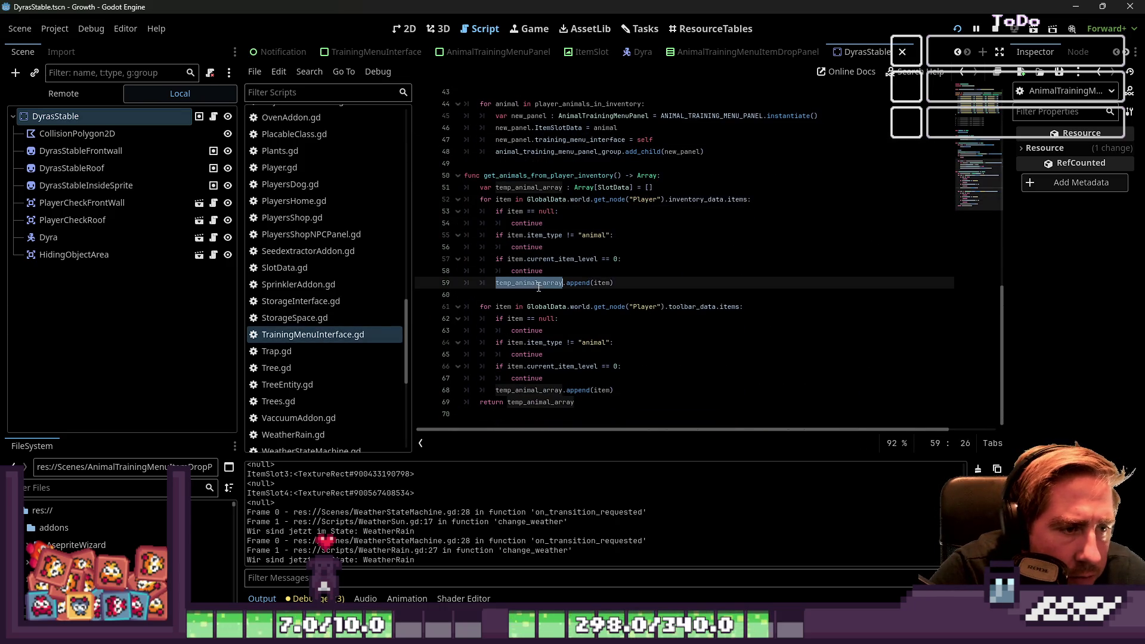
{"action": "double_click", "coordinate": [585, 284]}
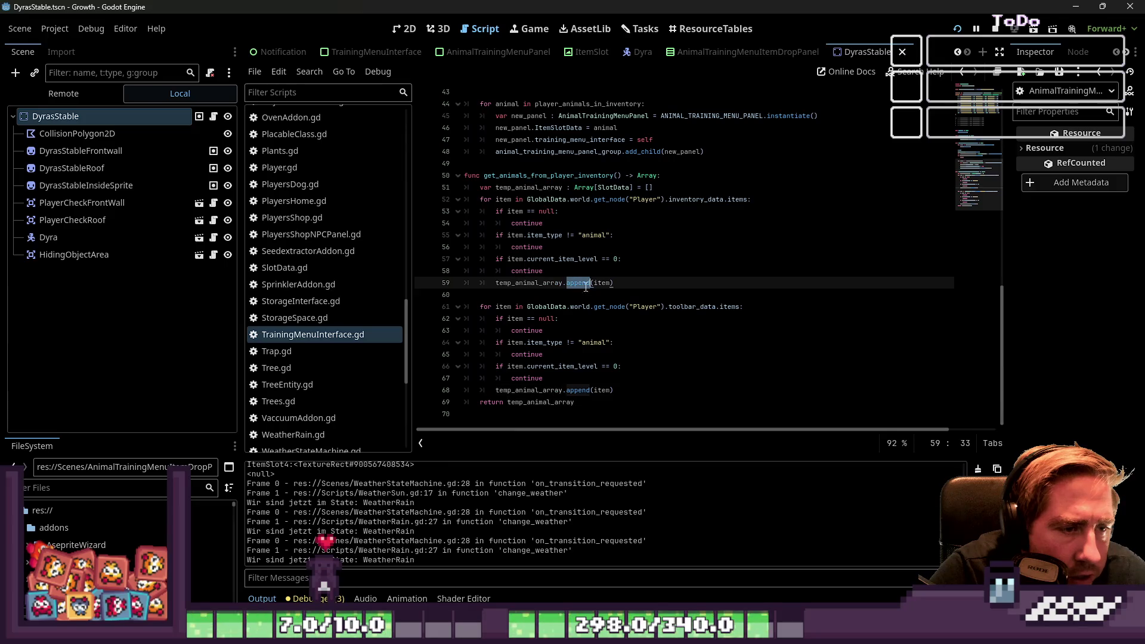
{"action": "double_click", "coordinate": [604, 284]}
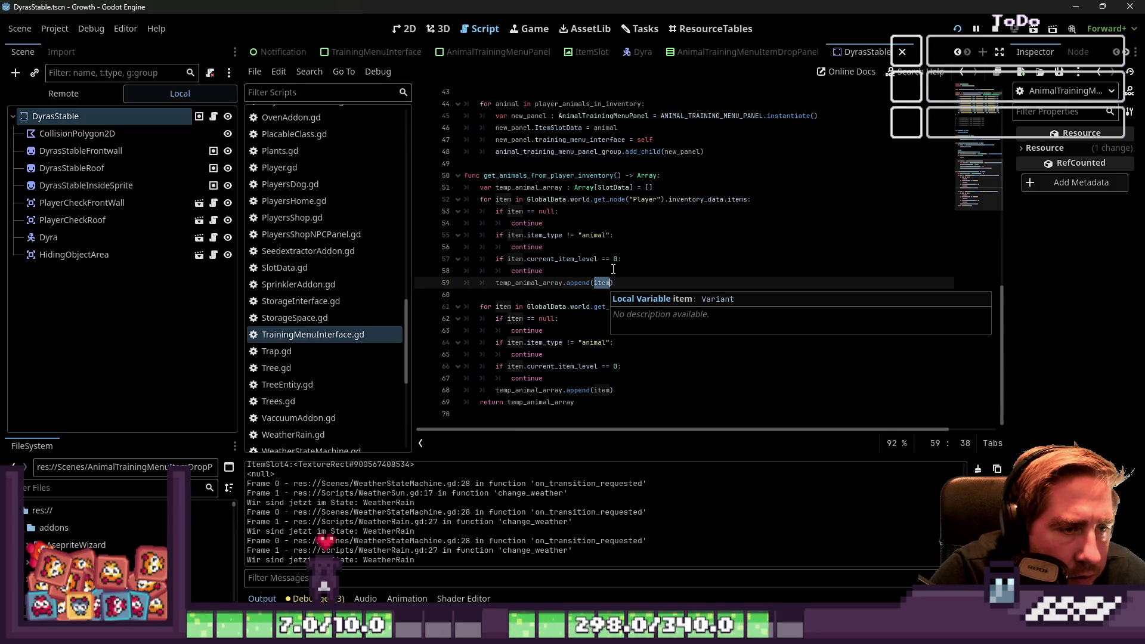
Step: Inspect item, temp_animal_array and current_item_level in the toolbar loop on lines 66–68
{"action": "left_click", "coordinate": [602, 235]}
{"action": "left_click", "coordinate": [601, 293]}
{"action": "left_click", "coordinate": [600, 284]}
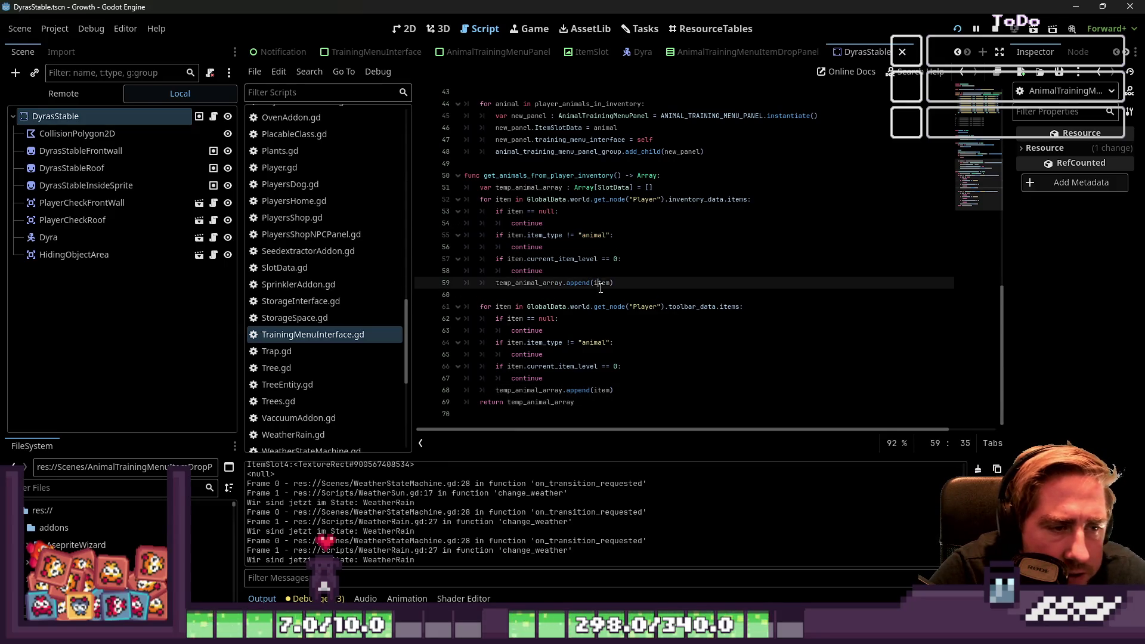
{"action": "double_click", "coordinate": [601, 283]}
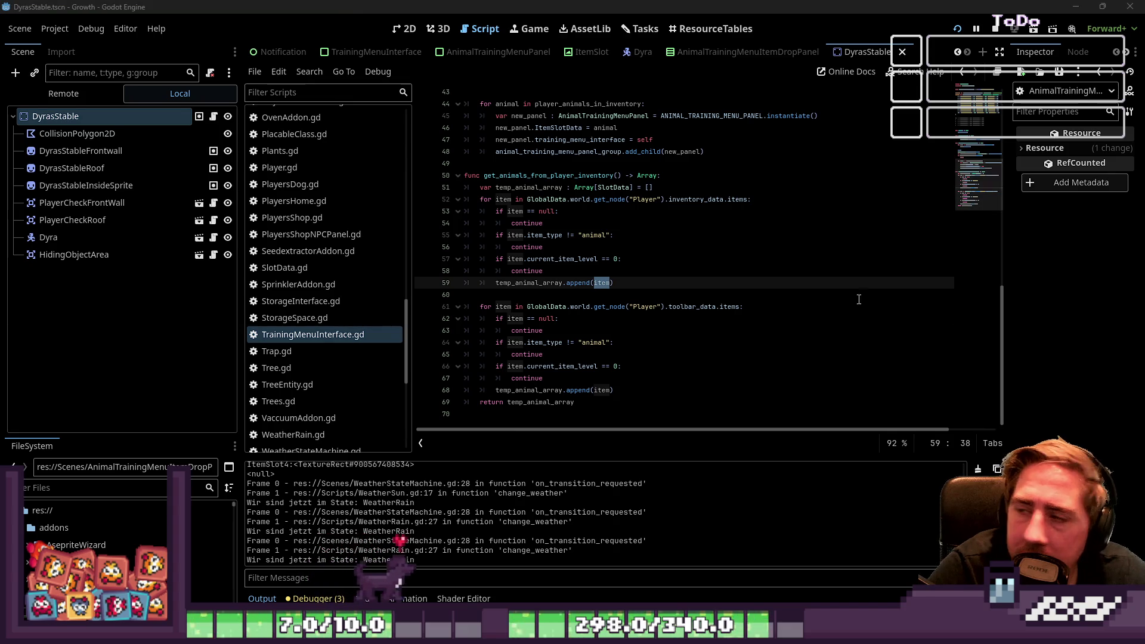
{"action": "left_click", "coordinate": [644, 342]}
{"action": "double_click", "coordinate": [603, 391]}
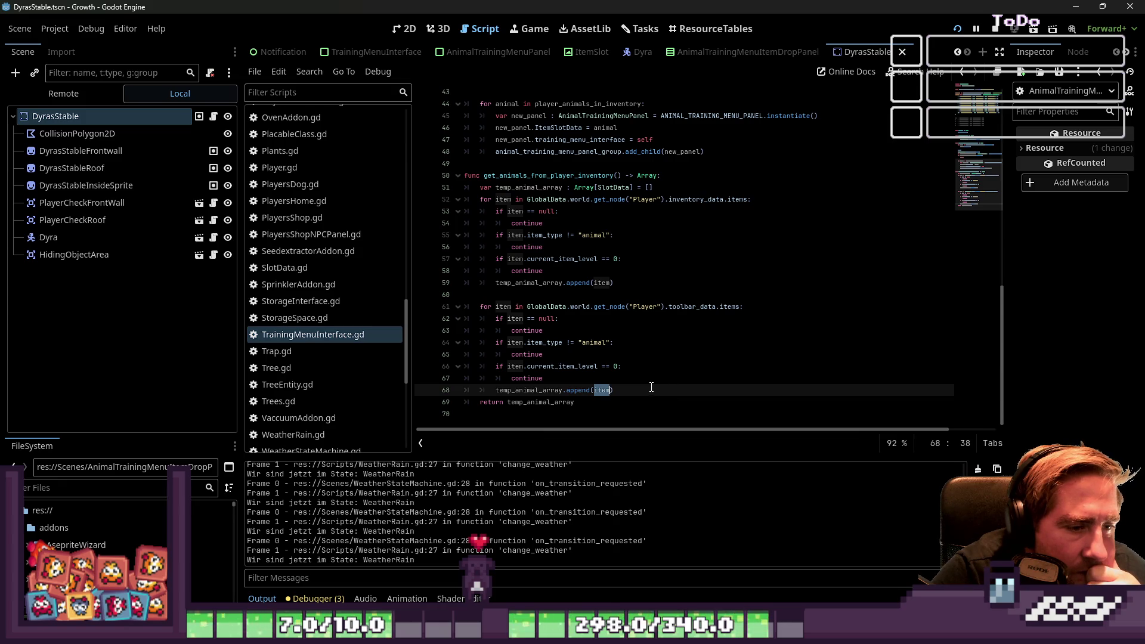
{"action": "double_click", "coordinate": [525, 389]}
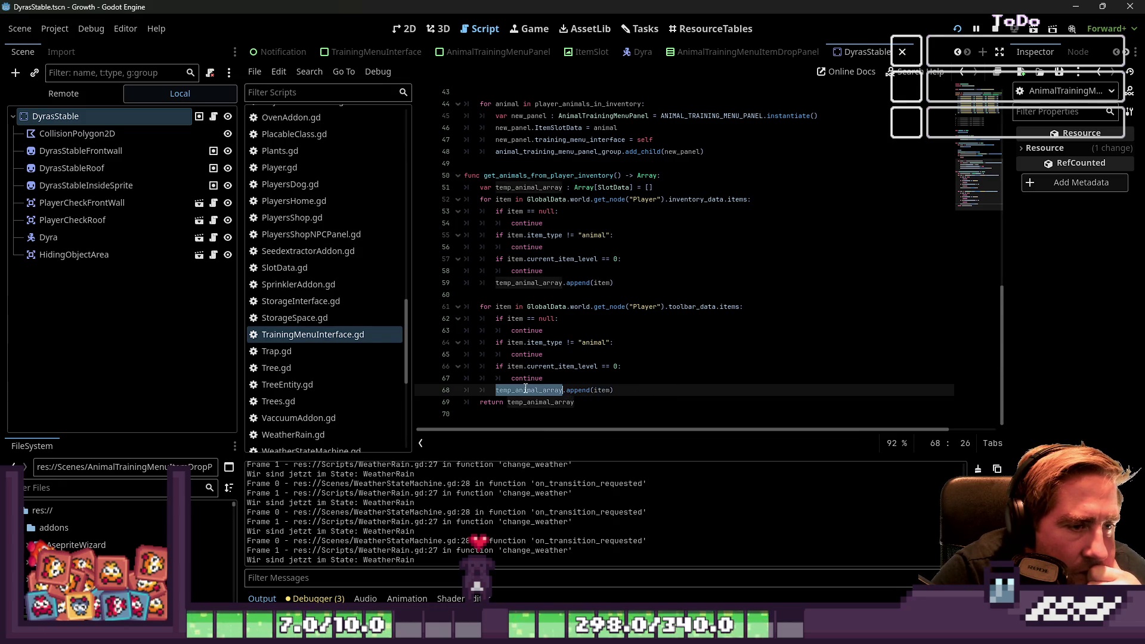
{"action": "double_click", "coordinate": [569, 367]}
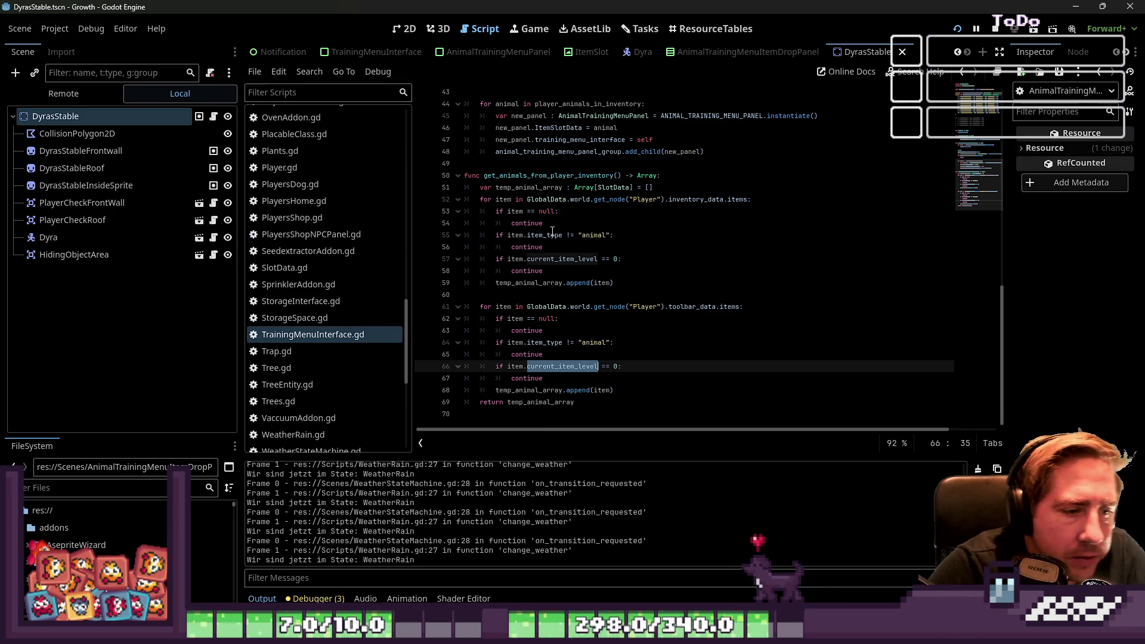
{"action": "double_click", "coordinate": [573, 175]}
{"action": "scroll", "coordinate": [624, 262], "scroll_direction": "up", "scroll_amount": 2}
{"action": "scroll", "coordinate": [624, 263], "scroll_direction": "up", "scroll_amount": 3}
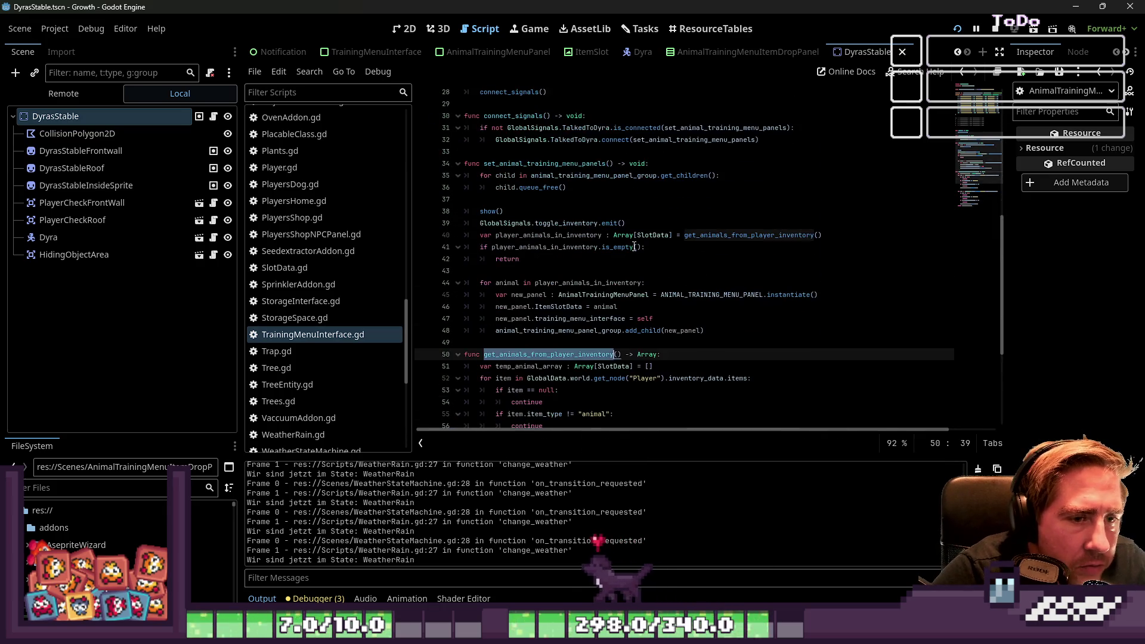
{"action": "left_click", "coordinate": [685, 237]}
{"action": "key", "text": "shift+End"}
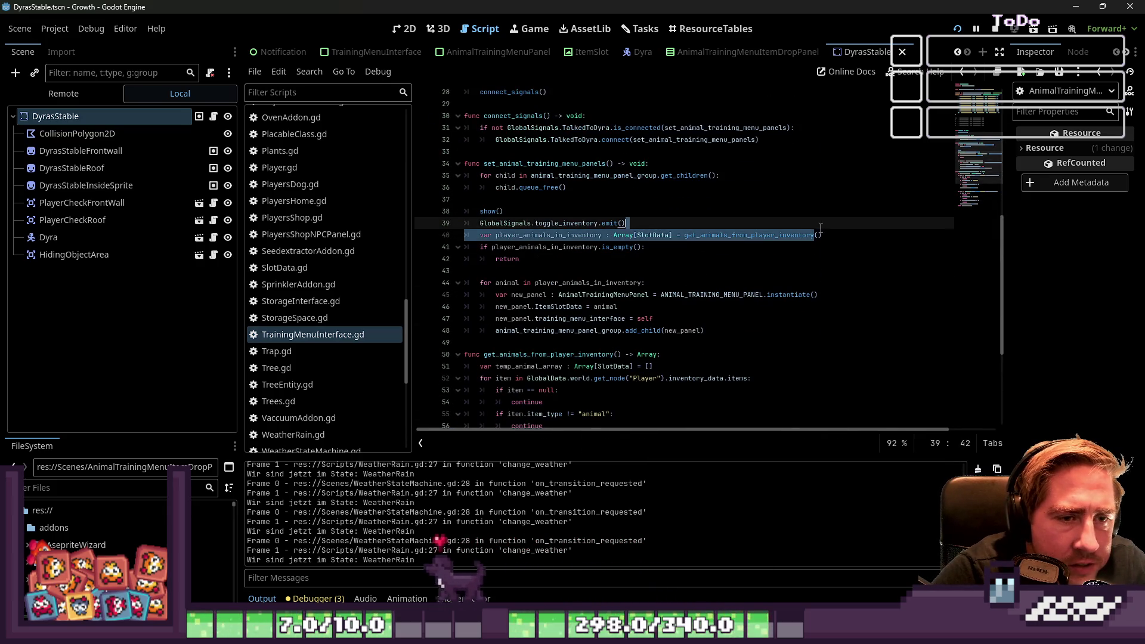
{"action": "left_click", "coordinate": [666, 328]}
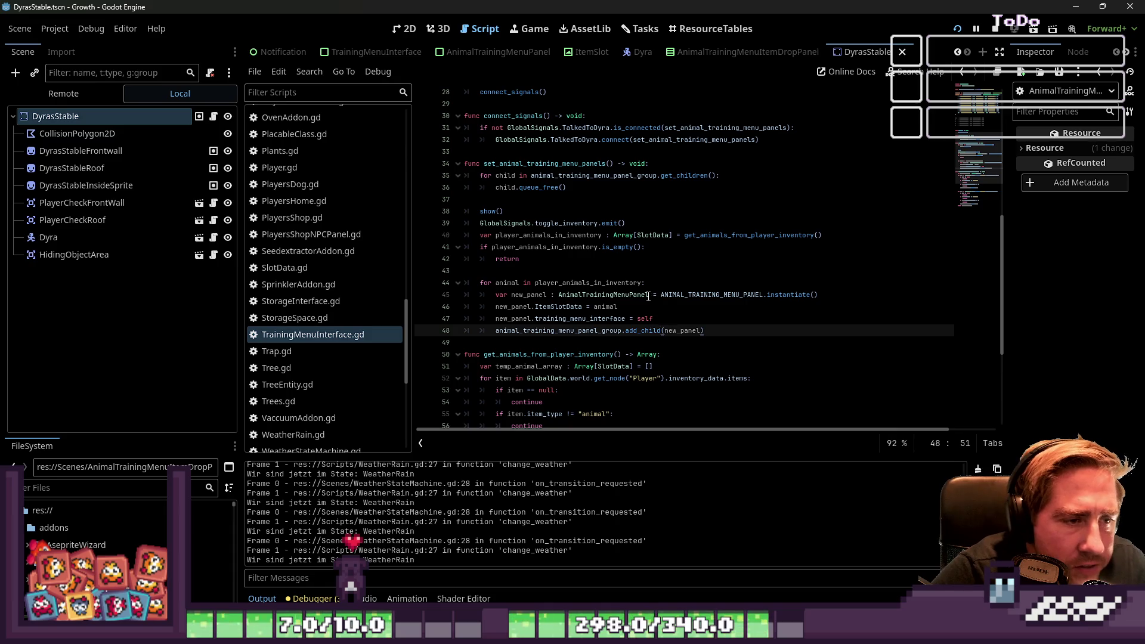
{"action": "scroll", "coordinate": [656, 286], "scroll_direction": "down", "scroll_amount": 3}
{"action": "key", "text": "Left"}
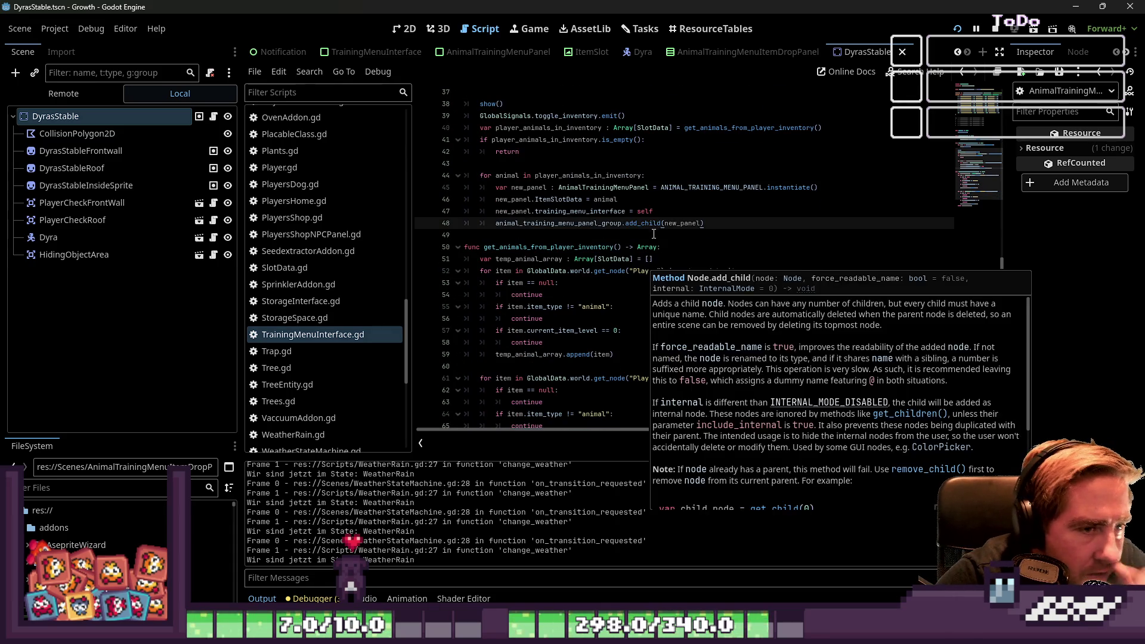
{"action": "left_click_drag", "start_coordinate": [678, 225], "coordinate": [538, 224]}
{"action": "left_click", "coordinate": [578, 201]}
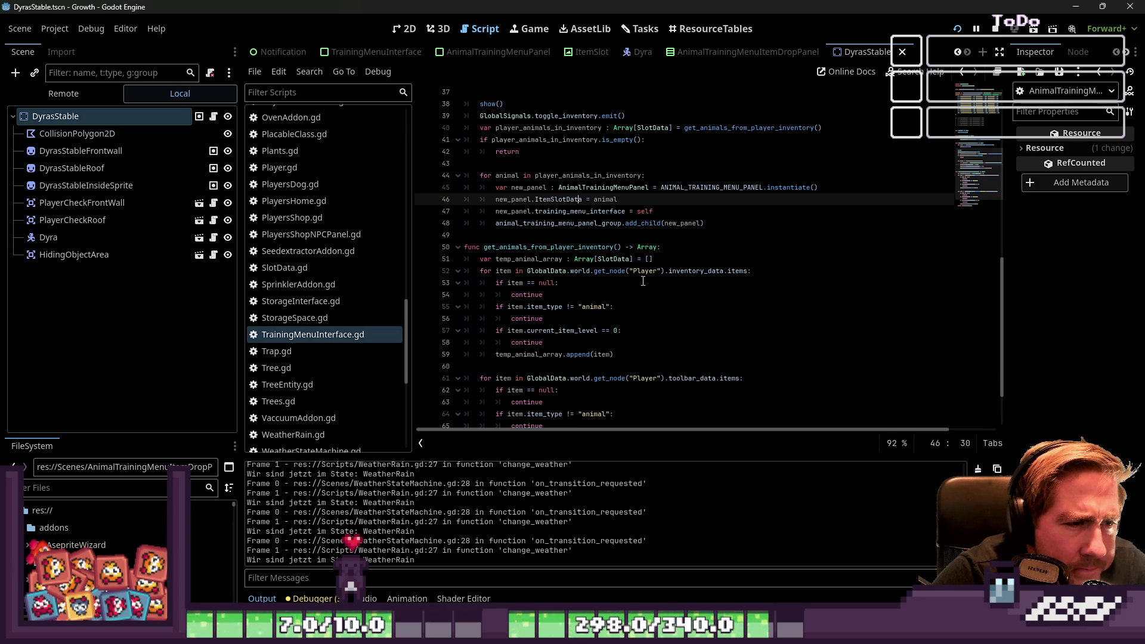
{"action": "scroll", "coordinate": [635, 271], "scroll_direction": "down", "scroll_amount": 2}
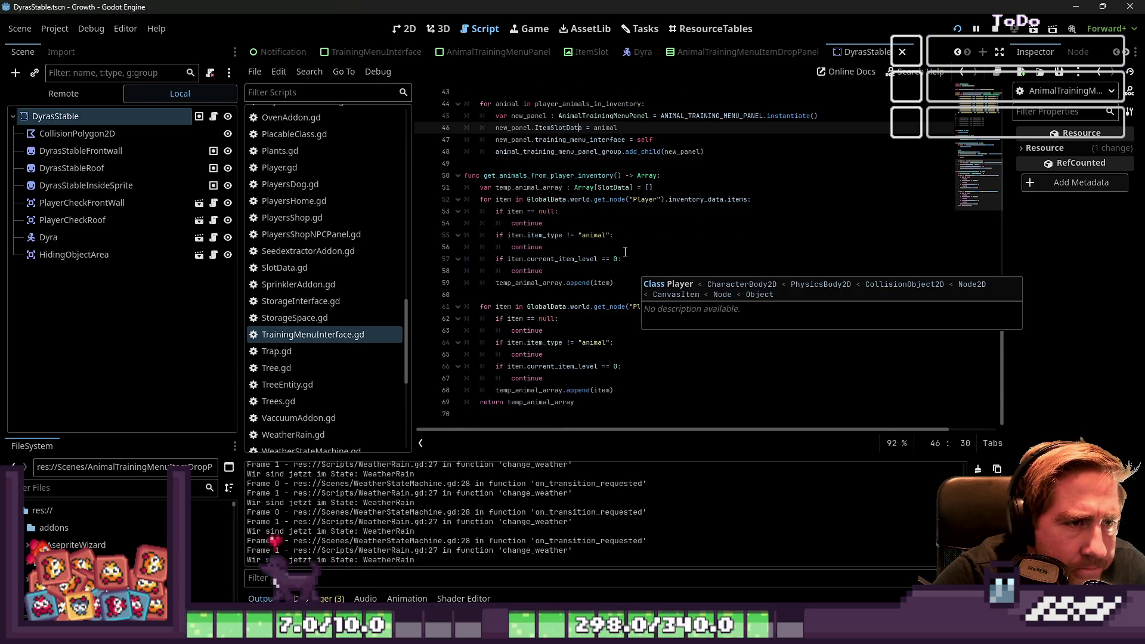
{"action": "left_click", "coordinate": [591, 151]}
{"action": "scroll", "coordinate": [591, 153], "scroll_direction": "up", "scroll_amount": 2}
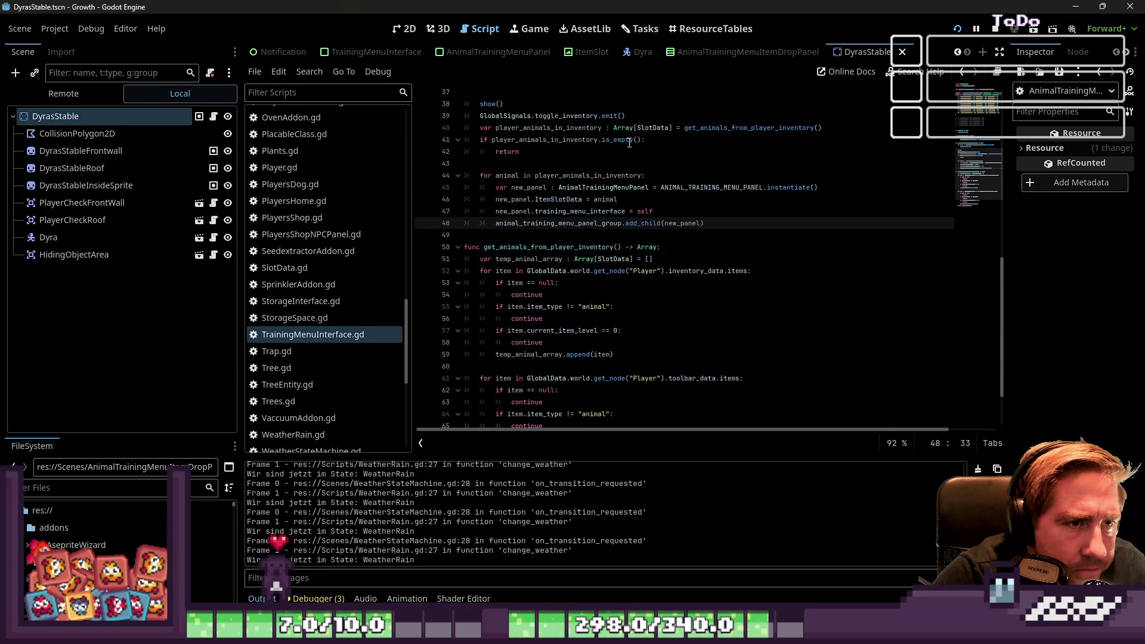
{"action": "left_click", "coordinate": [671, 128]}
{"action": "left_click_drag", "start_coordinate": [833, 127], "coordinate": [496, 130]}
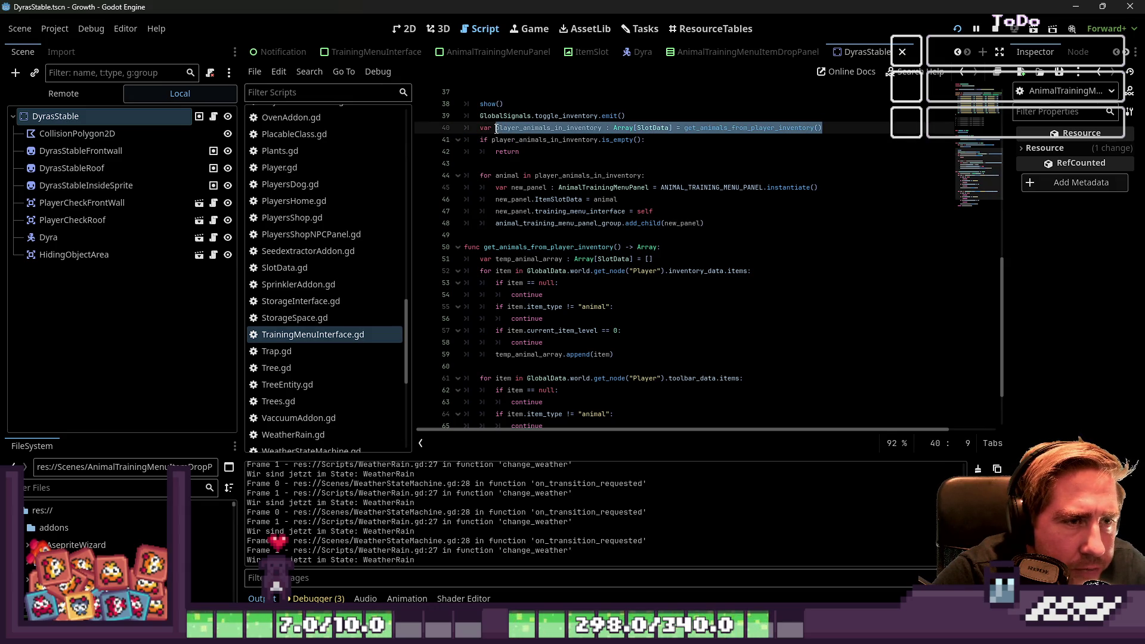
{"action": "left_click", "coordinate": [541, 156]}
{"action": "left_click", "coordinate": [515, 176]}
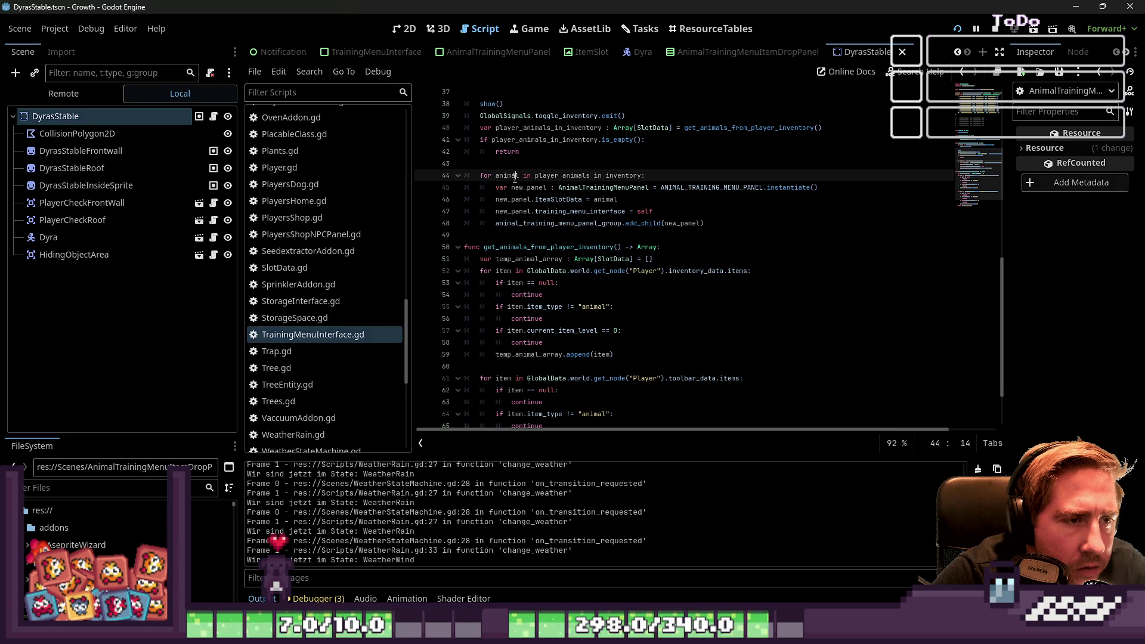
{"action": "left_click", "coordinate": [712, 187]}
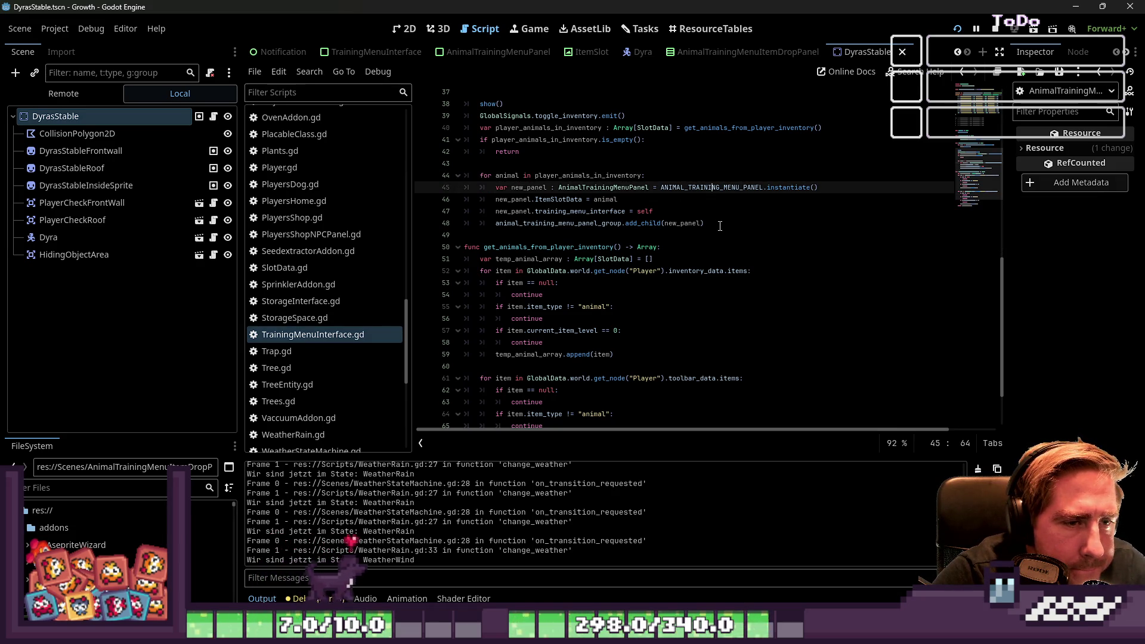
{"action": "mouse_move", "coordinate": [704, 223]}
{"action": "left_mouse_down"}
{"action": "mouse_move", "coordinate": [425, 201]}
{"action": "mouse_move", "coordinate": [425, 177]}
{"action": "mouse_move", "coordinate": [425, 201]}
{"action": "mouse_move", "coordinate": [424, 187]}
{"action": "left_mouse_up"}
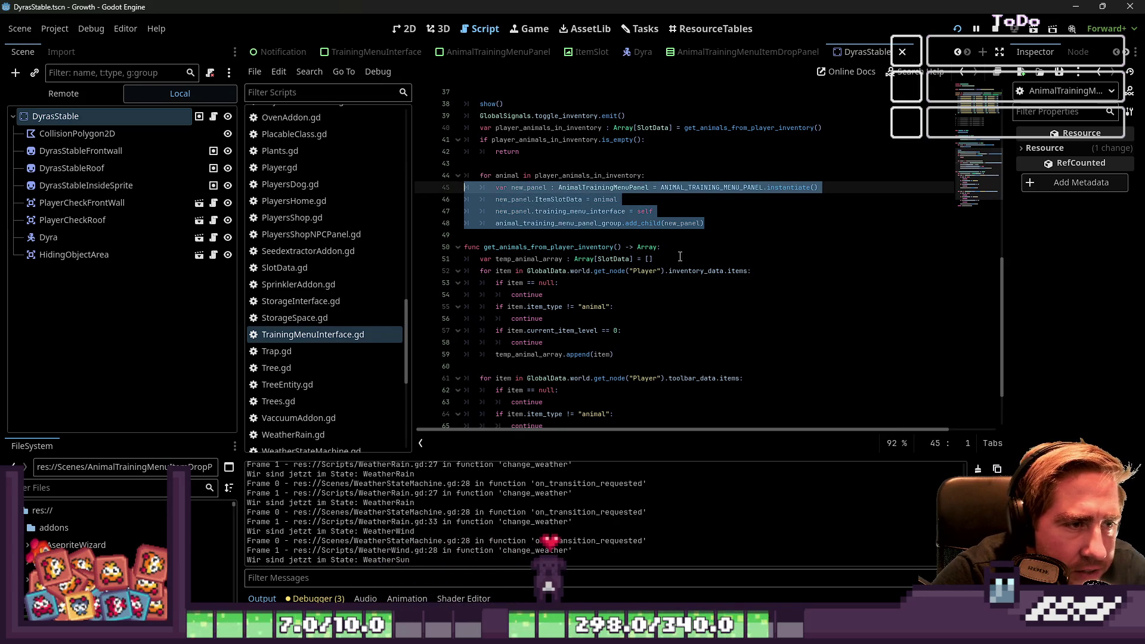
{"action": "scroll", "coordinate": [687, 247], "scroll_direction": "down", "scroll_amount": 2}
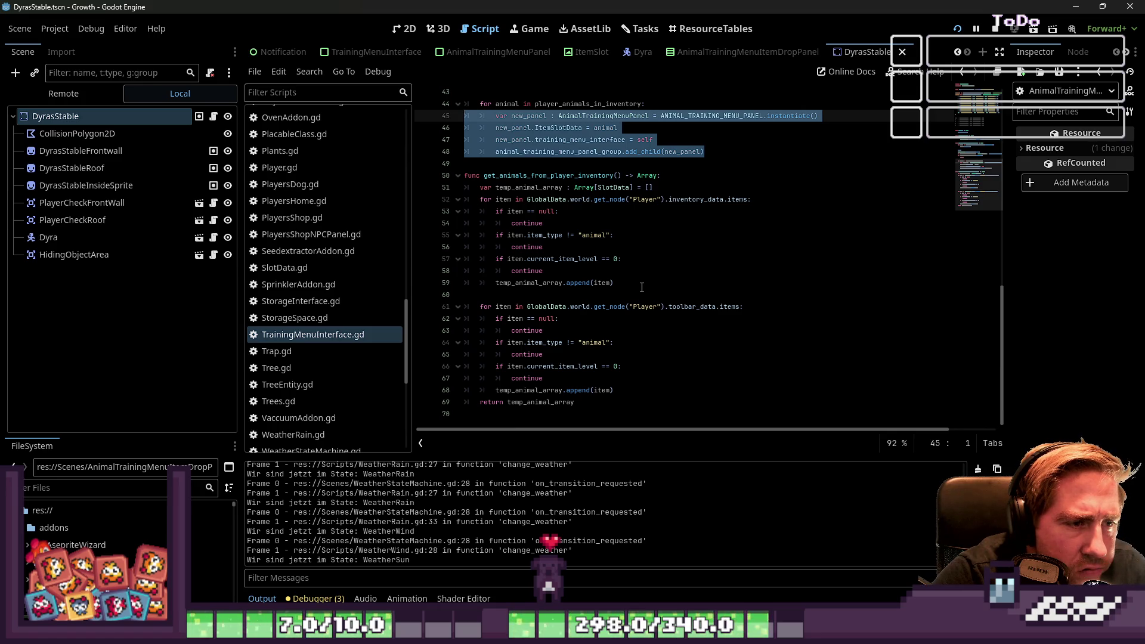
{"action": "left_click_drag", "start_coordinate": [642, 287], "coordinate": [467, 287]}
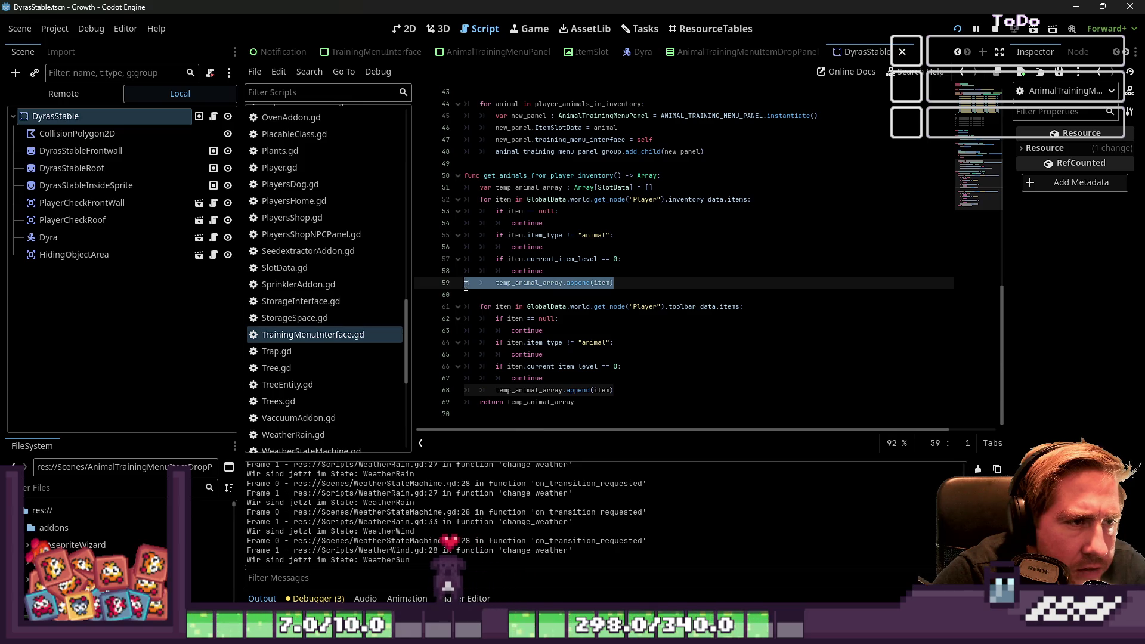
{"action": "scroll", "coordinate": [495, 241], "scroll_direction": "up", "scroll_amount": 1}
{"action": "scroll", "coordinate": [489, 224], "scroll_direction": "up", "scroll_amount": 1}
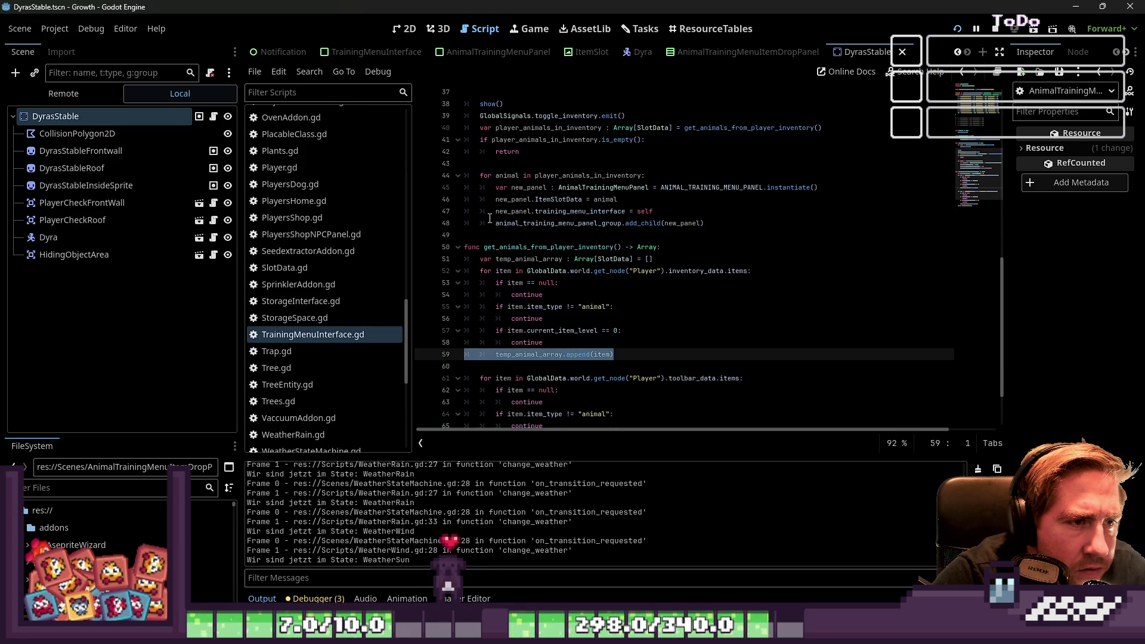
{"action": "left_click", "coordinate": [557, 201]}
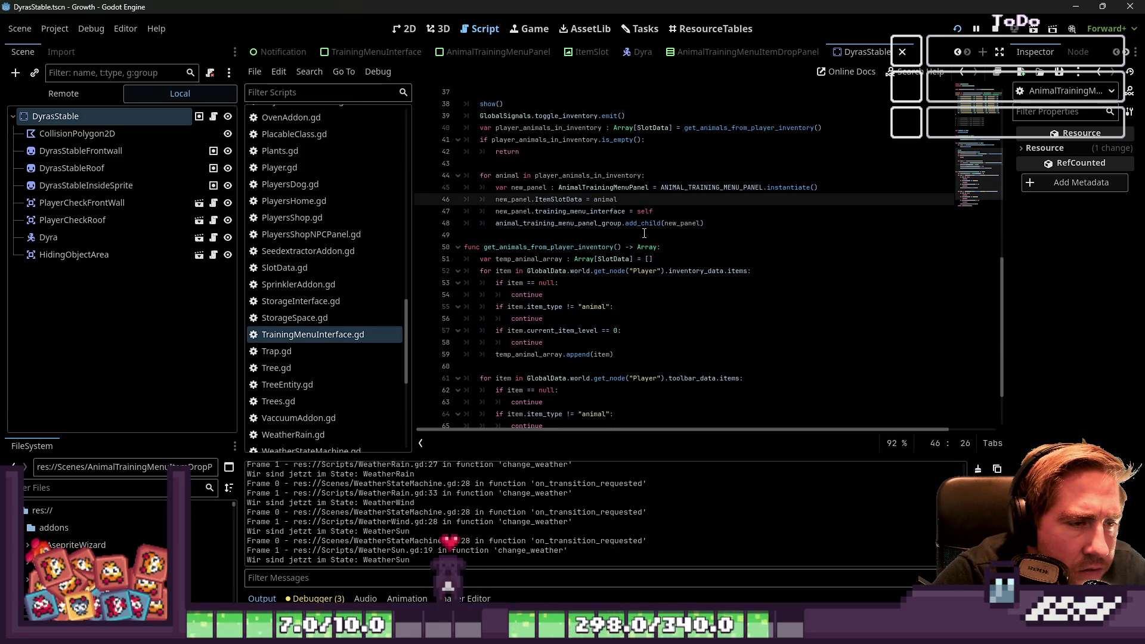
{"action": "left_click_drag", "start_coordinate": [726, 226], "coordinate": [442, 193]}
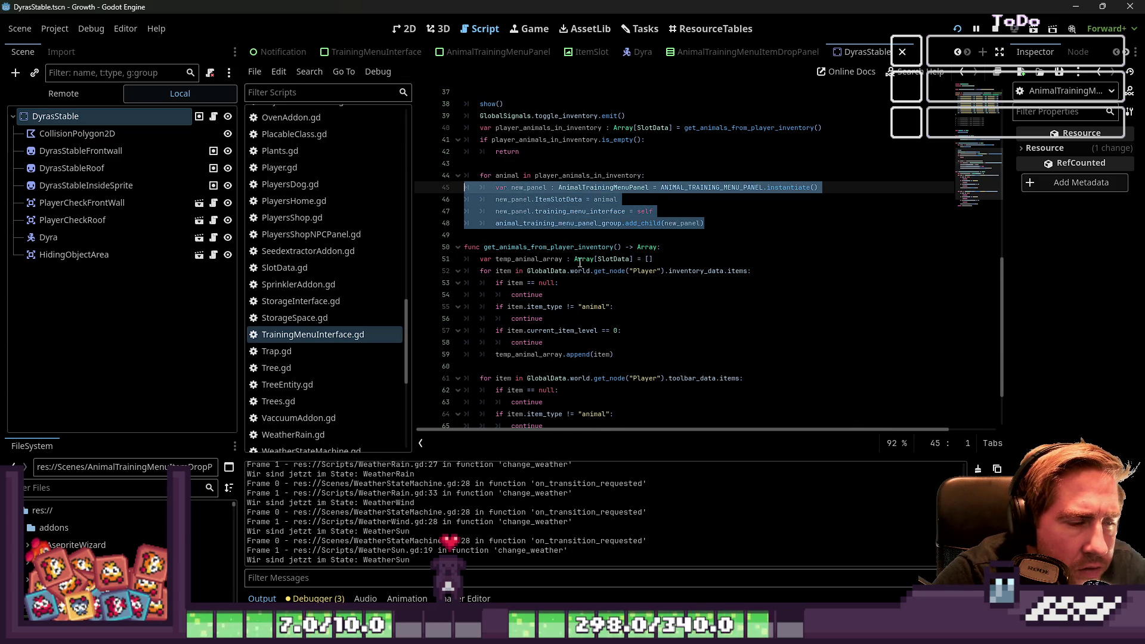
Step: Replace the append statements on lines 59 and 71 with the panel-creation code, renaming animal to item
{"action": "key", "text": "ctrl+c"}
{"action": "scroll", "coordinate": [580, 262], "scroll_direction": "down", "scroll_amount": 1}
{"action": "triple_click", "coordinate": [522, 319]}
{"action": "key", "text": "ctrl+v"}
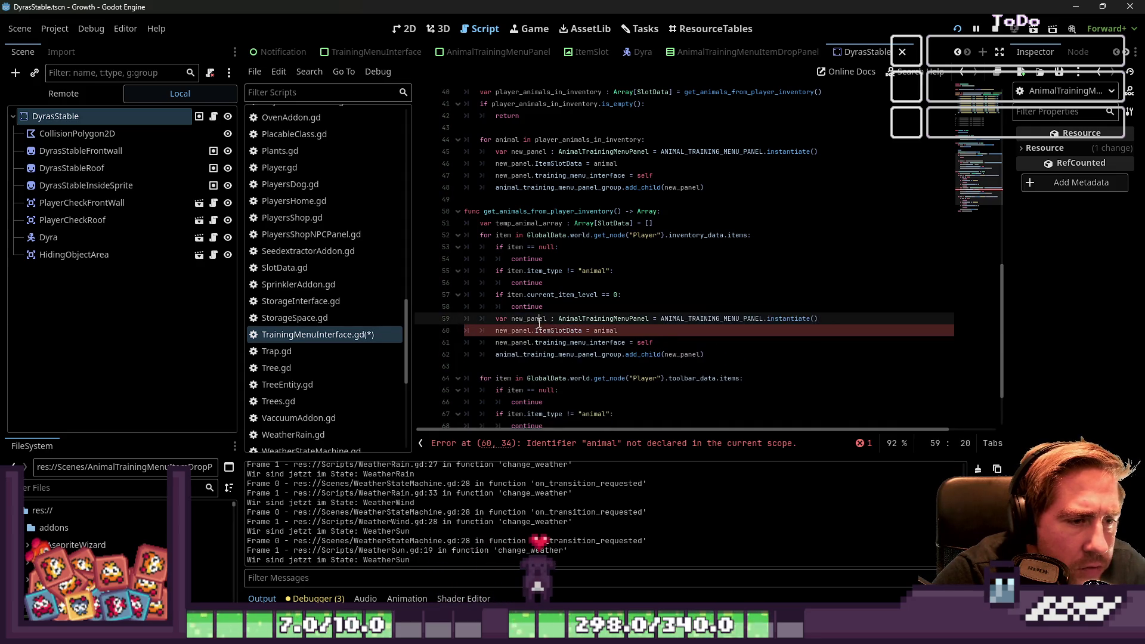
{"action": "double_click", "coordinate": [605, 330]}
{"action": "type", "text": "item"}
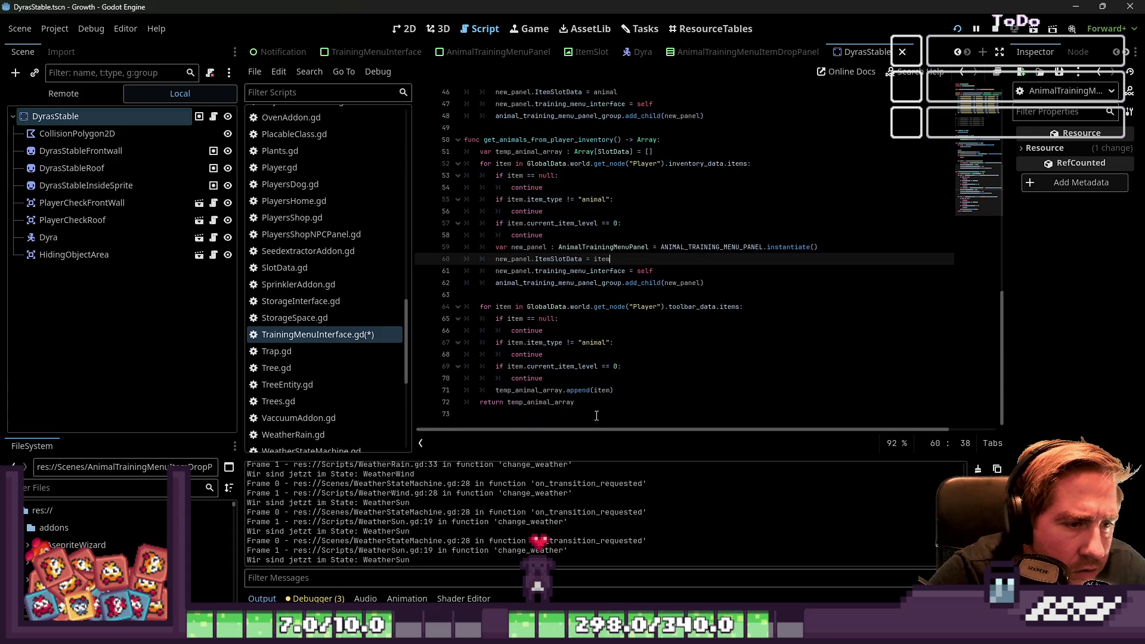
{"action": "left_click_drag", "start_coordinate": [615, 391], "coordinate": [466, 388]}
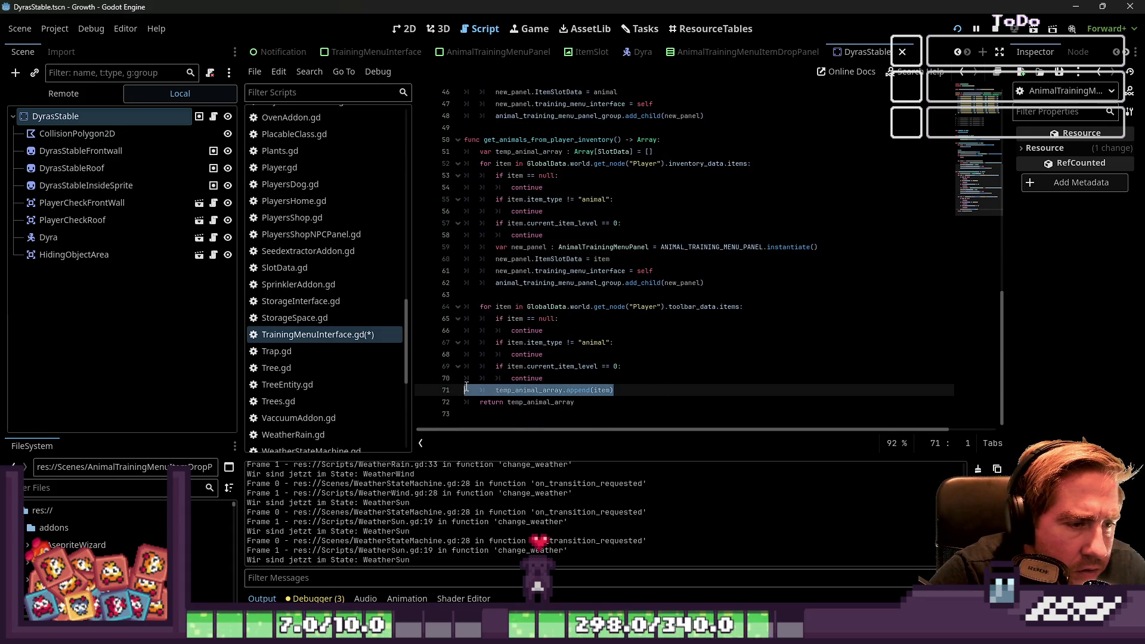
{"action": "key", "text": "ctrl+v"}
{"action": "double_click", "coordinate": [605, 391]}
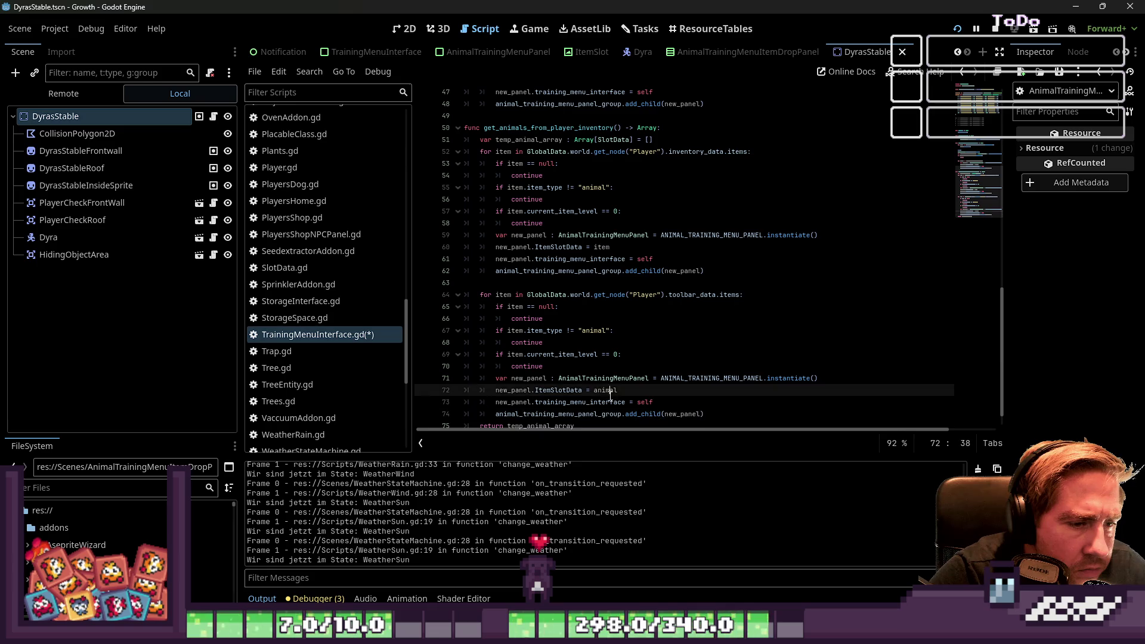
{"action": "type", "text": "item"}
{"action": "key", "text": "Escape"}
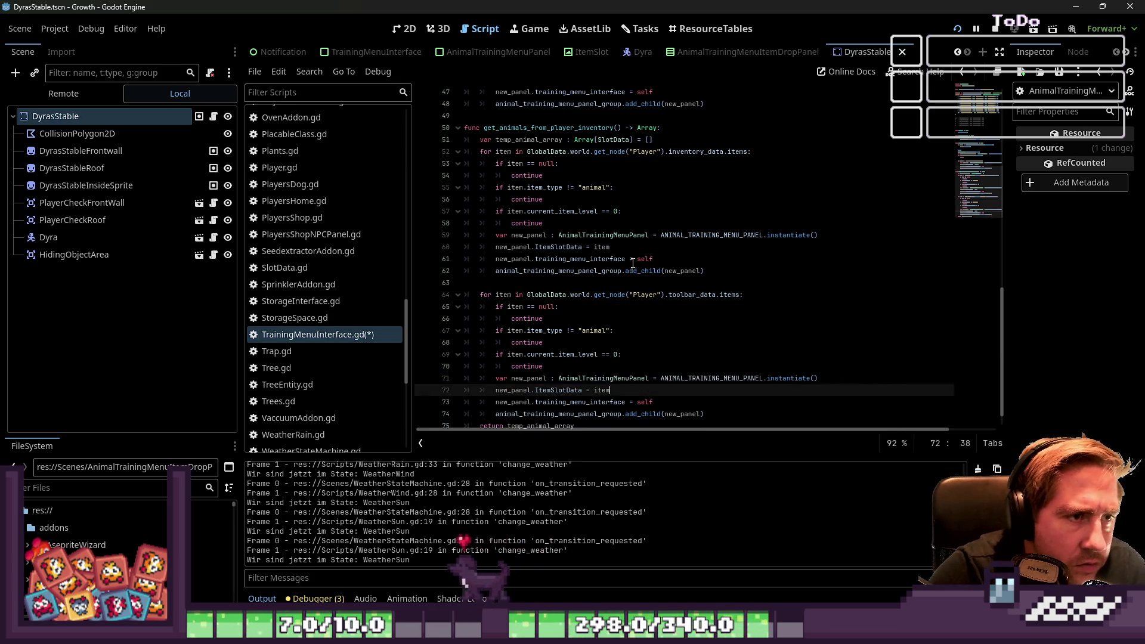
Step: Comment out the old panel loop (lines 44–48) and the empty-inventory check (lines 41–42)
{"action": "scroll", "coordinate": [665, 247], "scroll_direction": "up", "scroll_amount": 5}
{"action": "left_click_drag", "start_coordinate": [705, 283], "coordinate": [459, 234]}
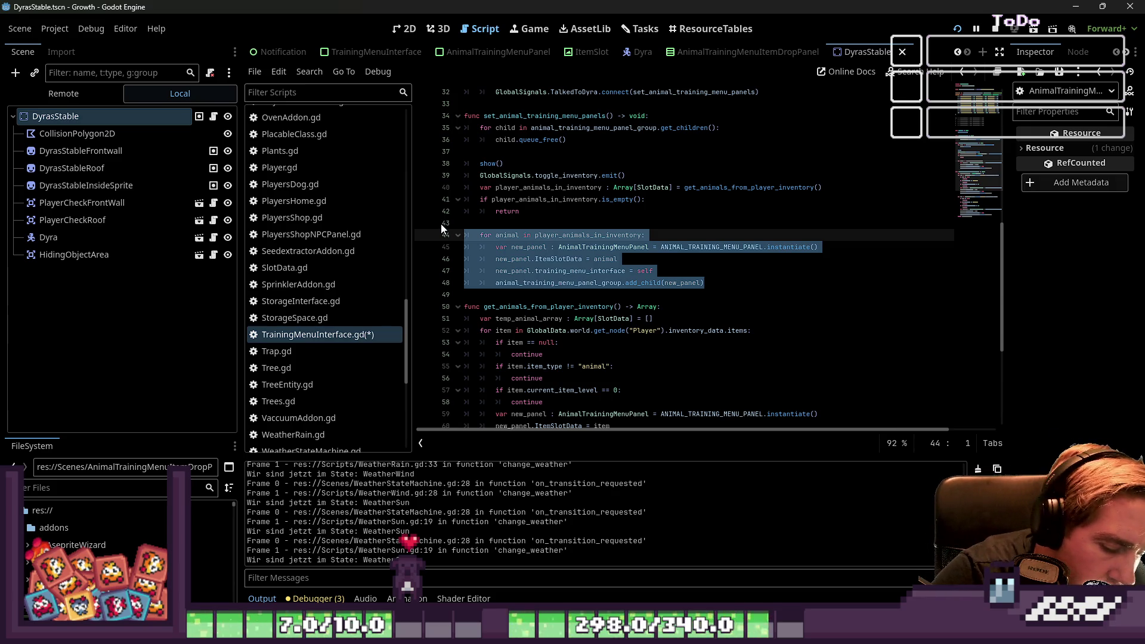
{"action": "key", "text": "ctrl+k"}
{"action": "key", "text": "Up"}
{"action": "scroll", "coordinate": [544, 232], "scroll_direction": "up", "scroll_amount": 1}
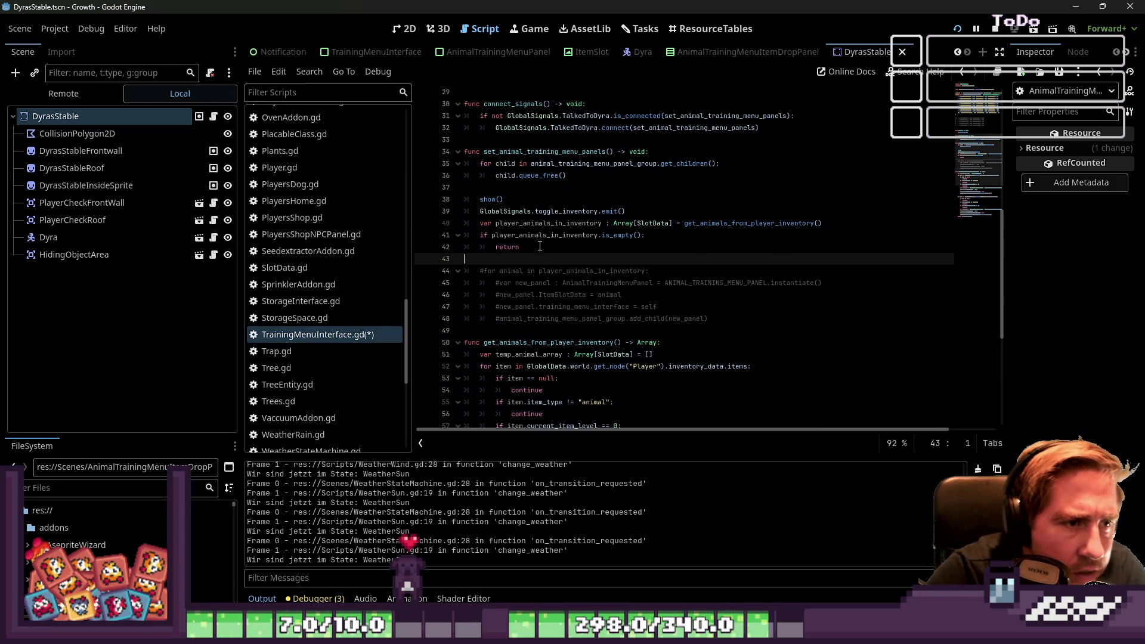
{"action": "left_click", "coordinate": [541, 237]}
{"action": "left_click", "coordinate": [542, 248]}
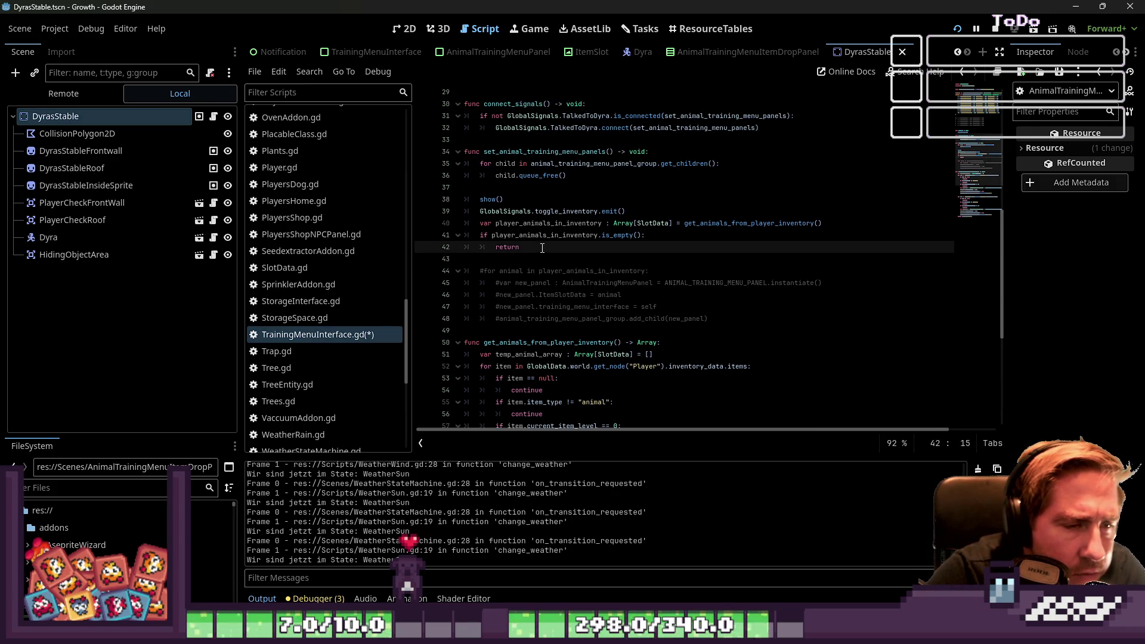
{"action": "left_click_drag", "start_coordinate": [542, 248], "coordinate": [476, 239]}
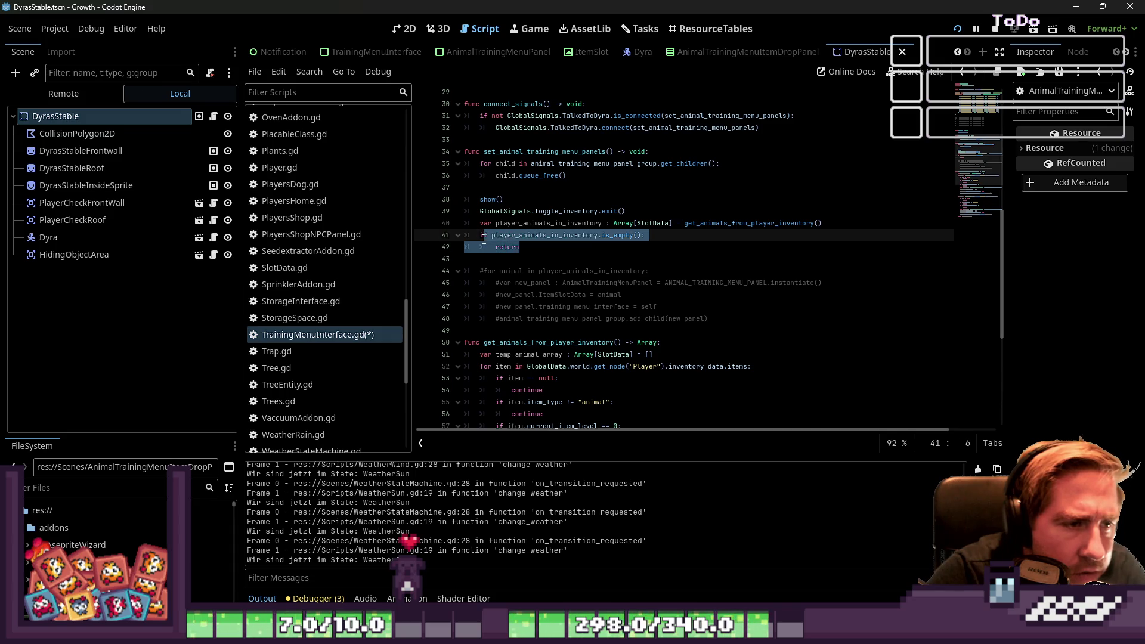
{"action": "left_click", "coordinate": [573, 246]}
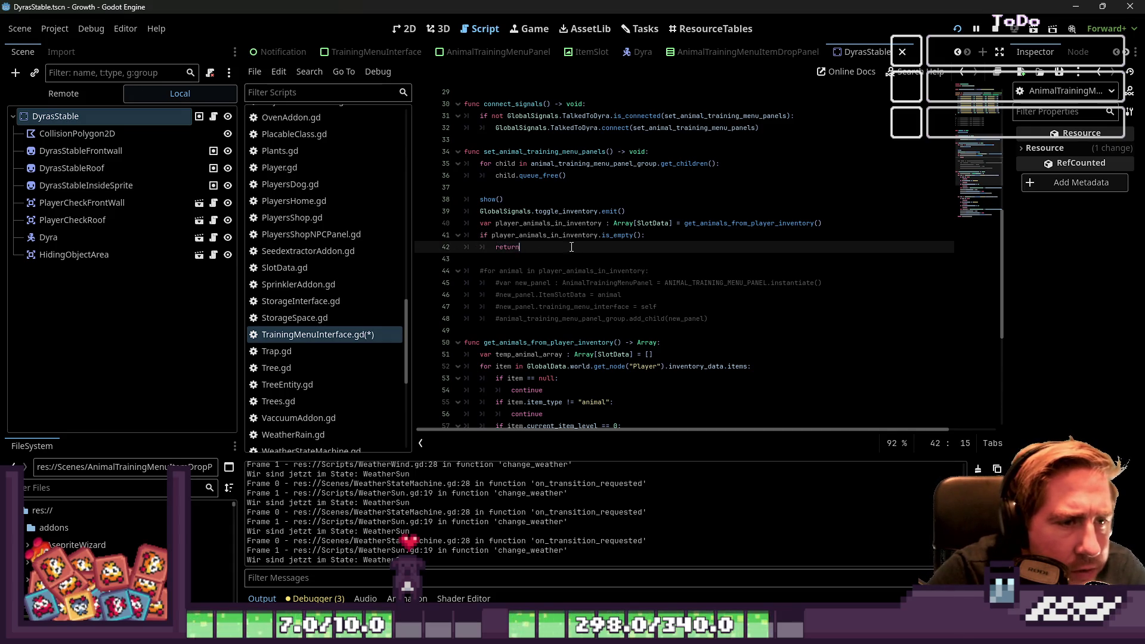
{"action": "left_click_drag", "start_coordinate": [571, 247], "coordinate": [476, 236]}
{"action": "key", "text": "ctrl+k"}
Step: Select get_animals_from_player_inventory and review set_animal_training_menu_panels around lines 37–39
{"action": "double_click", "coordinate": [756, 223]}
{"action": "key", "text": "ctrl+c"}
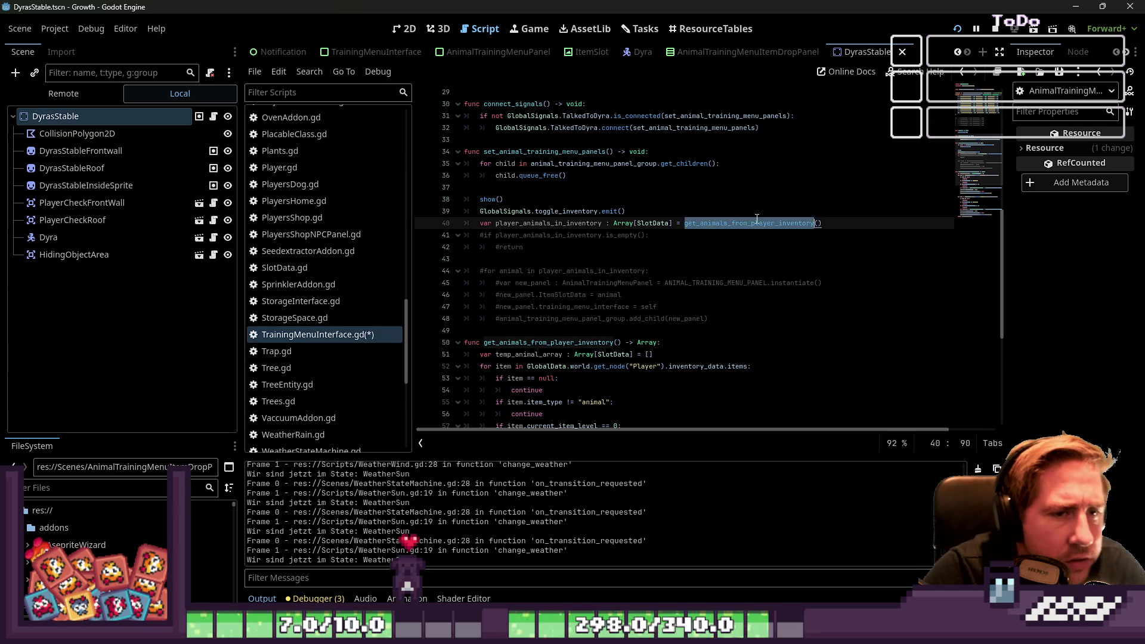
{"action": "scroll", "coordinate": [529, 271], "scroll_direction": "up", "scroll_amount": 3}
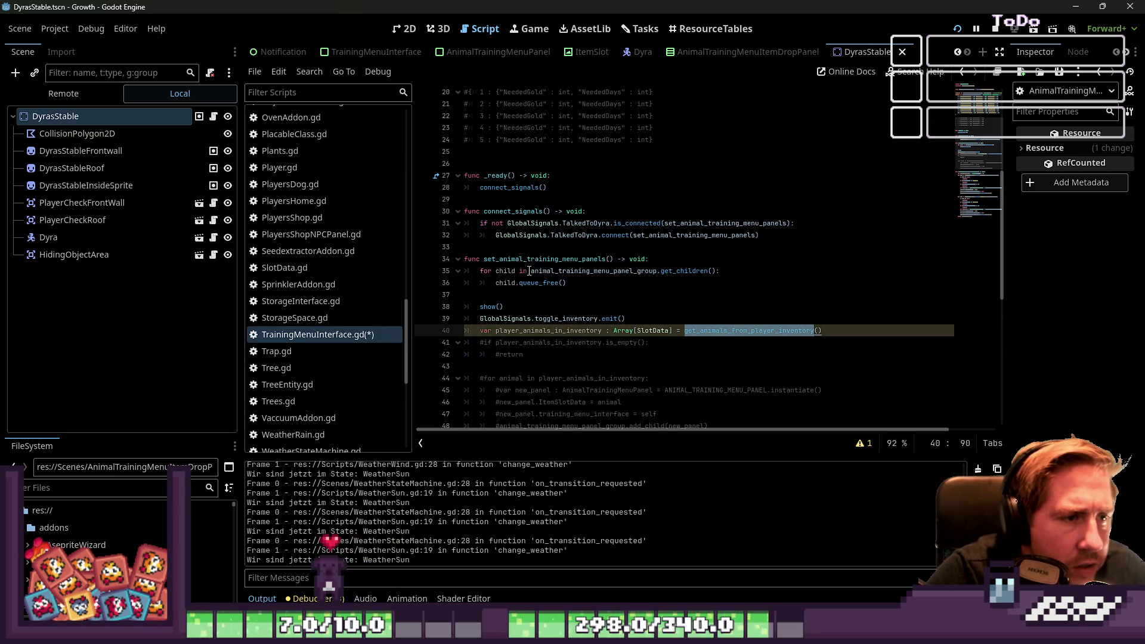
{"action": "double_click", "coordinate": [520, 260]}
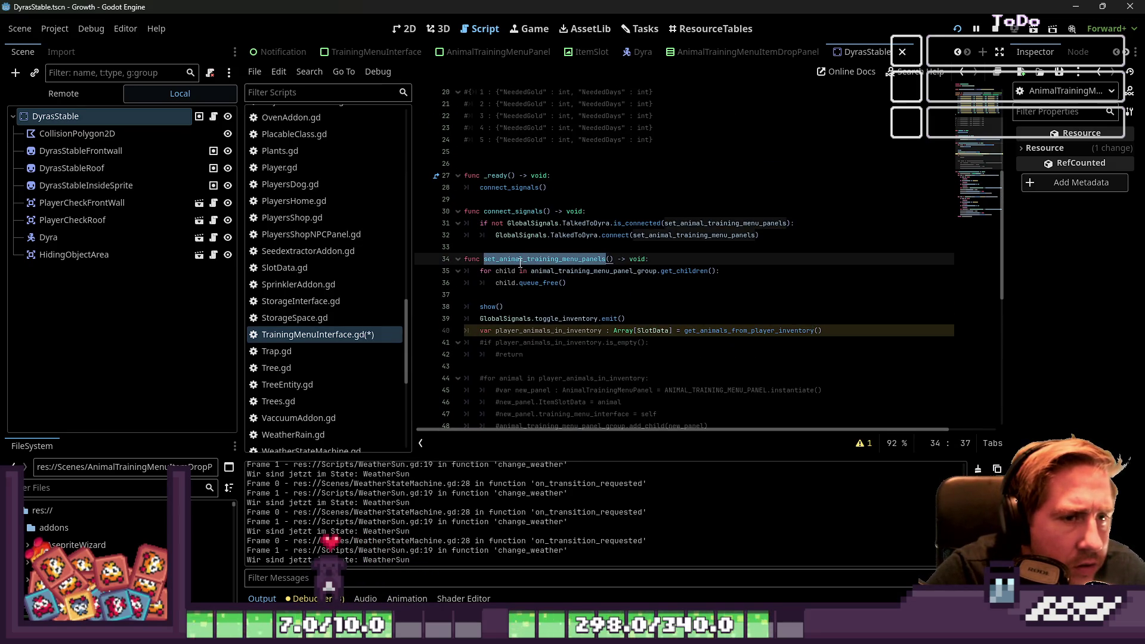
{"action": "left_click", "coordinate": [520, 260]}
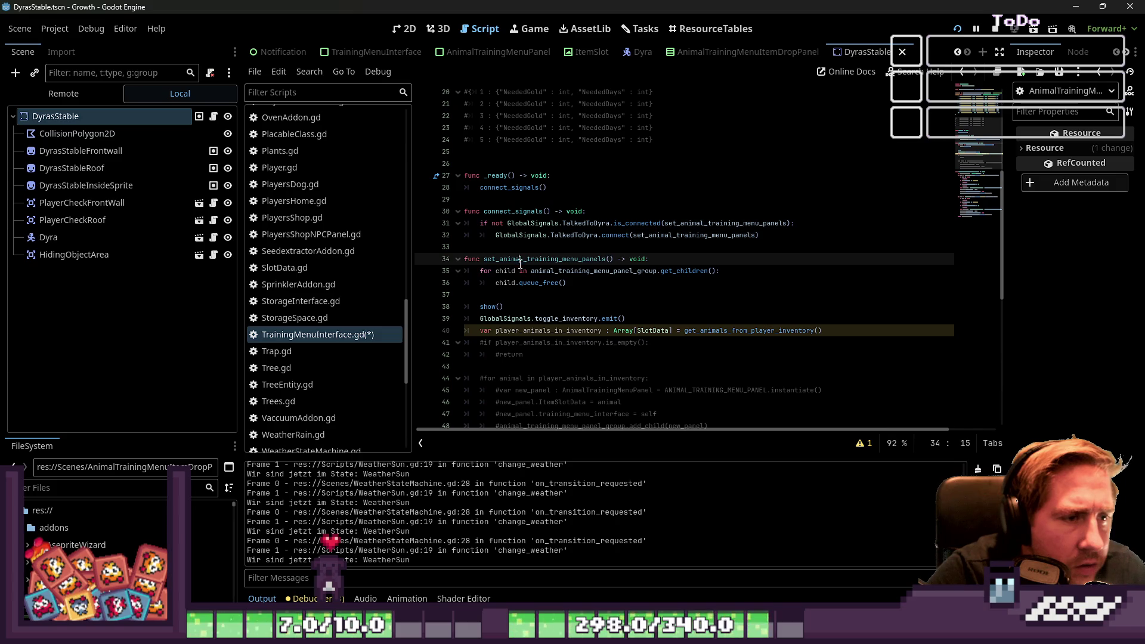
{"action": "left_click", "coordinate": [573, 294]}
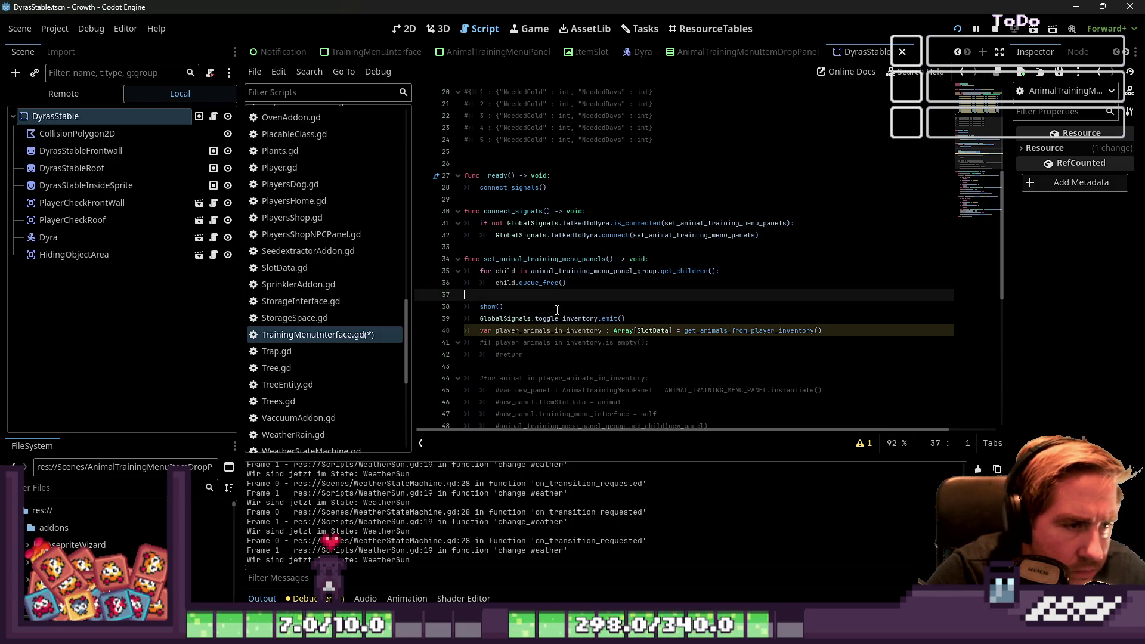
{"action": "left_click", "coordinate": [614, 306]}
{"action": "left_click", "coordinate": [659, 320]}
Step: Add a direct get_animals_from_player_inventory() call on a new line after the emit call
{"action": "left_click_drag", "start_coordinate": [504, 306], "coordinate": [400, 309]}
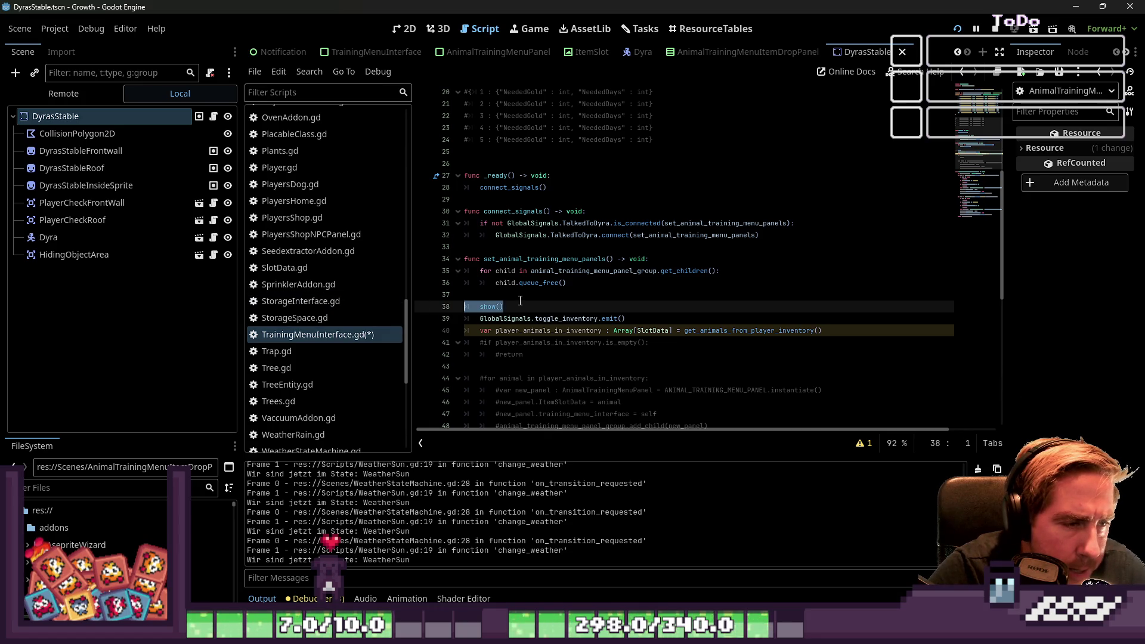
{"action": "left_click", "coordinate": [567, 342]}
{"action": "left_click", "coordinate": [582, 352]}
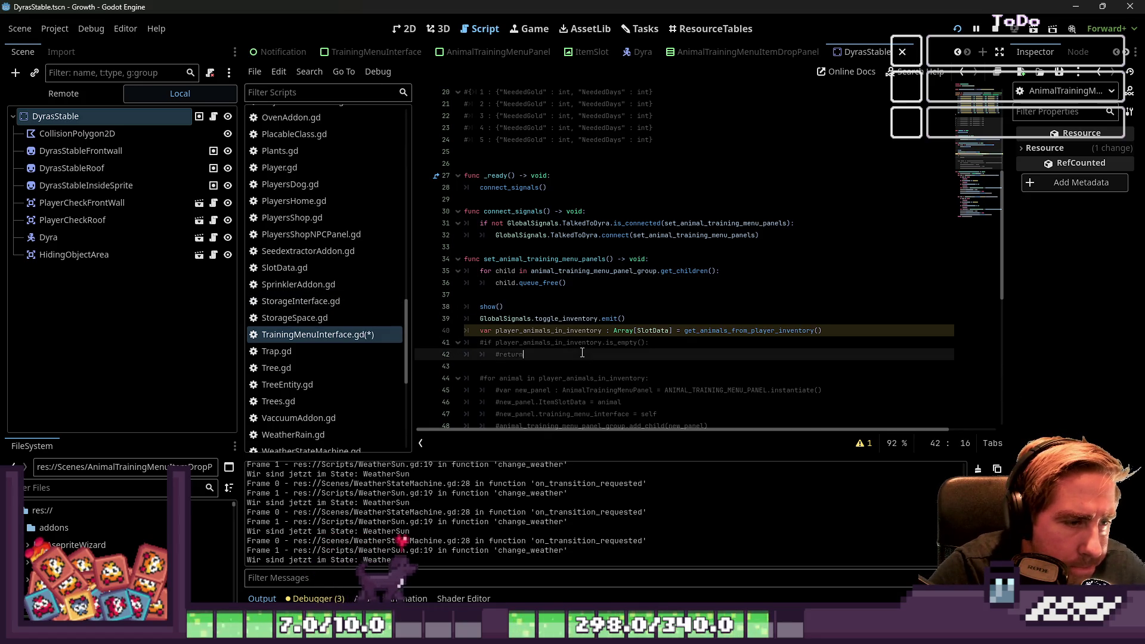
{"action": "left_click", "coordinate": [621, 319]}
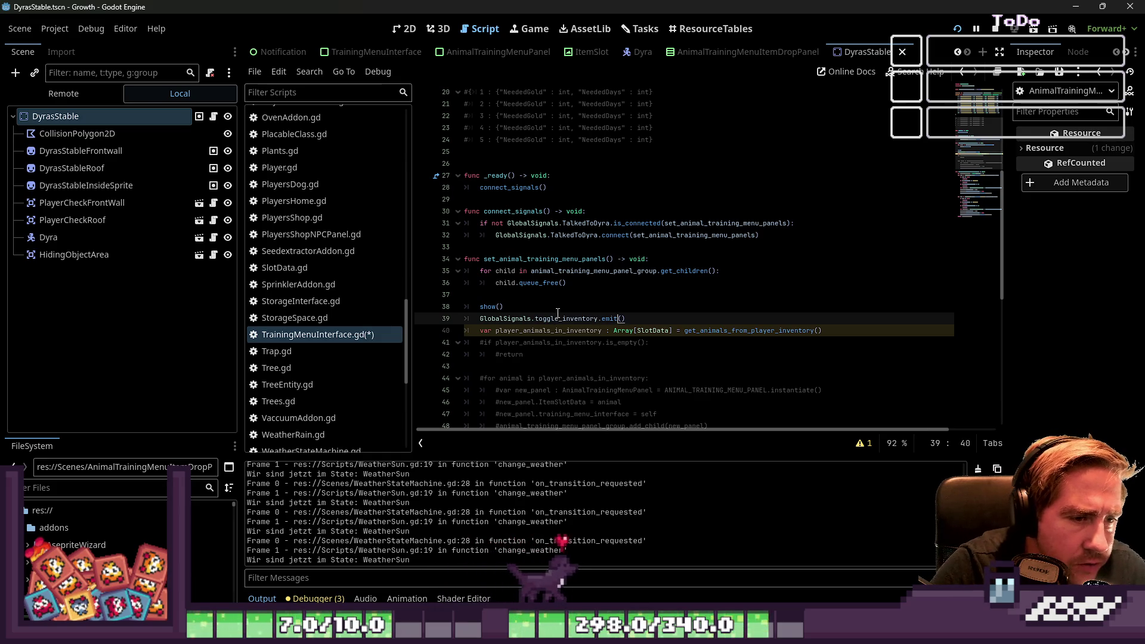
{"action": "key", "text": "End"}
{"action": "key", "text": "Return"}
{"action": "key", "text": "ctrl+v"}
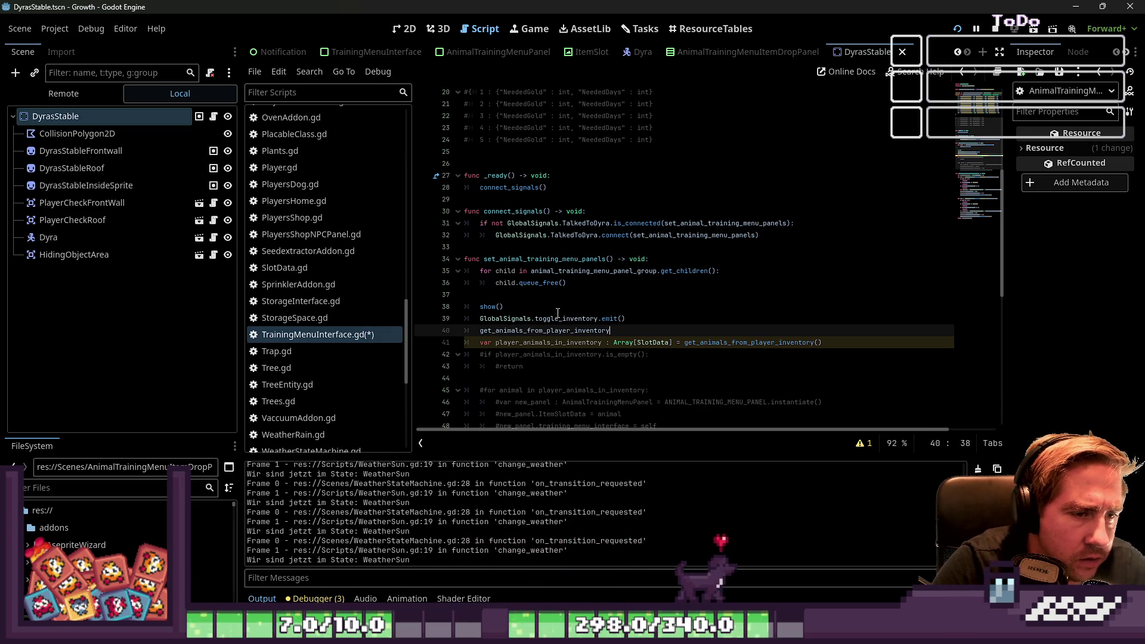
{"action": "type", "text": "("}
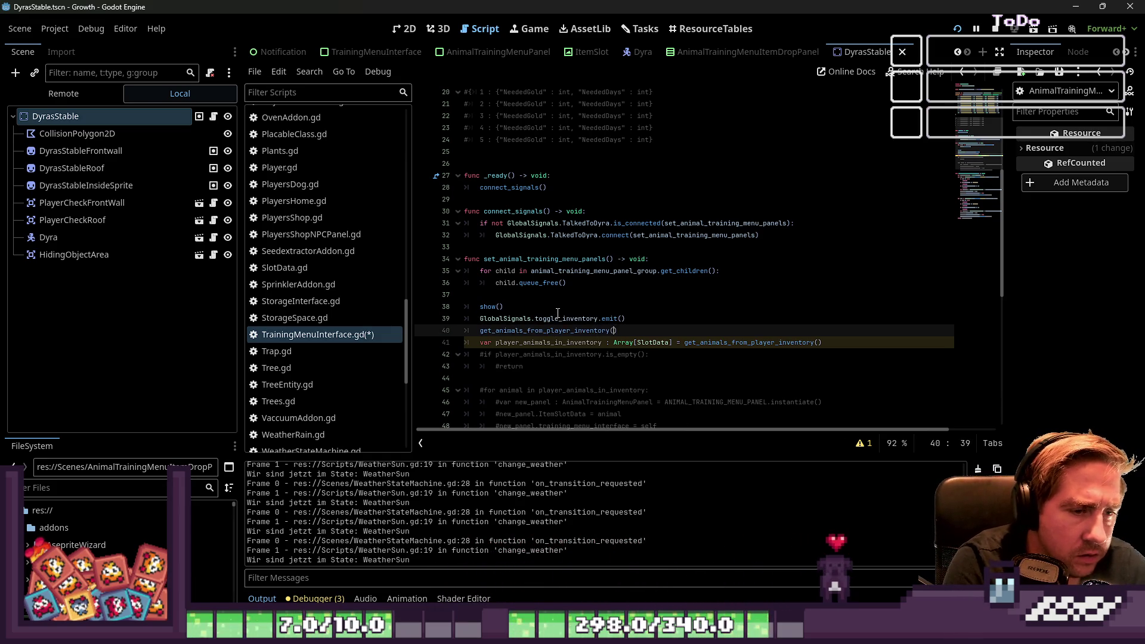
Step: Comment out the old player_animals_in_inventory assignment and stop the running game
{"action": "key", "text": "Up"}
{"action": "key", "text": "Down"}
{"action": "key", "text": "Right"}
{"action": "key", "text": "Right"}
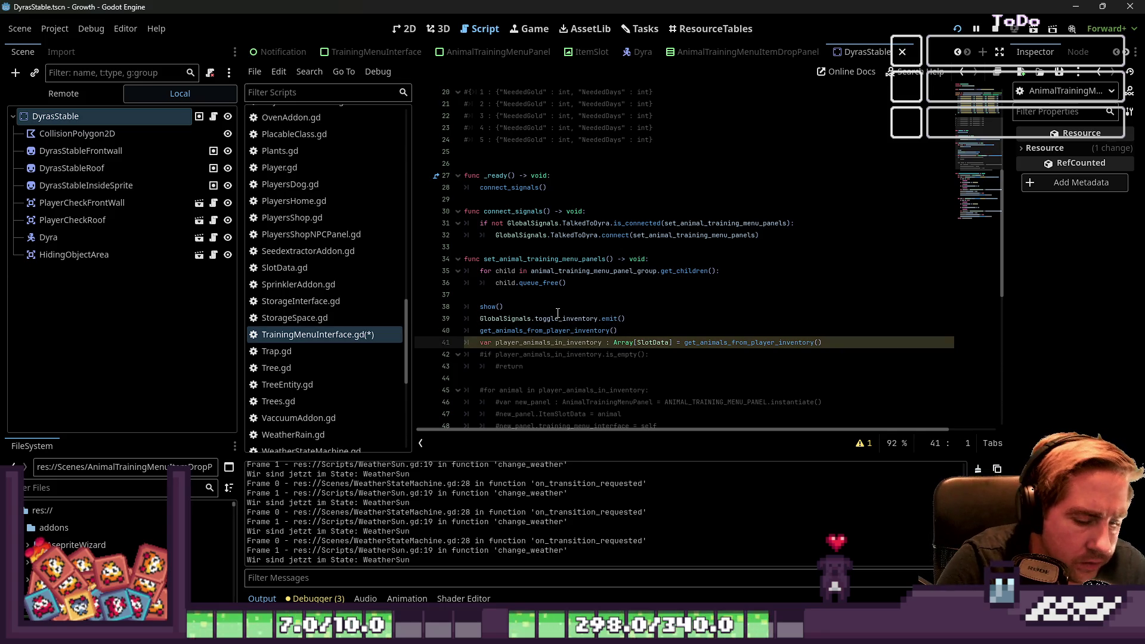
{"action": "key", "text": "ctrl+k"}
{"action": "left_click", "coordinate": [558, 311]}
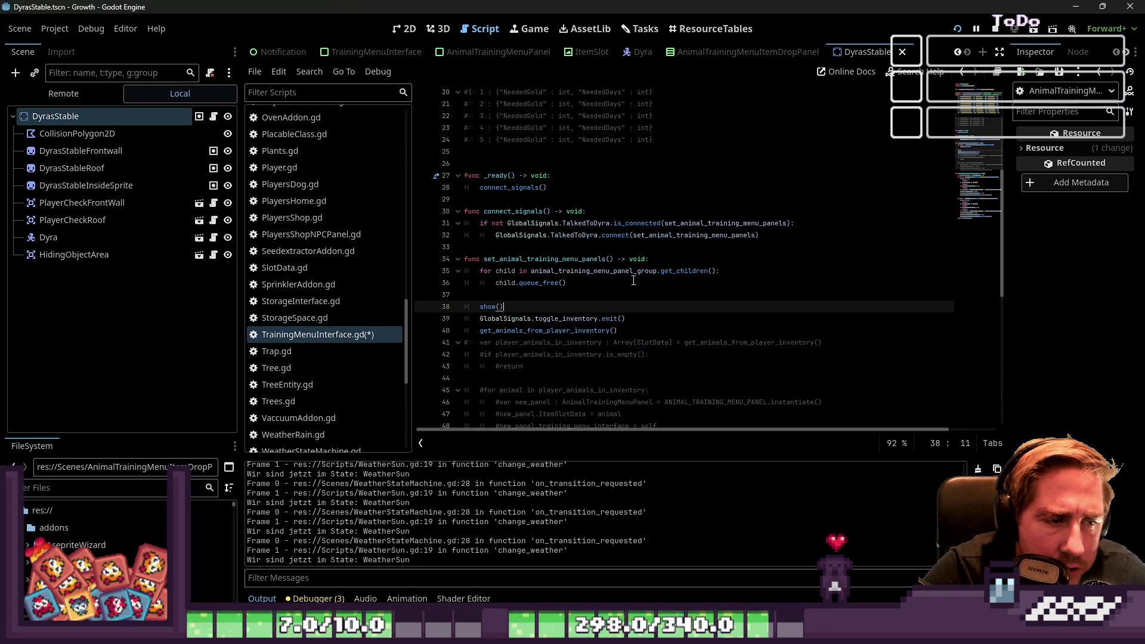
{"action": "scroll", "coordinate": [698, 263], "scroll_direction": "down", "scroll_amount": 1}
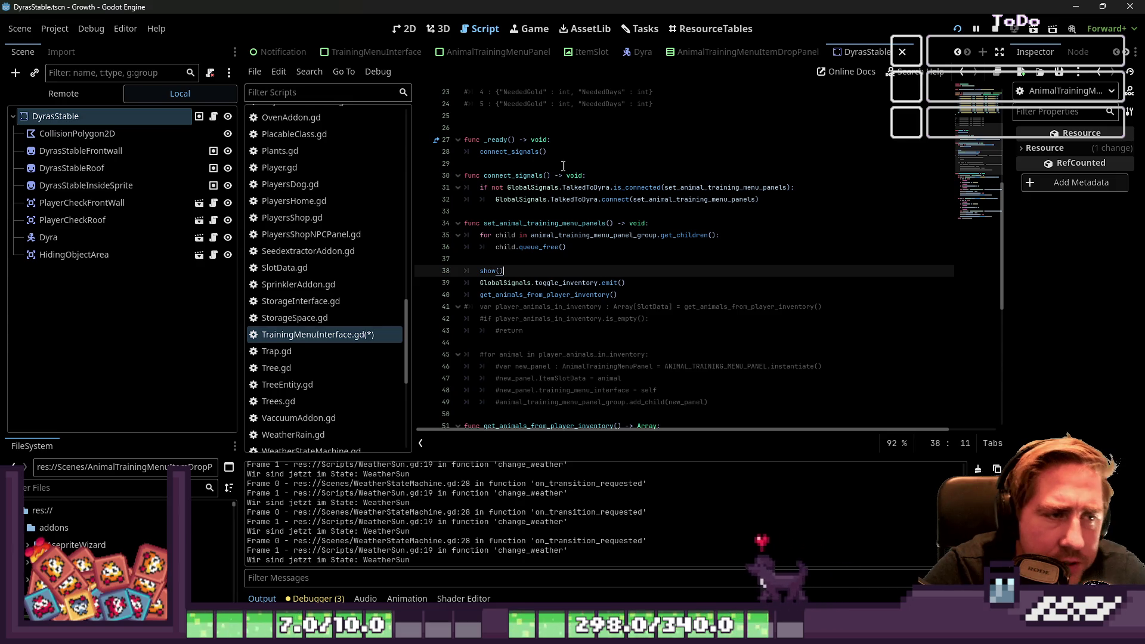
{"action": "left_click", "coordinate": [994, 29]}
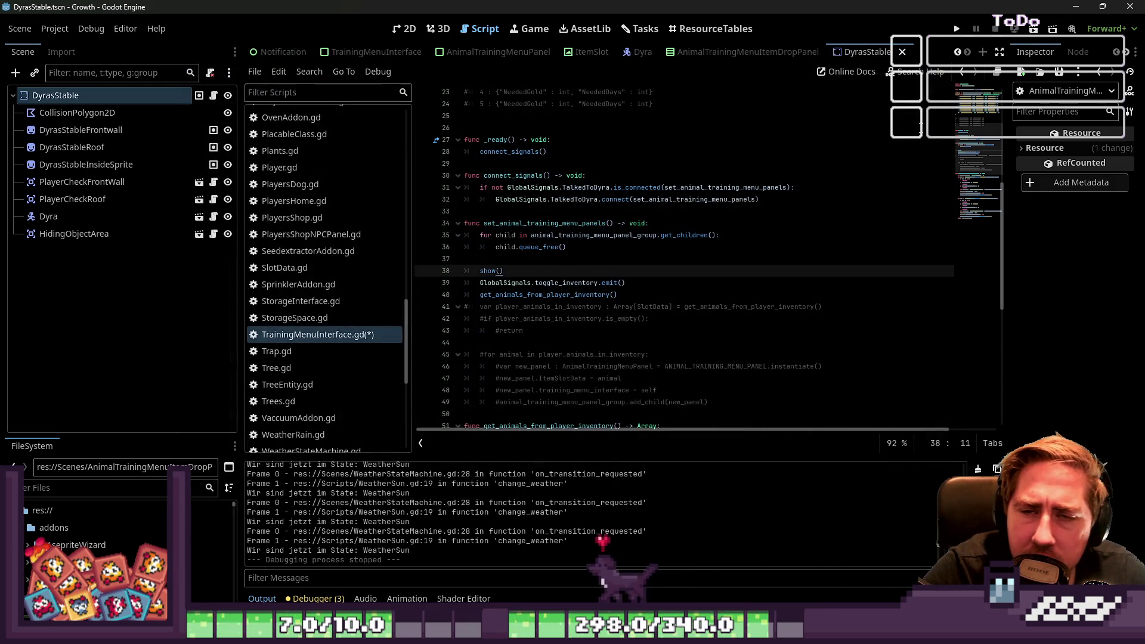
Step: Run the game, delete the old save slots and start a new character named 231
{"action": "left_click", "coordinate": [957, 29]}
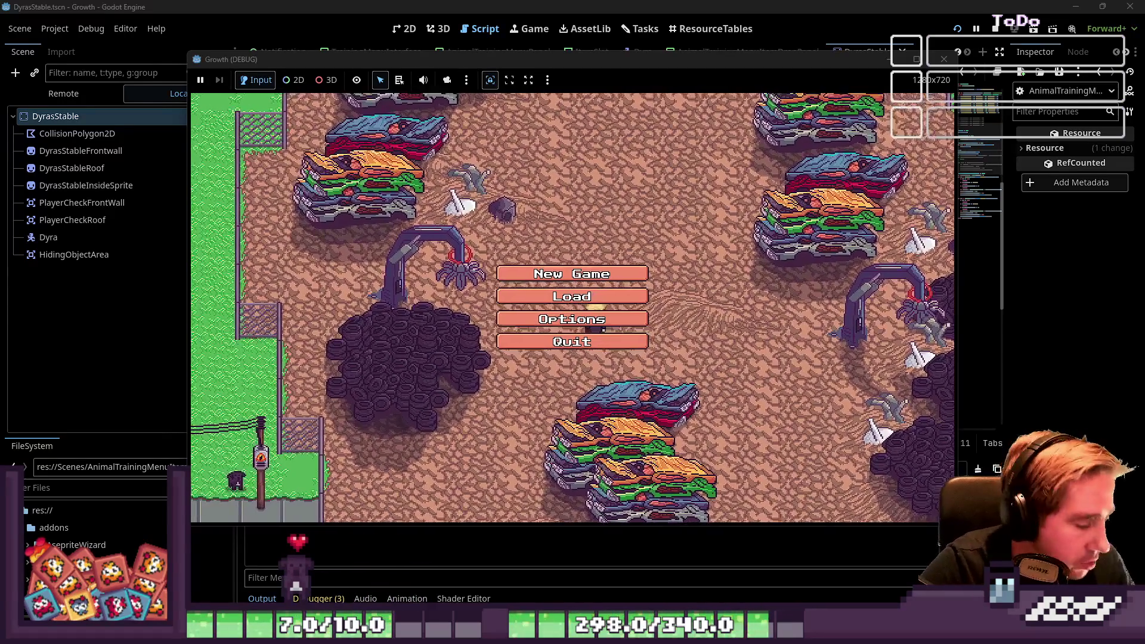
{"action": "left_click", "coordinate": [572, 296]}
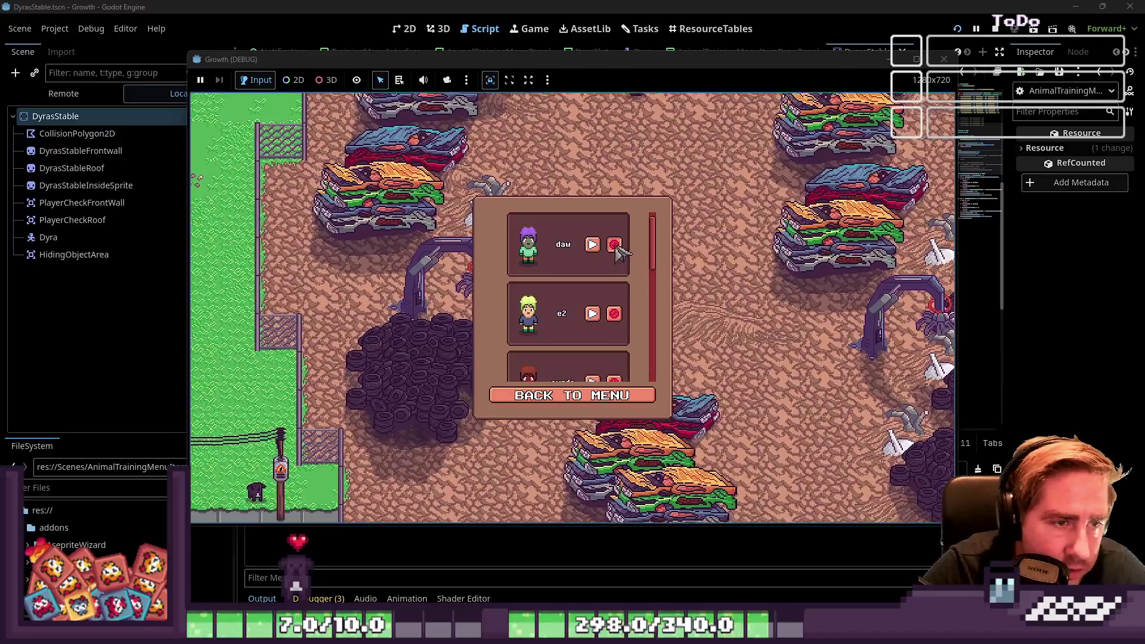
{"action": "left_click", "coordinate": [613, 244]}
{"action": "left_click", "coordinate": [612, 244]}
{"action": "left_click", "coordinate": [612, 244]}
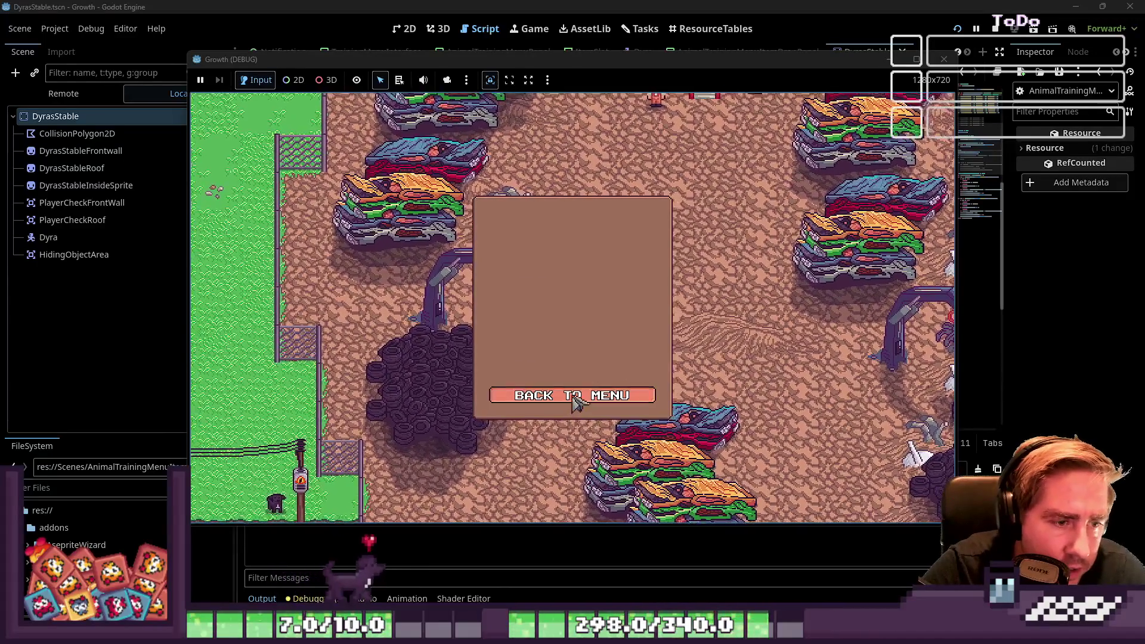
{"action": "left_click", "coordinate": [573, 395]}
{"action": "left_click", "coordinate": [597, 280]}
{"action": "type", "text": "231"}
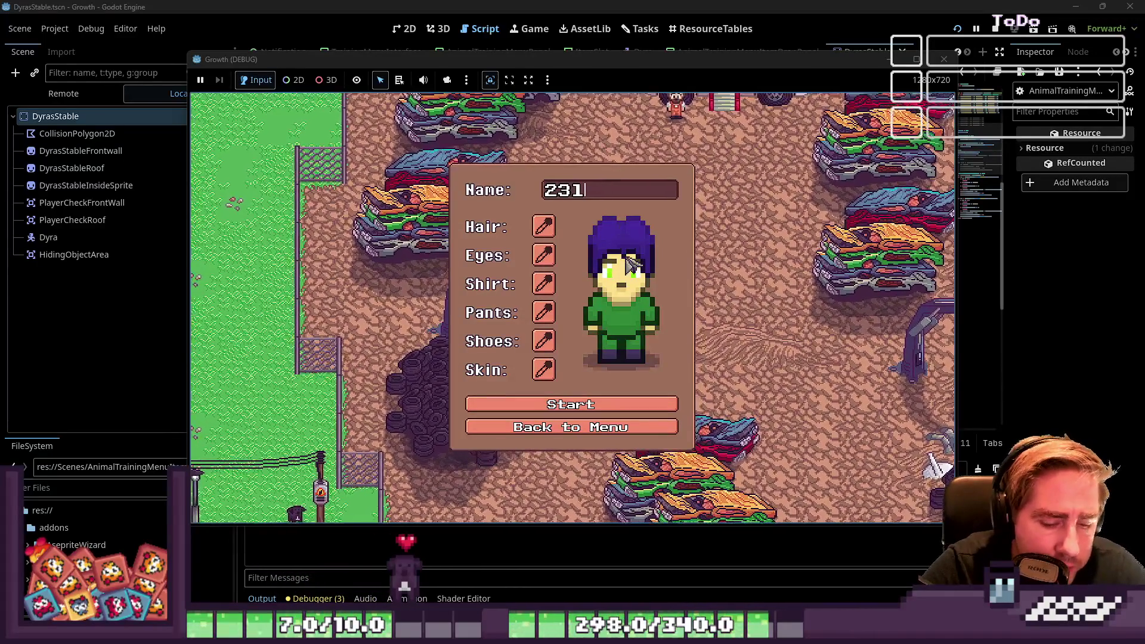
{"action": "left_click", "coordinate": [563, 409]}
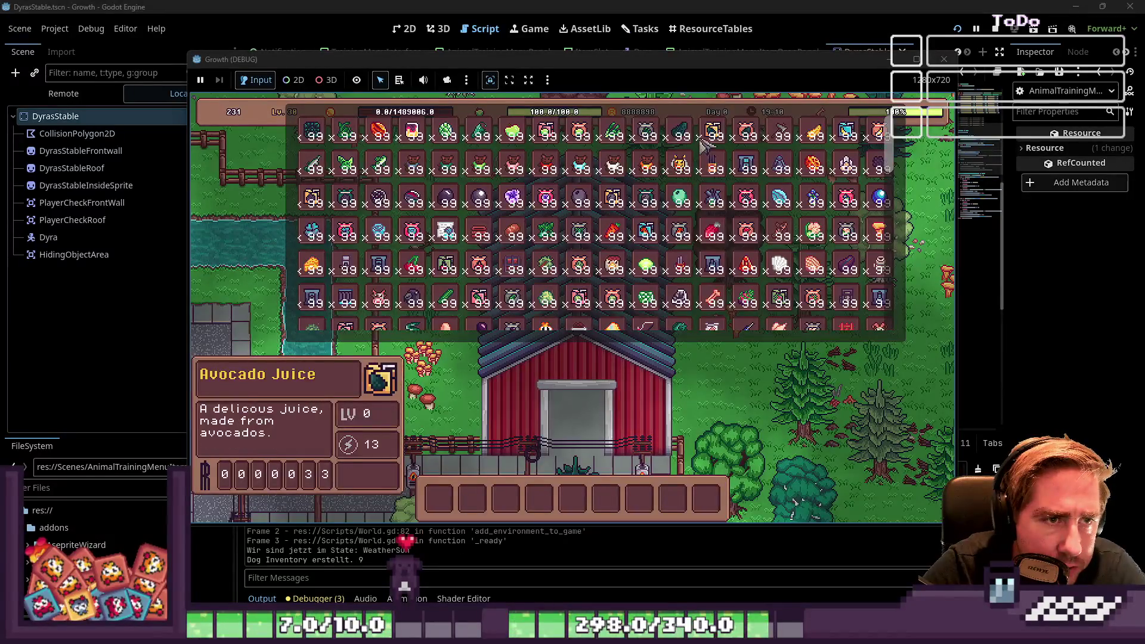
Step: Move the bee into the hotbar, start a Bee 1 training with the orange item, then stop the game
{"action": "scroll", "coordinate": [775, 173], "scroll_direction": "up", "scroll_amount": 4}
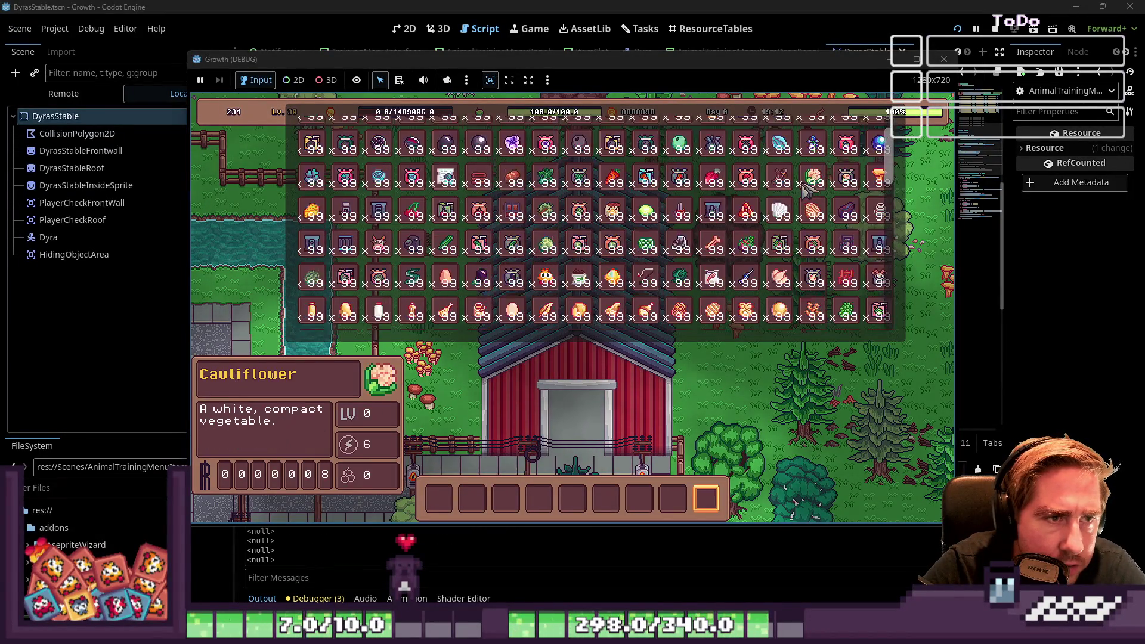
{"action": "left_click_drag", "start_coordinate": [678, 170], "coordinate": [539, 499]}
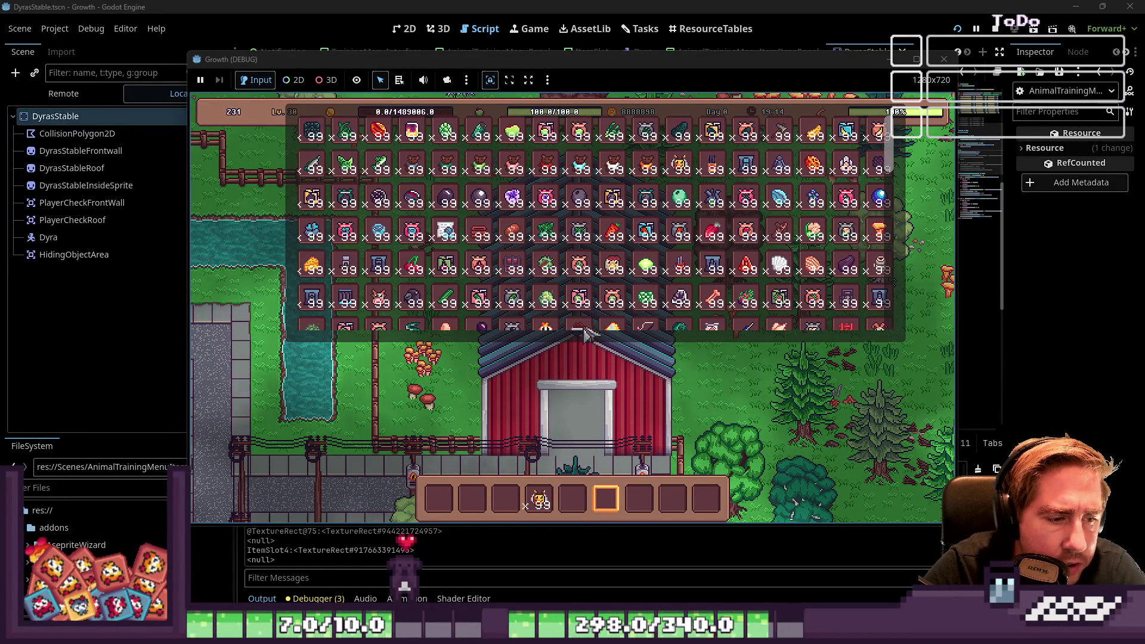
{"action": "scroll", "coordinate": [633, 216], "scroll_direction": "down", "scroll_amount": 4}
{"action": "scroll", "coordinate": [632, 218], "scroll_direction": "down", "scroll_amount": 5}
{"action": "mouse_move", "coordinate": [478, 216]}
{"action": "left_mouse_down"}
{"action": "mouse_move", "coordinate": [567, 504]}
{"action": "mouse_move", "coordinate": [625, 385]}
{"action": "left_mouse_up"}
{"action": "key", "text": "Escape"}
{"action": "key", "text": "e"}
{"action": "left_click", "coordinate": [686, 356]}
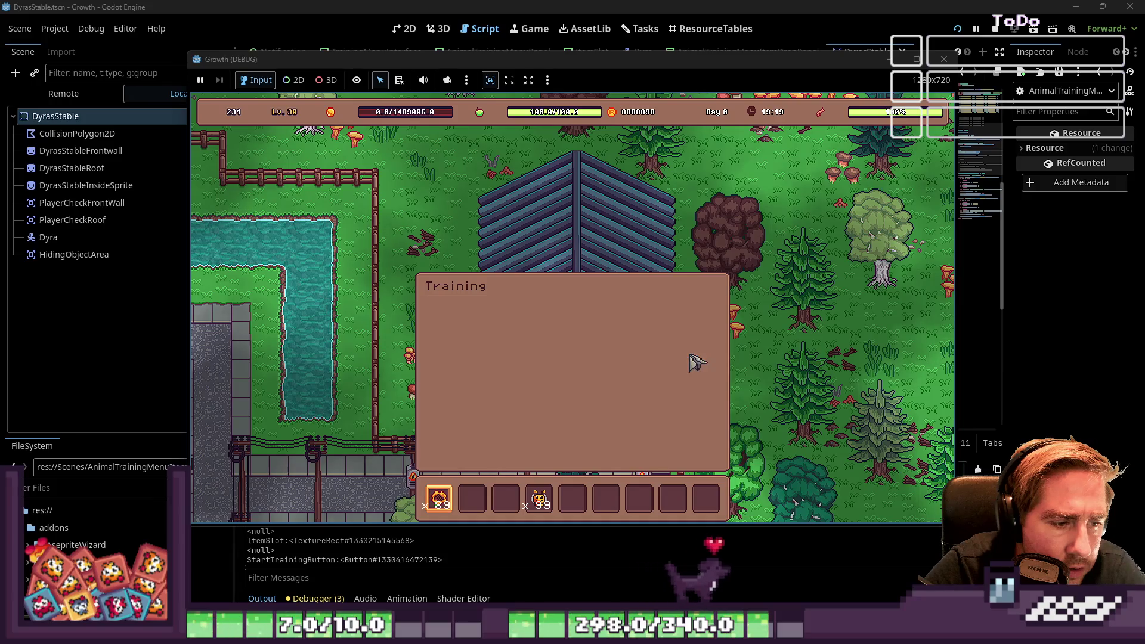
{"action": "left_click_drag", "start_coordinate": [540, 499], "coordinate": [506, 500]}
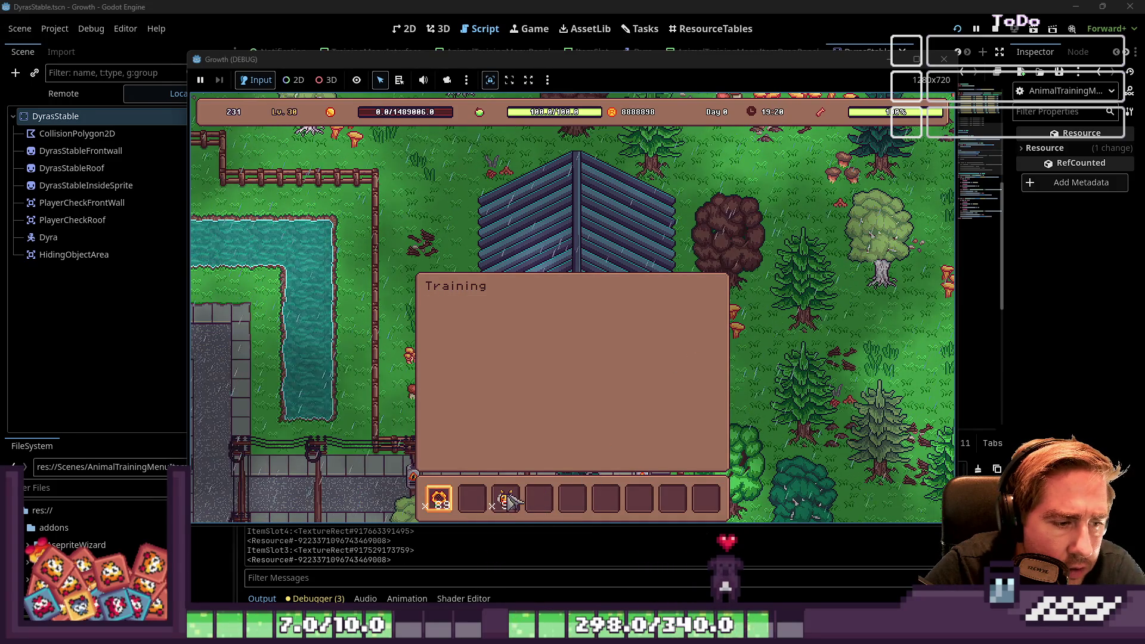
{"action": "key", "text": "F8"}
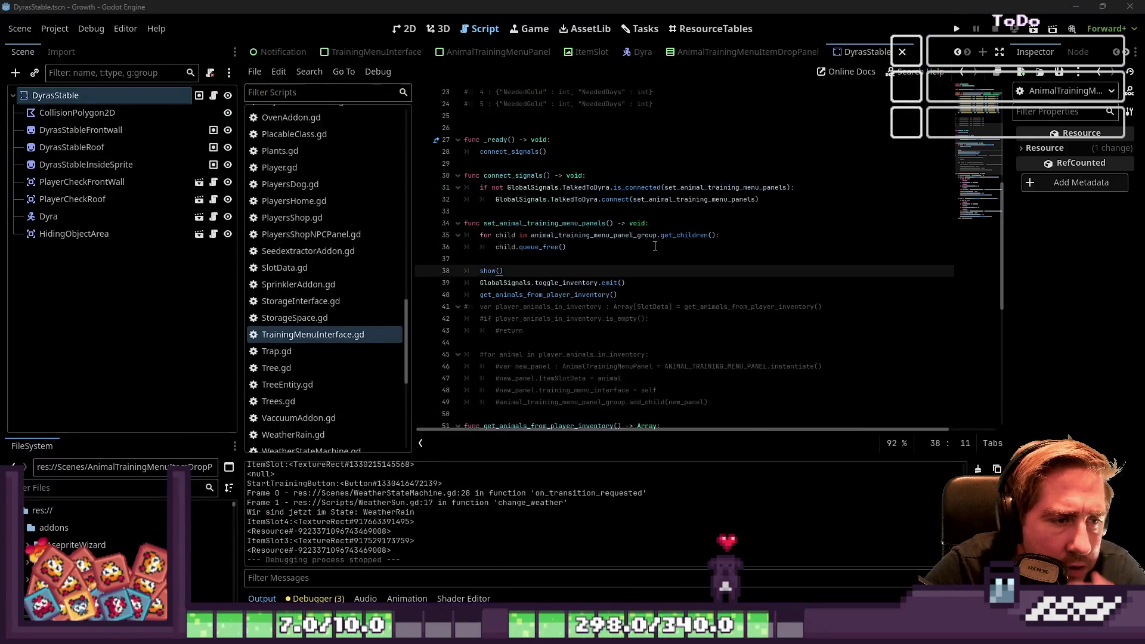
{"action": "scroll", "coordinate": [648, 256], "scroll_direction": "down", "scroll_amount": 5}
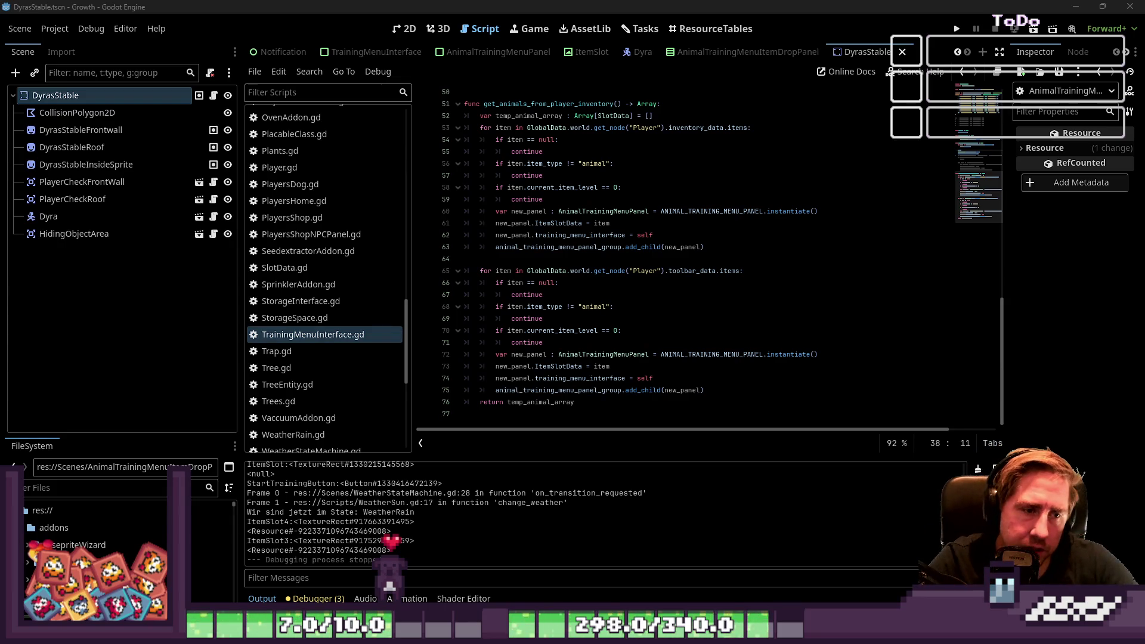
{"action": "left_click", "coordinate": [668, 366]}
{"action": "type", "text": "."}
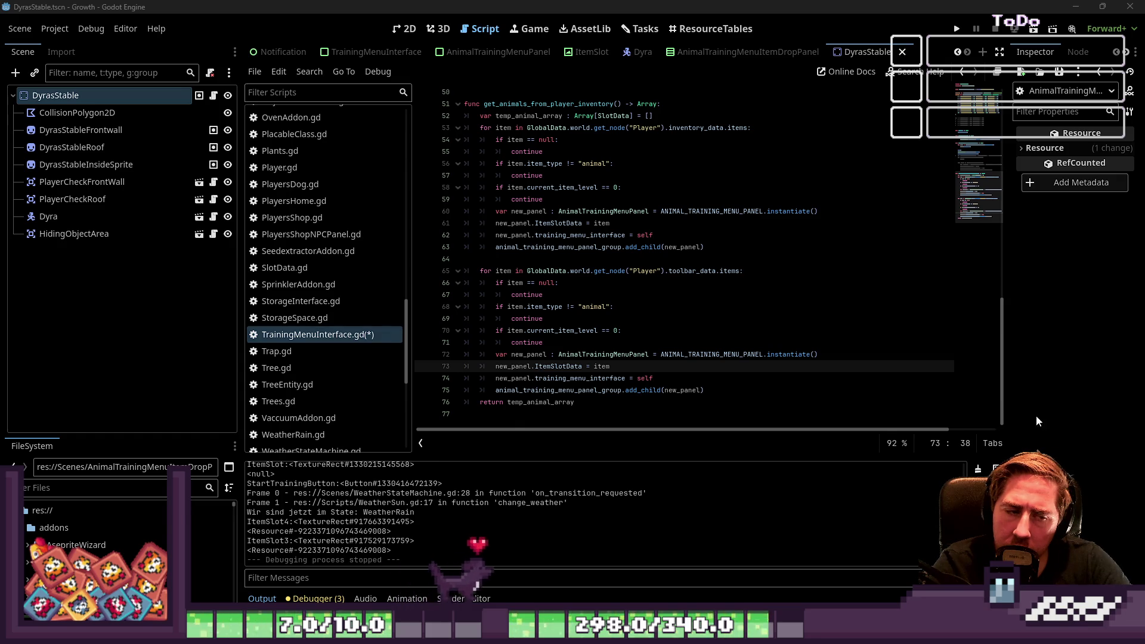
{"action": "left_click", "coordinate": [655, 358]}
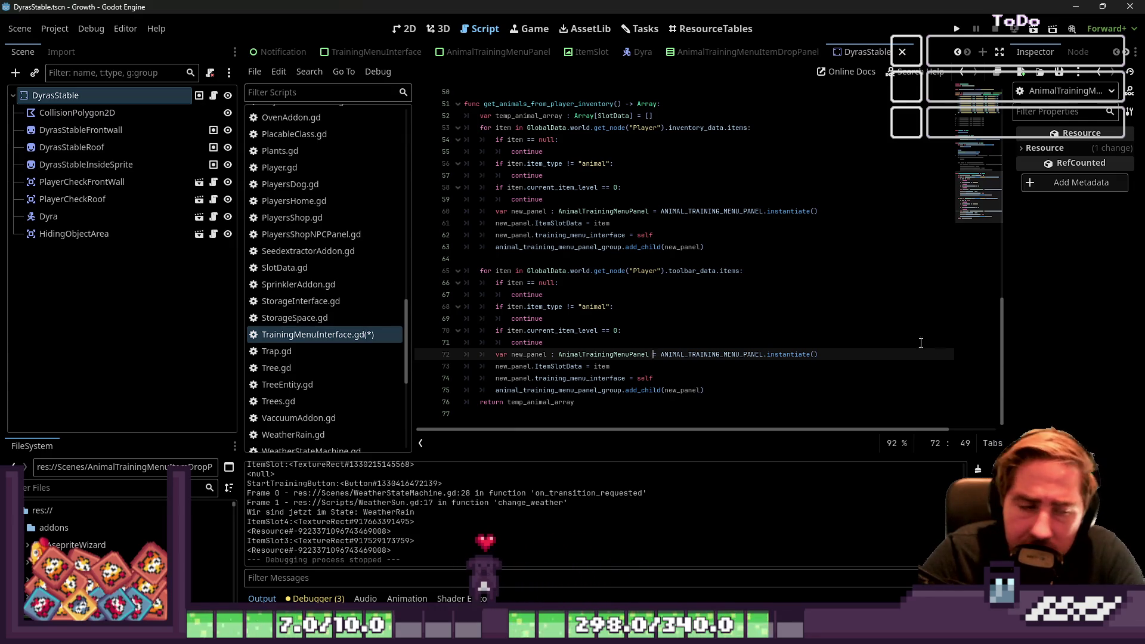
{"action": "left_click", "coordinate": [617, 366]}
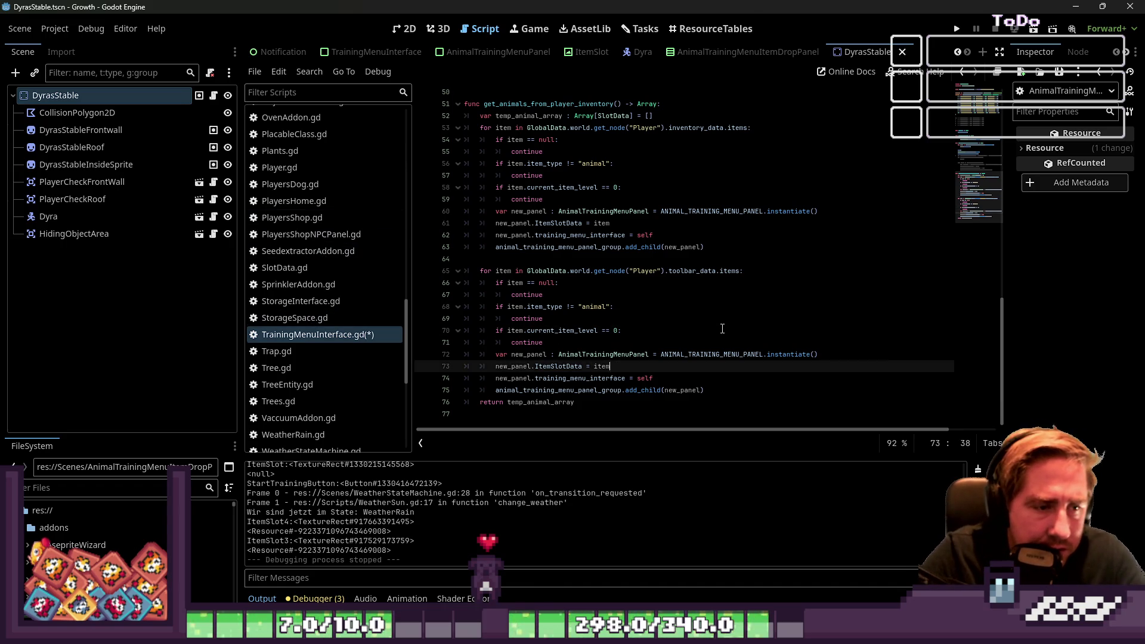
Step: Undo the edits back to the array-appending version and save the training menu script
{"action": "key", "text": "ctrl+z"}
{"action": "key", "text": "ctrl+z"}
{"action": "key", "text": "ctrl+z"}
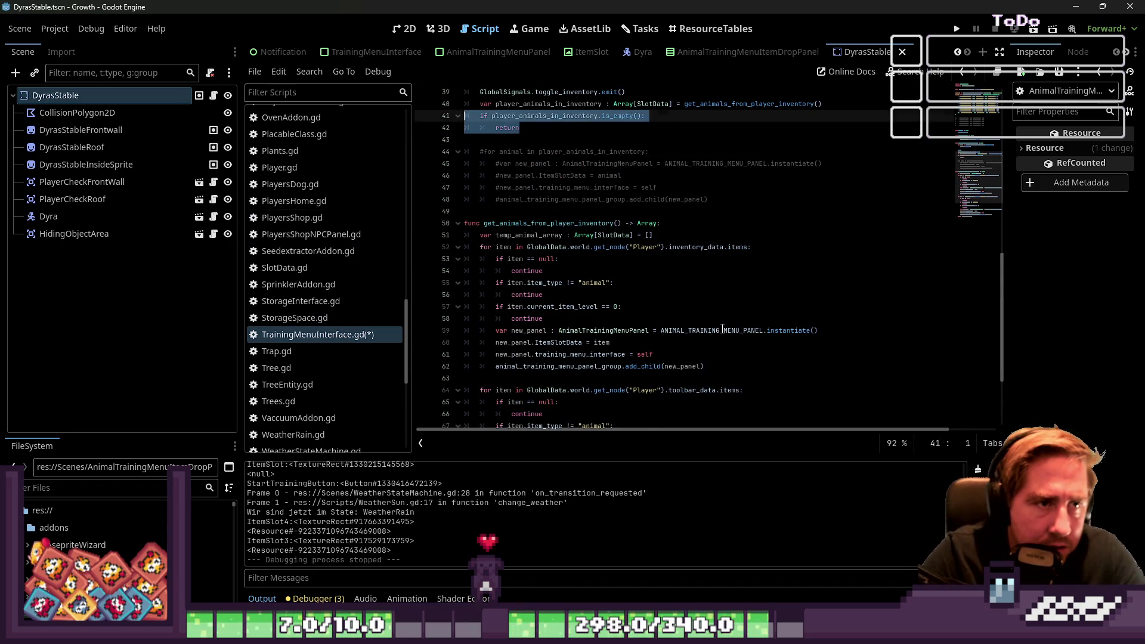
{"action": "key", "text": "ctrl+z"}
{"action": "key", "text": "ctrl+z"}
{"action": "key", "text": "ctrl+z"}
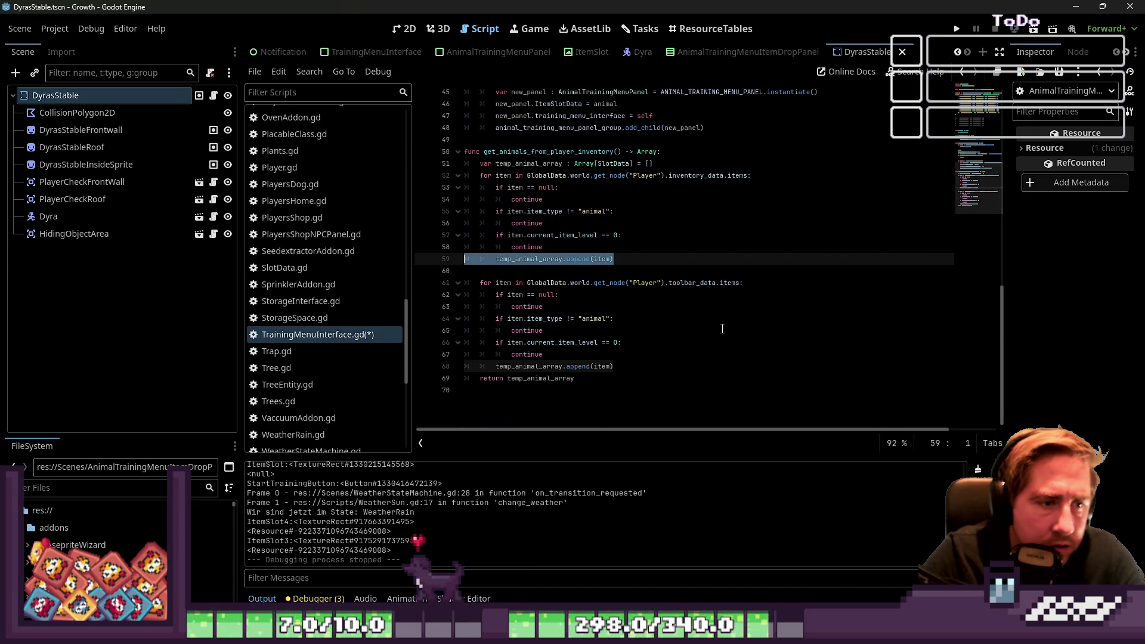
{"action": "left_click", "coordinate": [710, 307]}
{"action": "key", "text": "ctrl+s"}
Step: Browse DyraNPC.gd and AnimalTrainingMenuPanel.gd, then check TrainingMenuInterface.gd lines 66–68
{"action": "scroll", "coordinate": [349, 334], "scroll_direction": "down", "scroll_amount": 3}
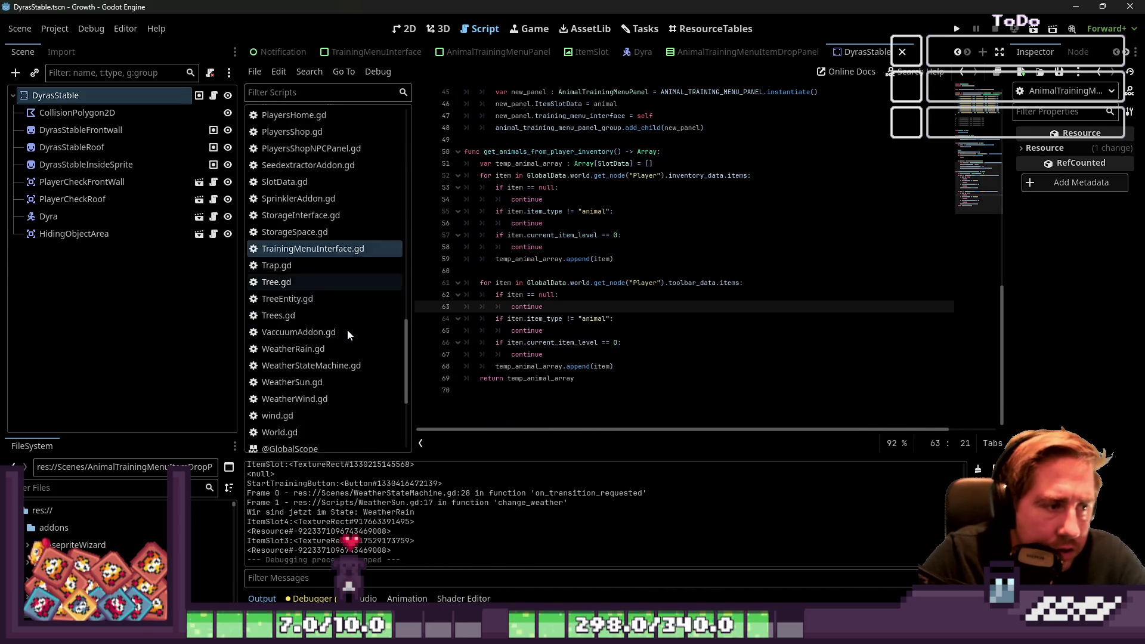
{"action": "scroll", "coordinate": [346, 328], "scroll_direction": "down", "scroll_amount": 2}
{"action": "scroll", "coordinate": [343, 325], "scroll_direction": "up", "scroll_amount": 15}
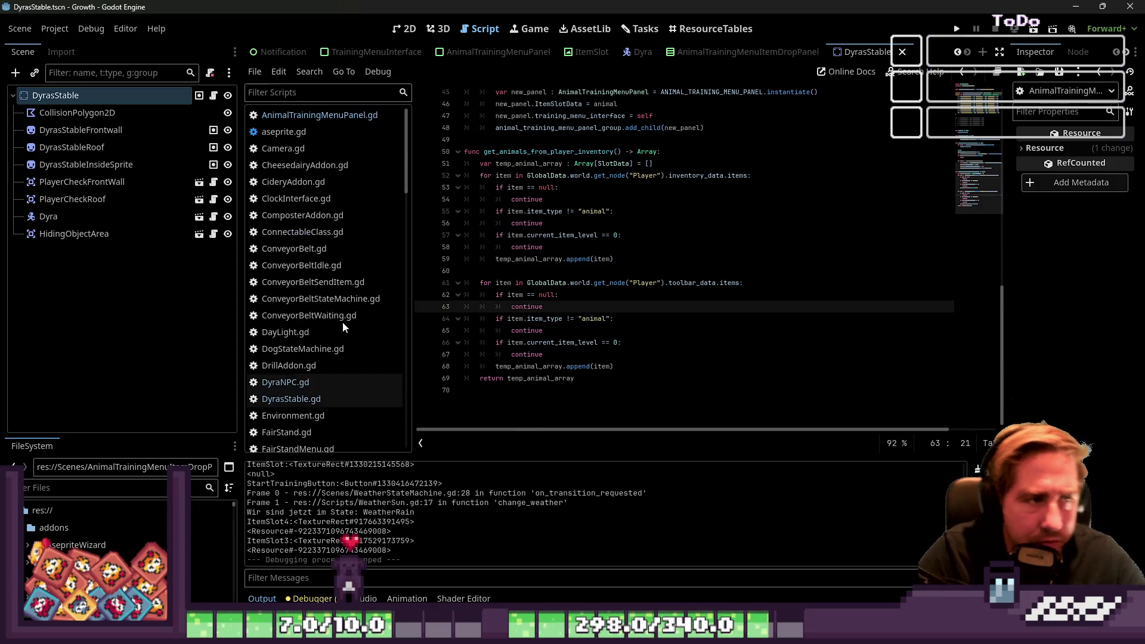
{"action": "scroll", "coordinate": [342, 321], "scroll_direction": "down", "scroll_amount": 3}
{"action": "left_click", "coordinate": [306, 293]}
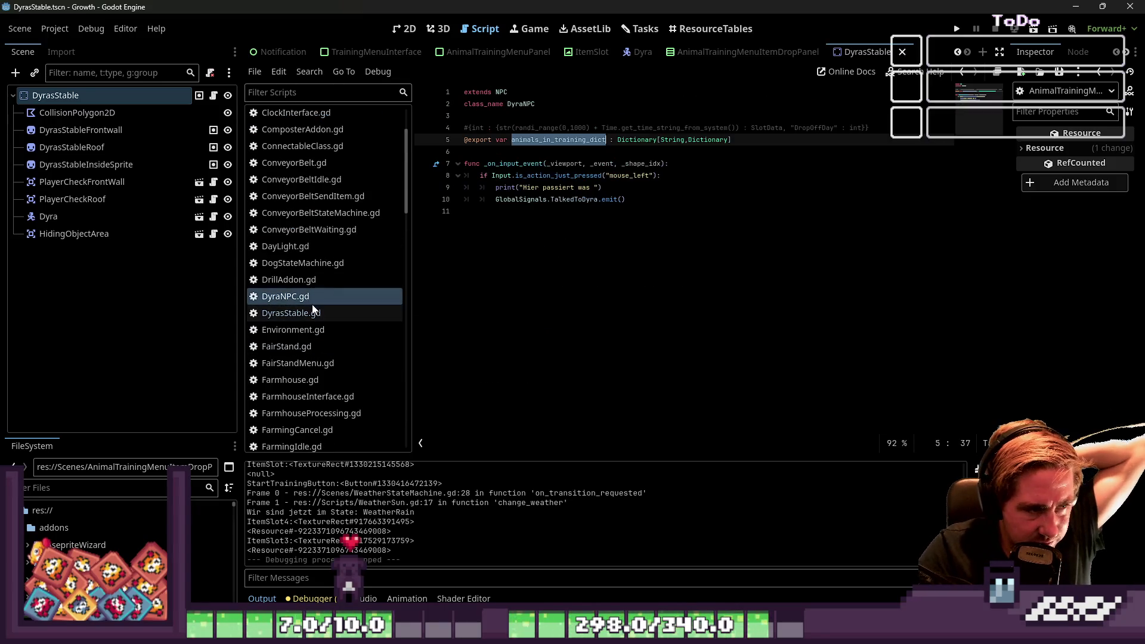
{"action": "scroll", "coordinate": [319, 286], "scroll_direction": "up", "scroll_amount": 4}
{"action": "left_click", "coordinate": [340, 117]}
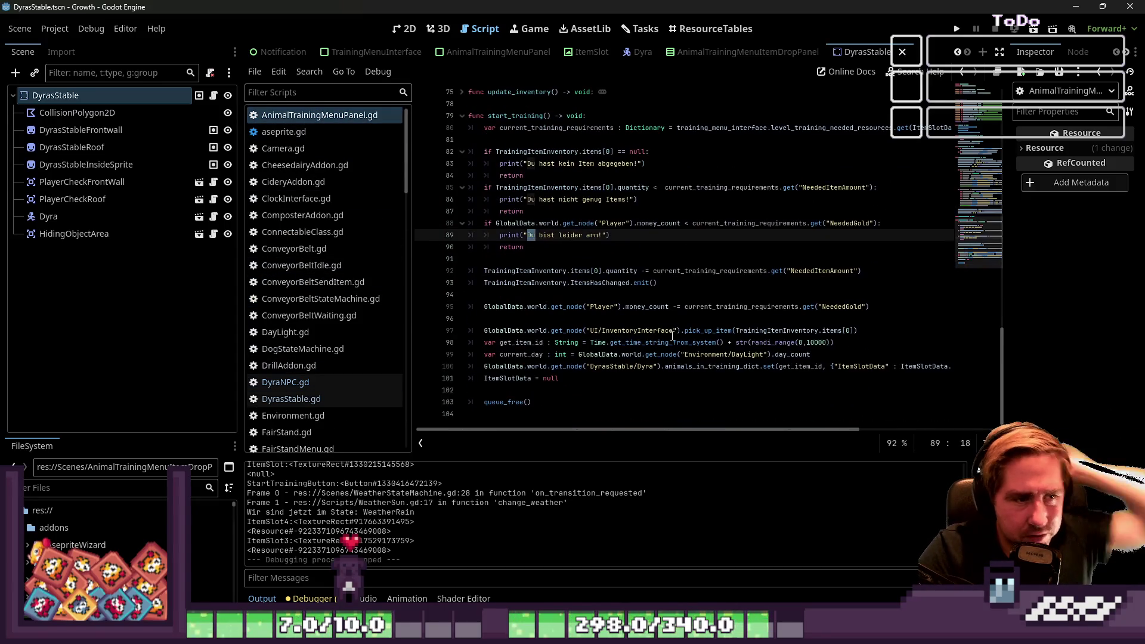
{"action": "scroll", "coordinate": [320, 318], "scroll_direction": "down", "scroll_amount": 15}
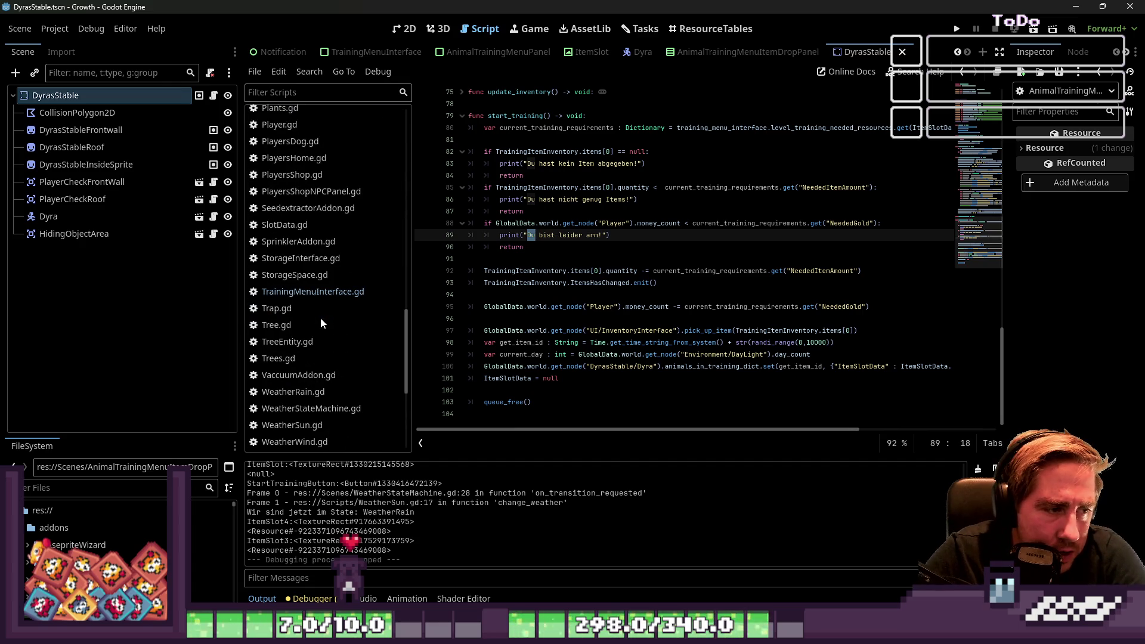
{"action": "left_click", "coordinate": [321, 292]}
{"action": "left_click", "coordinate": [552, 366]}
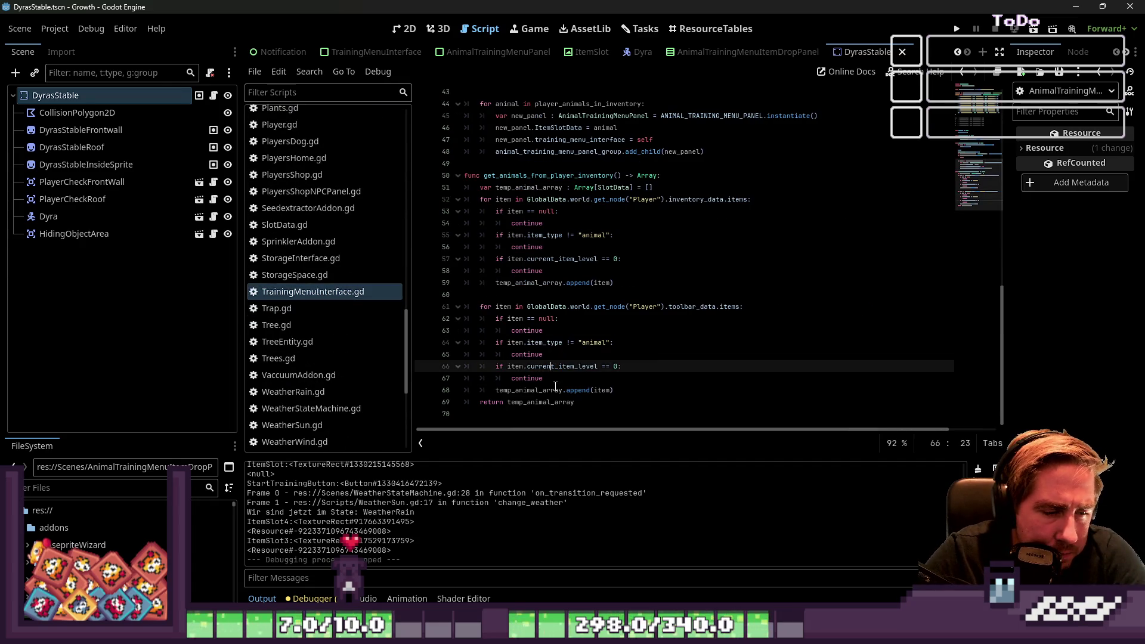
{"action": "left_click", "coordinate": [554, 390]}
Step: Open AnimalTrainingMenuPanel.gd and inspect the ItemSlotData = null line 101 in start_training
{"action": "scroll", "coordinate": [295, 155], "scroll_direction": "up", "scroll_amount": 10}
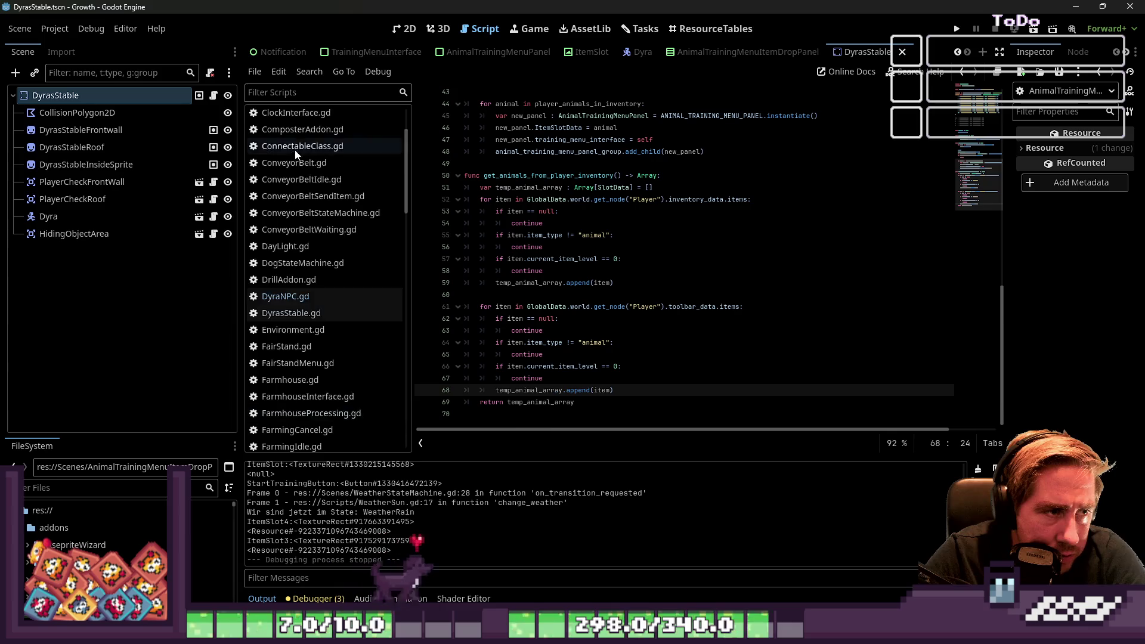
{"action": "scroll", "coordinate": [295, 155], "scroll_direction": "up", "scroll_amount": 3}
{"action": "left_click", "coordinate": [323, 115]}
{"action": "left_click", "coordinate": [545, 390]}
{"action": "left_click", "coordinate": [584, 370]}
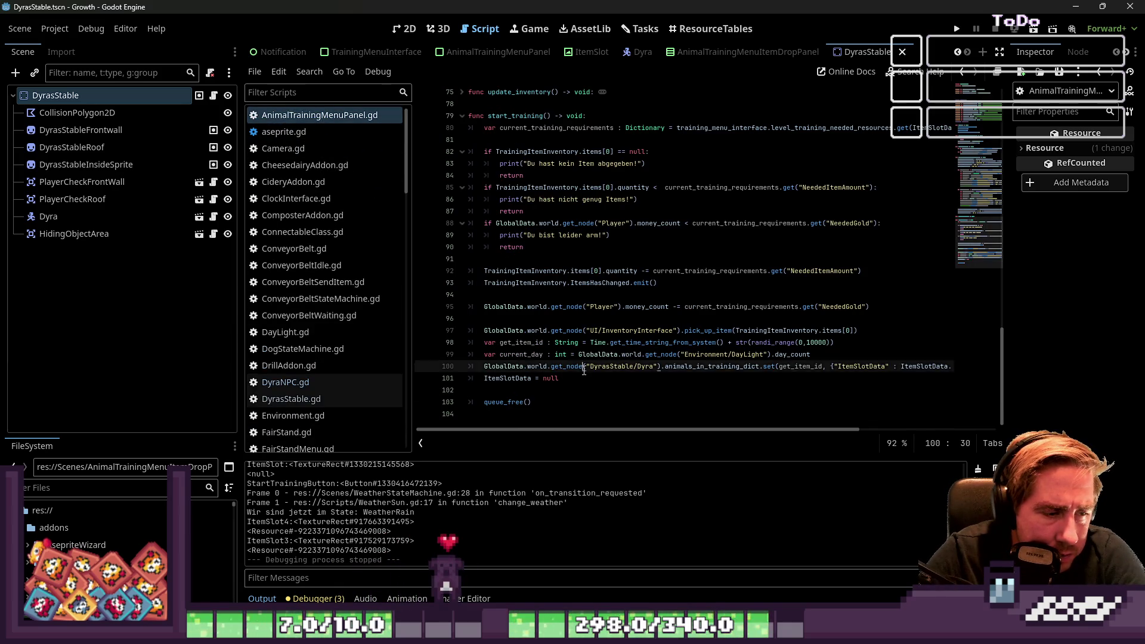
{"action": "left_click_drag", "start_coordinate": [559, 378], "coordinate": [468, 378]}
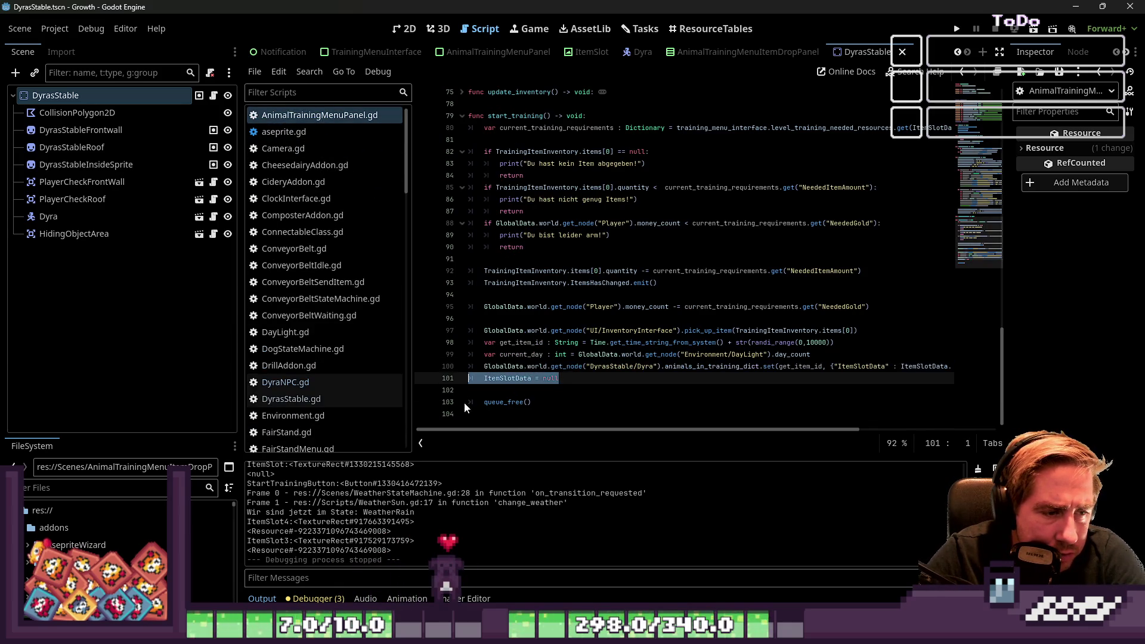
{"action": "left_click", "coordinate": [507, 382]}
{"action": "left_click", "coordinate": [507, 390]}
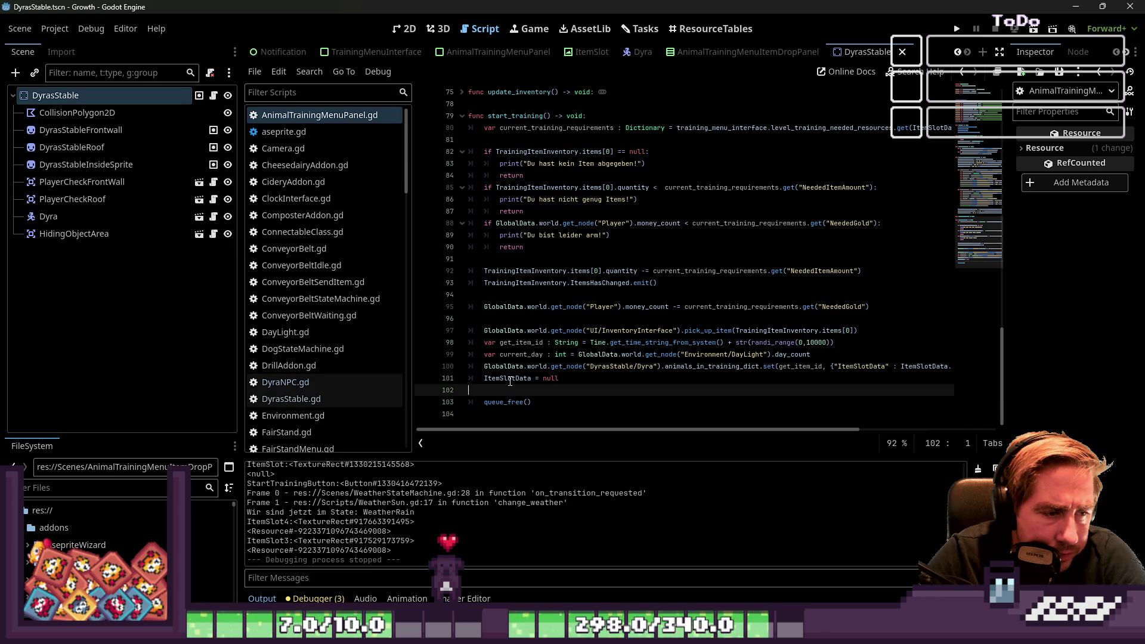
{"action": "double_click", "coordinate": [510, 379]}
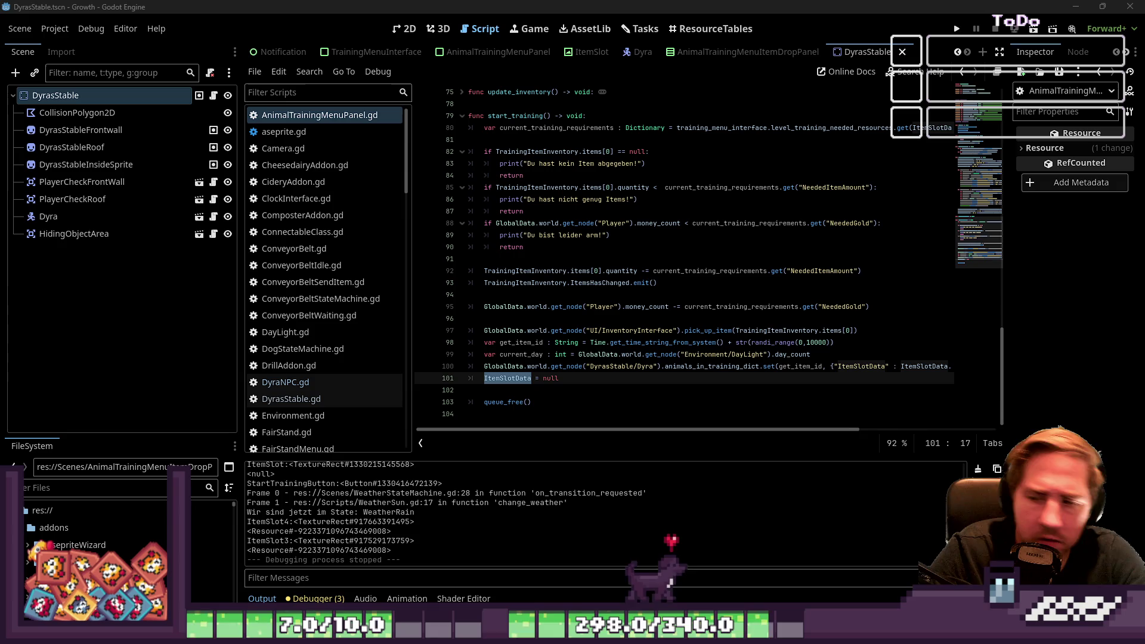
{"action": "left_click", "coordinate": [558, 378]}
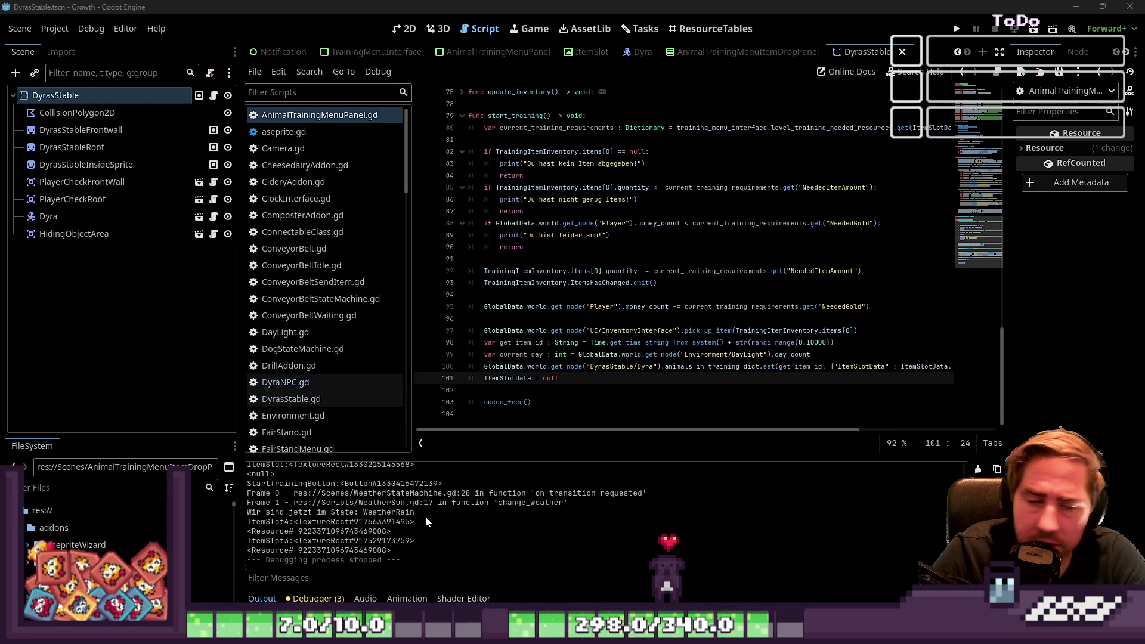
{"action": "left_click", "coordinate": [512, 391]}
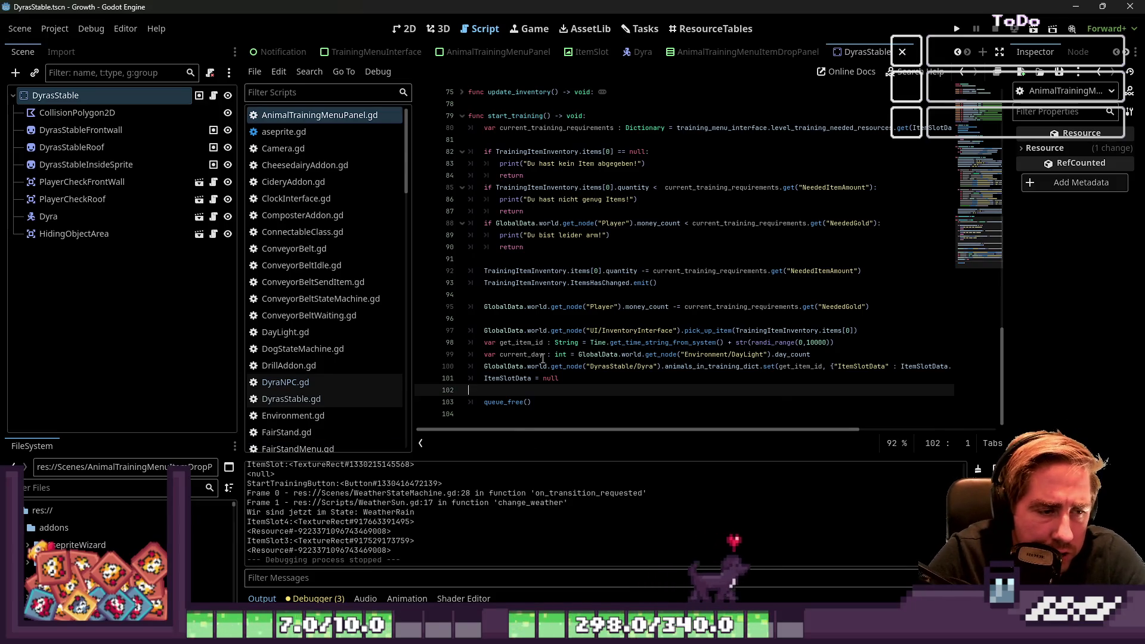
{"action": "mouse_move", "coordinate": [570, 374]}
{"action": "left_mouse_down"}
{"action": "mouse_move", "coordinate": [471, 366]}
{"action": "mouse_move", "coordinate": [455, 380]}
{"action": "left_mouse_up"}
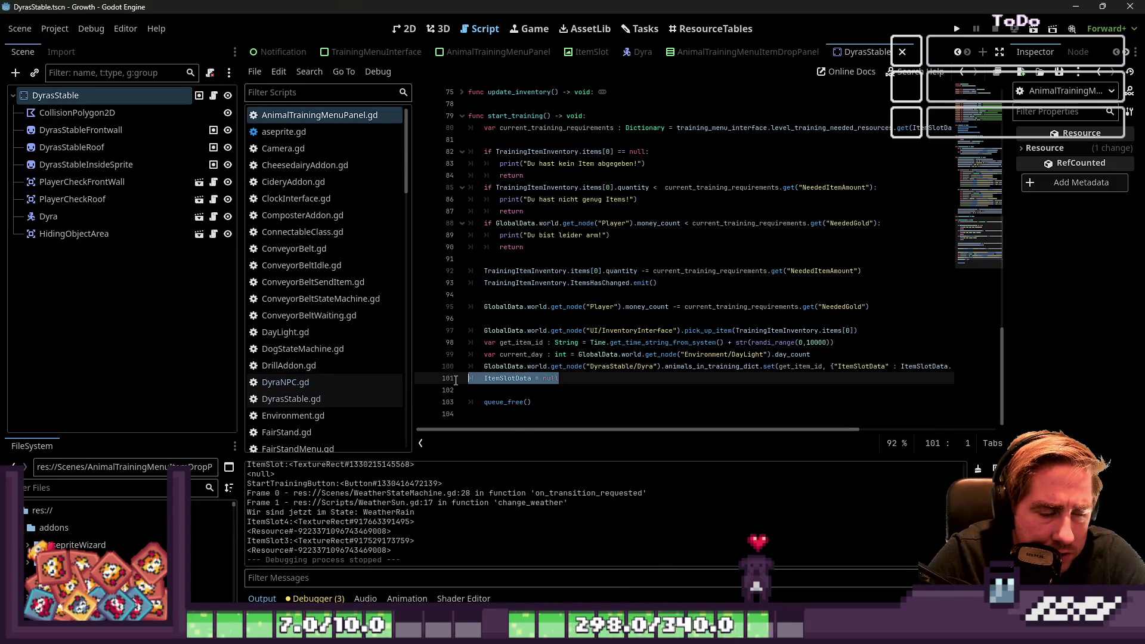
{"action": "key", "text": "Down"}
{"action": "scroll", "coordinate": [455, 379], "scroll_direction": "up", "scroll_amount": 1}
{"action": "scroll", "coordinate": [304, 204], "scroll_direction": "down", "scroll_amount": 3}
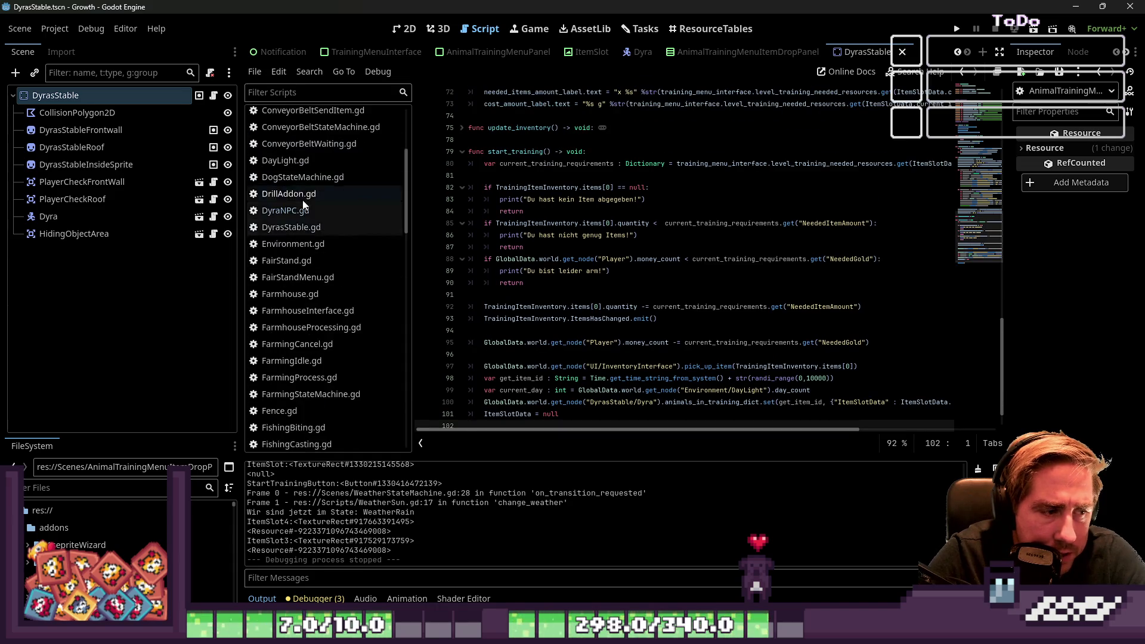
{"action": "scroll", "coordinate": [304, 204], "scroll_direction": "down", "scroll_amount": 15}
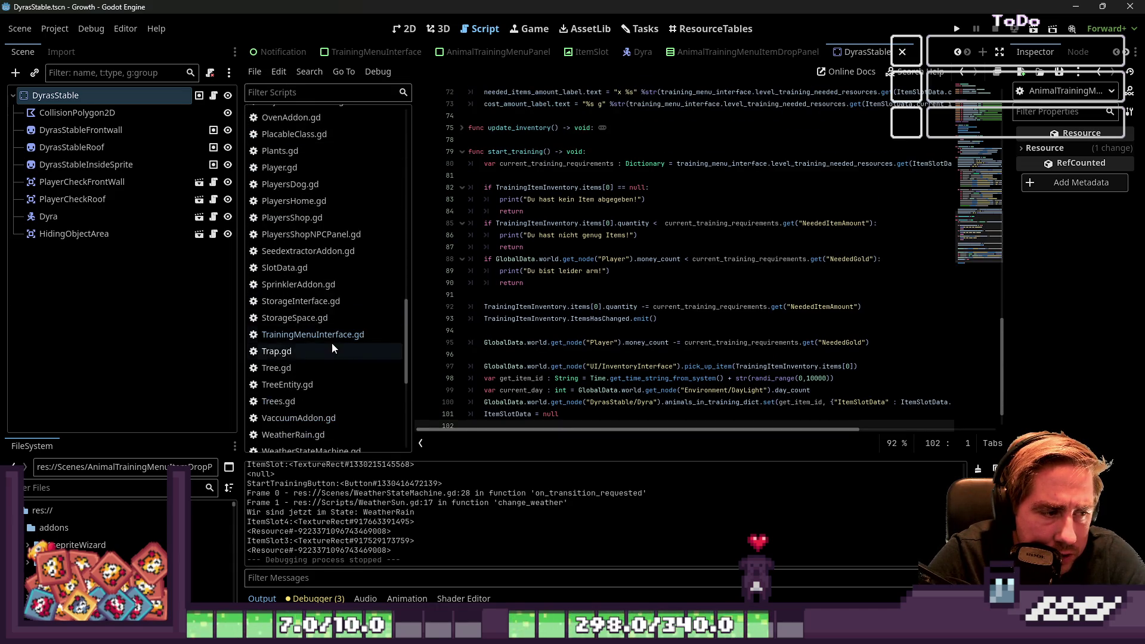
Step: Review the temp_animal_array append lines (51–68) in TrainingMenuInterface.gd
{"action": "left_click", "coordinate": [330, 334]}
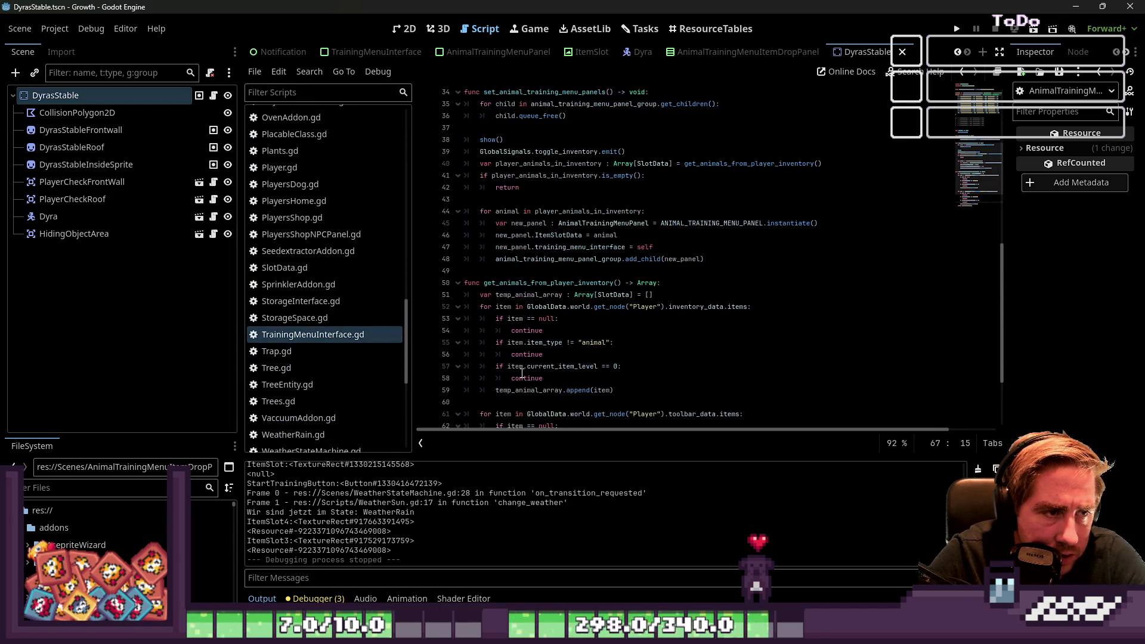
{"action": "scroll", "coordinate": [519, 335], "scroll_direction": "down", "scroll_amount": 3}
{"action": "left_click", "coordinate": [568, 379]}
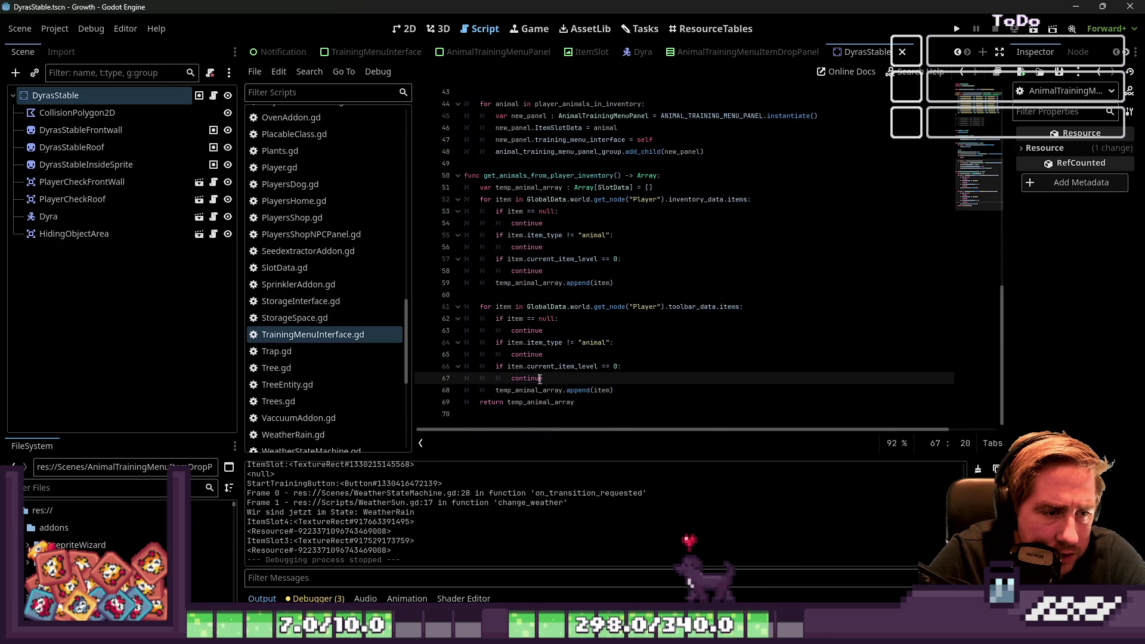
{"action": "left_click", "coordinate": [605, 391]}
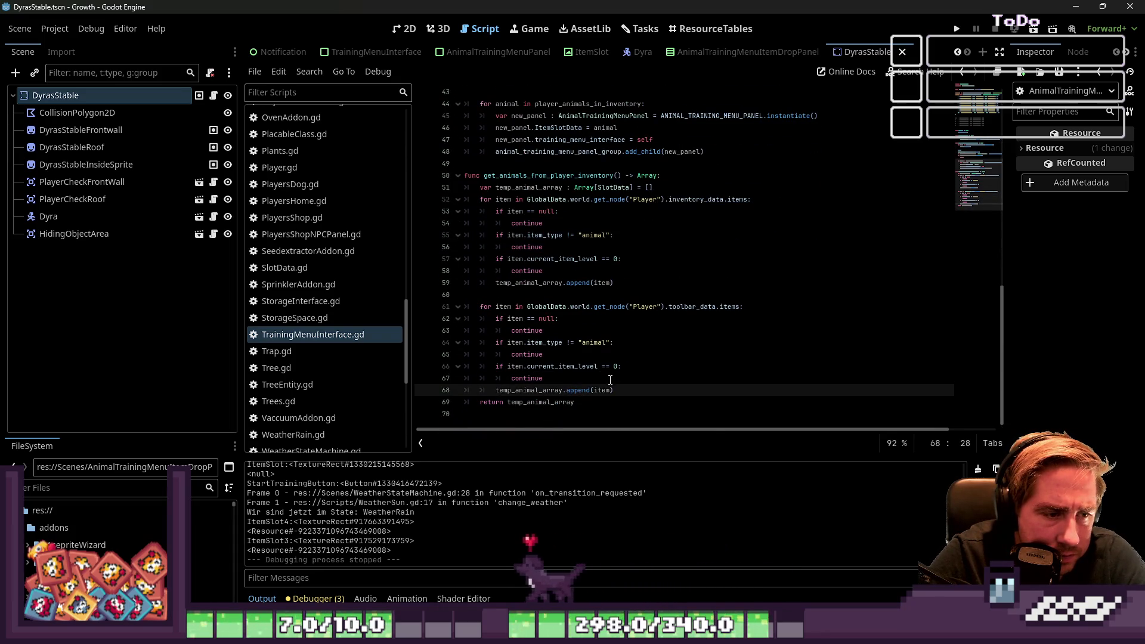
{"action": "scroll", "coordinate": [605, 390], "scroll_direction": "up", "scroll_amount": 3}
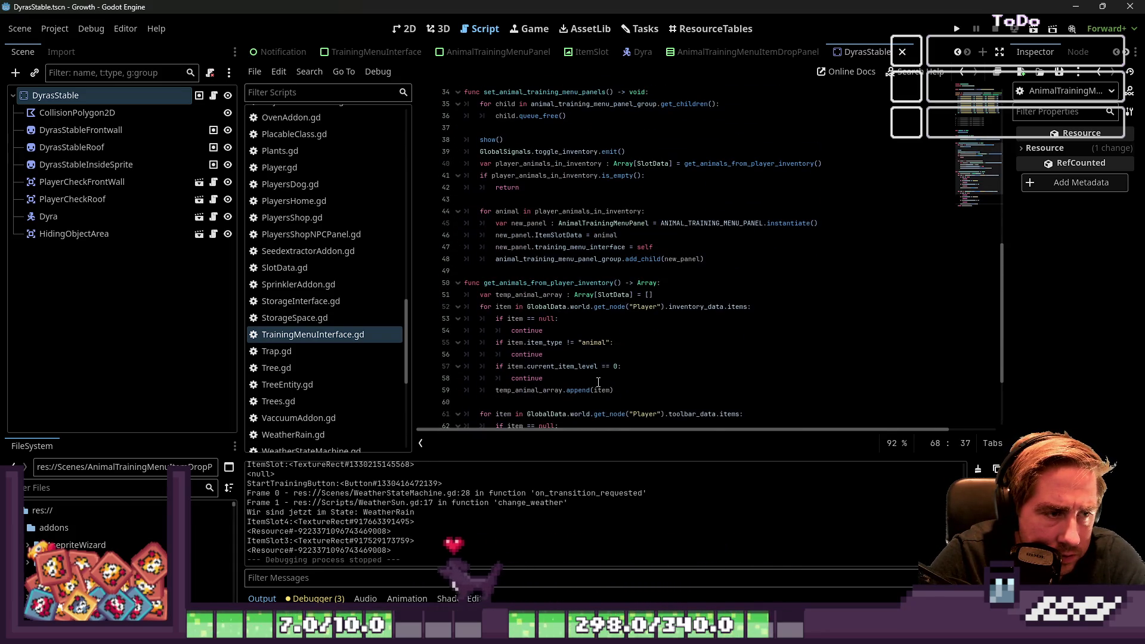
{"action": "double_click", "coordinate": [535, 296]}
{"action": "left_click", "coordinate": [555, 306]}
{"action": "left_click", "coordinate": [567, 379]}
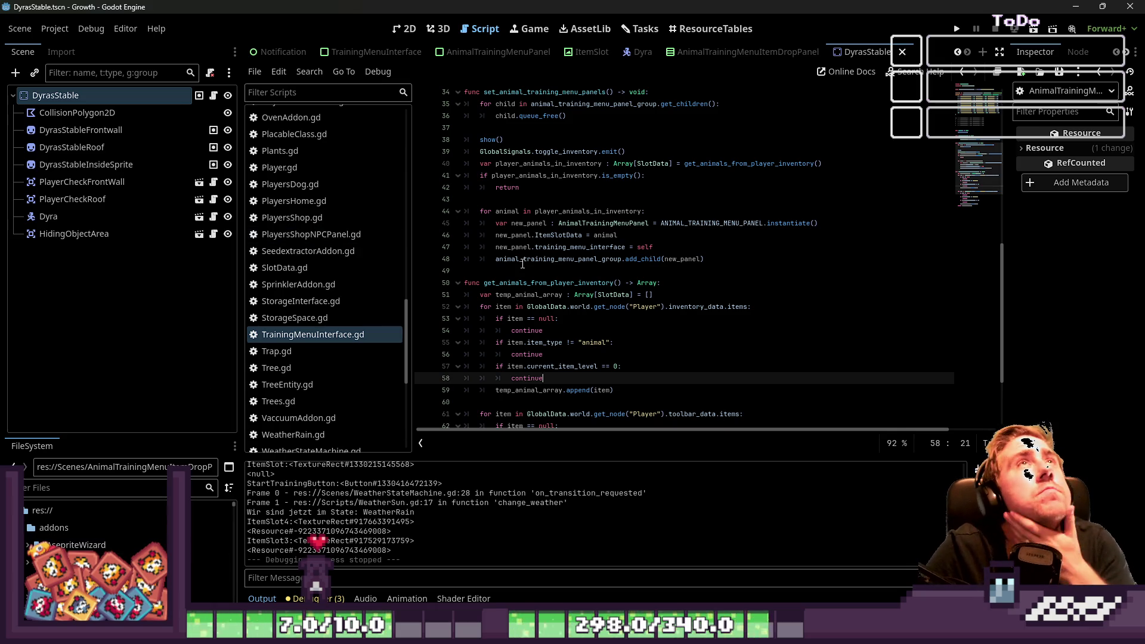
Step: Check the item type condition, then switch to DyraNPC.gd near the top of the script list
{"action": "mouse_move", "coordinate": [520, 266]}
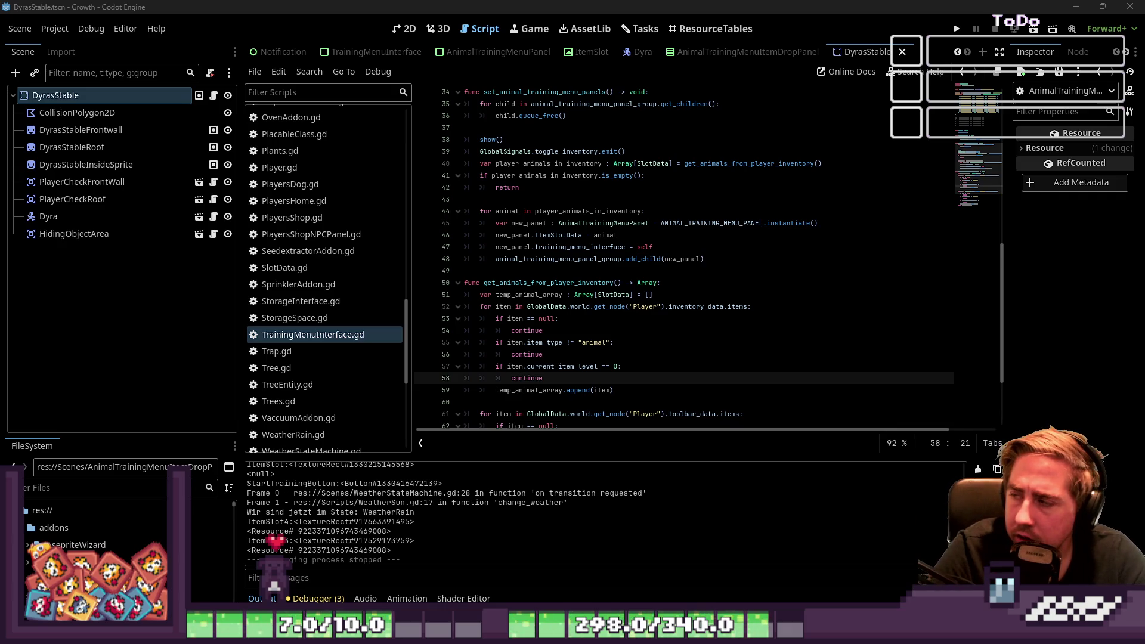
{"action": "left_click", "coordinate": [604, 353]}
{"action": "scroll", "coordinate": [585, 376], "scroll_direction": "down", "scroll_amount": 3}
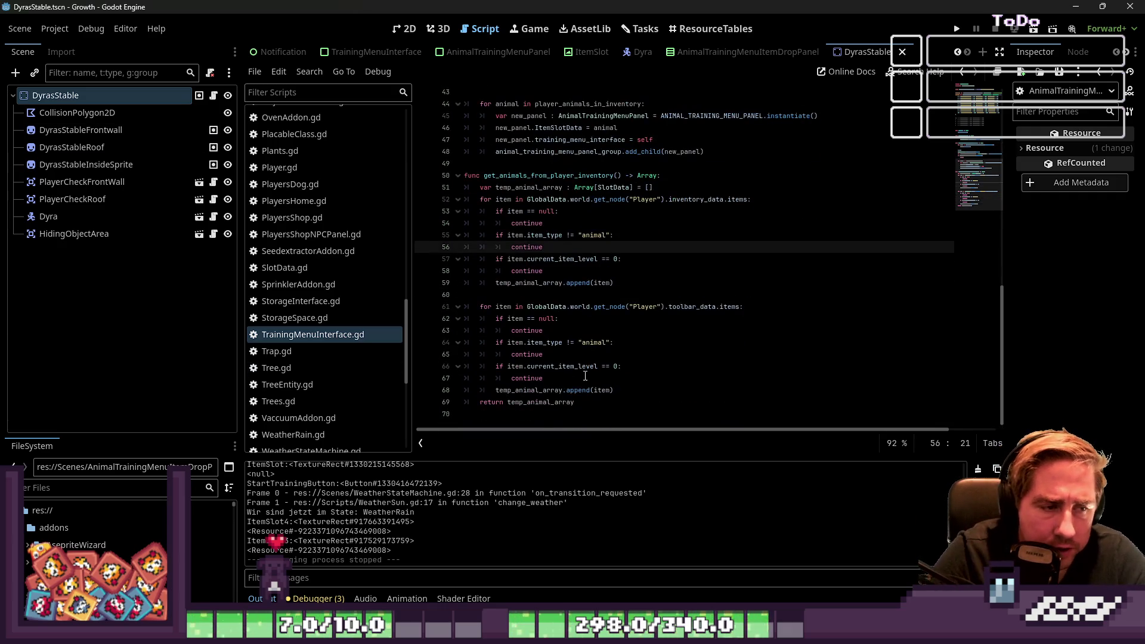
{"action": "scroll", "coordinate": [357, 349], "scroll_direction": "up", "scroll_amount": 5}
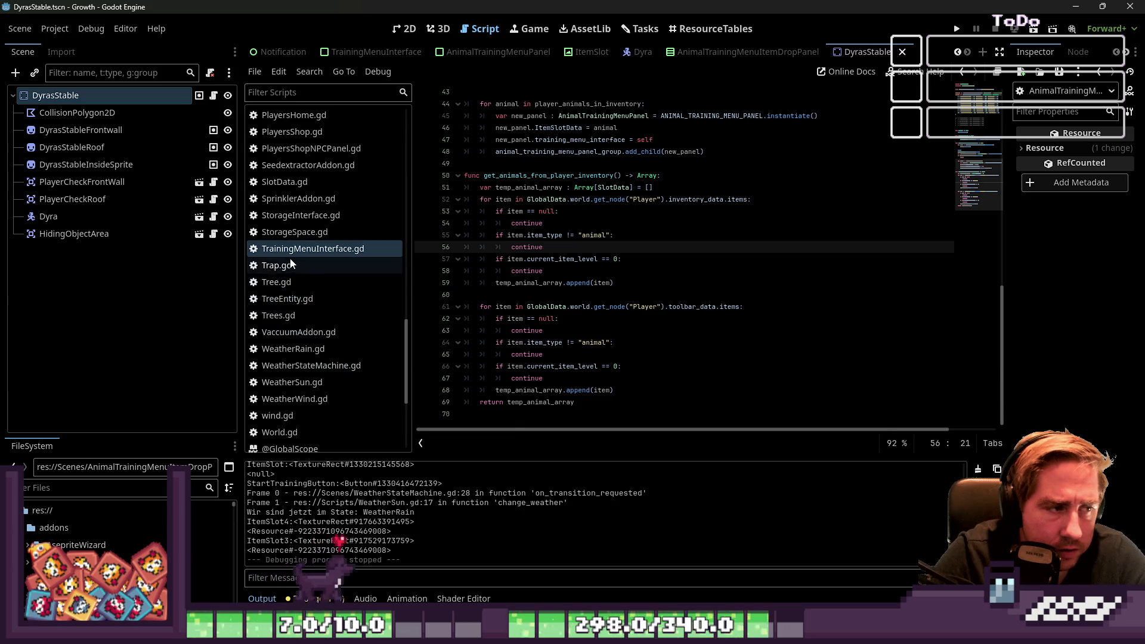
{"action": "scroll", "coordinate": [298, 262], "scroll_direction": "up", "scroll_amount": 10}
{"action": "left_click", "coordinate": [291, 339]}
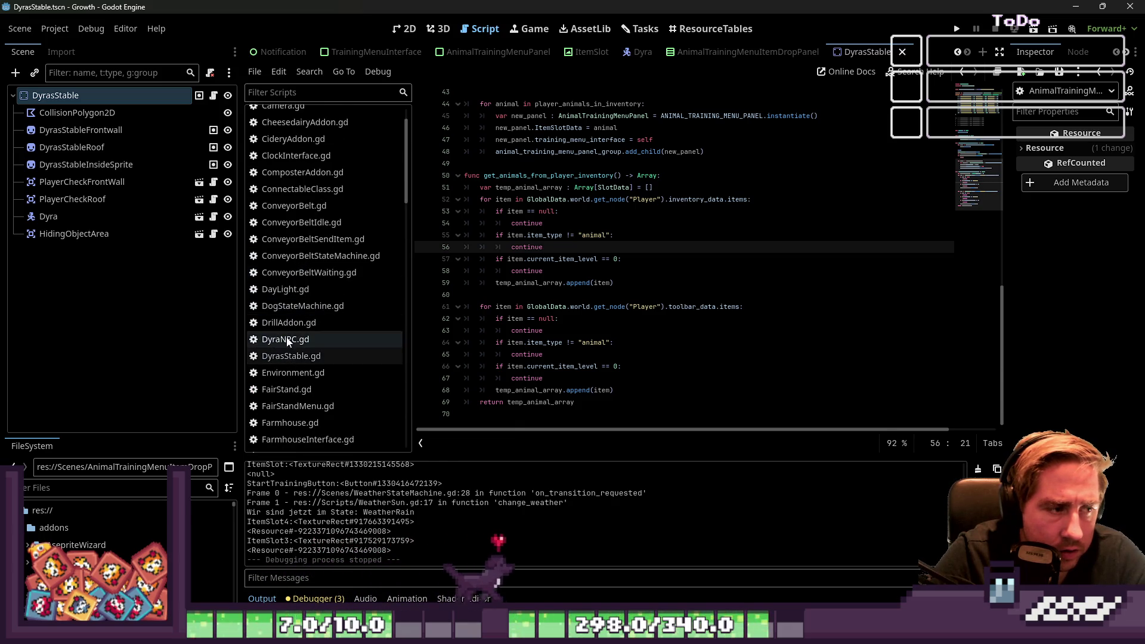
{"action": "scroll", "coordinate": [291, 352], "scroll_direction": "up", "scroll_amount": 2}
Step: Add line 102: GlobalData.world.get_node("Player").toolbar_data.items.find(ItemSlotData) = null
{"action": "left_click", "coordinate": [337, 116]}
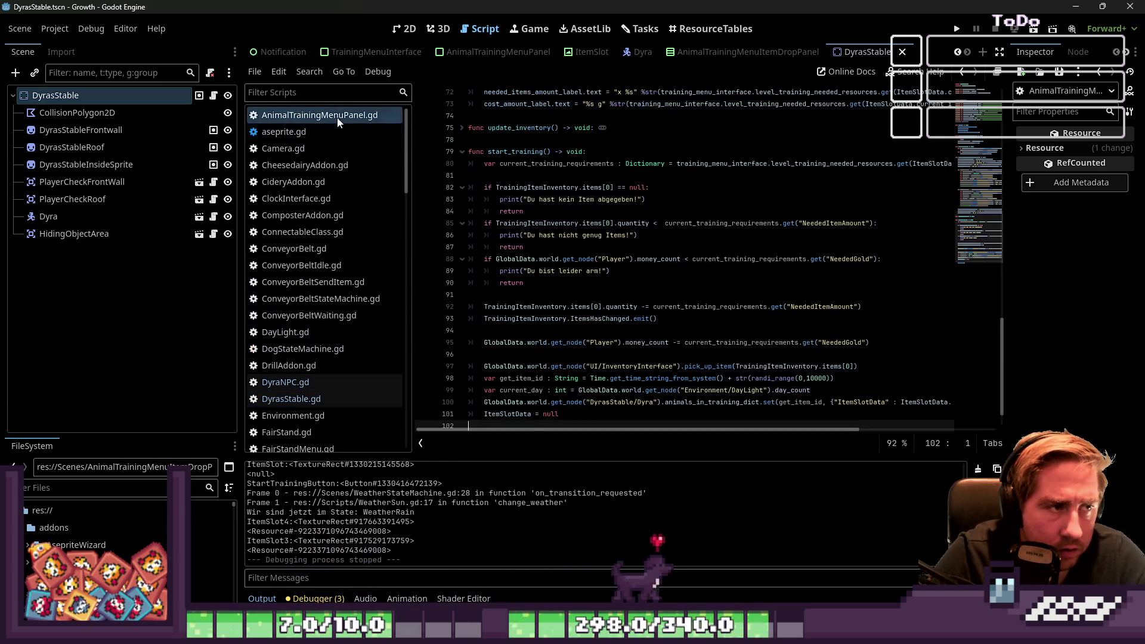
{"action": "key", "text": "ctrl+shift+Return"}
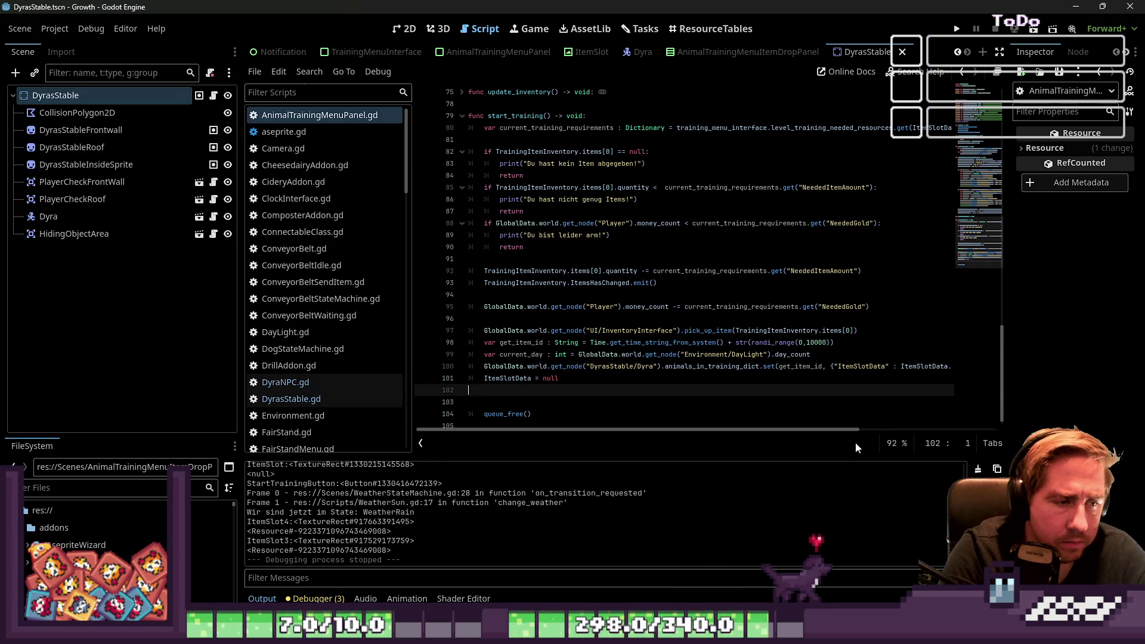
{"action": "key", "text": "Delete"}
{"action": "type", "text": "Golba"}
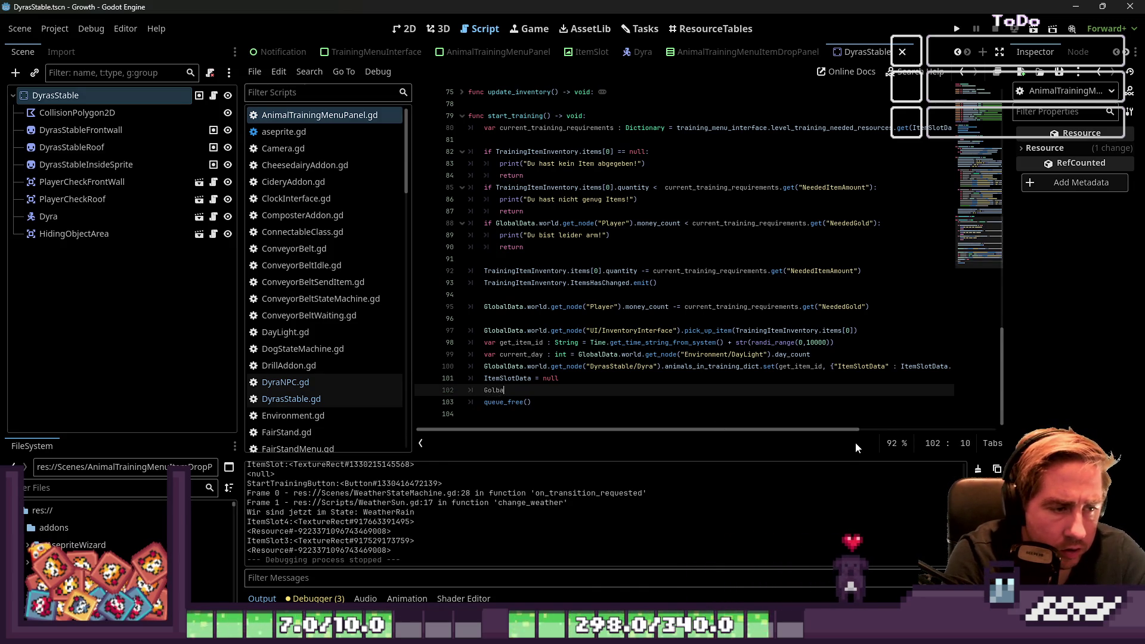
{"action": "key", "text": "BackSpace"}
{"action": "key", "text": "BackSpace"}
{"action": "key", "text": "BackSpace"}
{"action": "type", "text": "lobalData."}
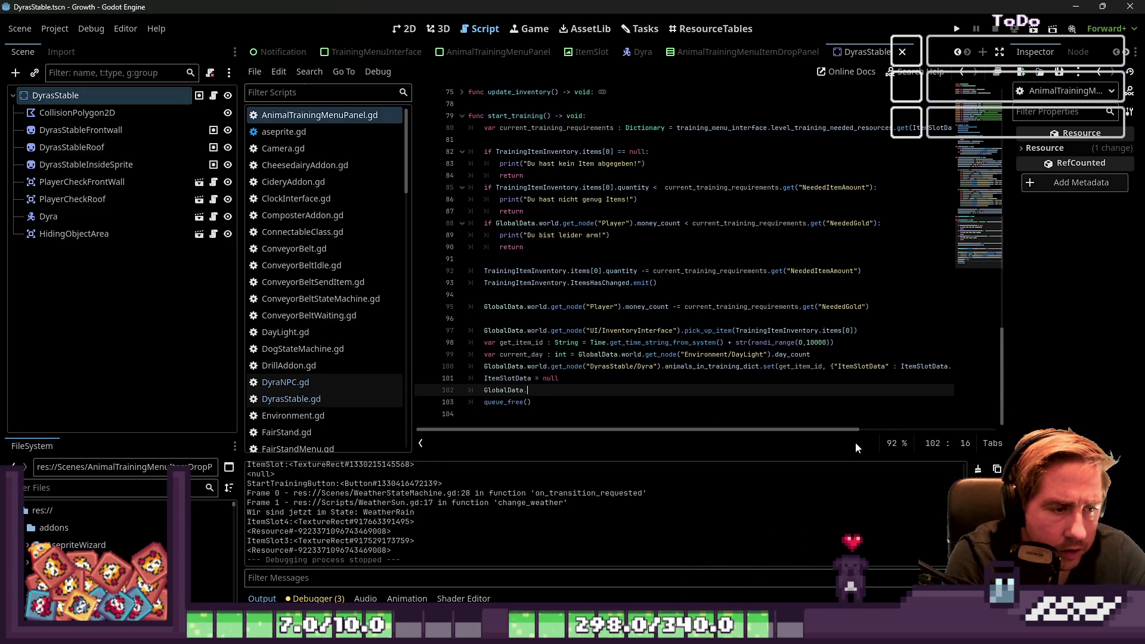
{"action": "type", "text": "world."}
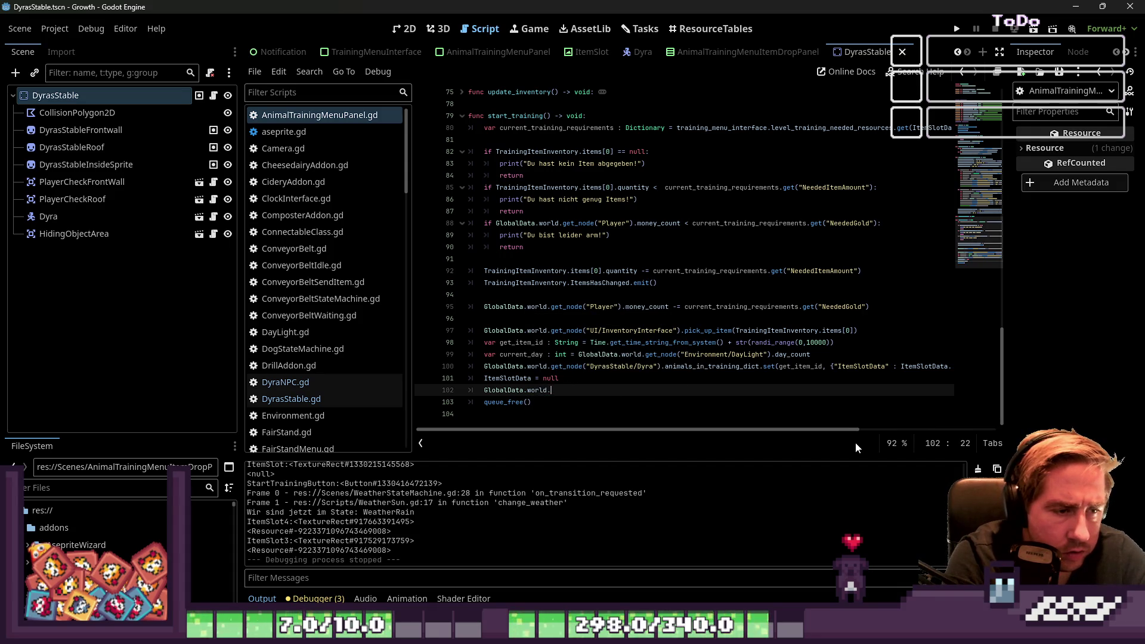
{"action": "type", "text": "get_"}
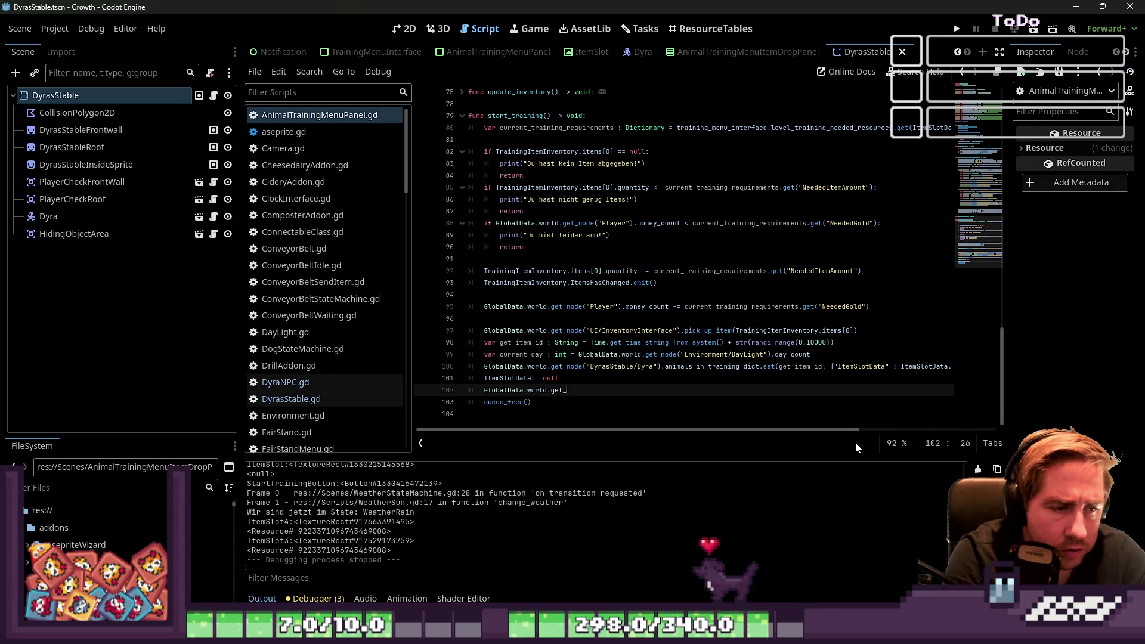
{"action": "type", "text": "node(\"Player"}
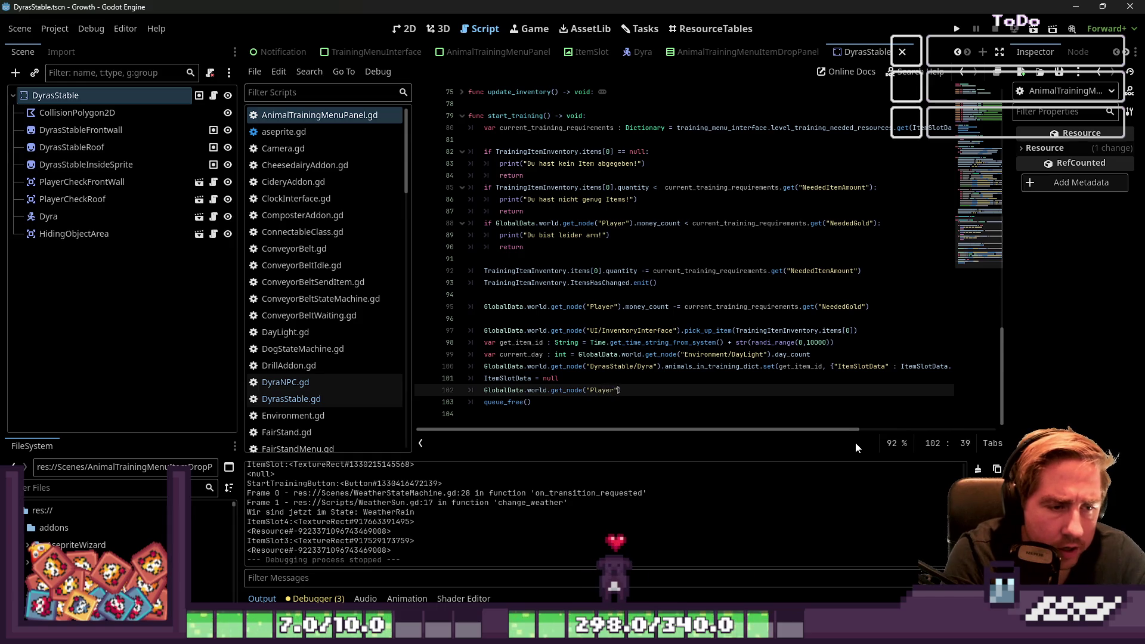
{"action": "type", "text": "in"}
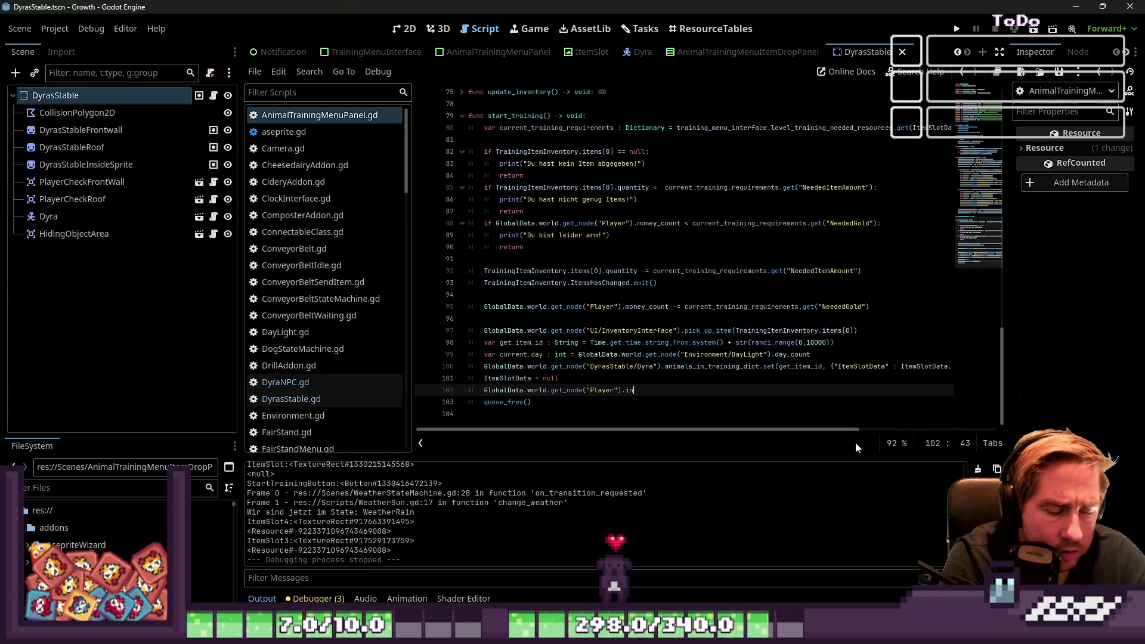
{"action": "type", "text": "vtoolbar_"}
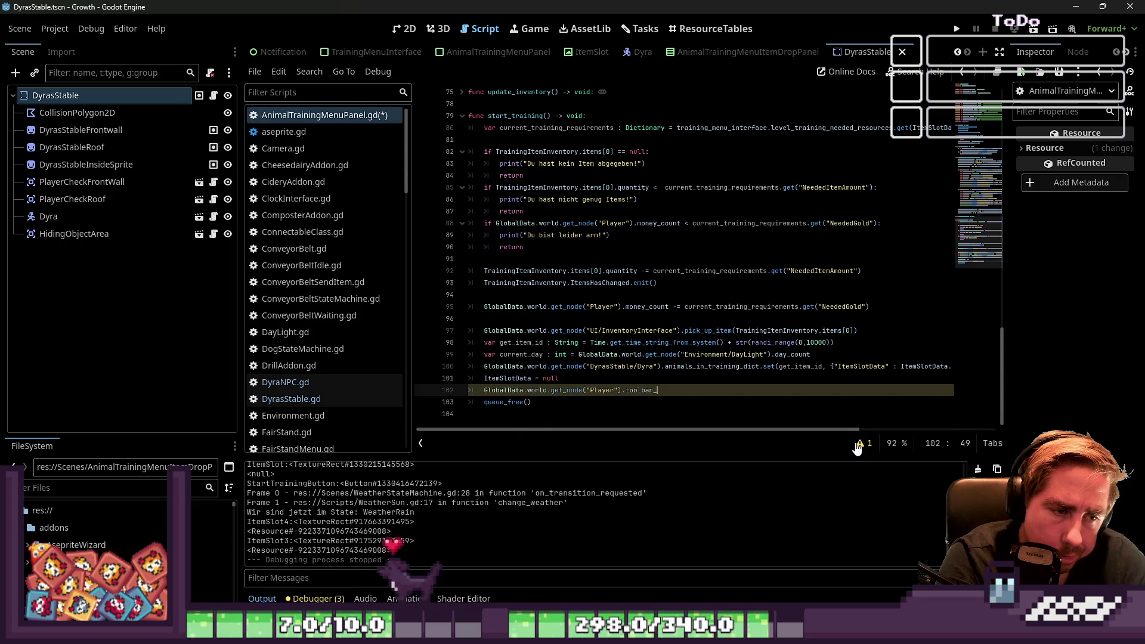
{"action": "type", "text": "data.items.find(ItemSlotData) = "}
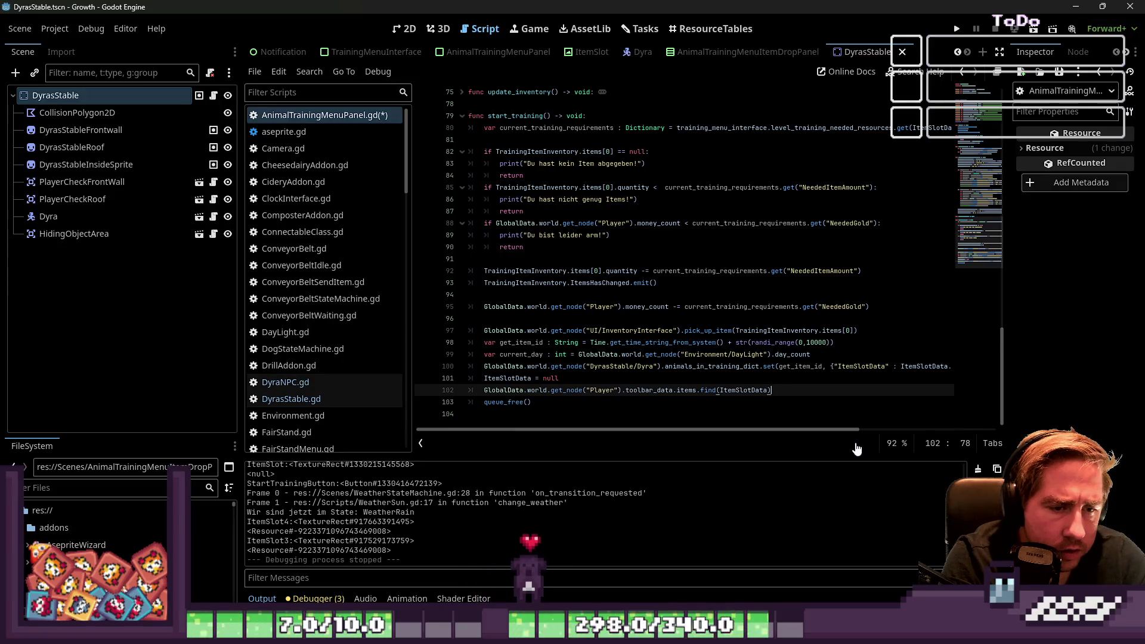
{"action": "type", "text": "null"}
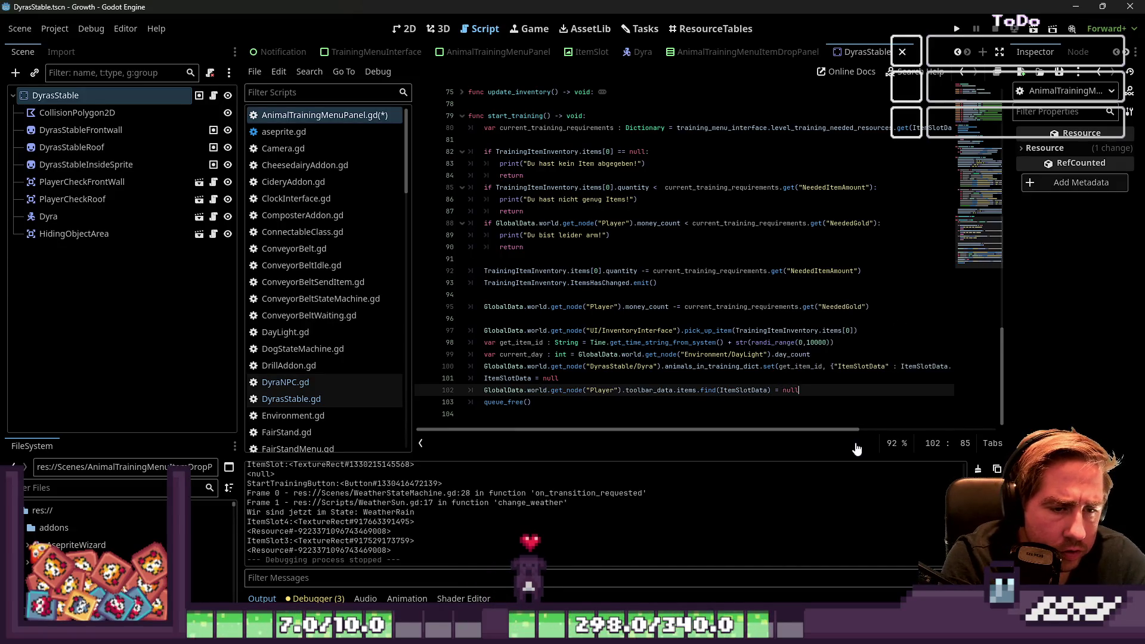
{"action": "key", "text": "Escape"}
{"action": "key", "text": "Up"}
{"action": "key", "text": "Down"}
{"action": "key", "text": "End"}
{"action": "key", "text": "ctrl+shift+Left"}
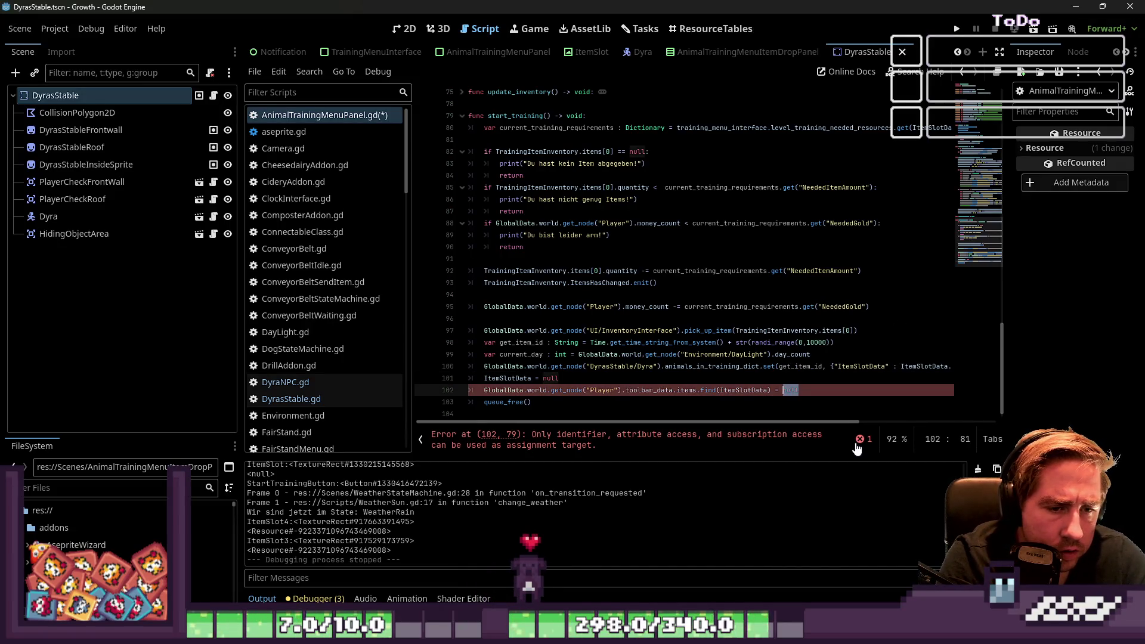
Step: Revert the stray colon and blank-line edits to restore the original assignment line
{"action": "type", "text": ":"}
{"action": "key", "text": "Return"}
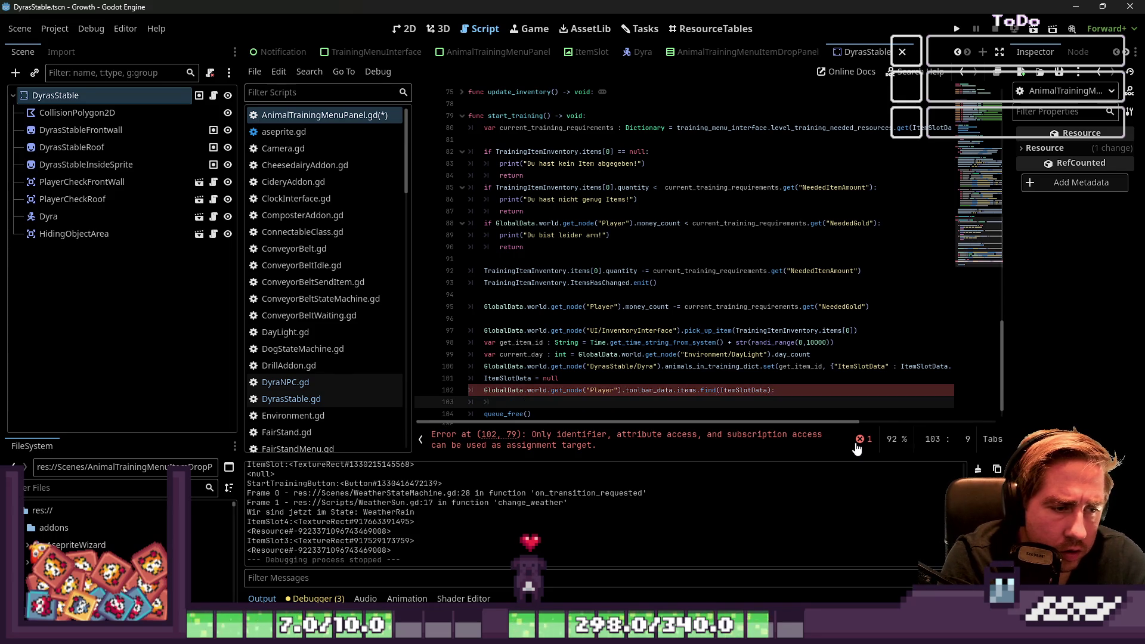
{"action": "key", "text": "Up"}
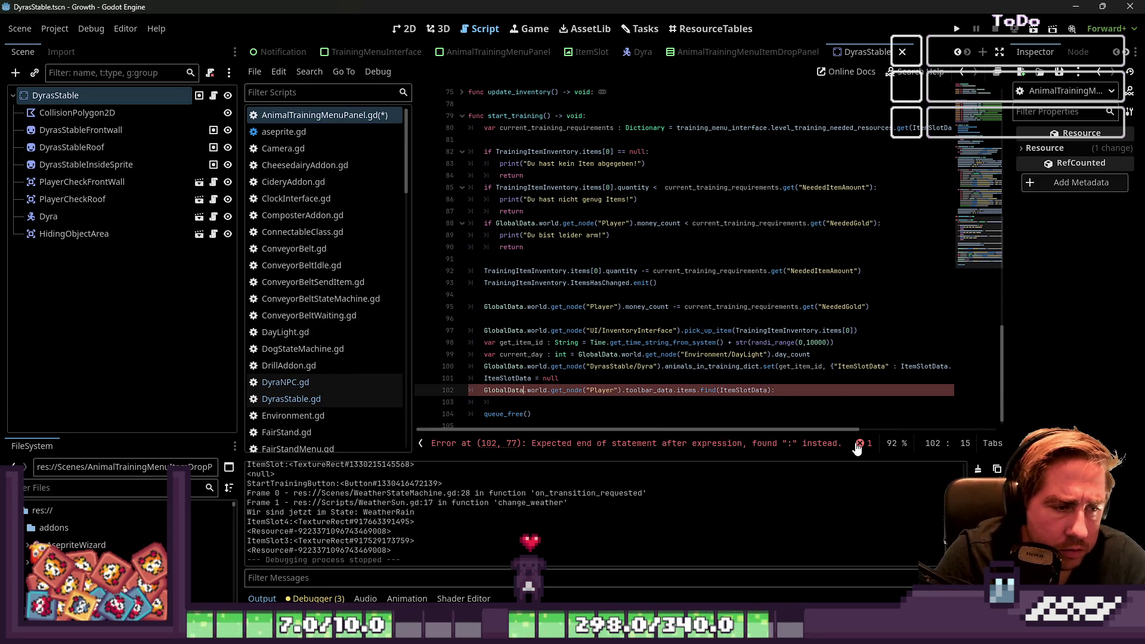
{"action": "key", "text": "End"}
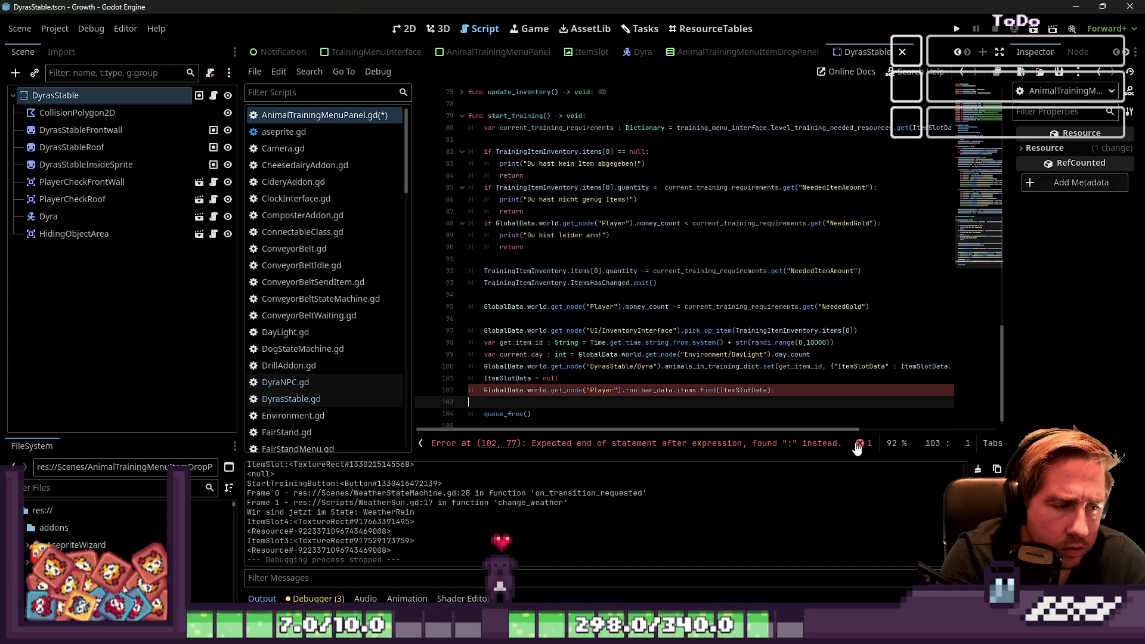
{"action": "key", "text": "Delete"}
{"action": "key", "text": "BackSpace"}
{"action": "type", "text": "null"}
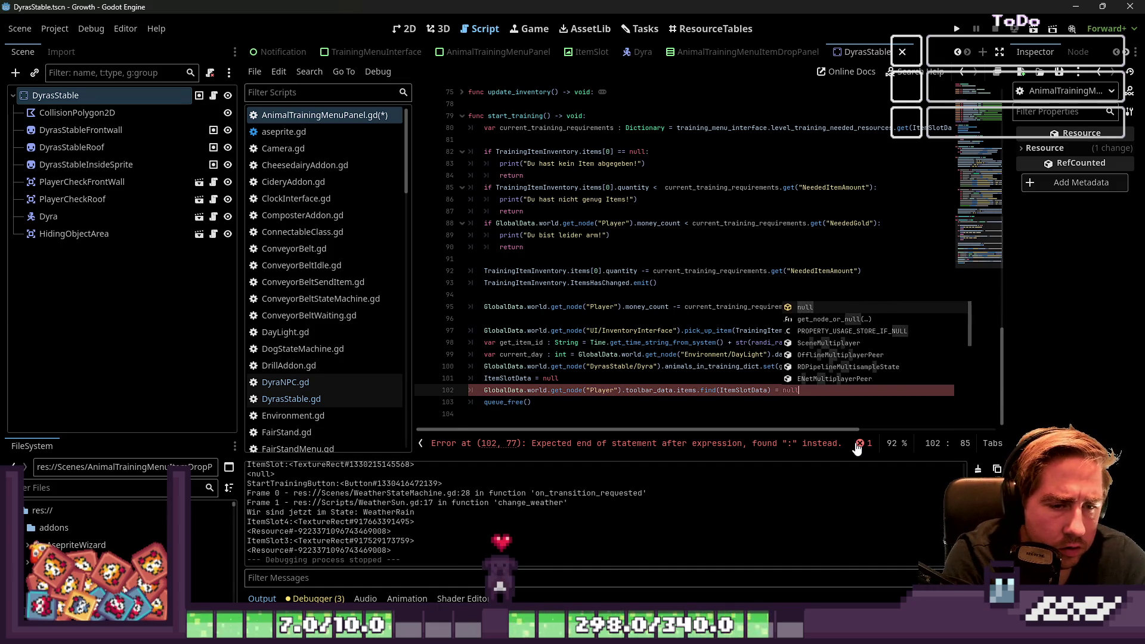
Step: Add a new line 102 holding a copy of the toolbar items lookup expression
{"action": "key", "text": "ctrl+shift+Return"}
{"action": "type", "text": "alDat"}
{"action": "key", "text": "Escape"}
{"action": "key", "text": "Down"}
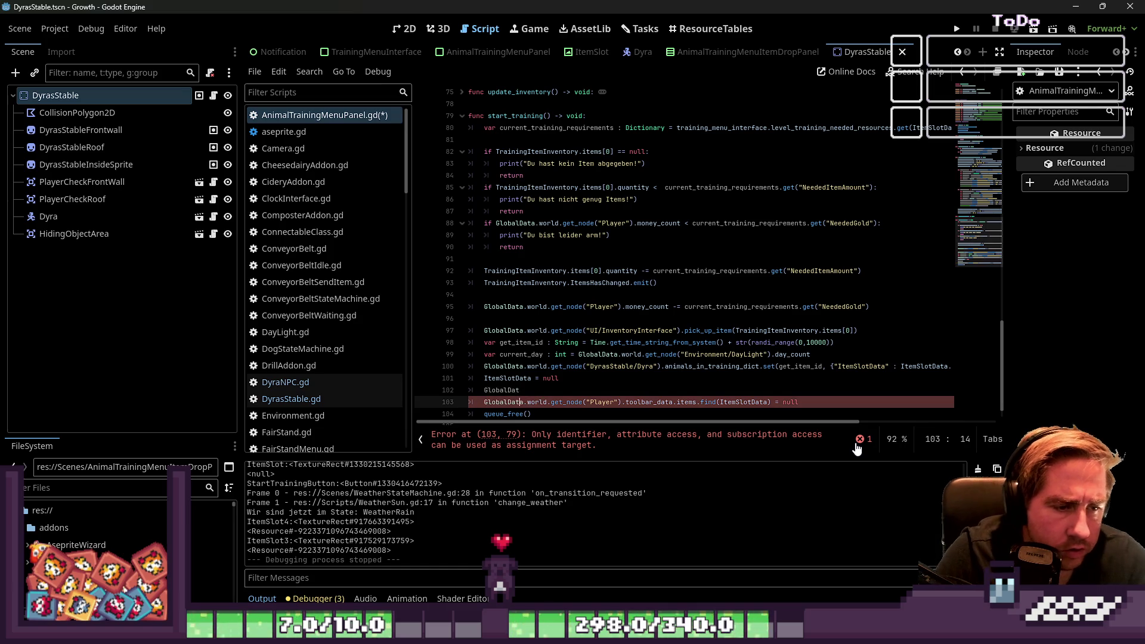
{"action": "key", "text": "ctrl+shift+Right"}
{"action": "key", "text": "ctrl+shift+Right"}
{"action": "key", "text": "ctrl+shift+Right"}
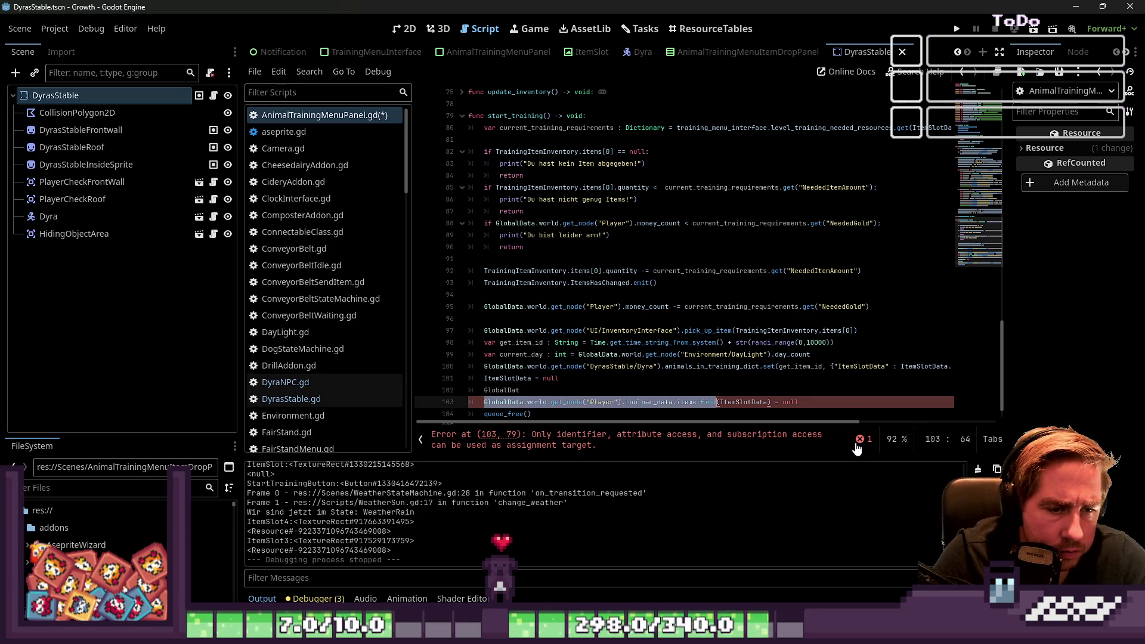
{"action": "key", "text": "ctrl+c"}
{"action": "key", "text": "Up"}
{"action": "key", "text": "shift+Home"}
{"action": "key", "text": "ctrl+v"}
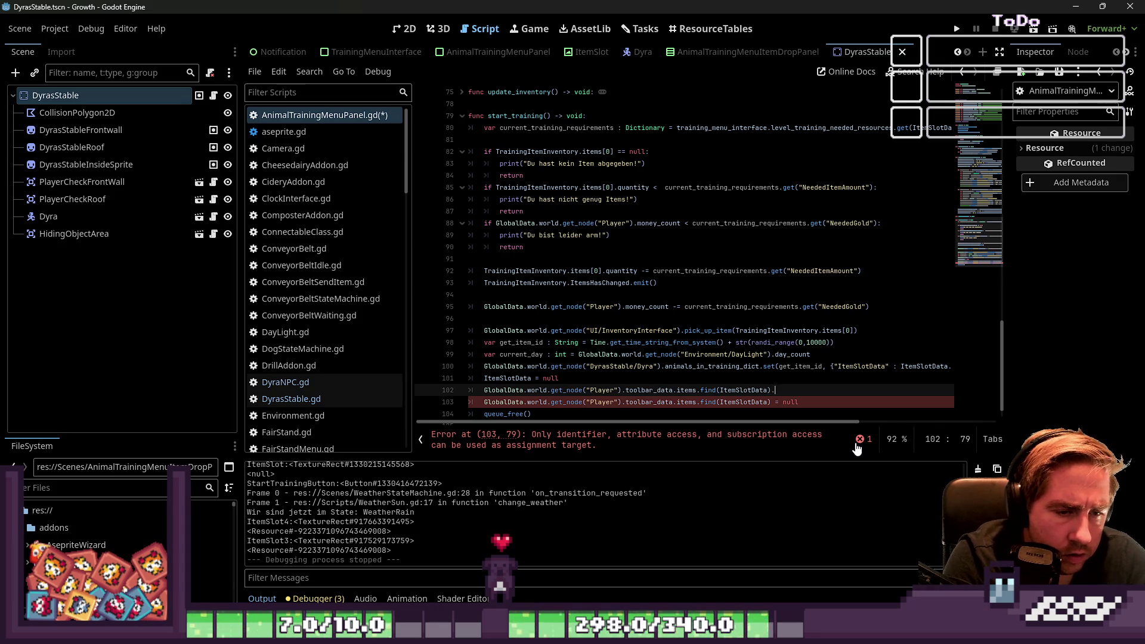
{"action": "key", "text": "BackSpace"}
Step: Make line 102 'if toolbar_data.items.has(ItemSlotData):' and indent the assignment beneath it
{"action": "key", "text": "Left"}
{"action": "key", "text": "Left"}
{"action": "key", "text": "Left"}
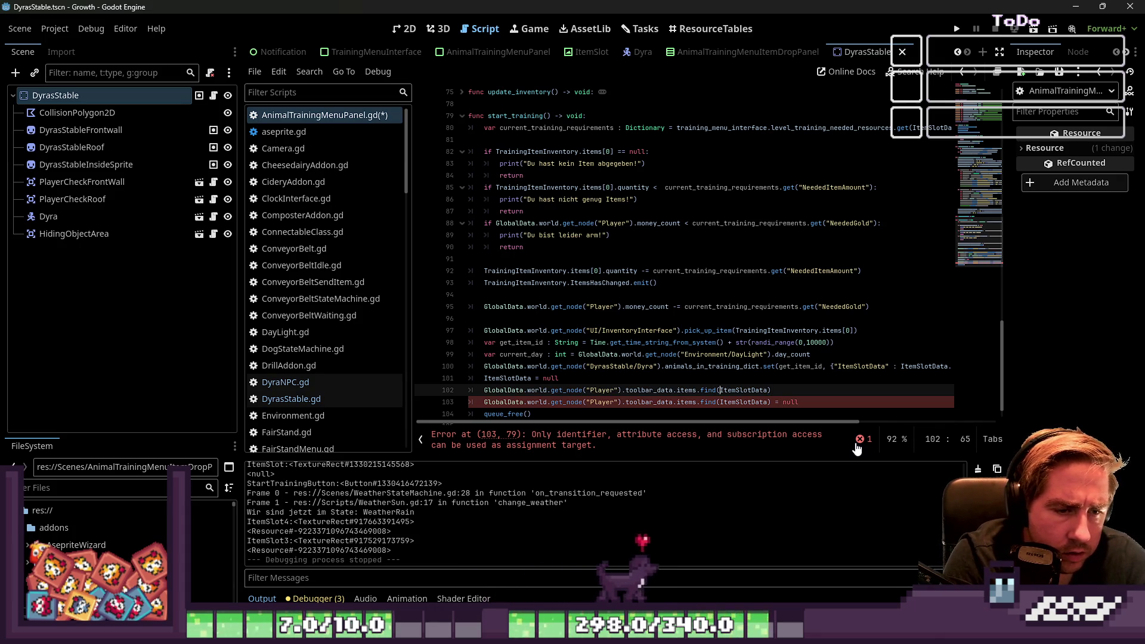
{"action": "key", "text": "BackSpace"}
{"action": "key", "text": "BackSpace"}
{"action": "key", "text": "BackSpace"}
{"action": "type", "text": "has("}
{"action": "key", "text": "End"}
{"action": "key", "text": "BackSpace"}
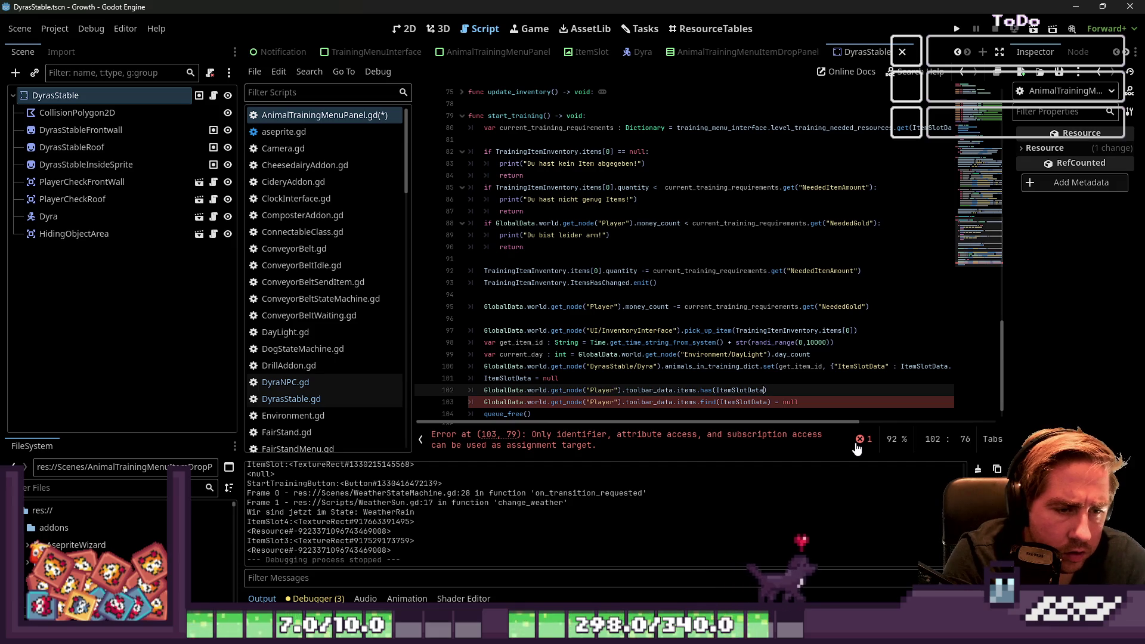
{"action": "type", "text": "):"}
{"action": "key", "text": "Home"}
{"action": "key", "text": "Home"}
{"action": "type", "text": "if"}
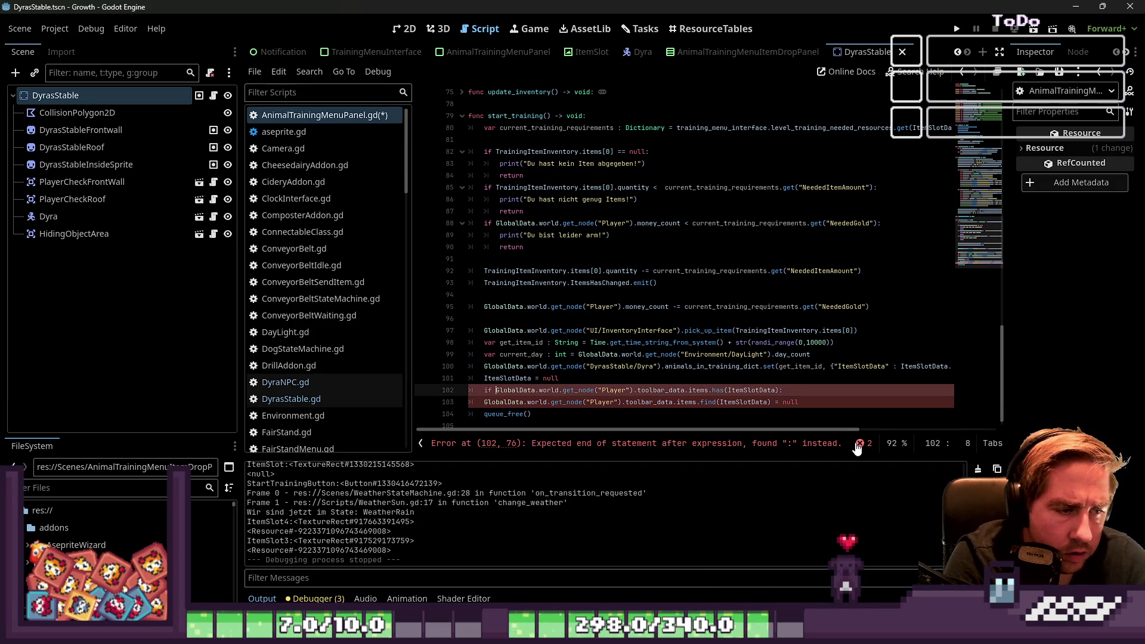
{"action": "key", "text": "Down"}
{"action": "key", "text": "Tab"}
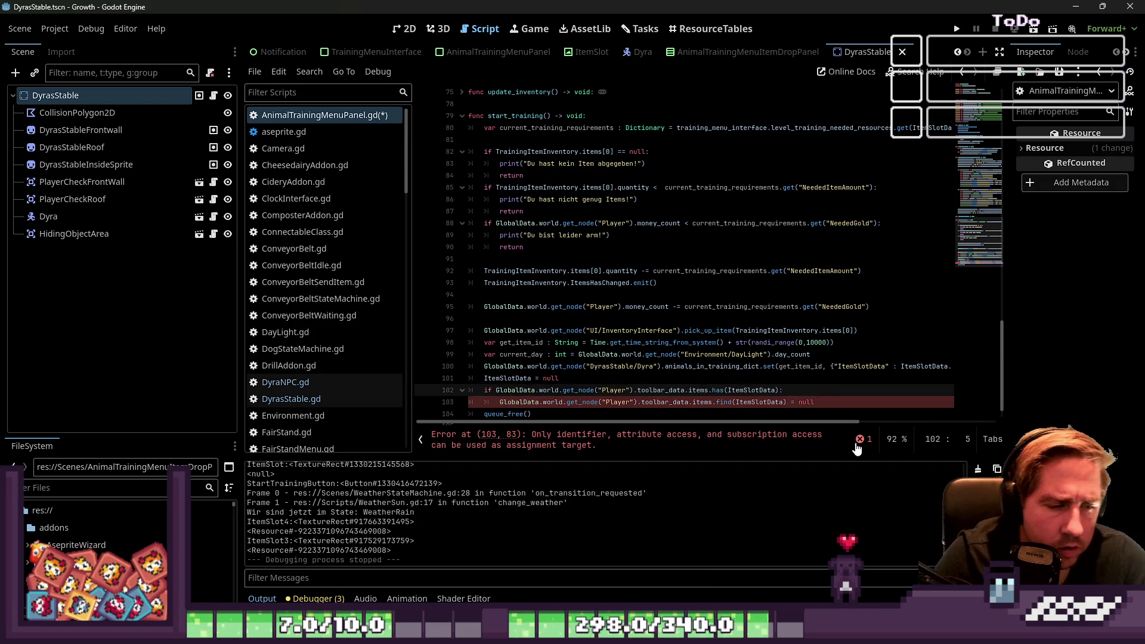
{"action": "key", "text": "Down"}
{"action": "key", "text": "Down"}
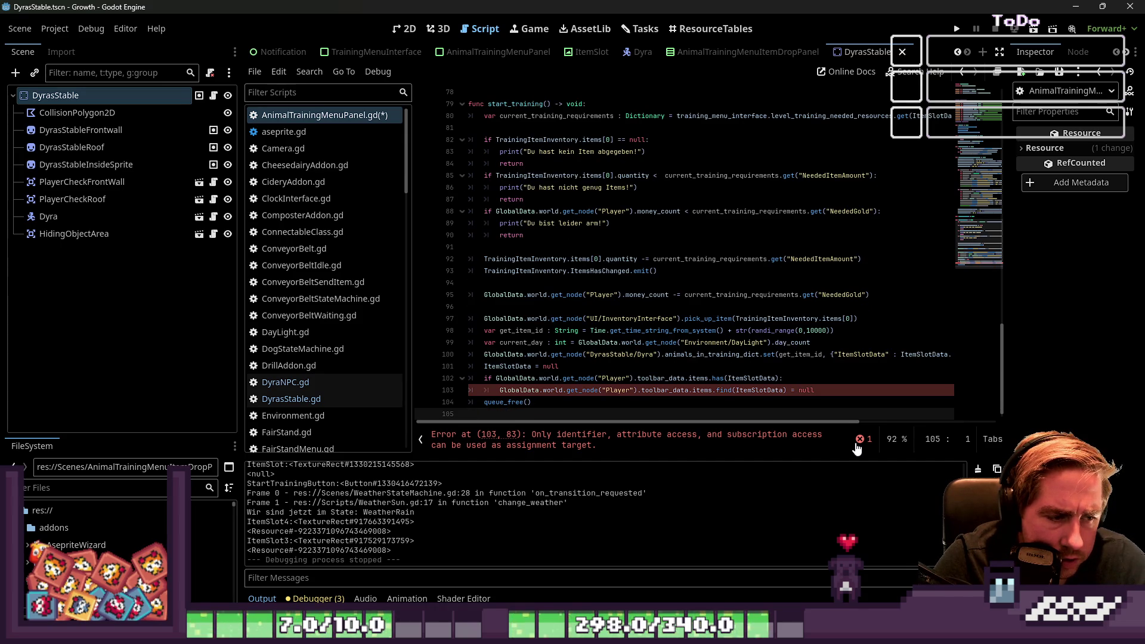
{"action": "key", "text": "Up"}
{"action": "key", "text": "ctrl+Right"}
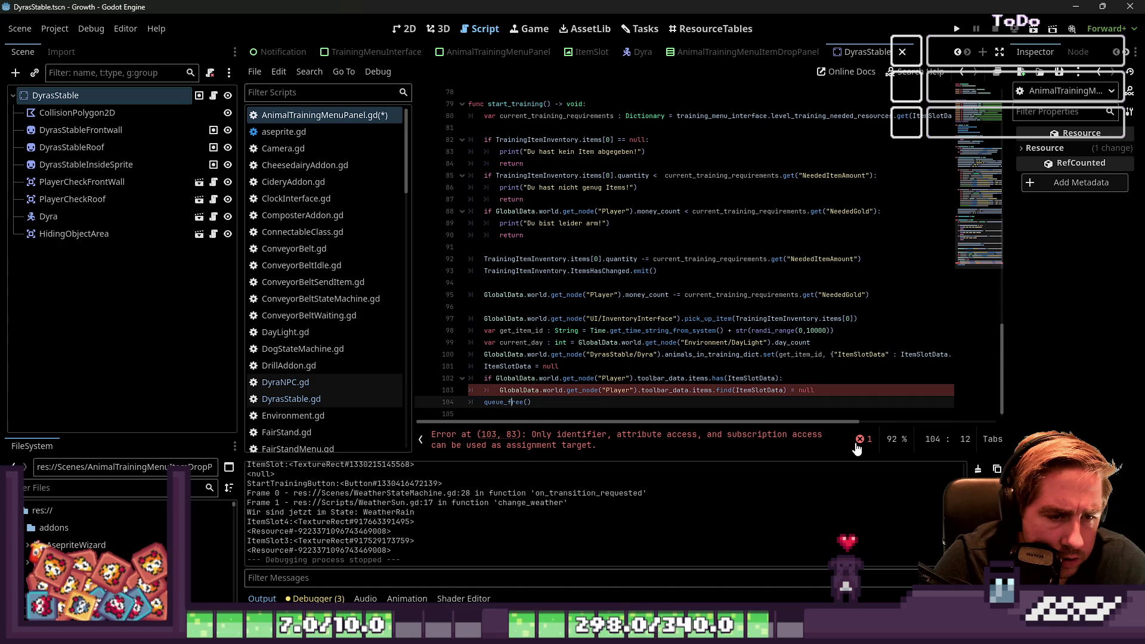
Step: Delete the '= null' after find(ItemSlotData) on line 103 and open Search Help
{"action": "left_click", "coordinate": [857, 447]}
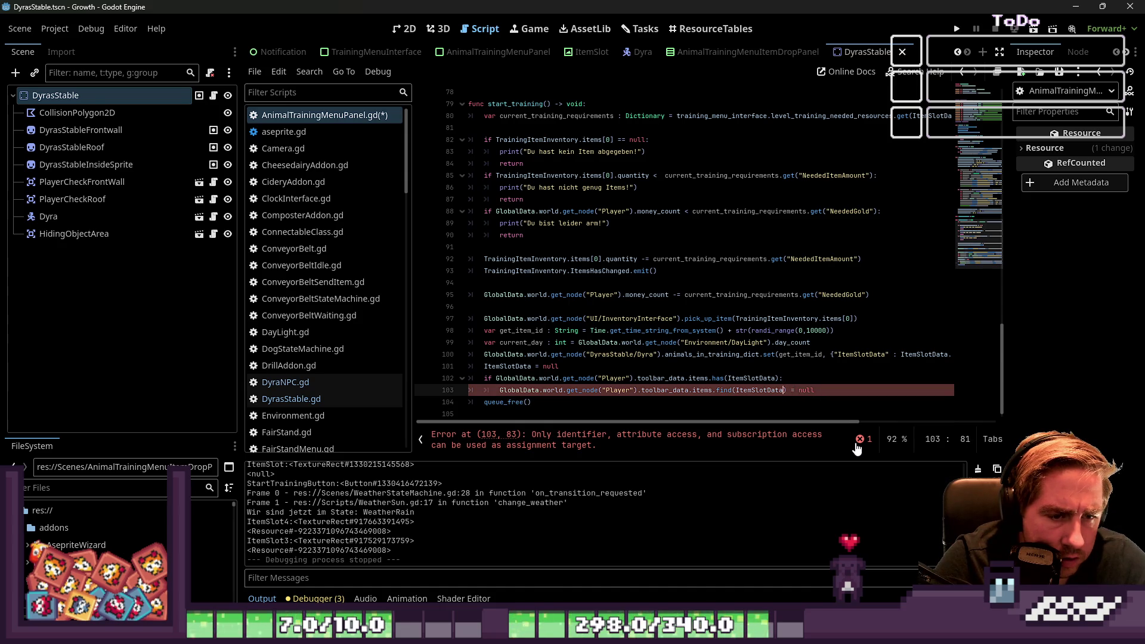
{"action": "key", "text": "ctrl+shift+Left"}
{"action": "key", "text": "BackSpace"}
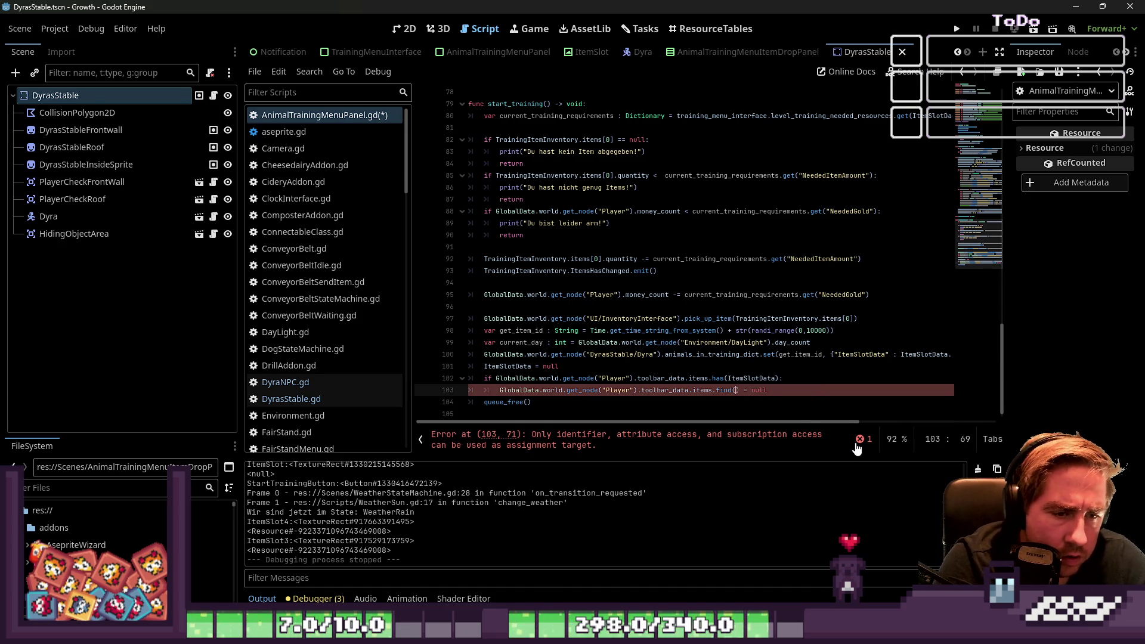
{"action": "type", "text": "43"}
{"action": "key", "text": "Down"}
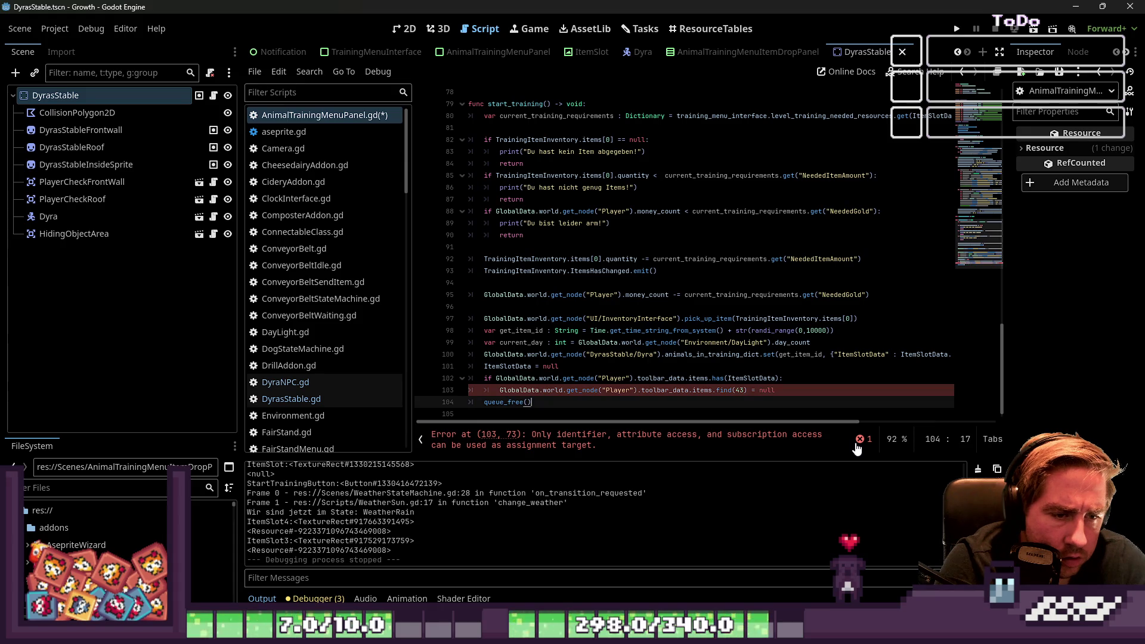
{"action": "key", "text": "Up"}
{"action": "key", "text": "Up"}
{"action": "key", "text": "Home"}
{"action": "key", "text": "Down"}
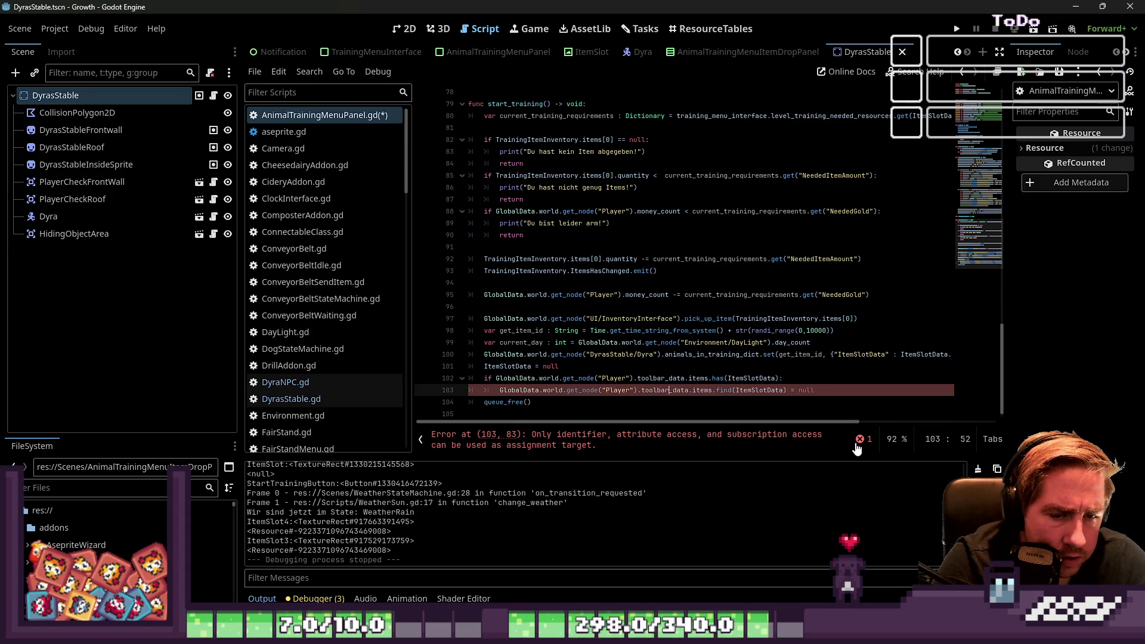
{"action": "key", "text": "Right"}
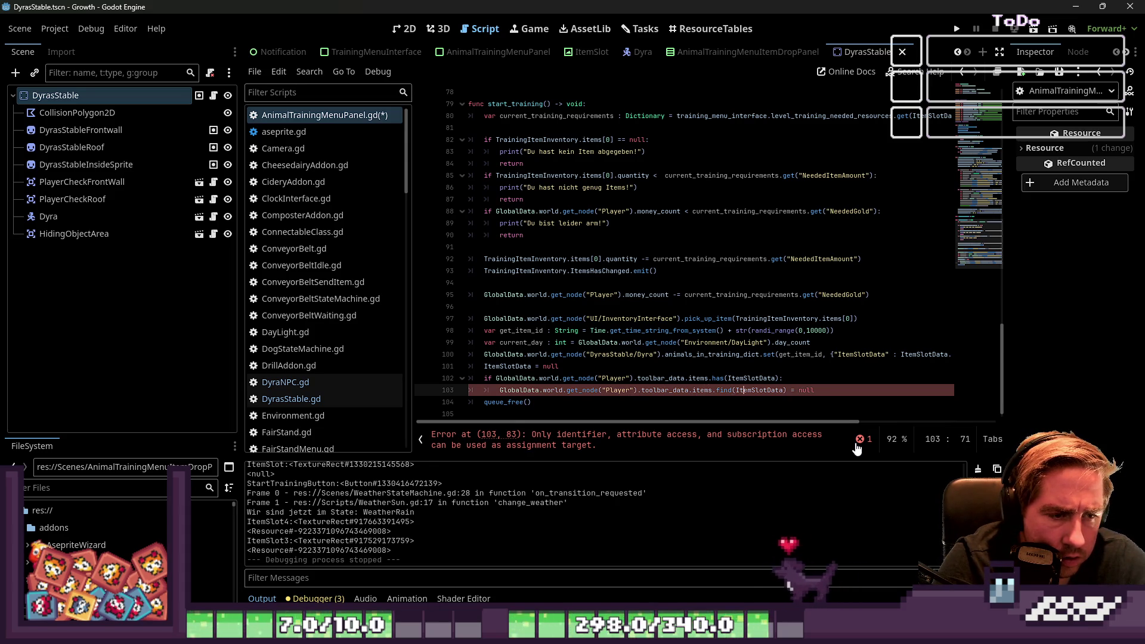
{"action": "key", "text": "Right"}
{"action": "key", "text": "Right"}
{"action": "key", "text": "Right"}
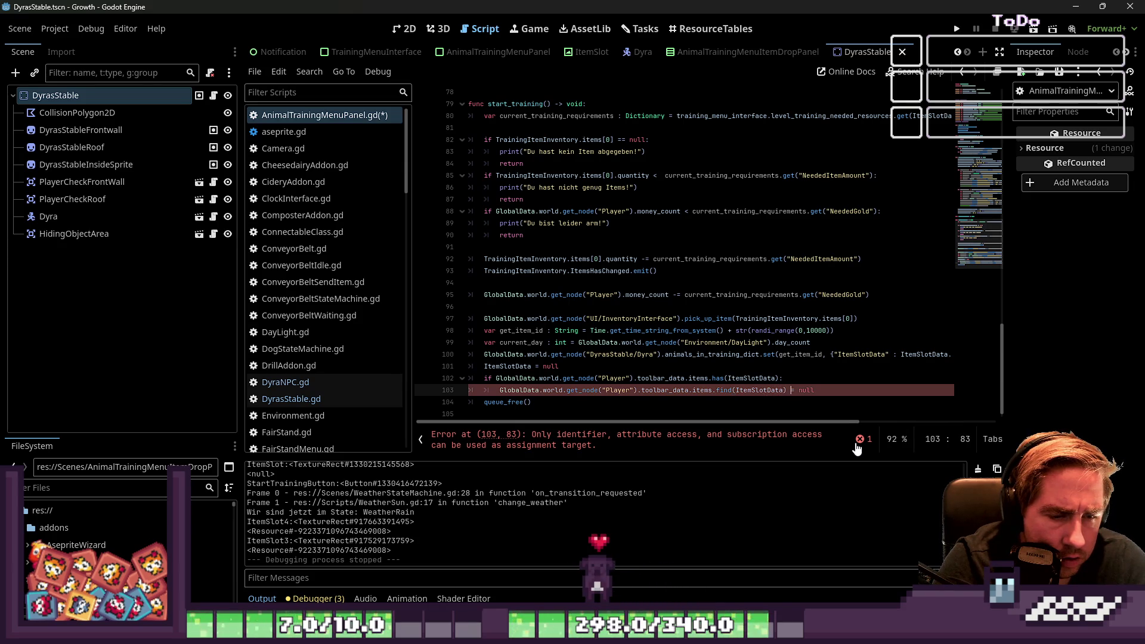
{"action": "key", "text": "shift+End"}
{"action": "key", "text": "Delete"}
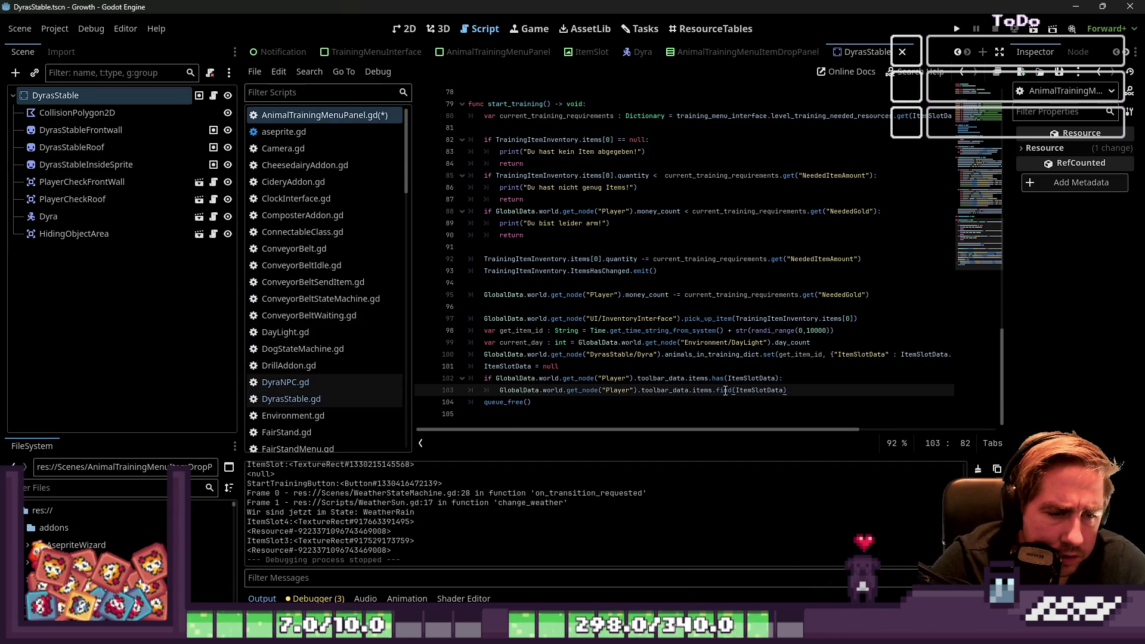
{"action": "left_click", "coordinate": [912, 71]}
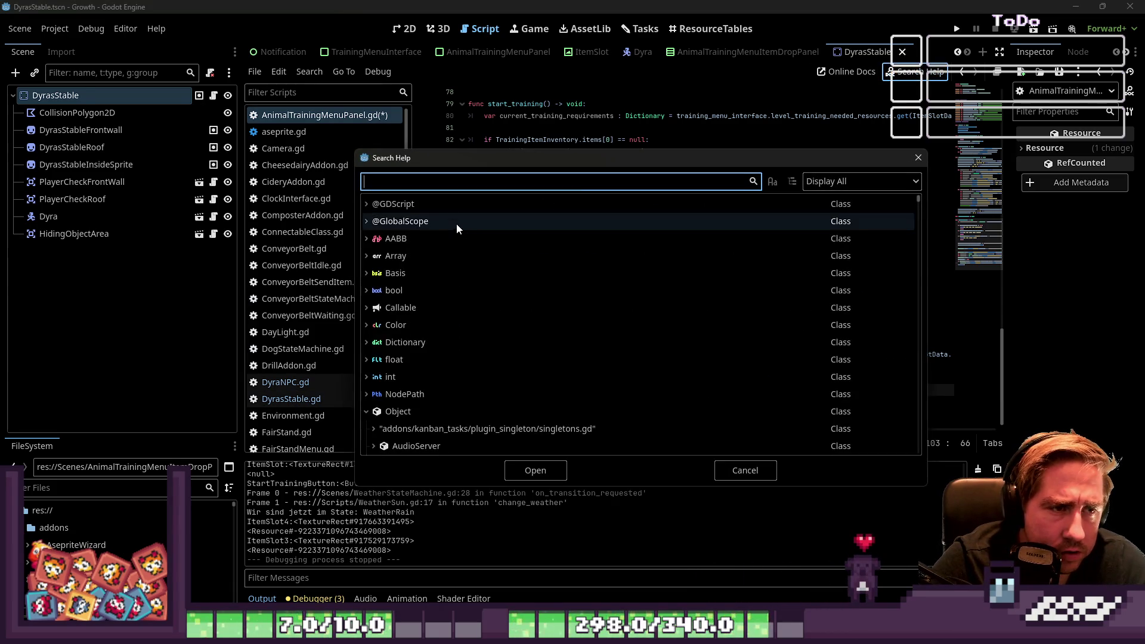
Step: Search the help for 'find(' and read the Array.find documentation
{"action": "type", "text": "find("}
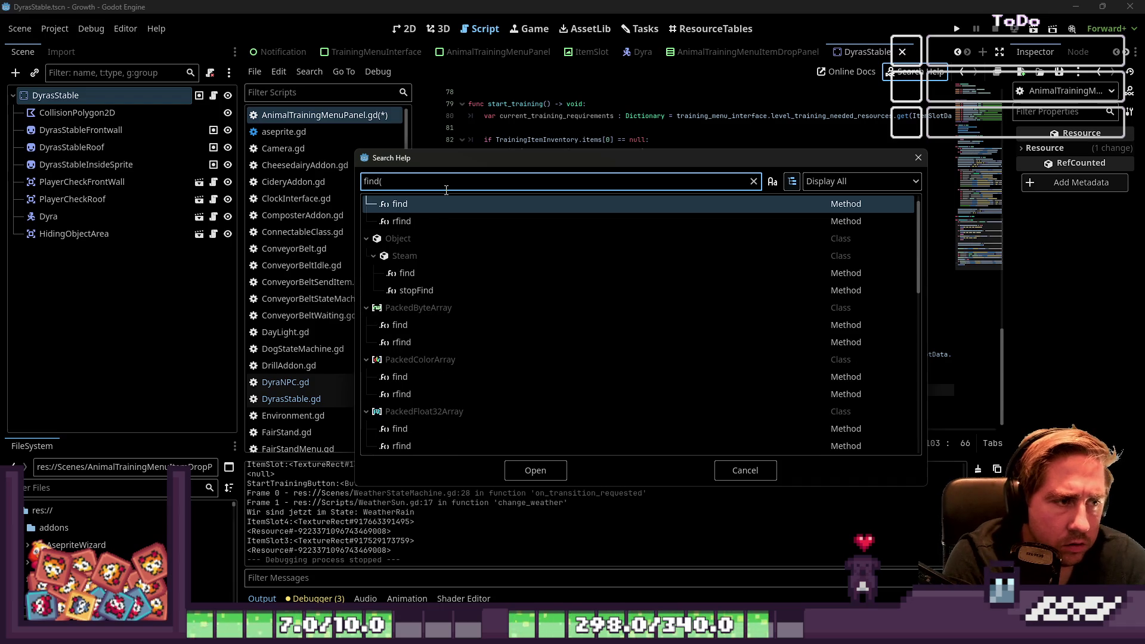
{"action": "double_click", "coordinate": [413, 222]}
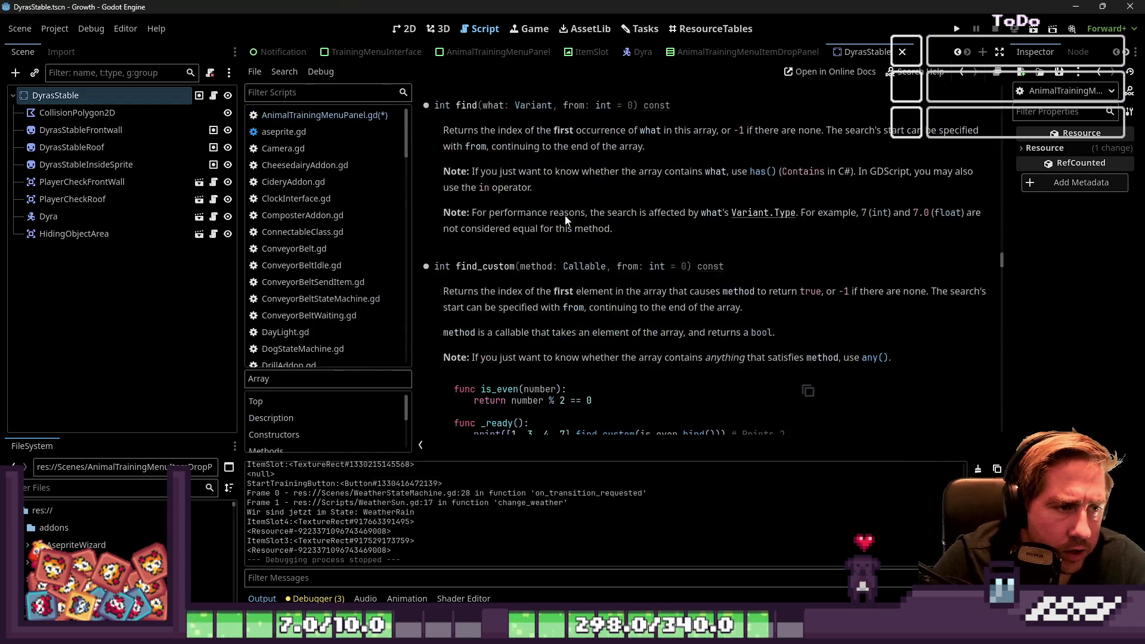
{"action": "scroll", "coordinate": [661, 152], "scroll_direction": "up", "scroll_amount": 20}
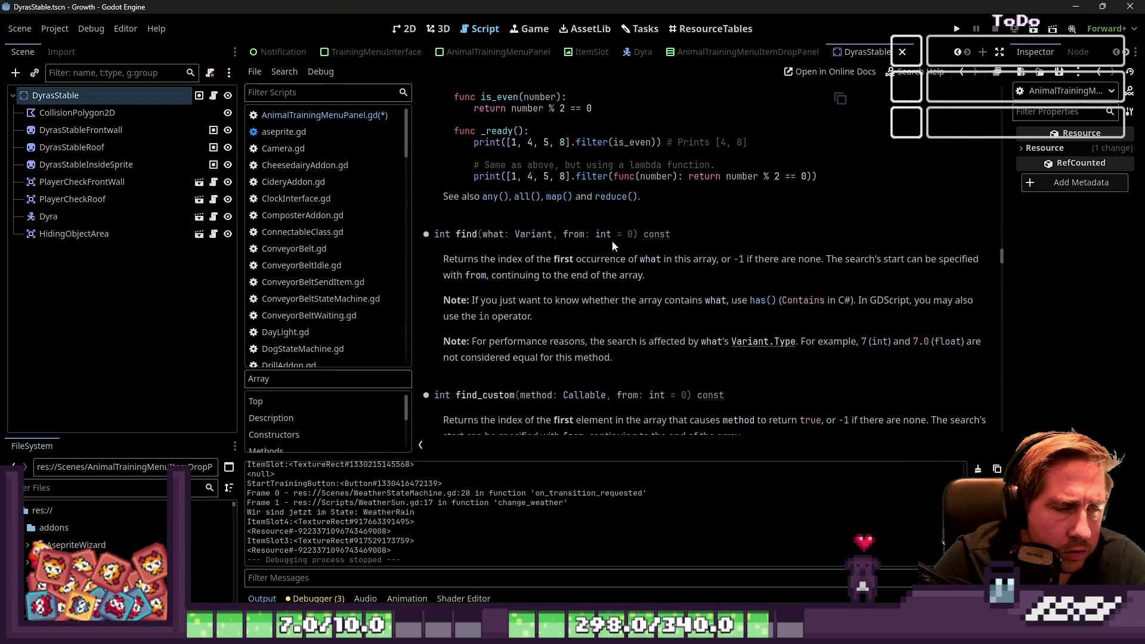
{"action": "scroll", "coordinate": [740, 293], "scroll_direction": "up", "scroll_amount": 5}
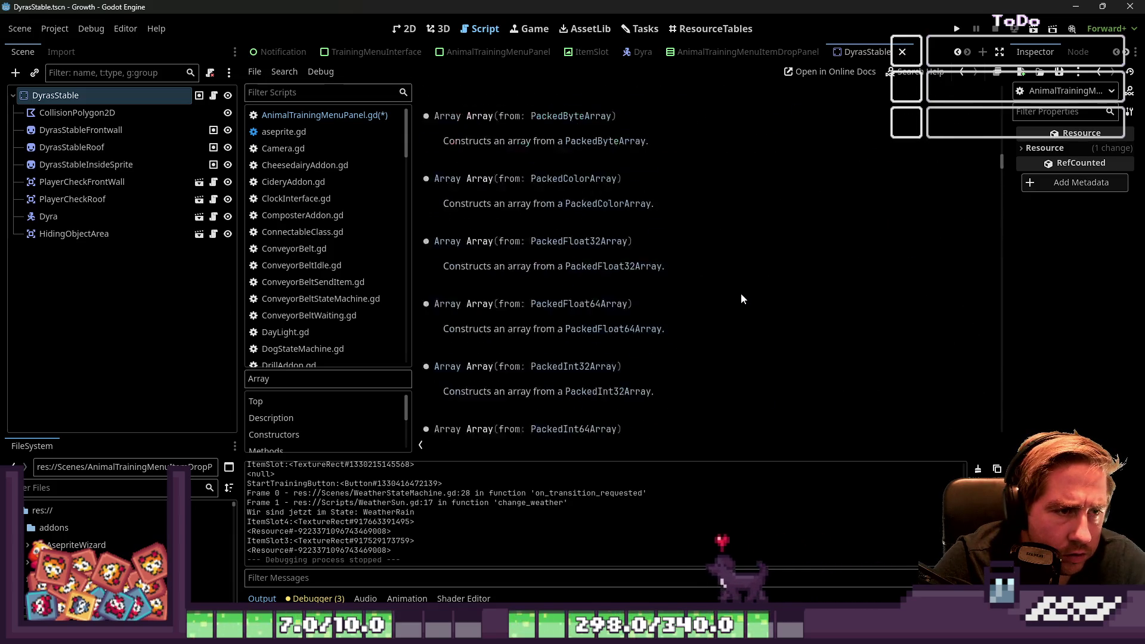
{"action": "scroll", "coordinate": [742, 252], "scroll_direction": "down", "scroll_amount": 5}
{"action": "scroll", "coordinate": [742, 252], "scroll_direction": "down", "scroll_amount": 5}
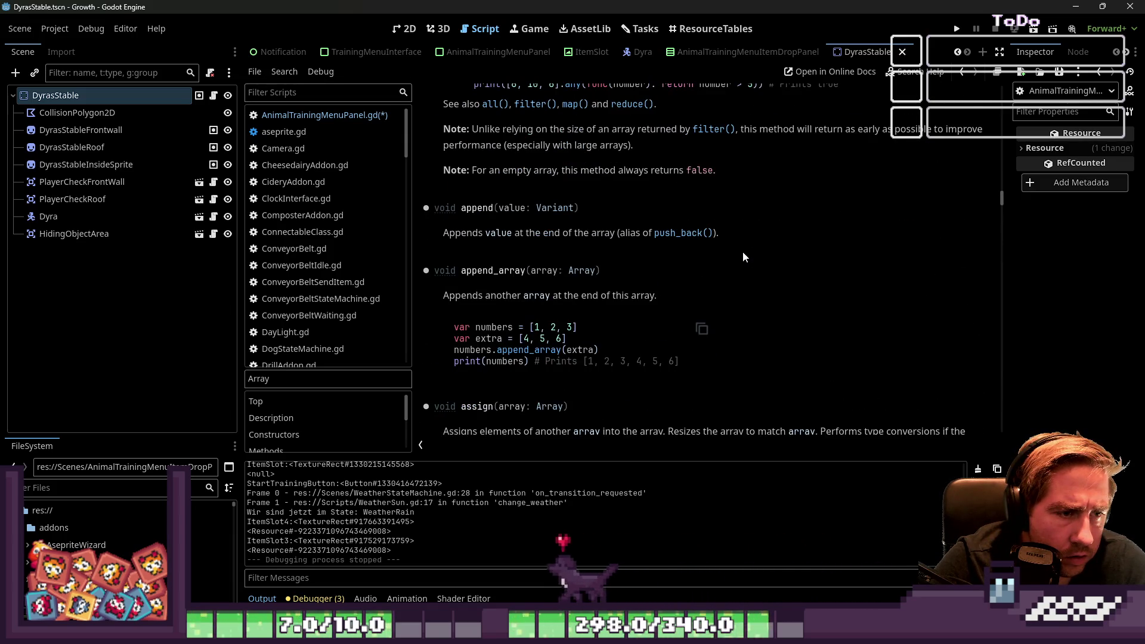
{"action": "scroll", "coordinate": [742, 251], "scroll_direction": "down", "scroll_amount": 2}
Step: Back in AnimalTrainingMenuPanel.gd, prefix line 103 with 'var'
{"action": "left_click", "coordinate": [316, 115]}
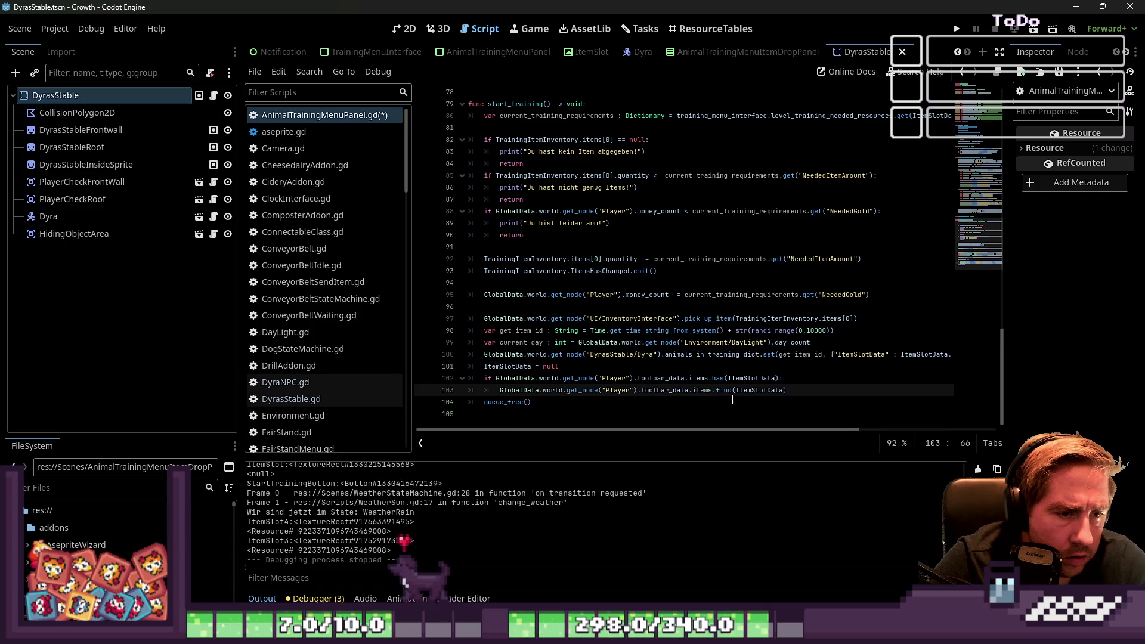
{"action": "left_click", "coordinate": [817, 379]}
{"action": "key", "text": "Down"}
{"action": "key", "text": "Home"}
{"action": "key", "text": "Left"}
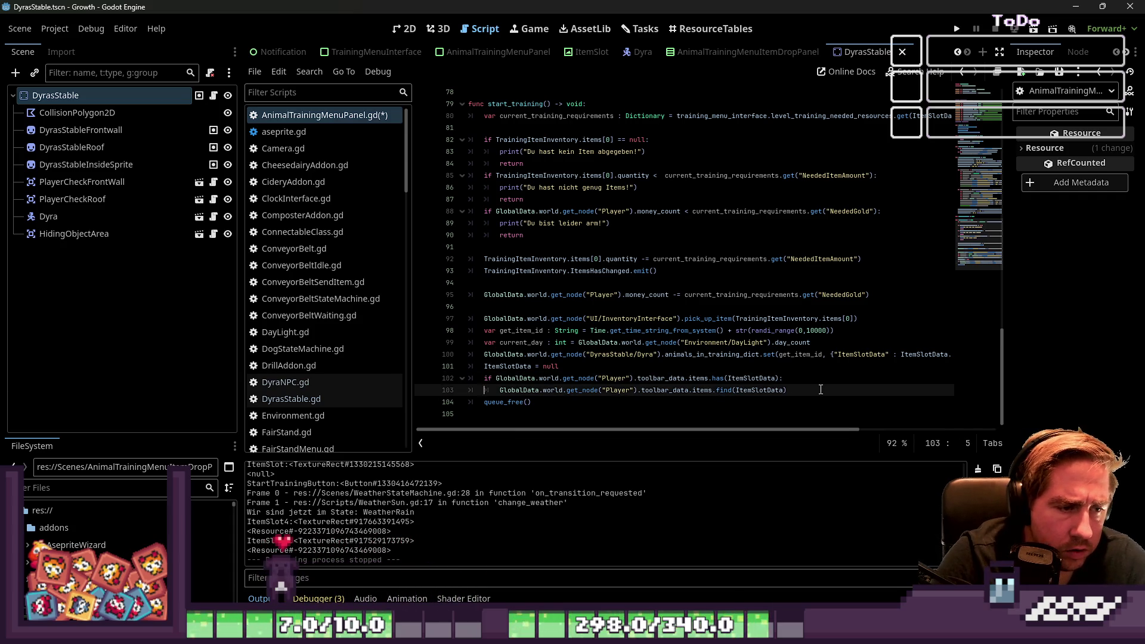
{"action": "type", "text": "var"}
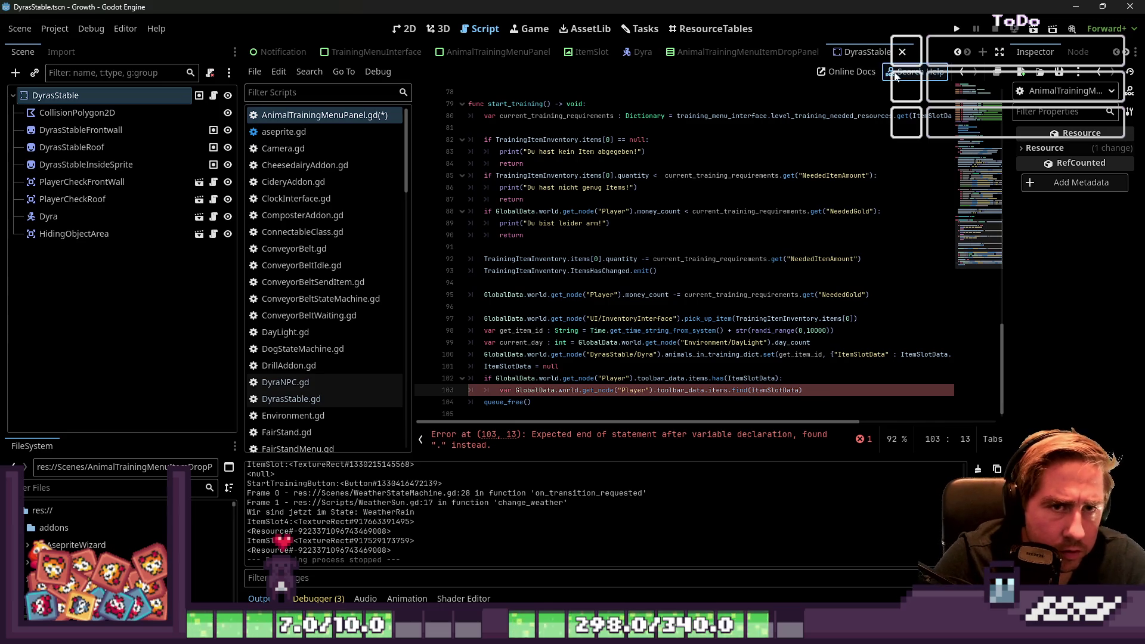
Step: Look up 'has' in the help and read the Array.has documentation, then return to the script
{"action": "left_click", "coordinate": [912, 72]}
{"action": "key", "text": "Escape"}
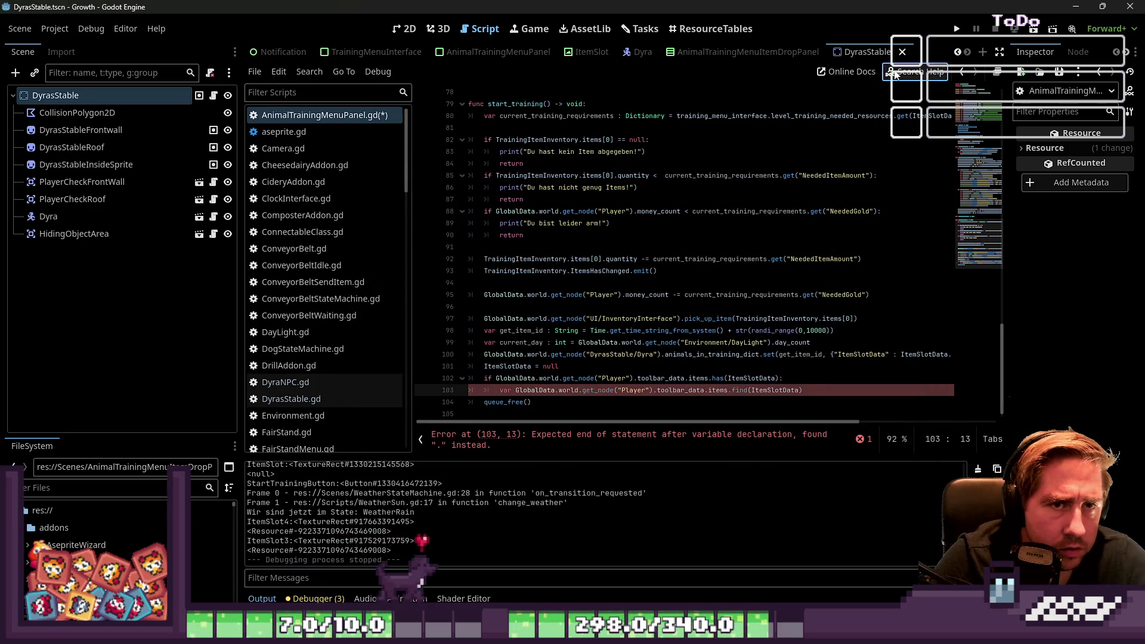
{"action": "key", "text": "F1"}
{"action": "type", "text": "has"}
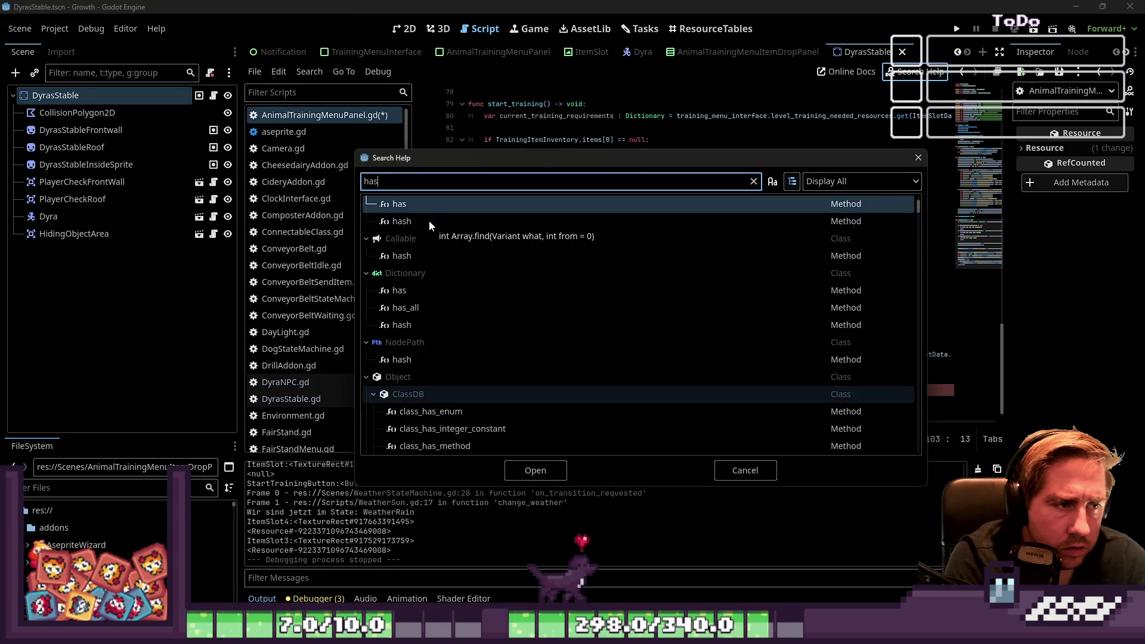
{"action": "double_click", "coordinate": [488, 208]}
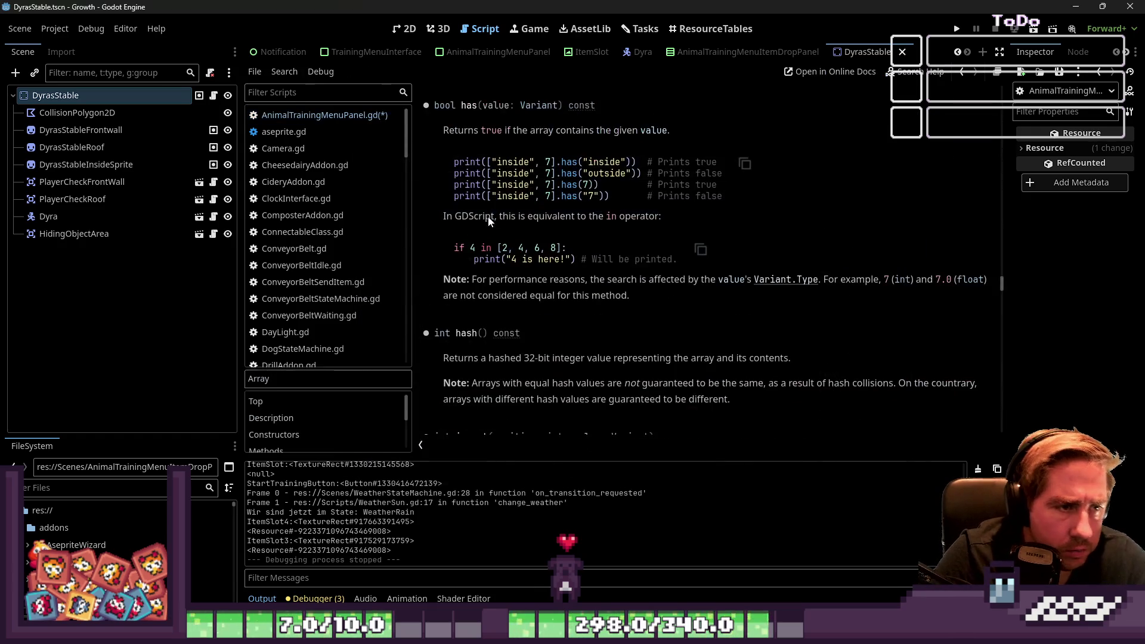
{"action": "scroll", "coordinate": [511, 242], "scroll_direction": "up", "scroll_amount": 2}
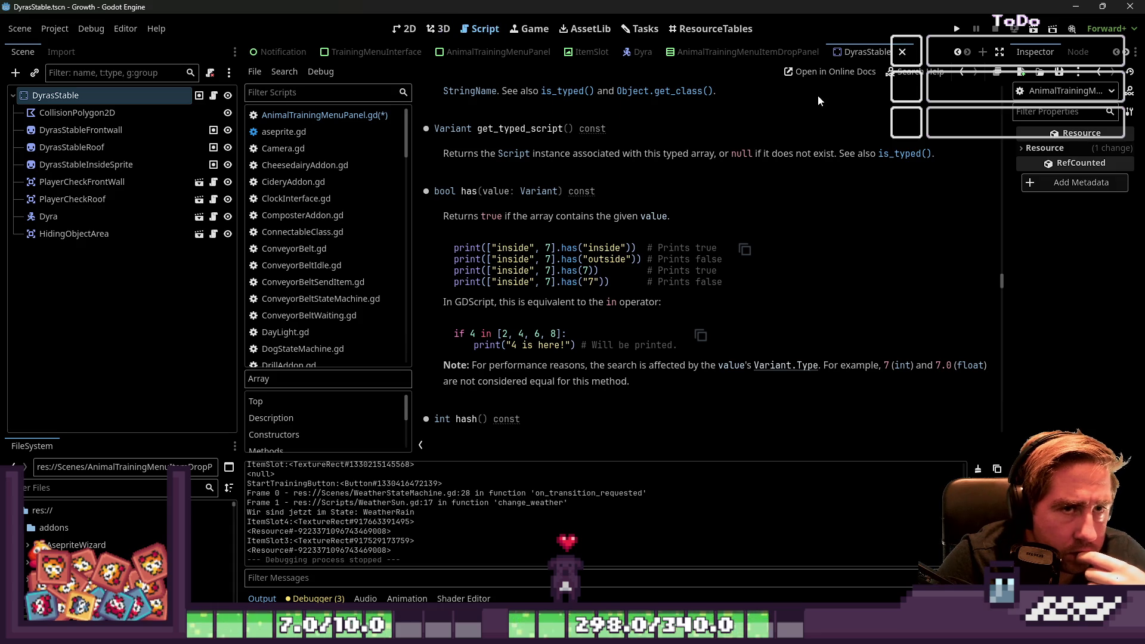
{"action": "left_click", "coordinate": [325, 115]}
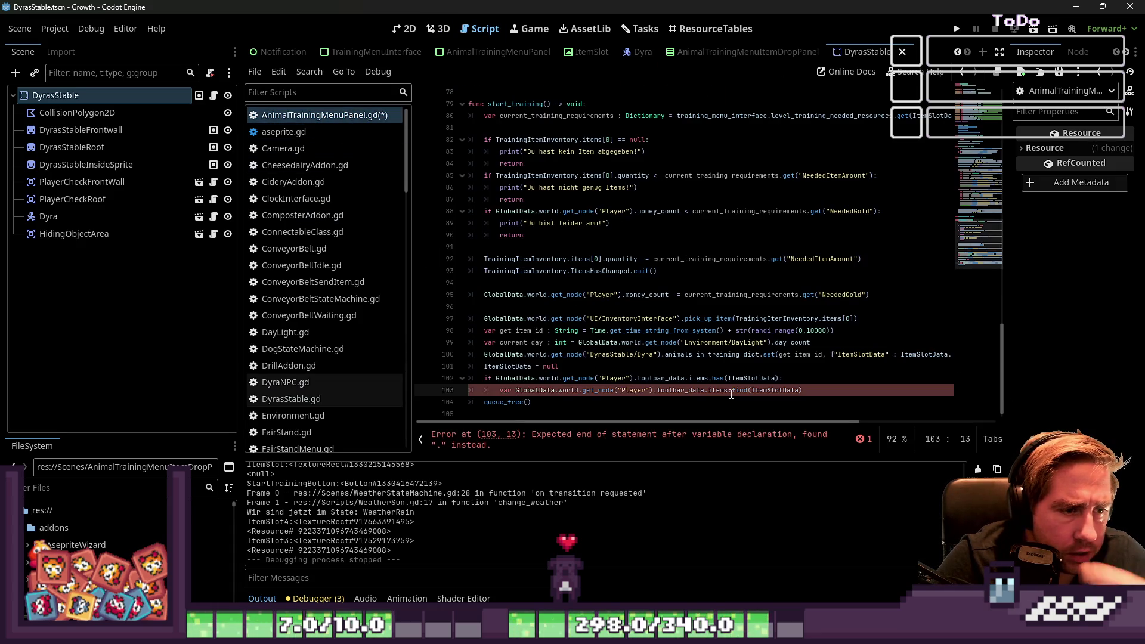
Step: Name line 103's variable item_index so it stores the find(ItemSlotData) result
{"action": "type", "text": "item_index "}
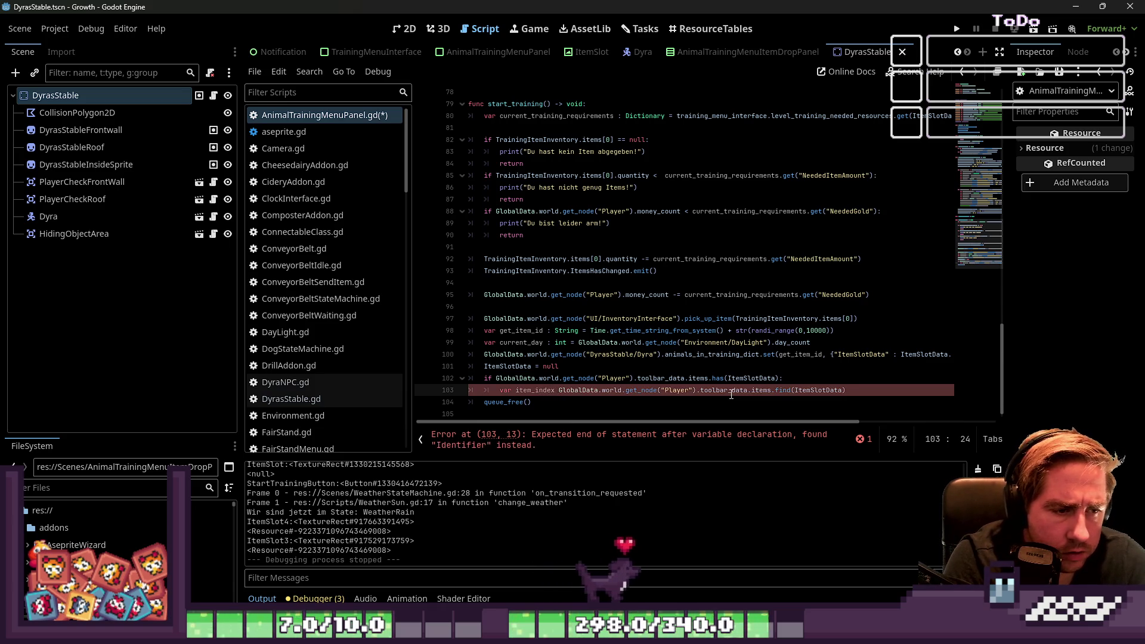
{"action": "type", "text": "="}
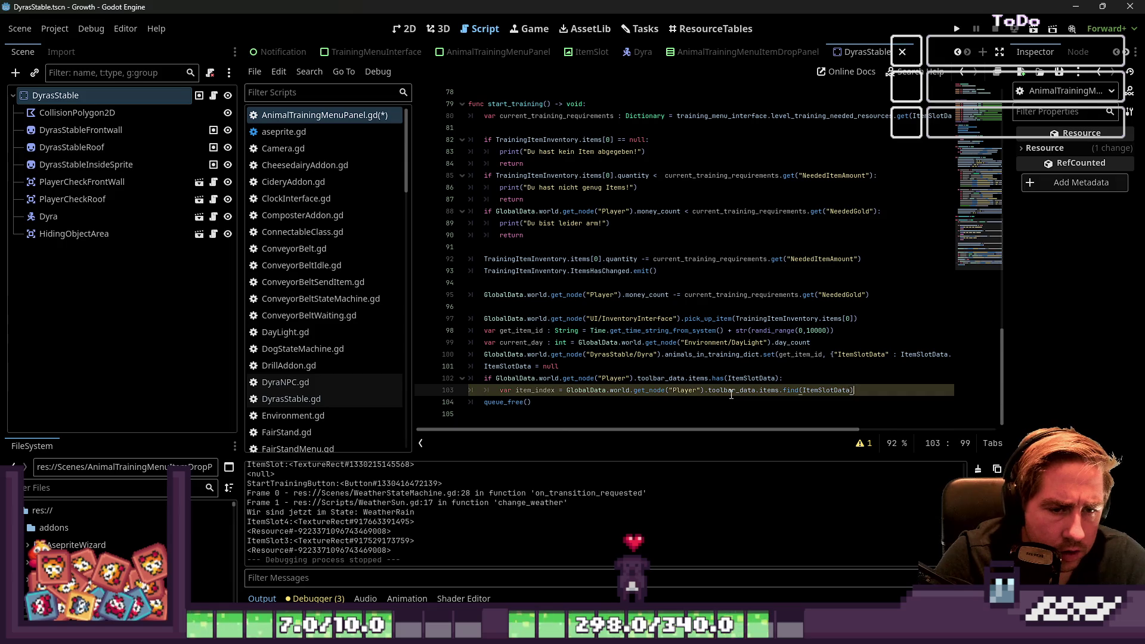
{"action": "key", "text": "Return"}
{"action": "key", "text": "Up"}
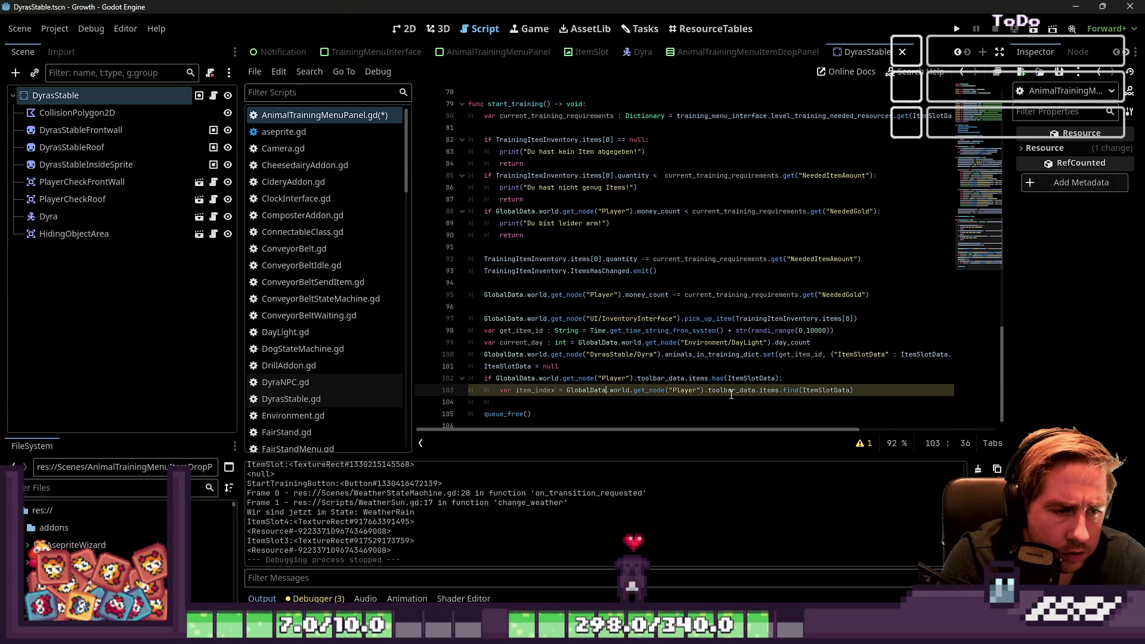
{"action": "key", "text": "ctrl+shift+Right"}
{"action": "key", "text": "ctrl+shift+Right"}
{"action": "key", "text": "ctrl+shift+Right"}
{"action": "key", "text": "Right"}
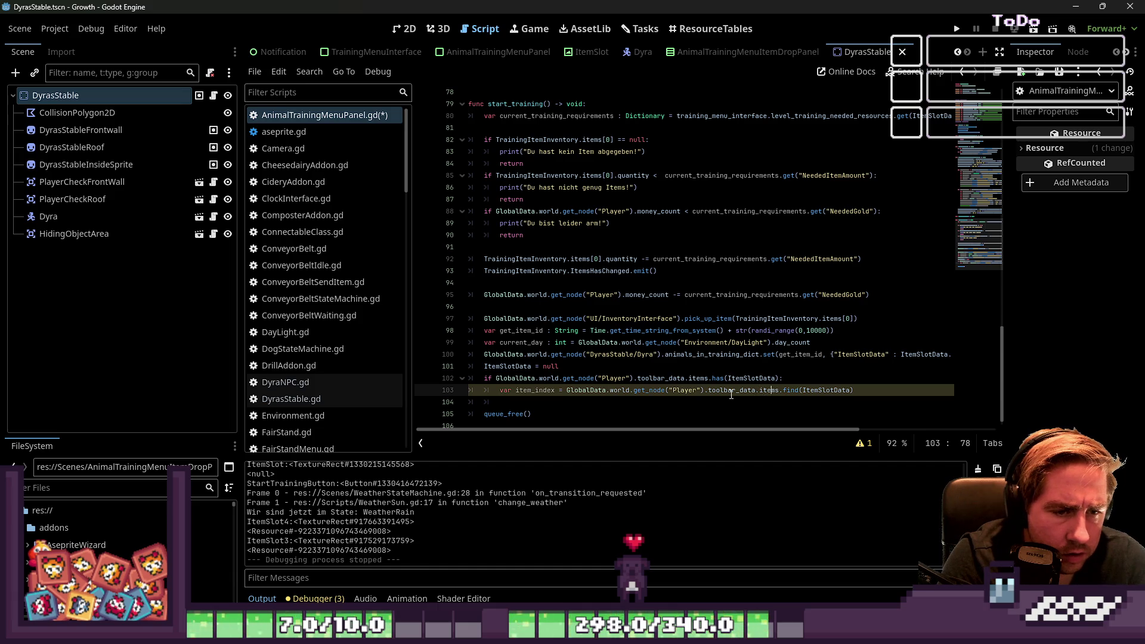
Step: Paste the toolbar items expression into line 104 with an index bracket and null
{"action": "key", "text": "ctrl+shift+Left"}
{"action": "key", "text": "ctrl+shift+Left"}
{"action": "key", "text": "ctrl+shift+Left"}
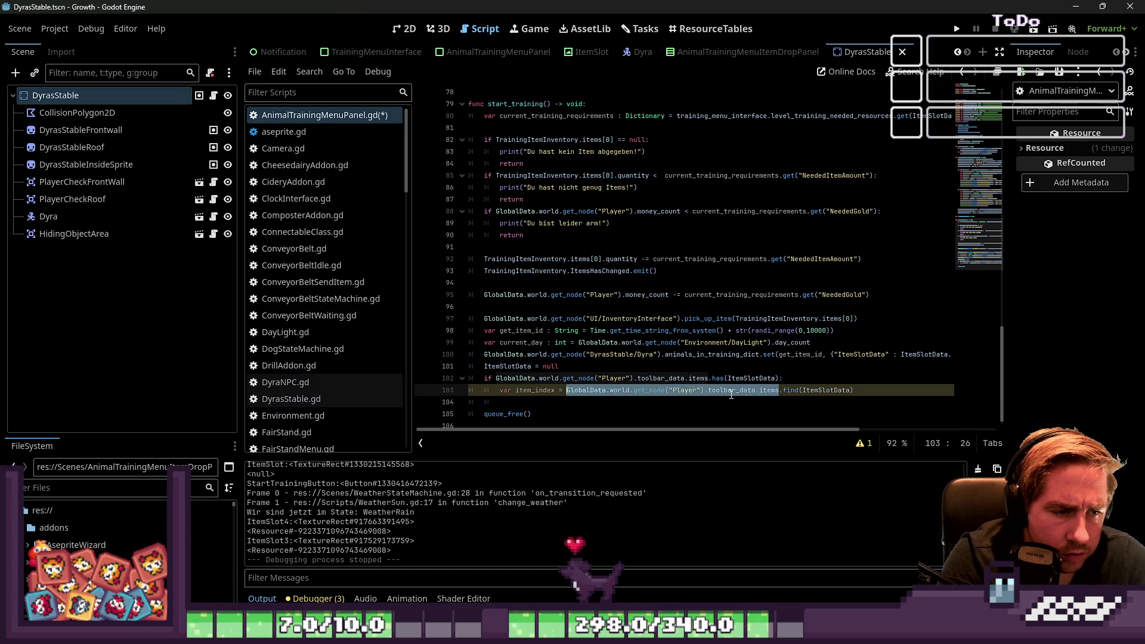
{"action": "key", "text": "Down"}
{"action": "type", "text": "GlobalData.world.get_node(\"Player\").toolbar_data.items"}
{"action": "type", "text": "["}
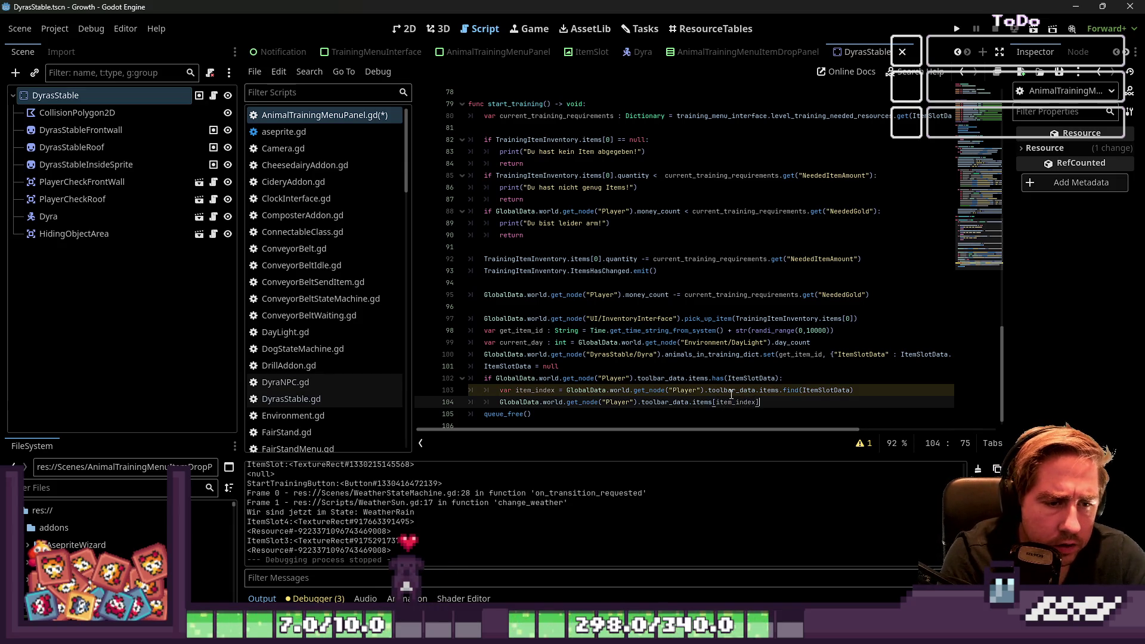
{"action": "type", "text": "null"}
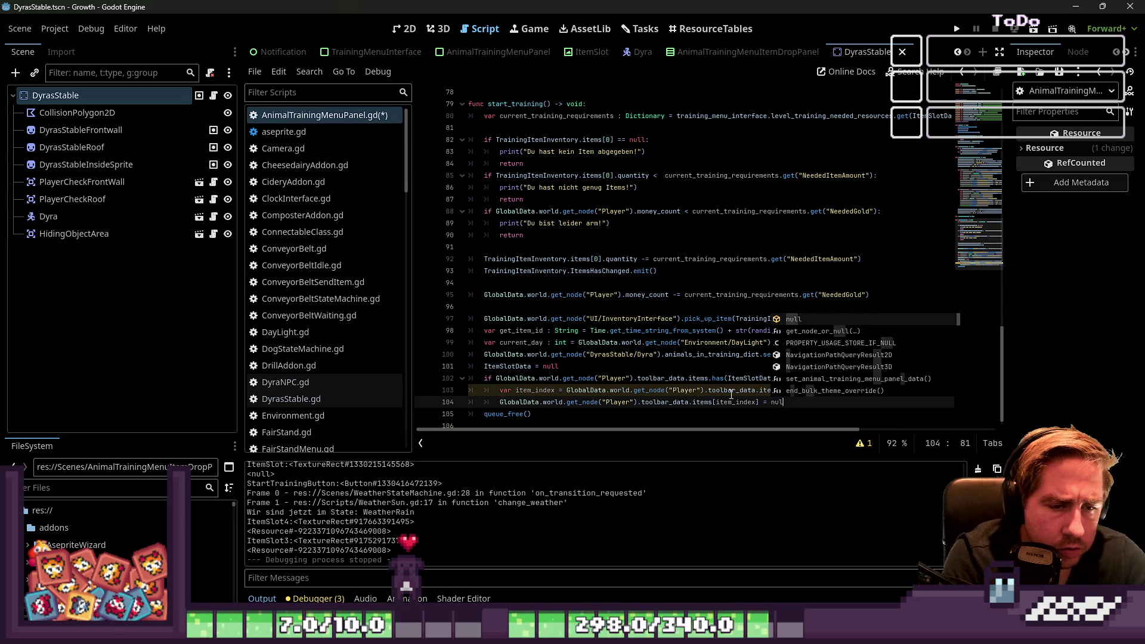
Step: Replace everything after 'toolbar_data.' on line 104 with the start of a clear_ call
{"action": "key", "text": "ctrl+shift+Left"}
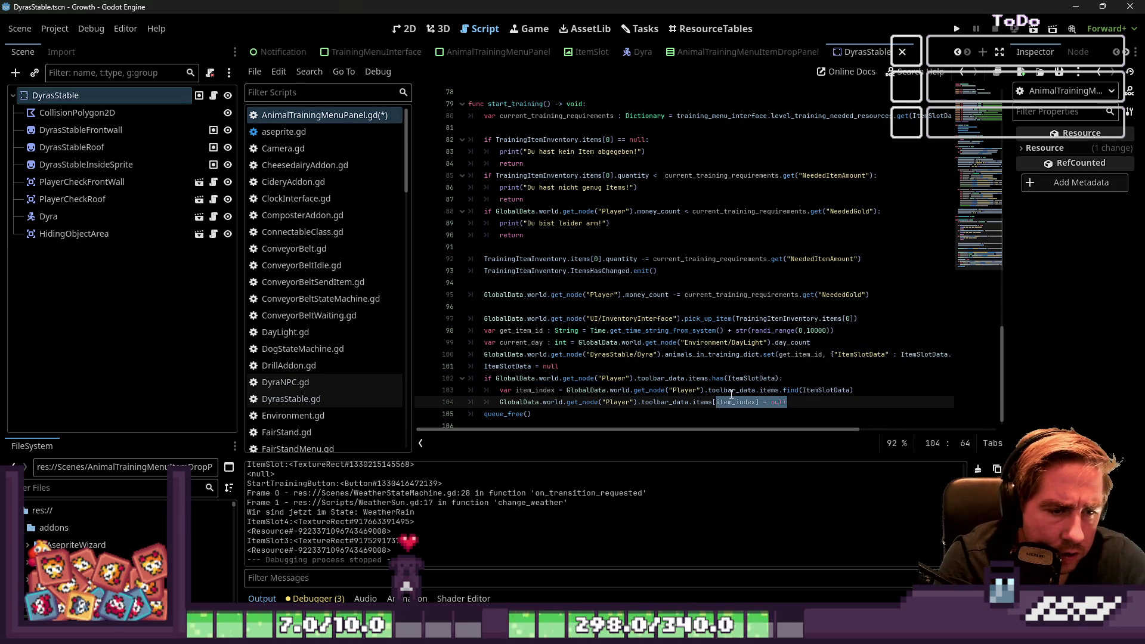
{"action": "key", "text": "ctrl+shift+Left"}
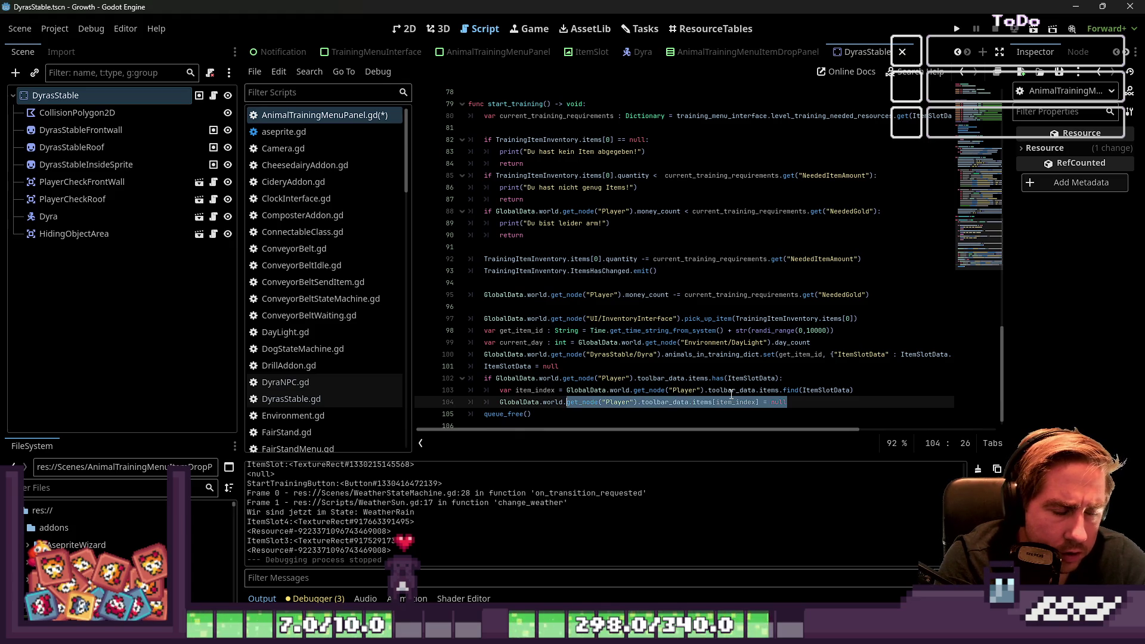
{"action": "key", "text": "ctrl+Right"}
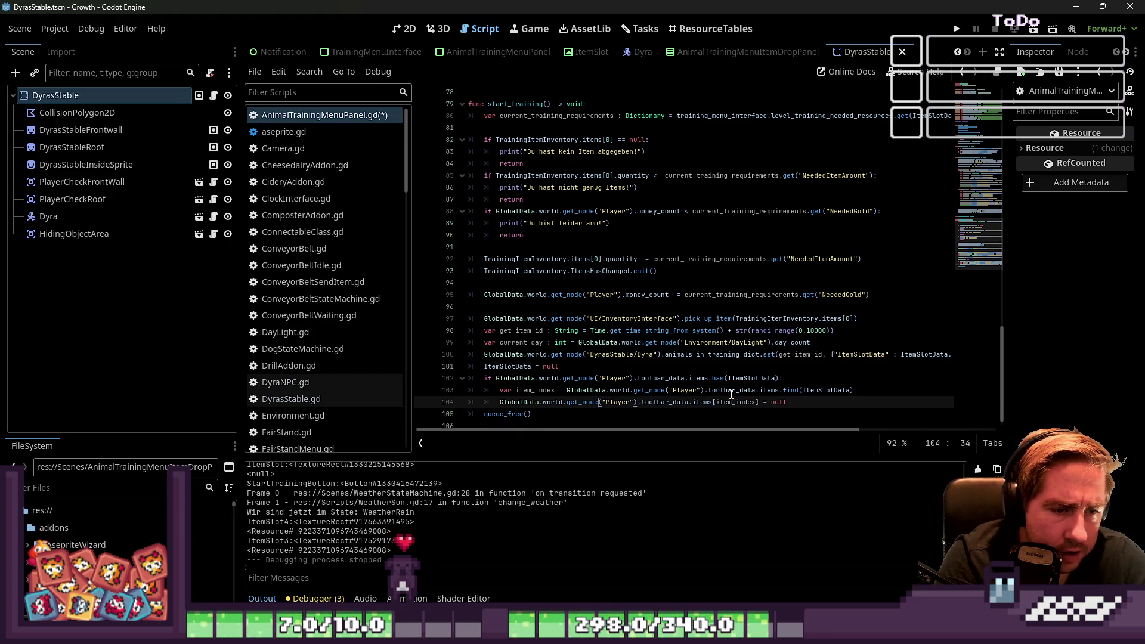
{"action": "key", "text": "shift+End"}
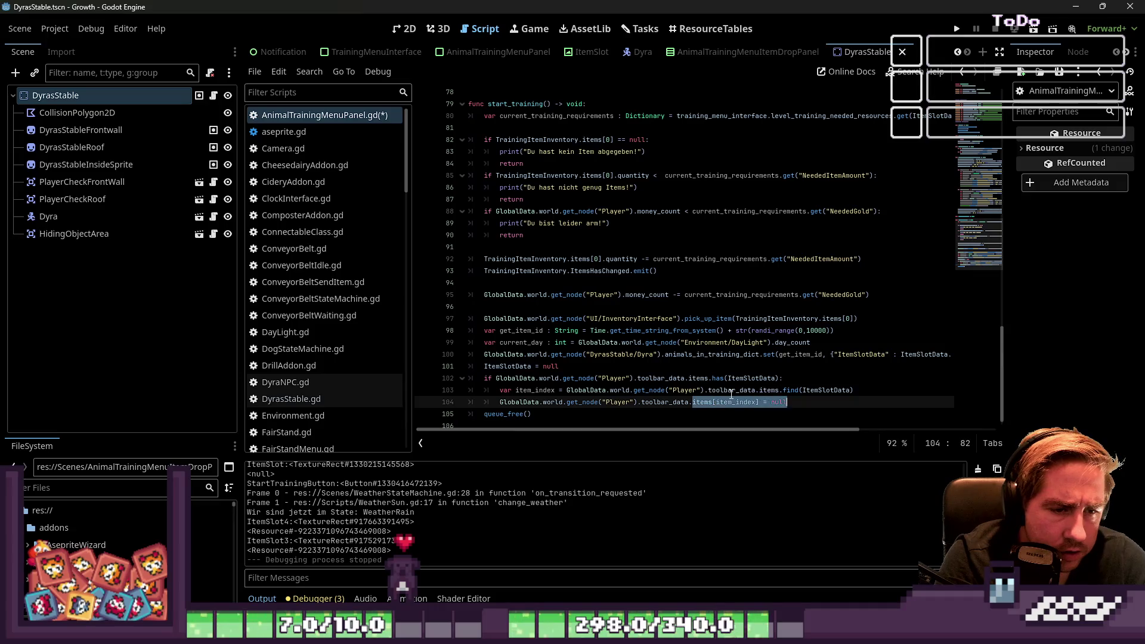
{"action": "type", "text": "clear"}
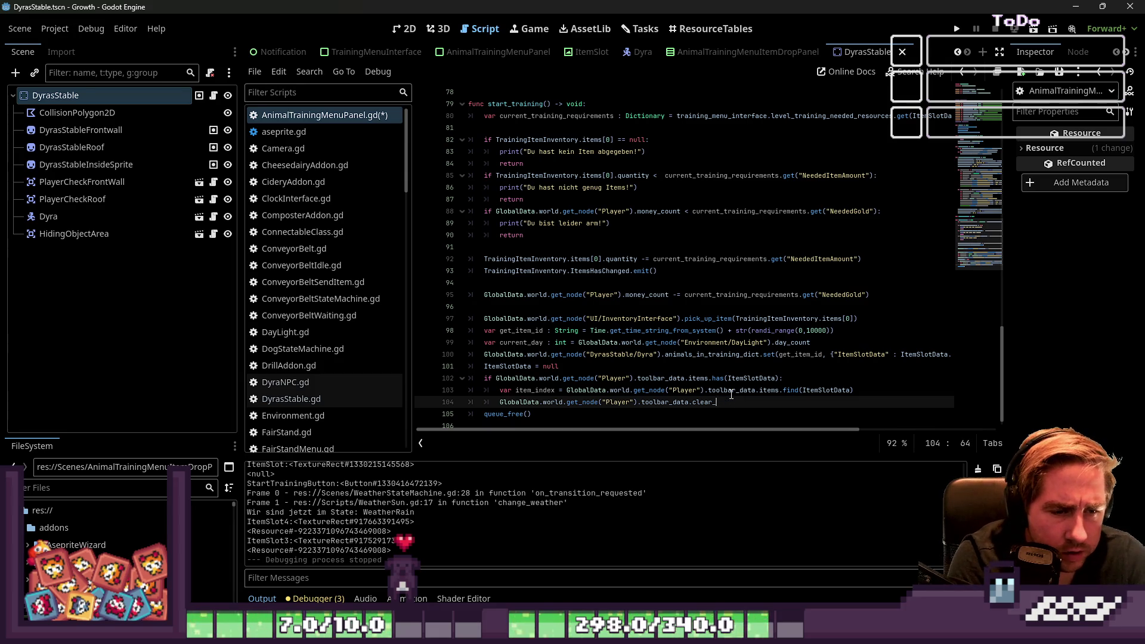
{"action": "scroll", "coordinate": [300, 263], "scroll_direction": "down", "scroll_amount": 8}
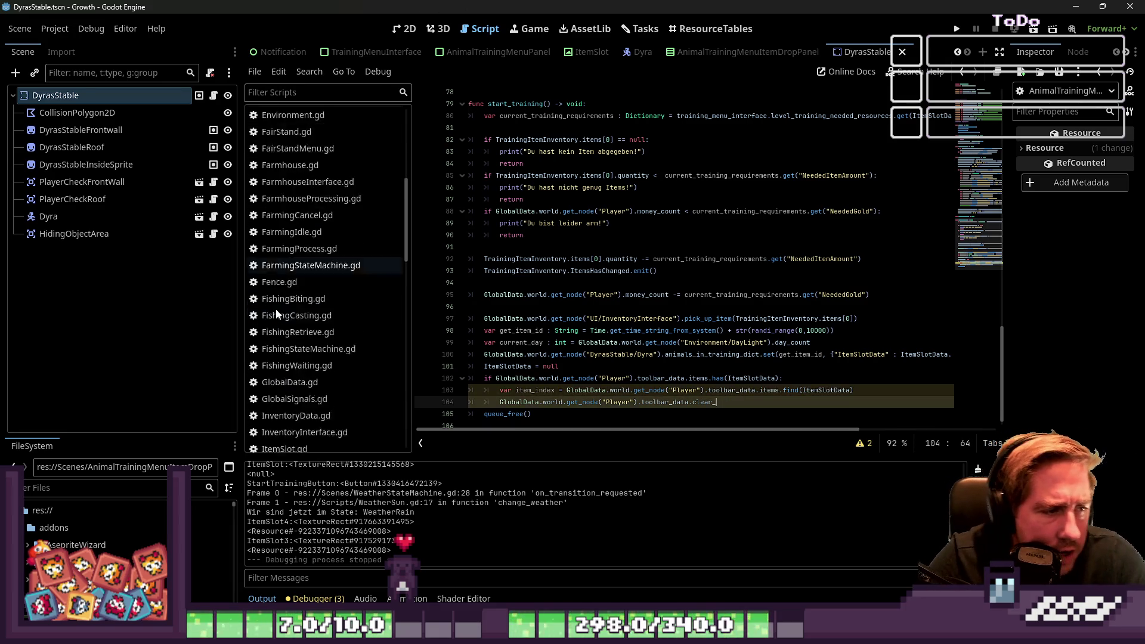
{"action": "scroll", "coordinate": [300, 263], "scroll_direction": "down", "scroll_amount": 2}
{"action": "left_click", "coordinate": [322, 287]}
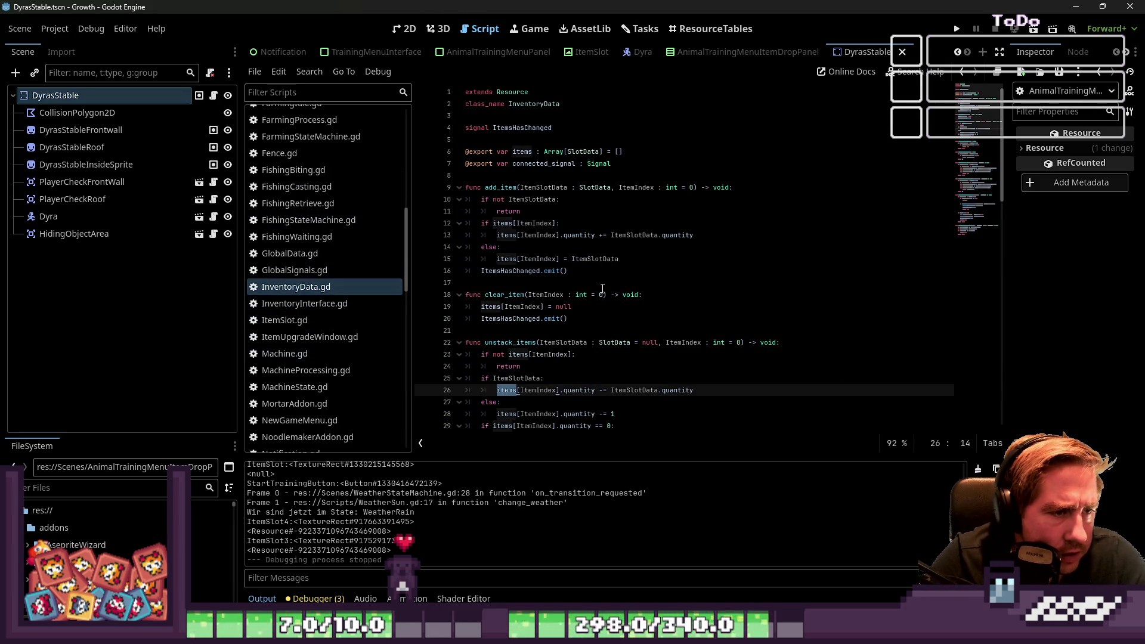
{"action": "scroll", "coordinate": [514, 265], "scroll_direction": "down", "scroll_amount": 1}
{"action": "left_click", "coordinate": [507, 248]}
{"action": "double_click", "coordinate": [506, 258]}
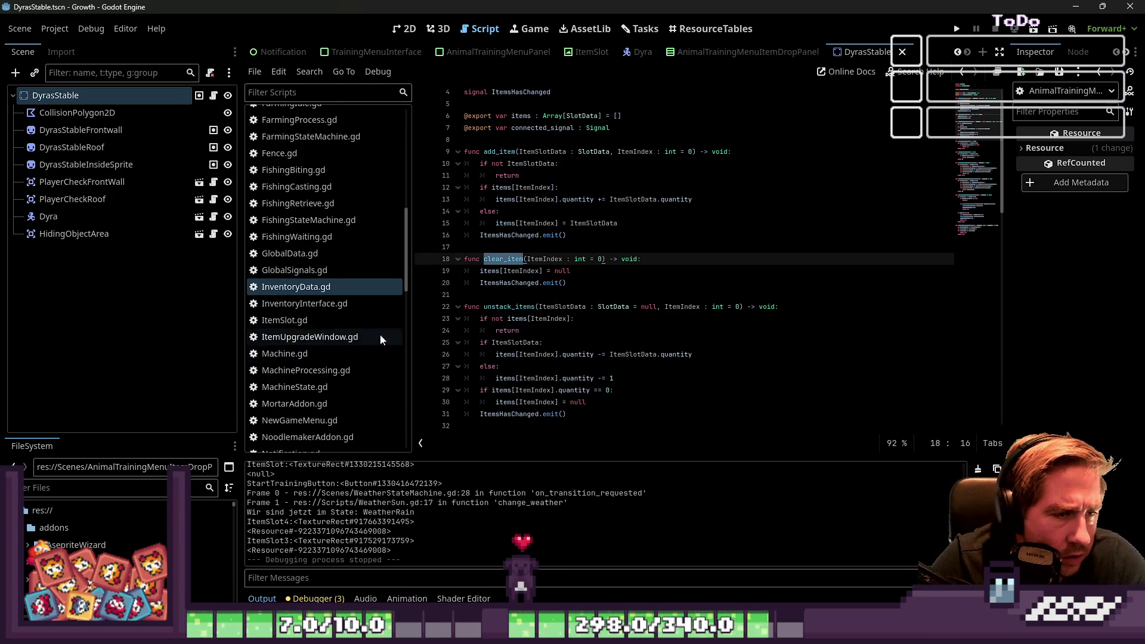
{"action": "scroll", "coordinate": [334, 264], "scroll_direction": "up", "scroll_amount": 10}
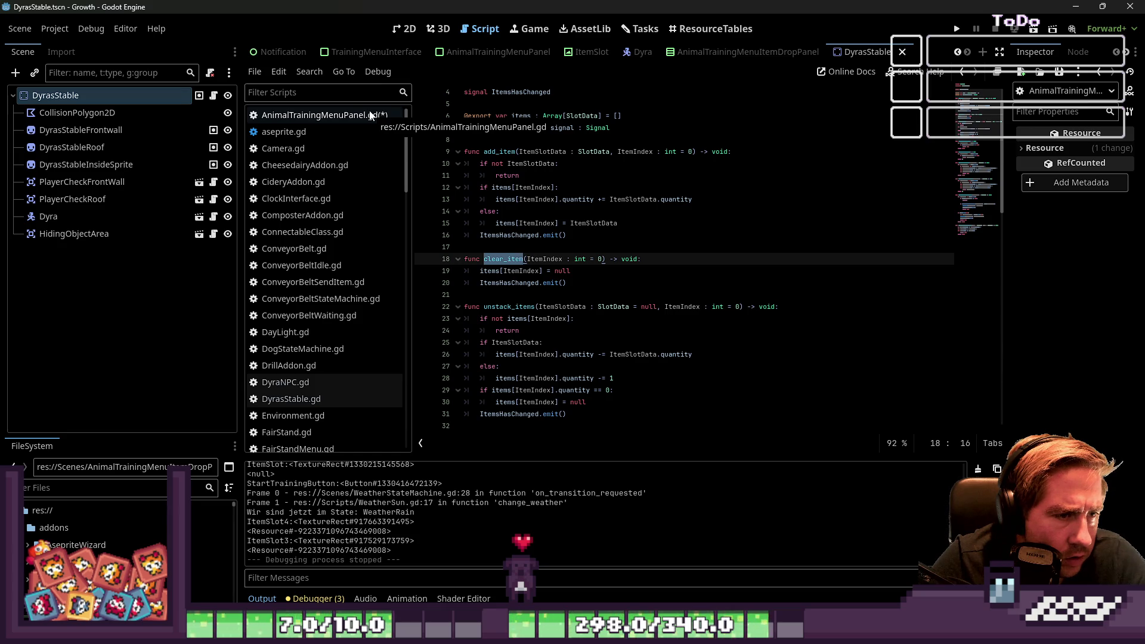
{"action": "left_click", "coordinate": [370, 115]}
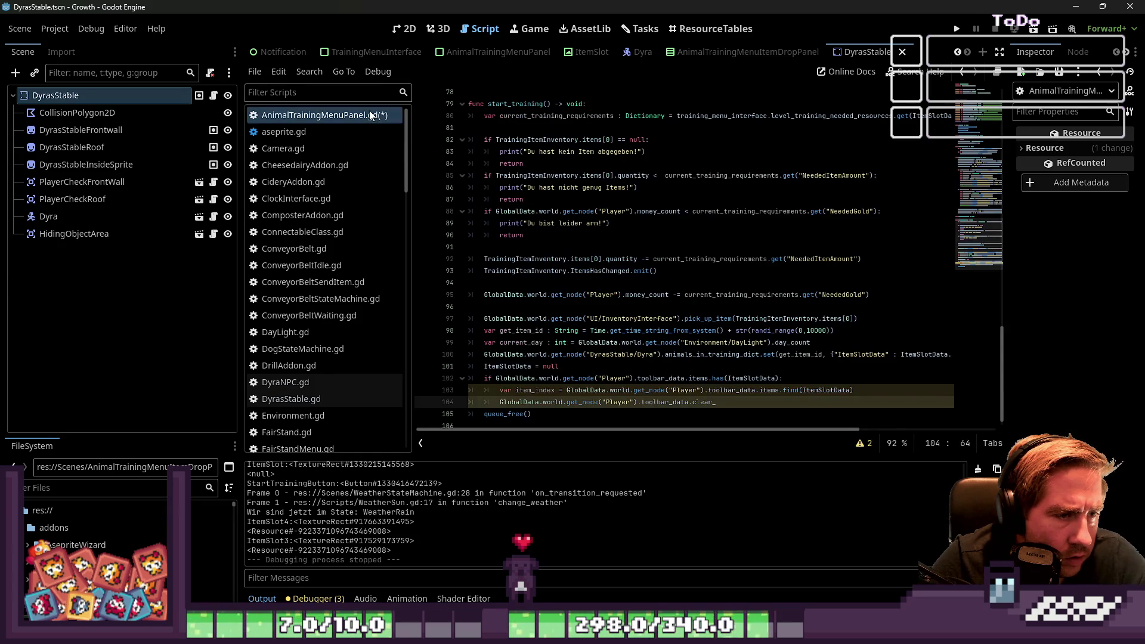
Step: Finish the clear_item(item_index) call and duplicate the toolbar check block below it
{"action": "type", "text": "item(item_index"}
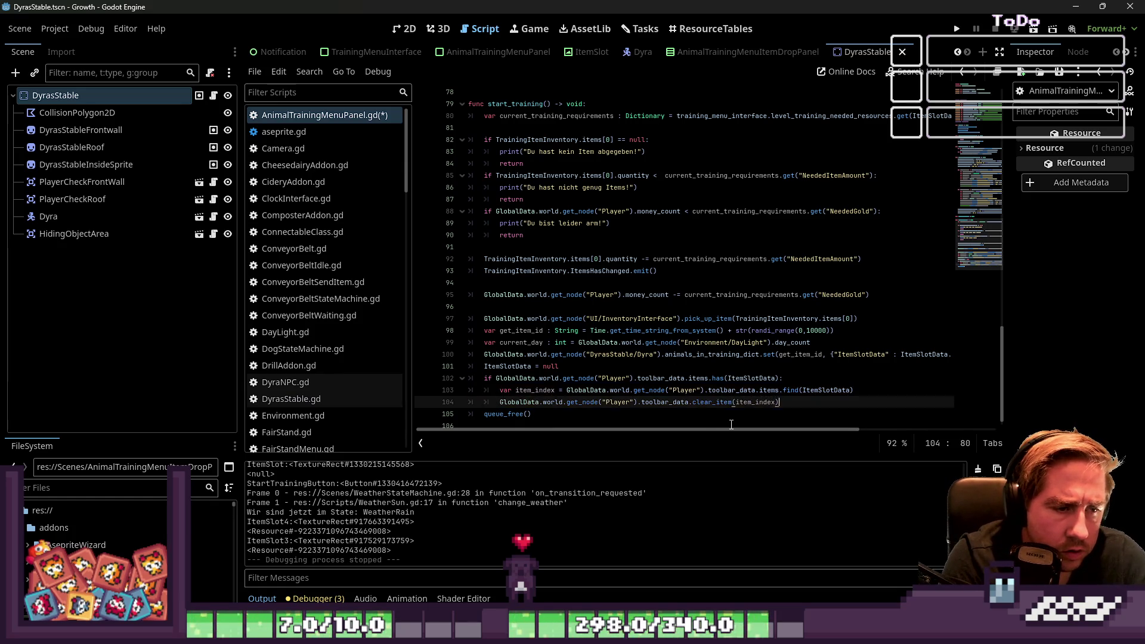
{"action": "key", "text": "Down"}
{"action": "key", "text": "Home"}
{"action": "key", "text": "Home"}
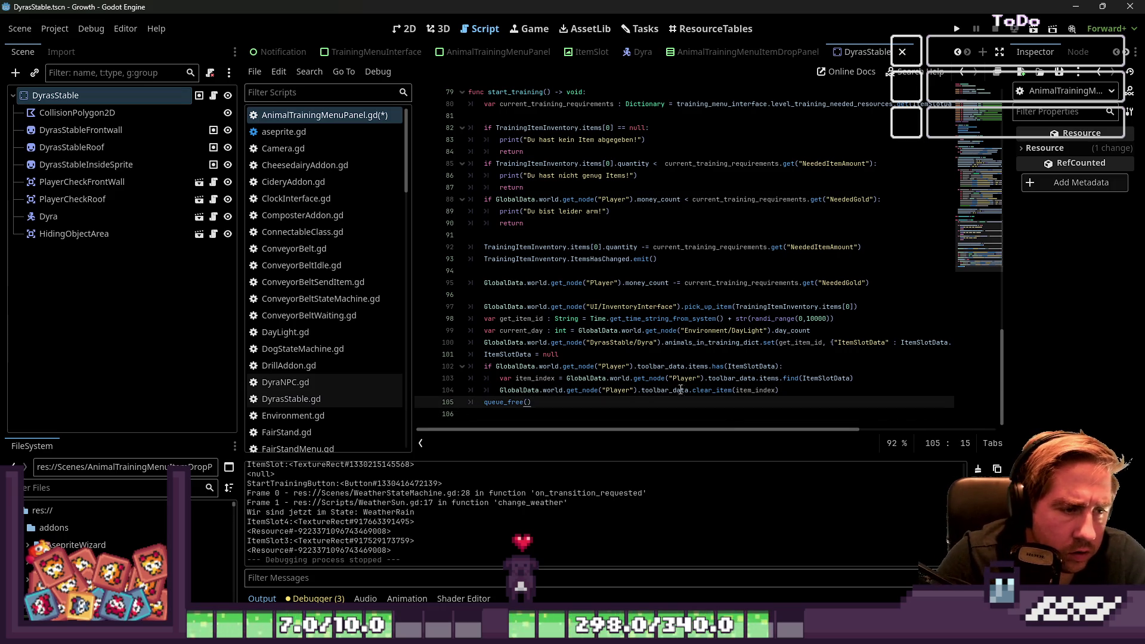
{"action": "mouse_move", "coordinate": [790, 388]}
{"action": "left_mouse_down"}
{"action": "mouse_move", "coordinate": [435, 357]}
{"action": "mouse_move", "coordinate": [432, 369]}
{"action": "left_mouse_up"}
{"action": "key", "text": "ctrl+c"}
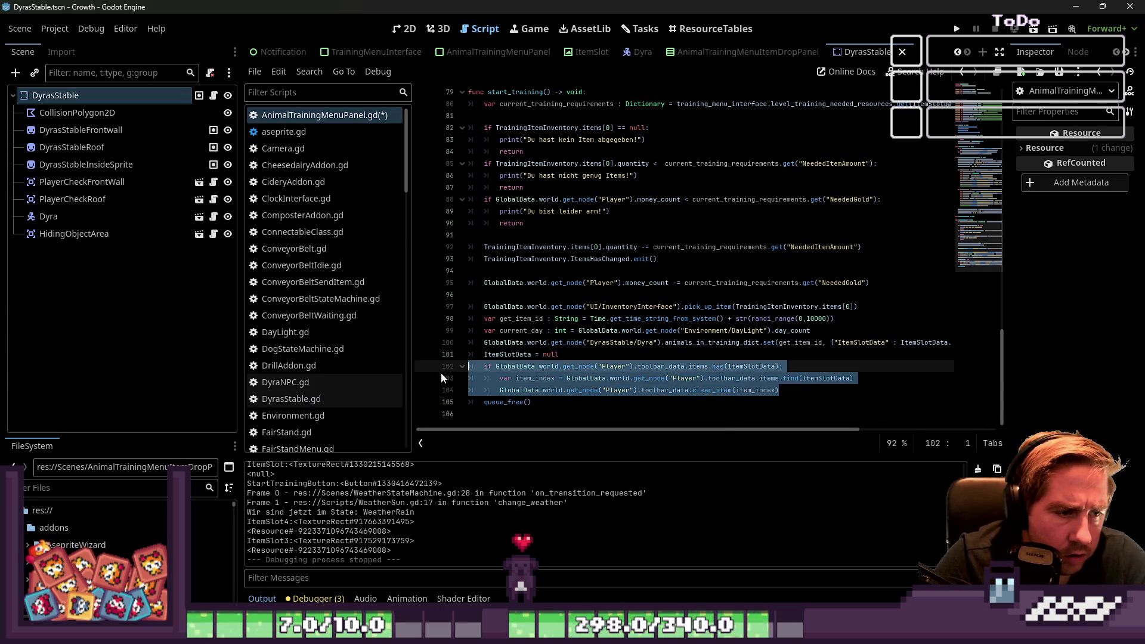
{"action": "left_click", "coordinate": [817, 397]}
{"action": "key", "text": "ctrl+v"}
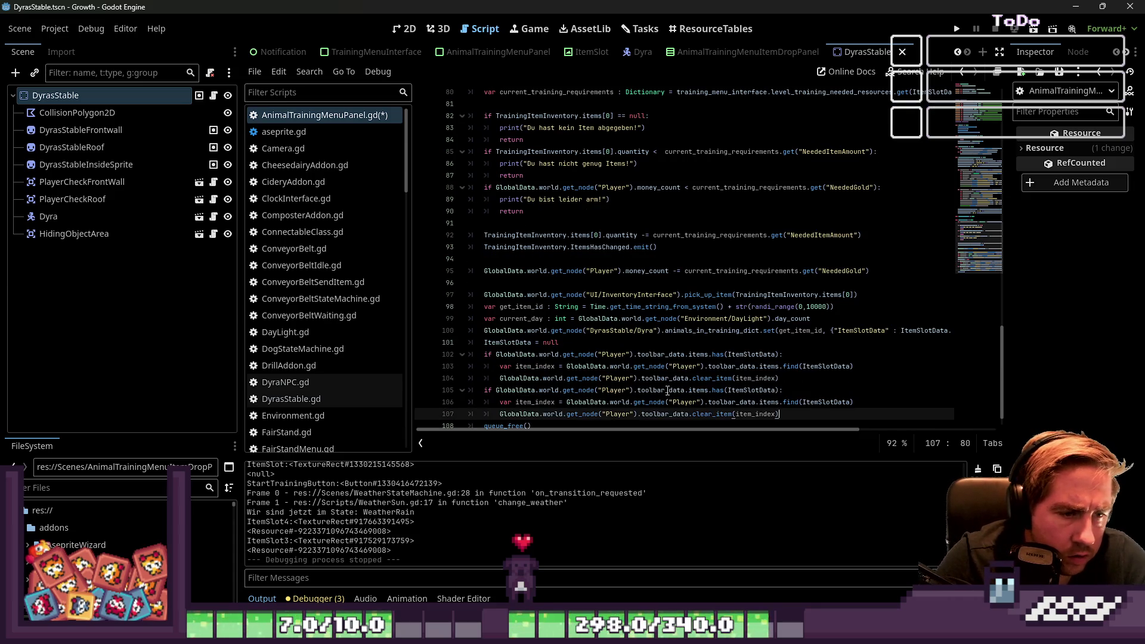
Step: Rename toolbar_data to inventory_data on the copied if and clear_item lines, then save
{"action": "double_click", "coordinate": [671, 391]}
{"action": "type", "text": "inven"}
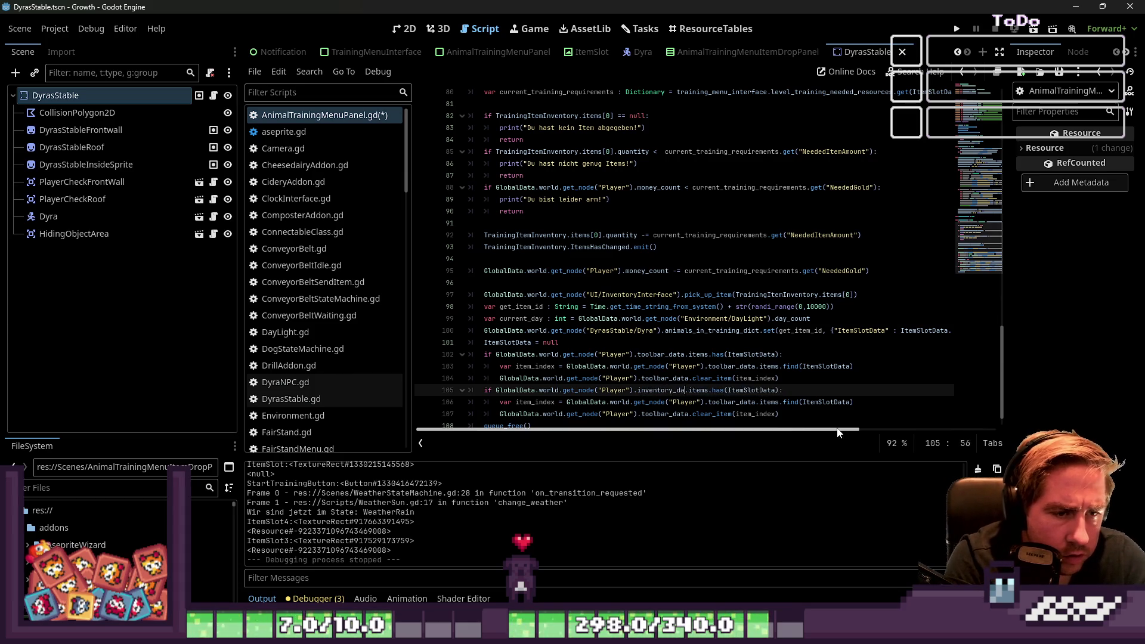
{"action": "type", "text": "ta"}
{"action": "key", "text": "Down"}
{"action": "key", "text": "Down"}
{"action": "key", "text": "ctrl+Left"}
{"action": "key", "text": "ctrl+Left"}
{"action": "key", "text": "ctrl+shift+Right"}
{"action": "type", "text": "inventory_data"}
{"action": "key", "text": "Up"}
{"action": "key", "text": "Up"}
{"action": "key", "text": "Up"}
{"action": "key", "text": "ctrl+s"}
Step: Switch the copied find line from toolbar_data to inventory_data as well
{"action": "scroll", "coordinate": [613, 308], "scroll_direction": "down", "scroll_amount": 1}
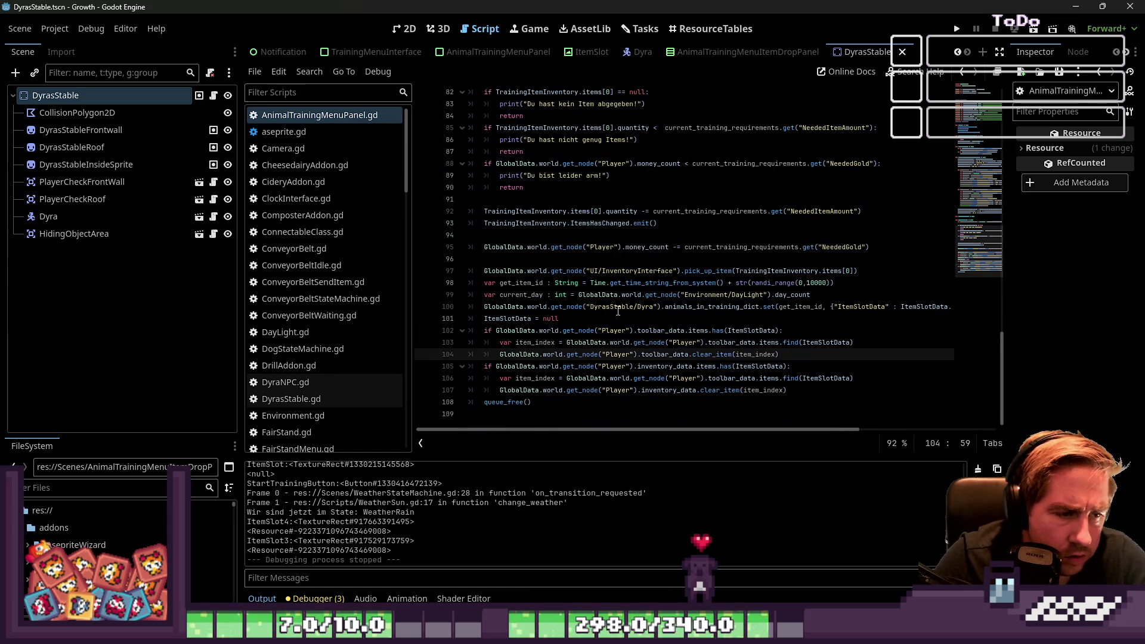
{"action": "double_click", "coordinate": [657, 390]}
{"action": "key", "text": "ctrl+c"}
{"action": "double_click", "coordinate": [745, 378]}
{"action": "key", "text": "ctrl+v"}
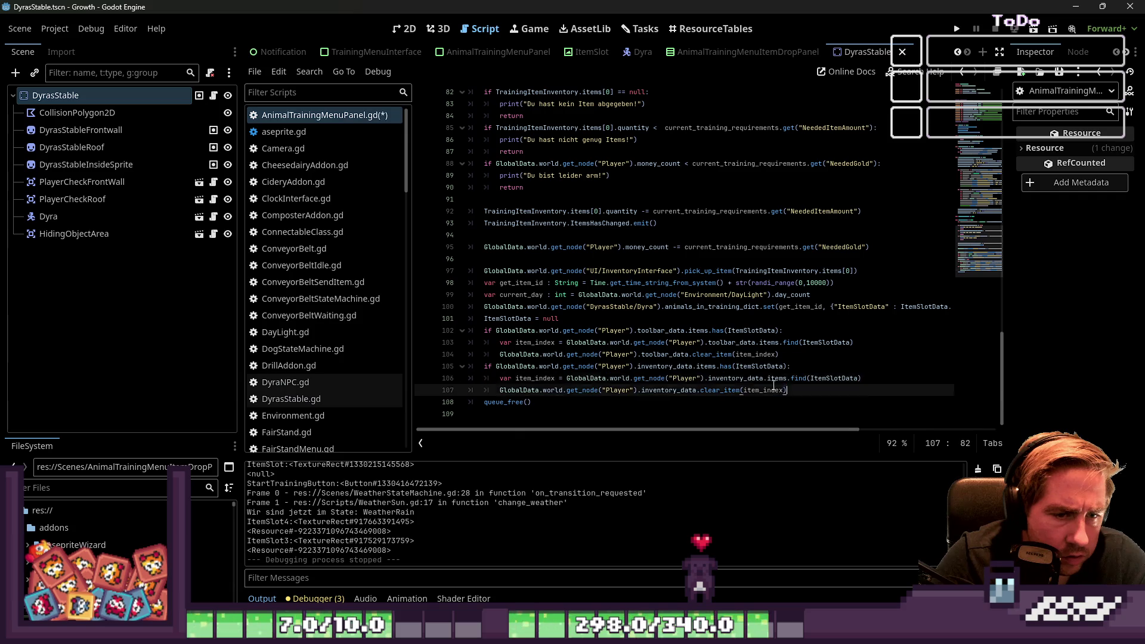
Step: Add blank lines around the toolbar block, save the script, and run the game
{"action": "left_click", "coordinate": [599, 354]}
{"action": "key", "text": "Return"}
{"action": "key", "text": "BackSpace"}
{"action": "key", "text": "BackSpace"}
{"action": "key", "text": "Up"}
{"action": "key", "text": "Up"}
{"action": "key", "text": "Up"}
{"action": "key", "text": "Return"}
{"action": "key", "text": "ctrl+s"}
{"action": "left_click", "coordinate": [956, 29]}
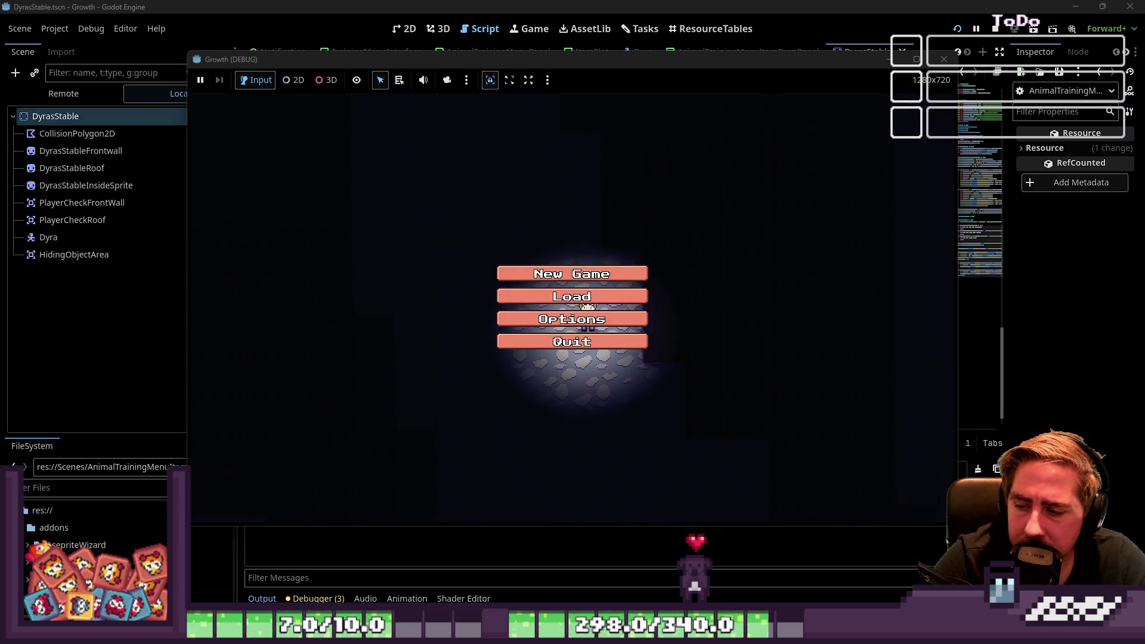
Step: Start a new game with a character name and move the Sunflower stack into hotbar slot 3
{"action": "left_click", "coordinate": [571, 274]}
{"action": "type", "text": "asd"}
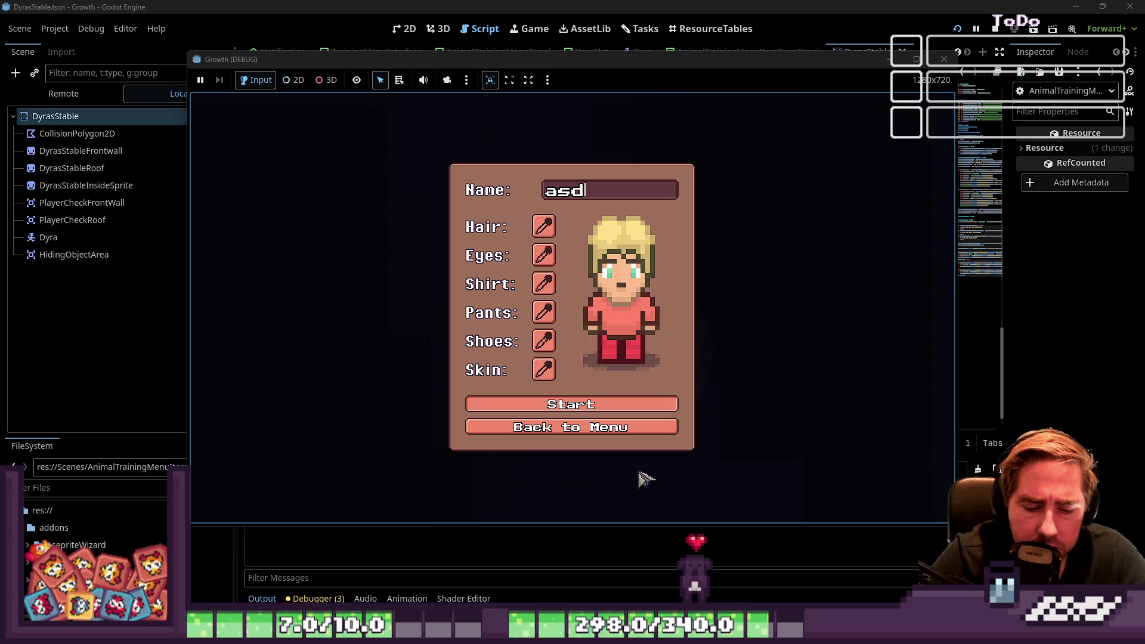
{"action": "left_click", "coordinate": [578, 404]}
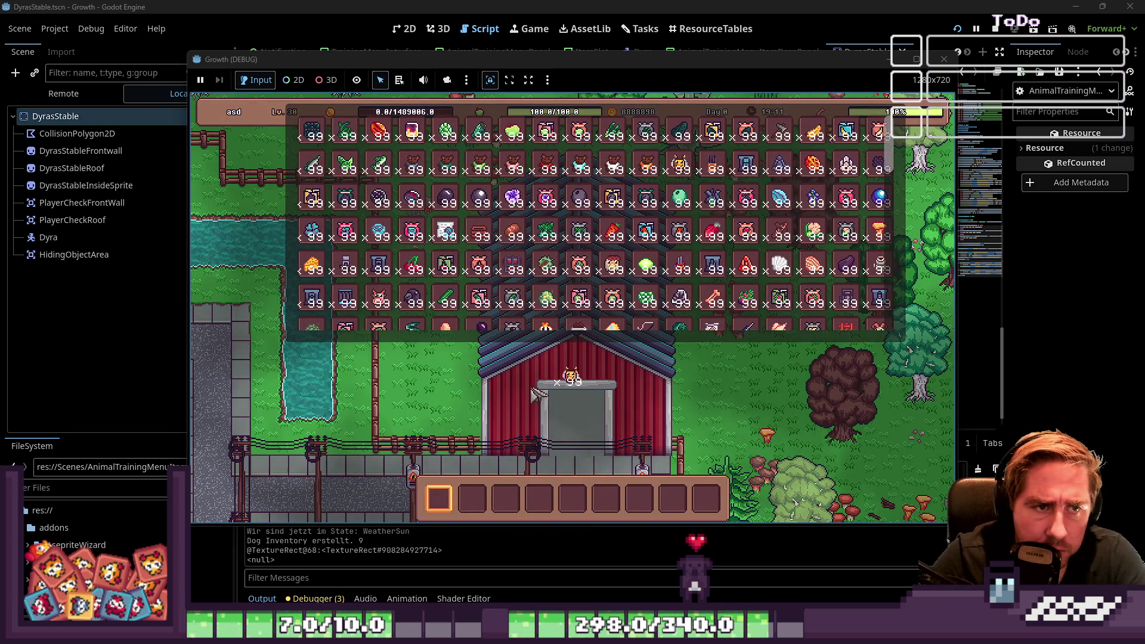
{"action": "left_click_drag", "start_coordinate": [552, 377], "coordinate": [539, 500]}
{"action": "scroll", "coordinate": [465, 245], "scroll_direction": "down", "scroll_amount": 5}
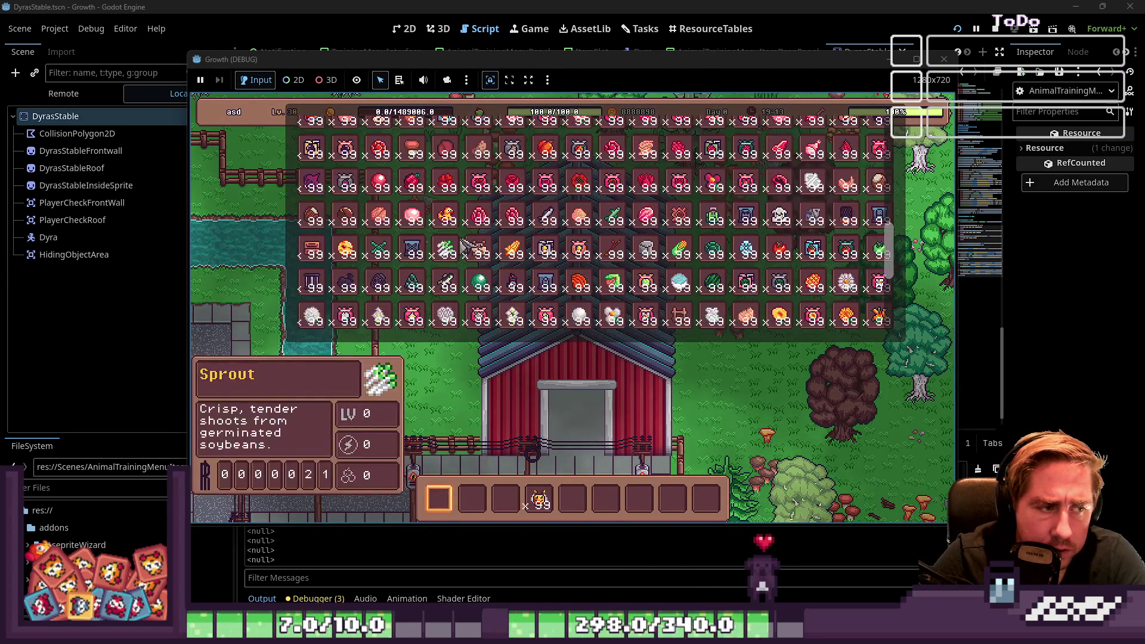
{"action": "mouse_move", "coordinate": [352, 253]}
{"action": "left_mouse_down"}
{"action": "mouse_move", "coordinate": [506, 500]}
{"action": "mouse_move", "coordinate": [620, 380]}
{"action": "left_mouse_up"}
{"action": "key", "text": "i"}
Step: Start Bee 1's training with a sunflower, then return to the Godot script editor
{"action": "left_click", "coordinate": [577, 296]}
{"action": "left_click", "coordinate": [674, 358]}
{"action": "left_click_drag", "start_coordinate": [559, 500], "coordinate": [614, 497]}
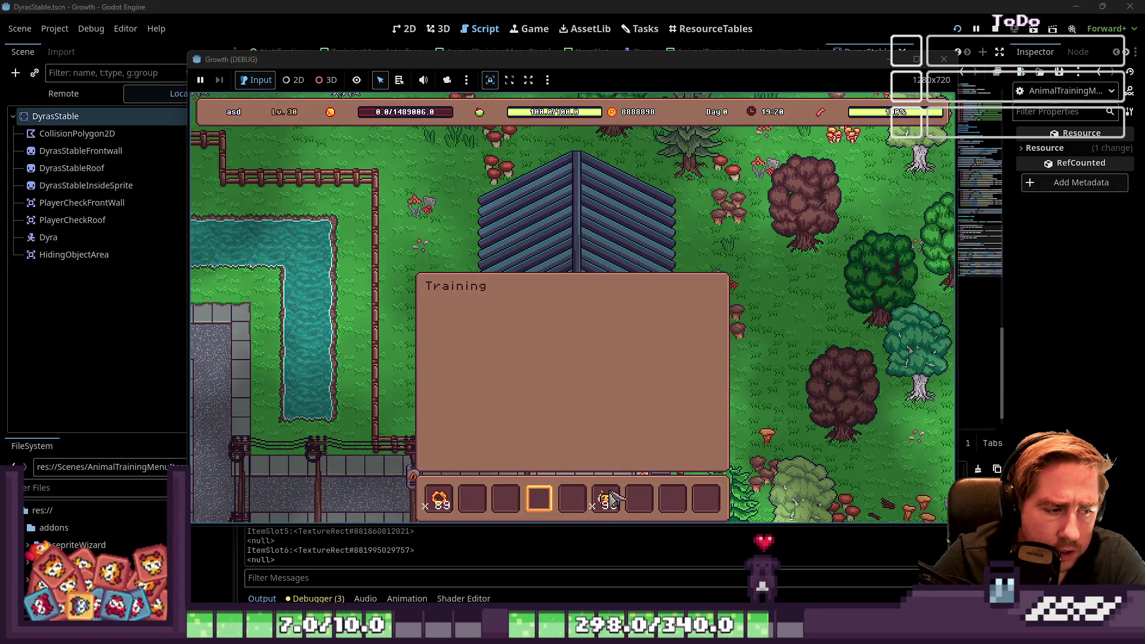
{"action": "key", "text": "i"}
{"action": "key", "text": "i"}
{"action": "key", "text": "alt+Tab"}
{"action": "left_click", "coordinate": [560, 354]}
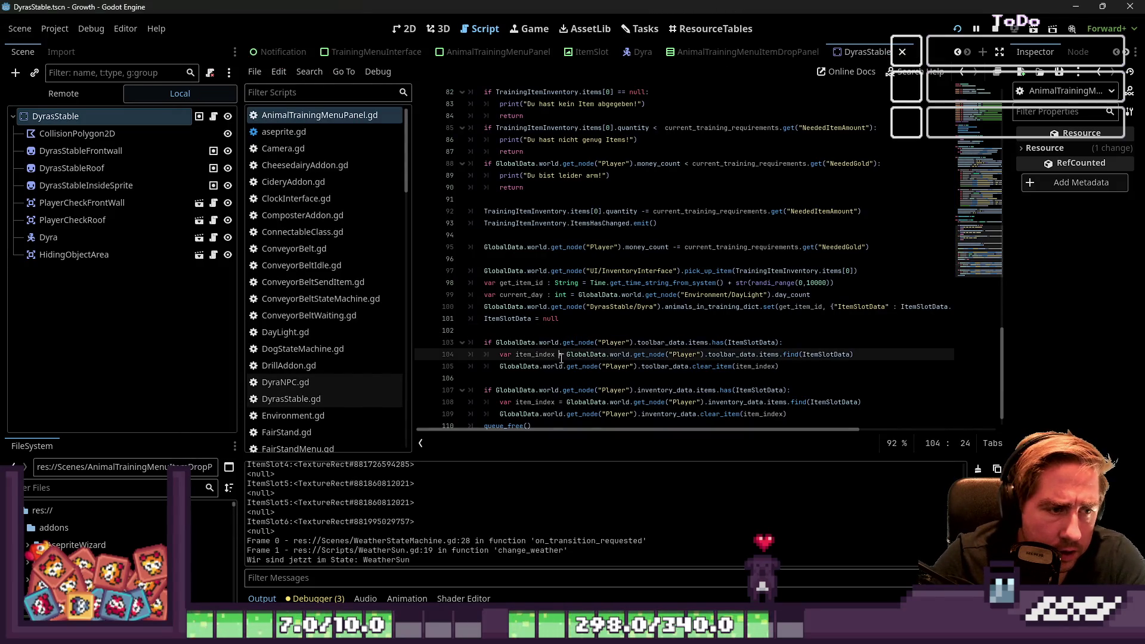
Step: Add a print of the toolbar_data expression inside the toolbar check on line 104
{"action": "left_click", "coordinate": [763, 342]}
{"action": "left_click", "coordinate": [787, 353]}
{"action": "left_click", "coordinate": [802, 344]}
{"action": "key", "text": "Return"}
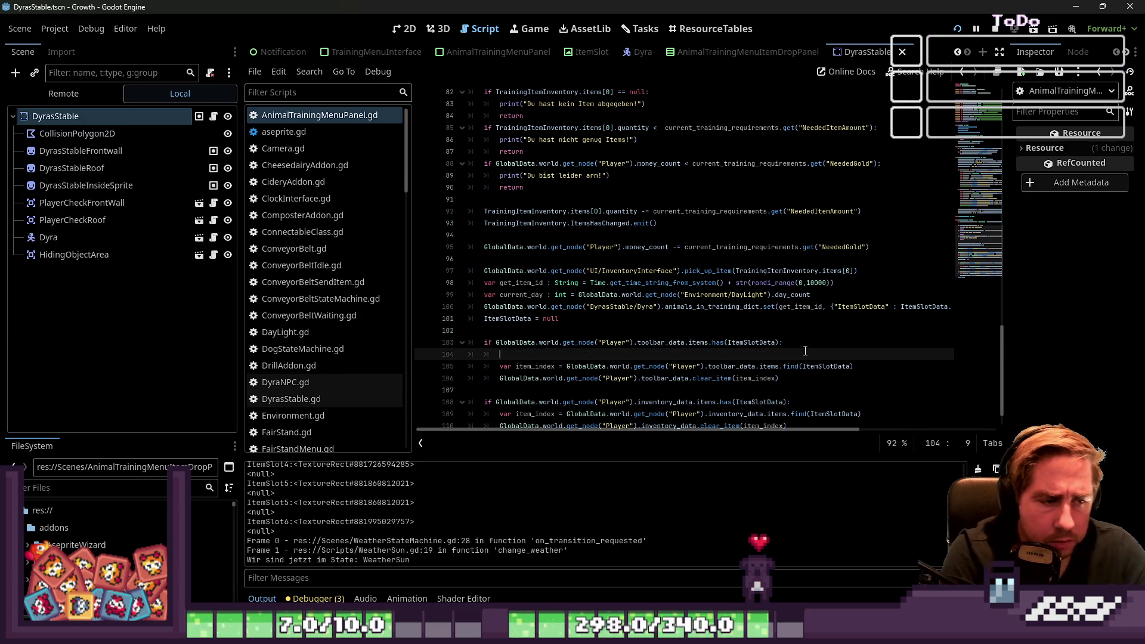
{"action": "key", "text": "Up"}
{"action": "key", "text": "ctrl+Left"}
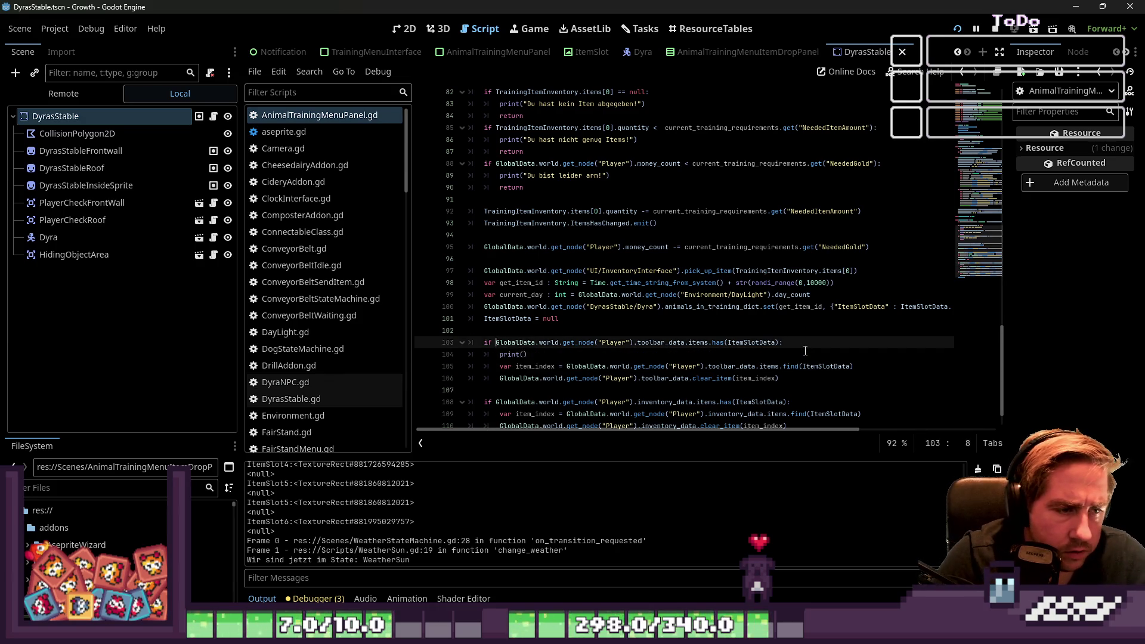
{"action": "key", "text": "ctrl+shift+Right"}
{"action": "key", "text": "ctrl+shift+Right"}
{"action": "key", "text": "ctrl+shift+Right"}
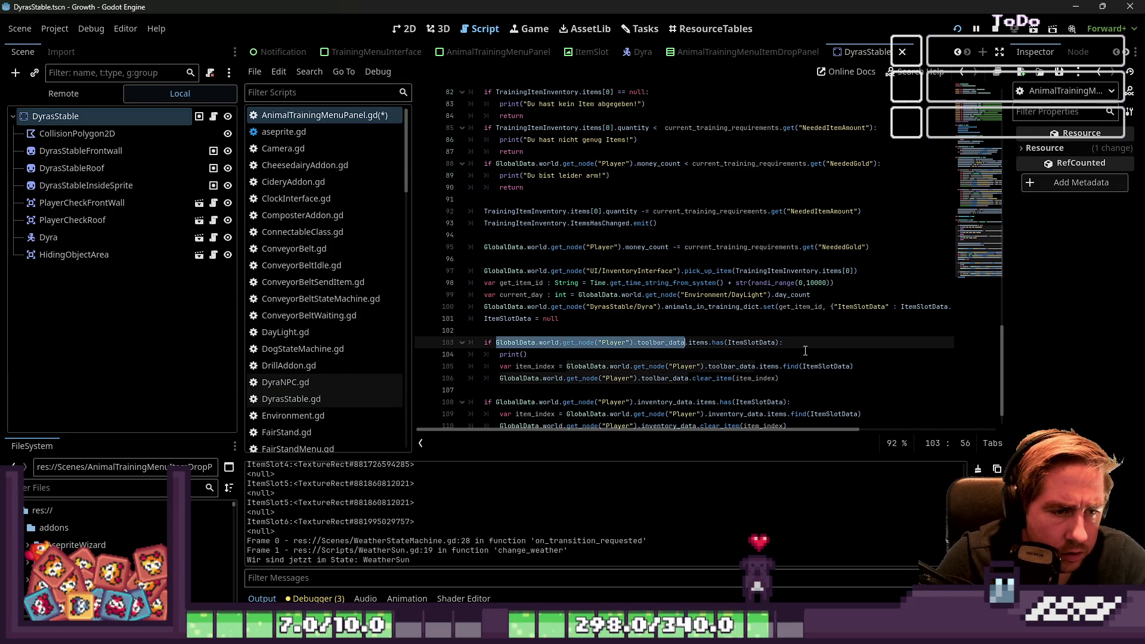
{"action": "key", "text": "ctrl+c"}
{"action": "key", "text": "Down"}
{"action": "key", "text": "Left"}
{"action": "key", "text": "ctrl+v"}
Step: Add ItemSlotData as a second print argument and save the script
{"action": "key", "text": "Up"}
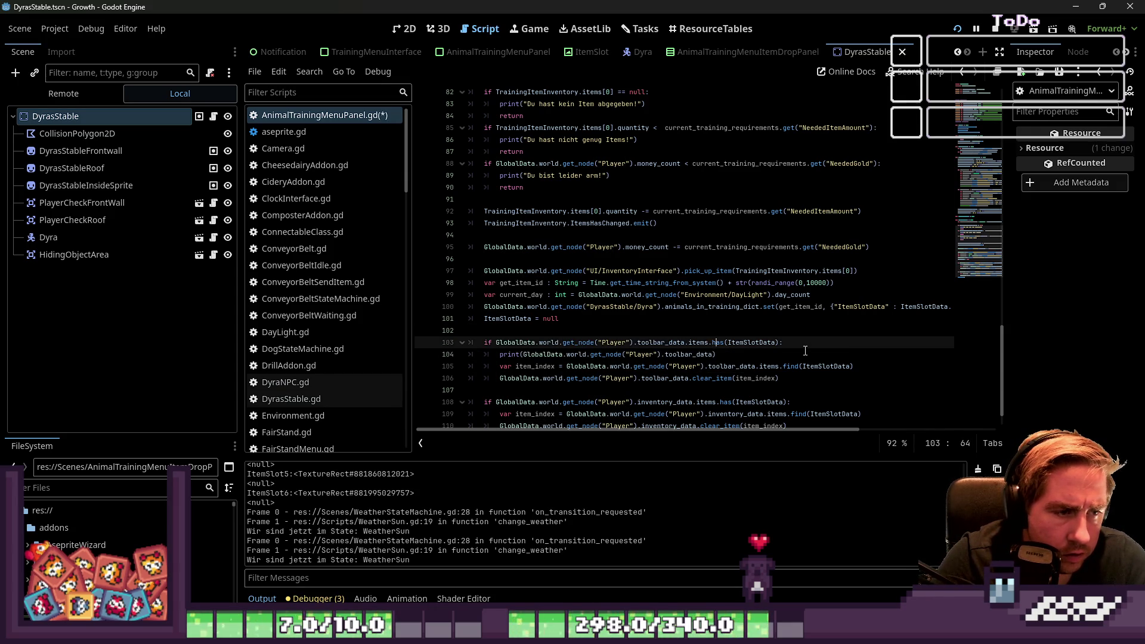
{"action": "key", "text": "Down"}
{"action": "key", "text": "Left"}
{"action": "type", "text": ","}
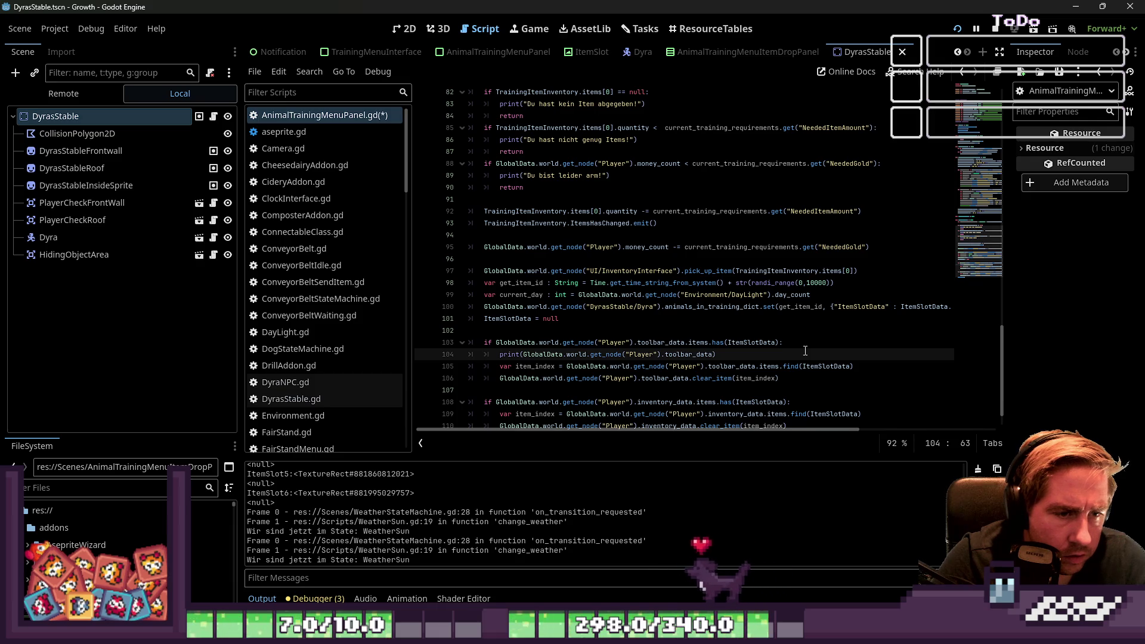
{"action": "type", "text": " Item"}
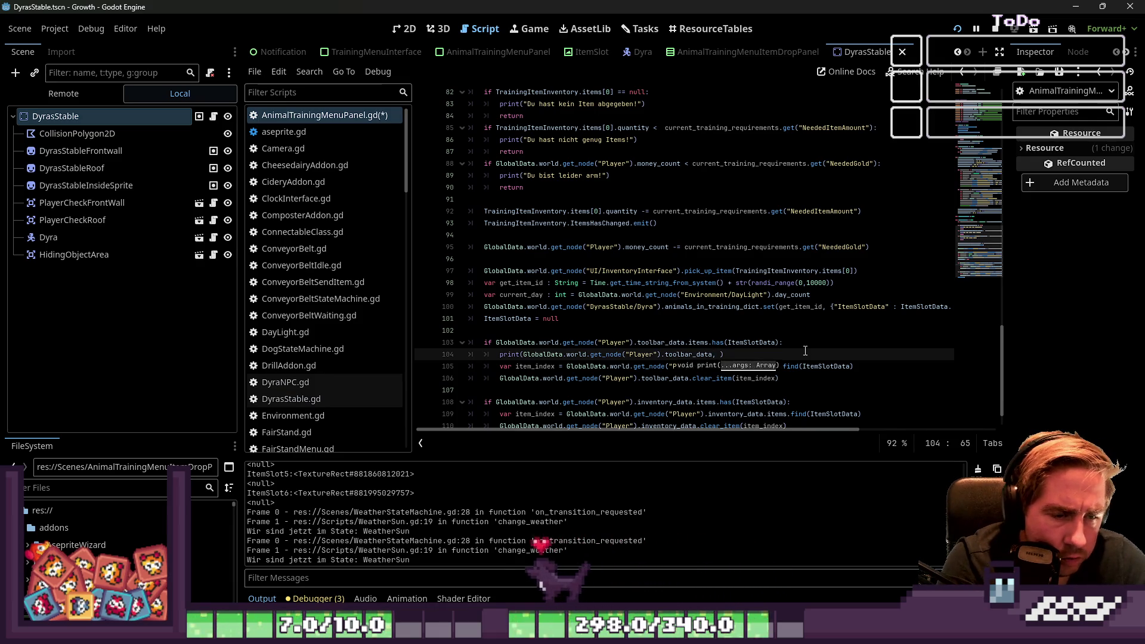
{"action": "type", "text": "SlotData"}
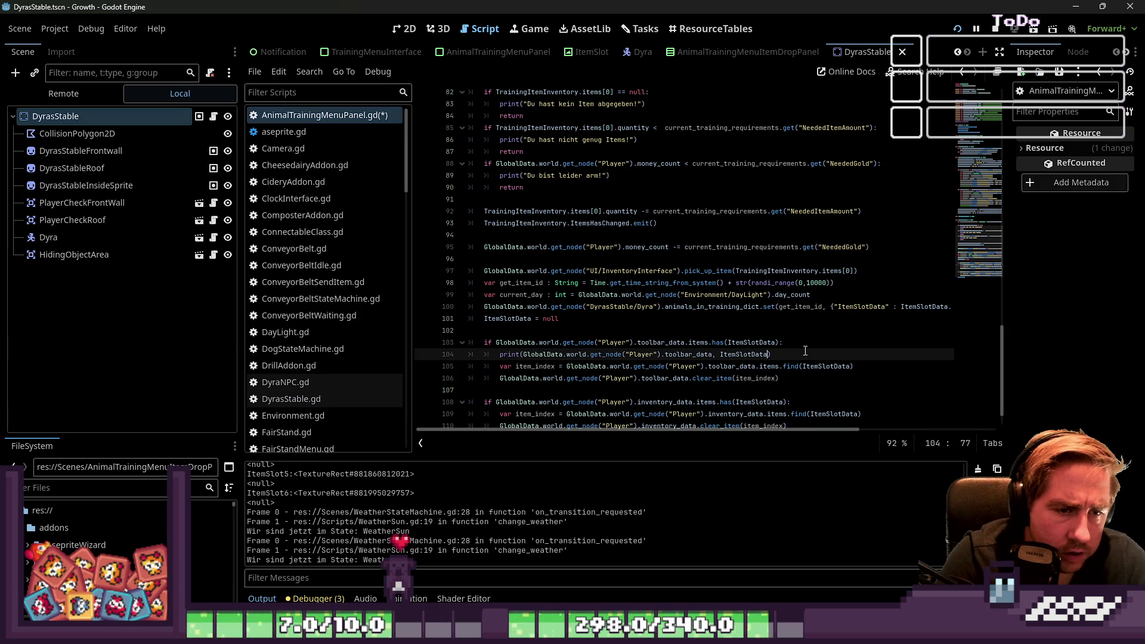
{"action": "key", "text": "Up"}
{"action": "key", "text": "ctrl+s"}
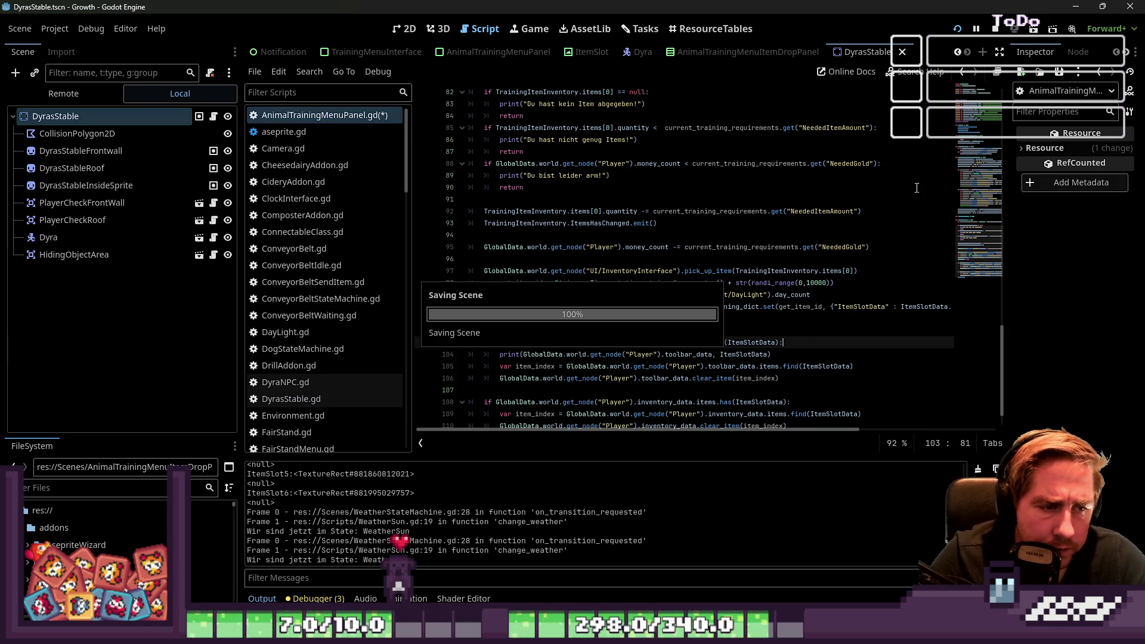
Step: Copy the print statement under the inventory check and launch the game with F5
{"action": "left_click_drag", "start_coordinate": [794, 353], "coordinate": [500, 355]}
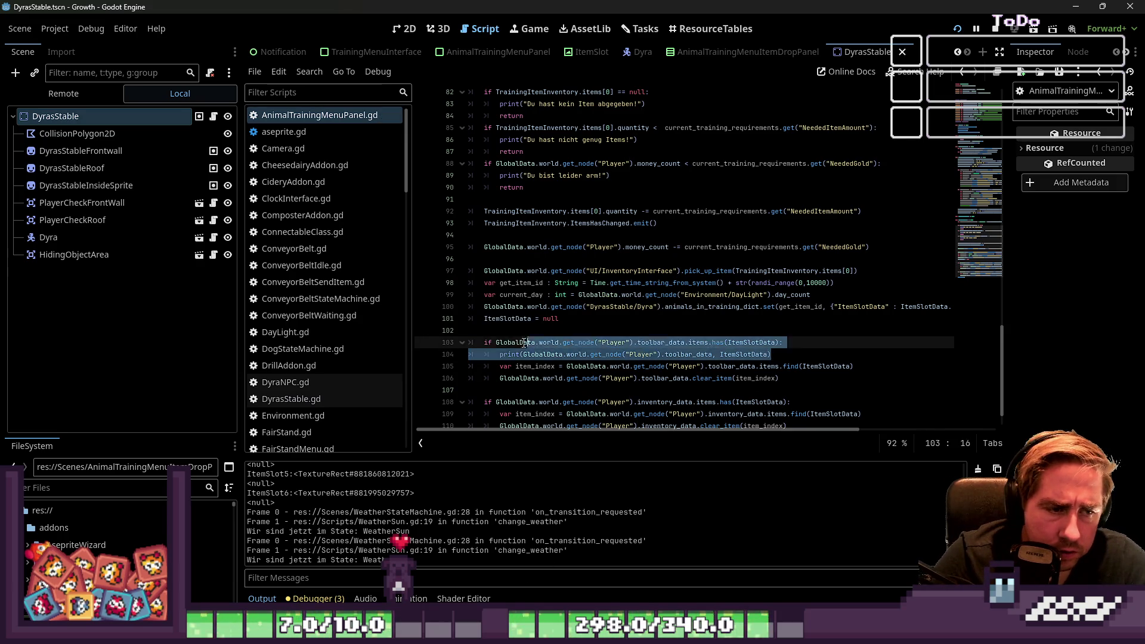
{"action": "key", "text": "ctrl+c"}
{"action": "left_click", "coordinate": [838, 403]}
{"action": "key", "text": "Return"}
{"action": "key", "text": "ctrl+v"}
{"action": "scroll", "coordinate": [837, 404], "scroll_direction": "down", "scroll_amount": 2}
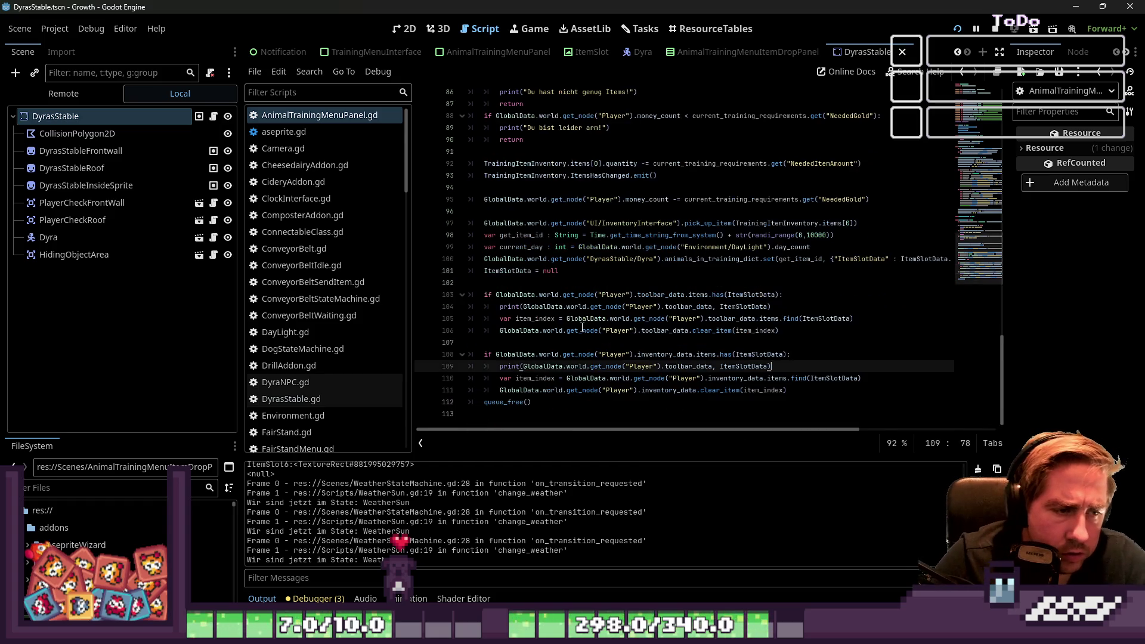
{"action": "key", "text": "F5"}
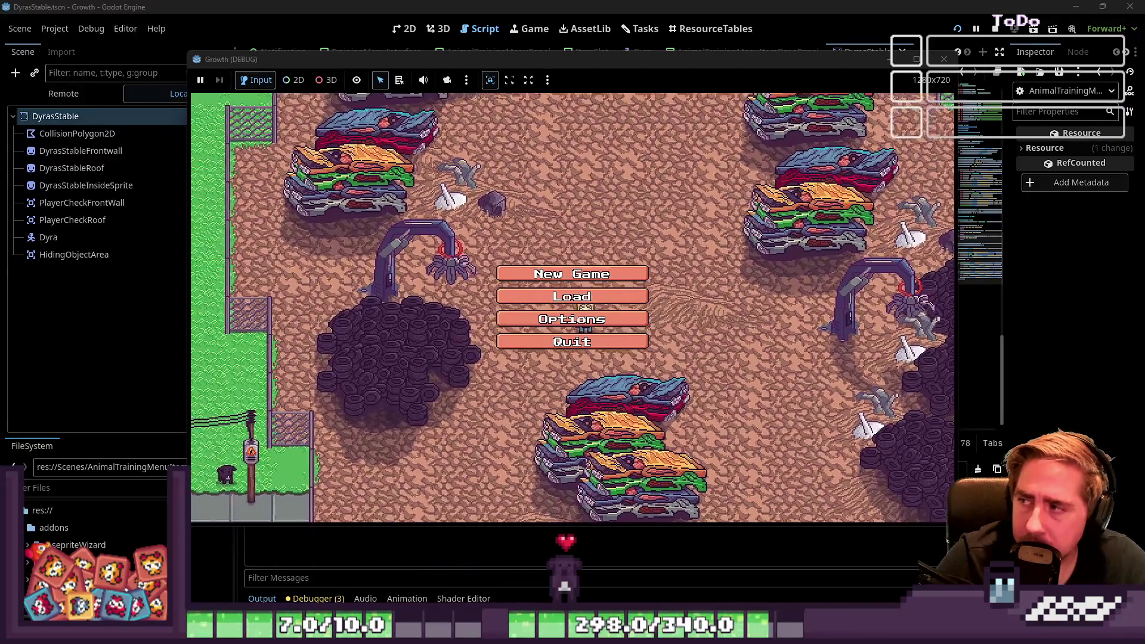
Step: Start a new game with the character name 'qew' and enter the farm
{"action": "left_click", "coordinate": [590, 275]}
{"action": "type", "text": "qew"}
{"action": "left_click", "coordinate": [561, 407]}
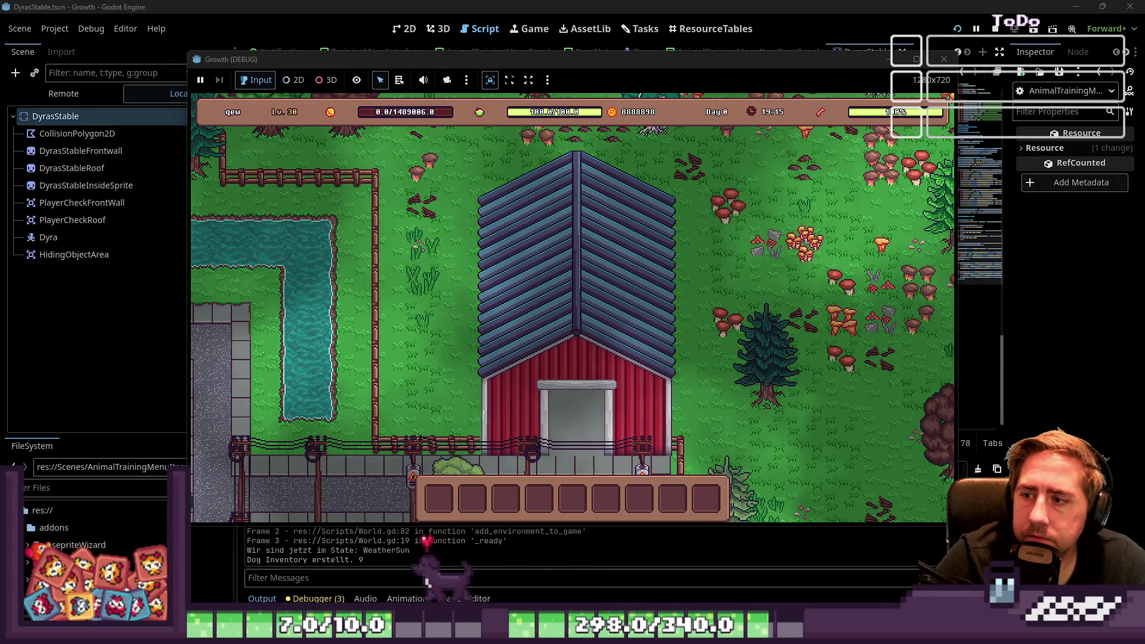
Step: Move the Yellow Sunflower from the inventory into hotbar slot 3
{"action": "left_click", "coordinate": [585, 263]}
{"action": "left_click", "coordinate": [586, 266]}
{"action": "key", "text": "i"}
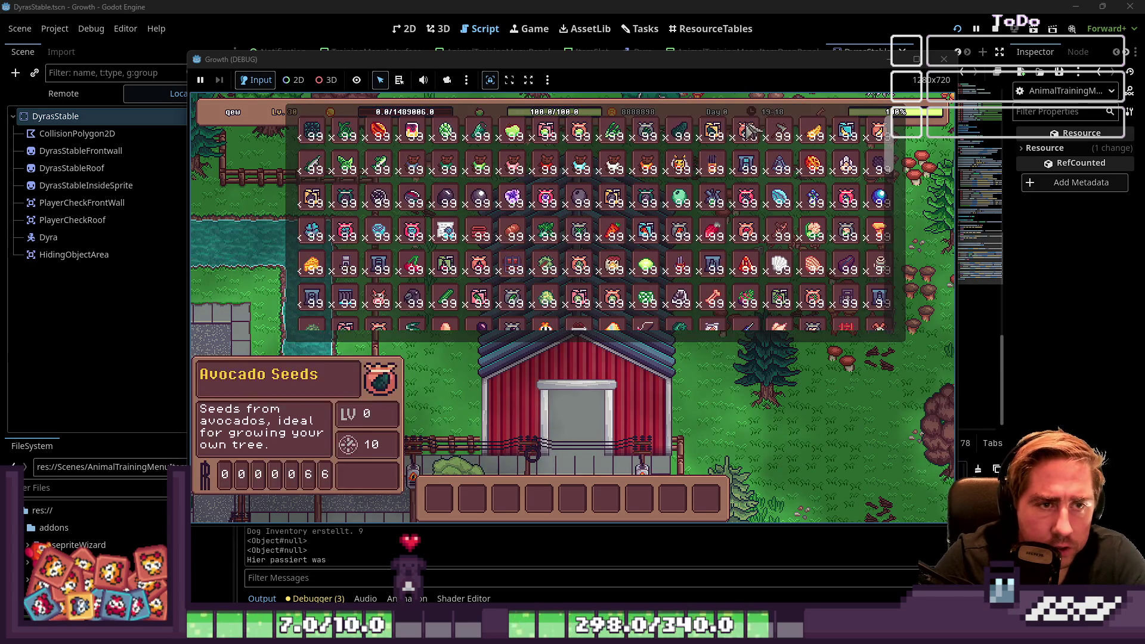
{"action": "left_click_drag", "start_coordinate": [477, 298], "coordinate": [472, 499]}
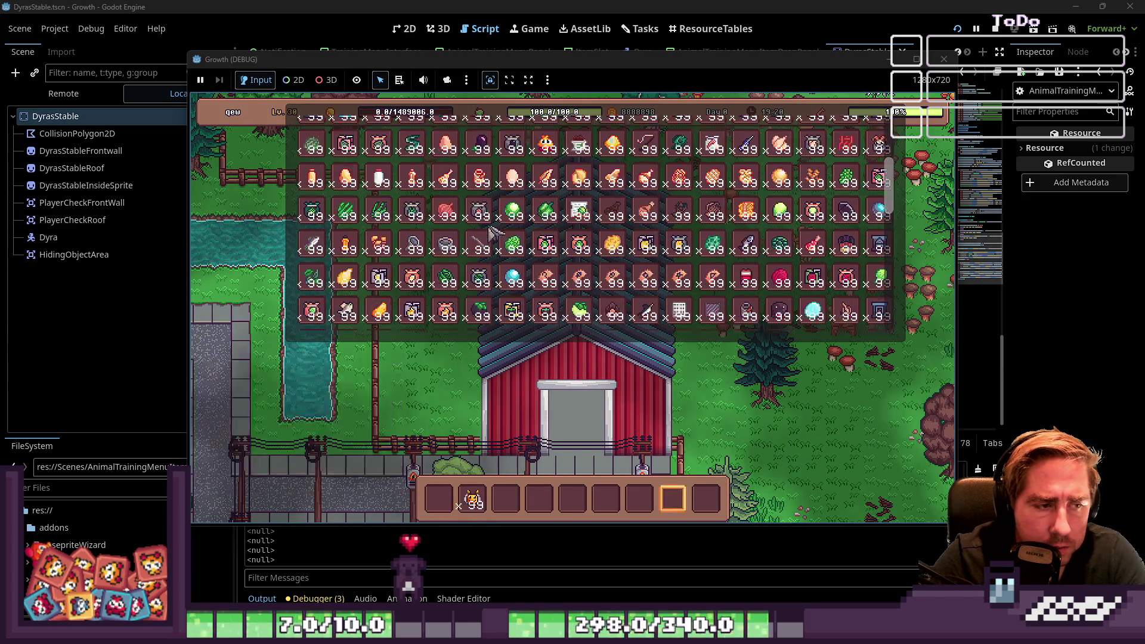
{"action": "mouse_move", "coordinate": [513, 232]}
{"action": "left_mouse_down"}
{"action": "mouse_move", "coordinate": [506, 499]}
{"action": "mouse_move", "coordinate": [608, 391]}
{"action": "left_mouse_up"}
{"action": "key", "text": "i"}
Step: Start the Bee 1 training, then return to the script editor
{"action": "key", "text": "e"}
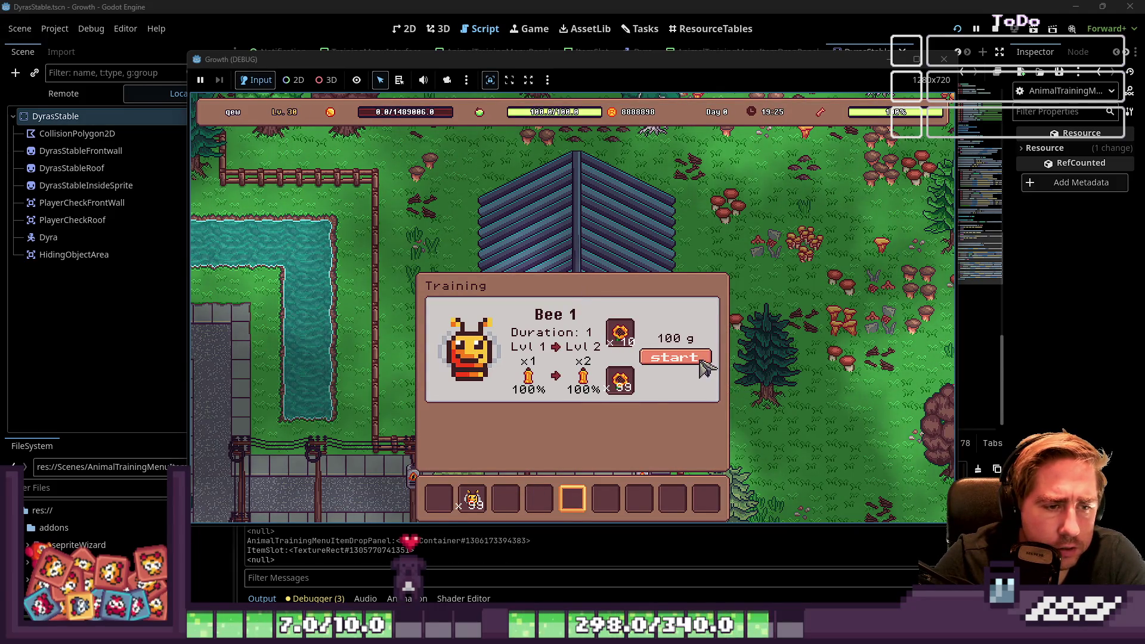
{"action": "left_click", "coordinate": [674, 357]}
{"action": "left_click", "coordinate": [424, 544]}
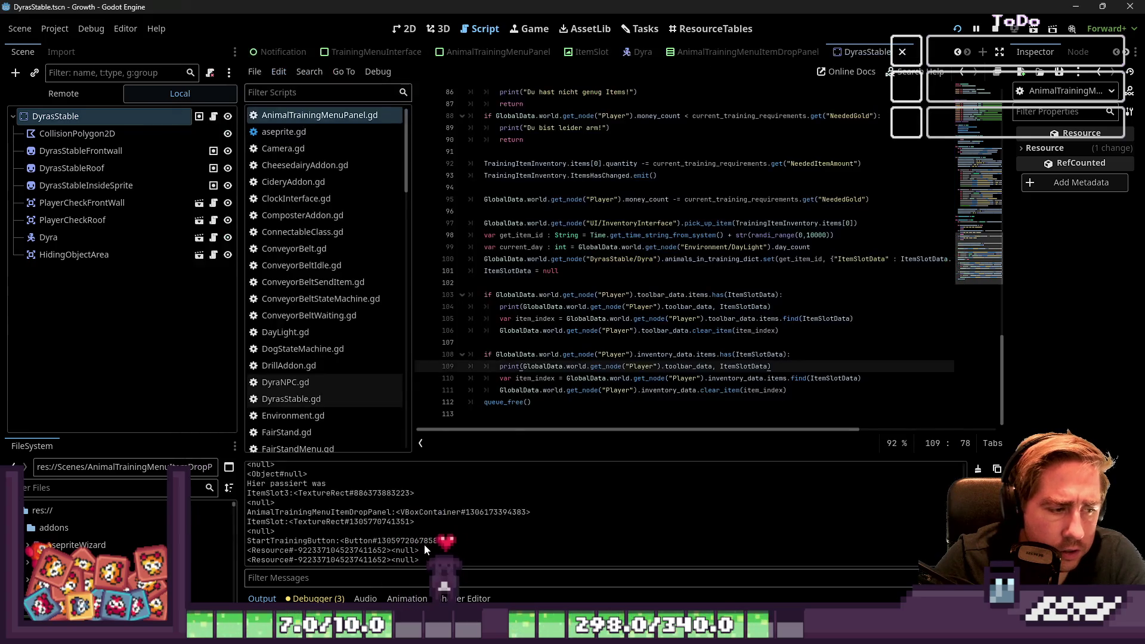
Step: Copy the toolbar print statement and paste it on a new line above the toolbar check
{"action": "left_click", "coordinate": [567, 366]}
{"action": "key", "text": "Up"}
{"action": "key", "text": "Up"}
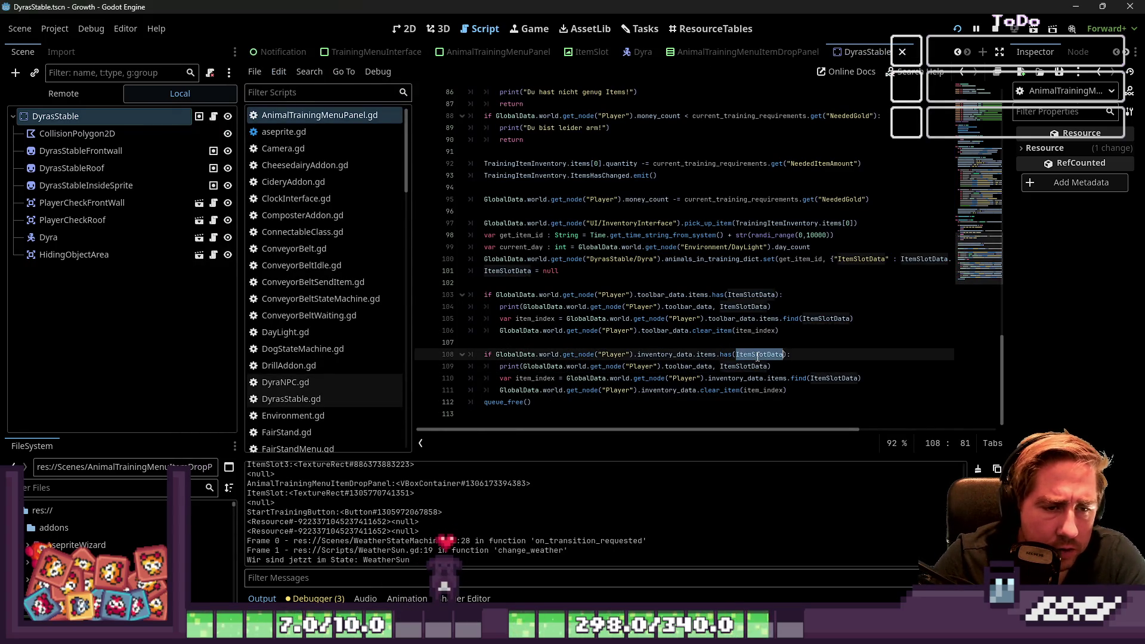
{"action": "left_click", "coordinate": [630, 292]}
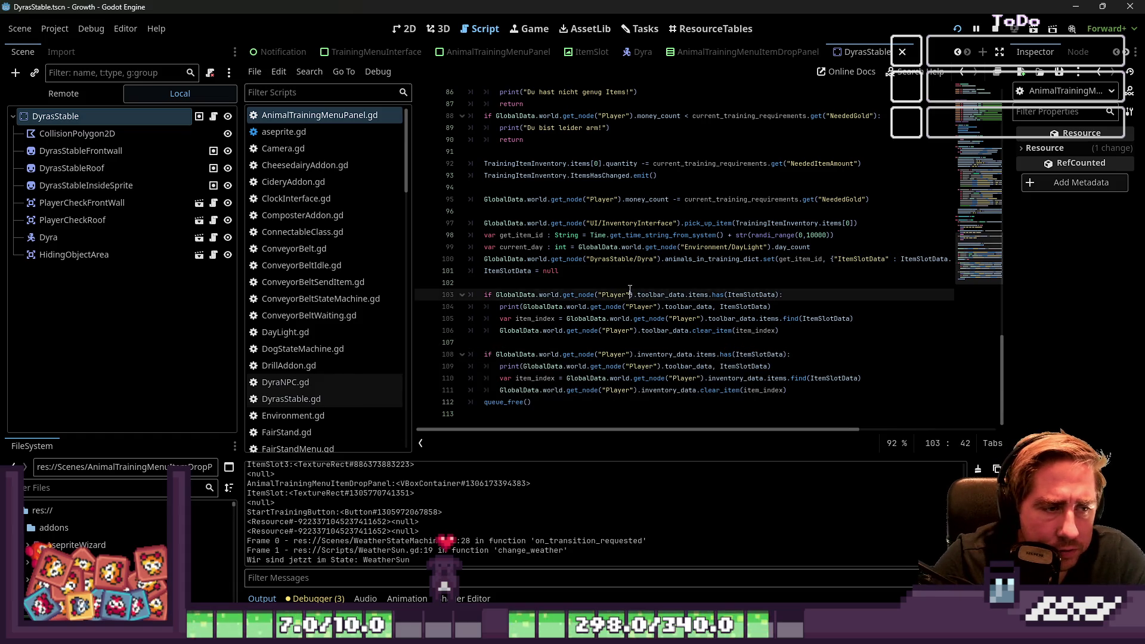
{"action": "left_click_drag", "start_coordinate": [499, 308], "coordinate": [783, 304]}
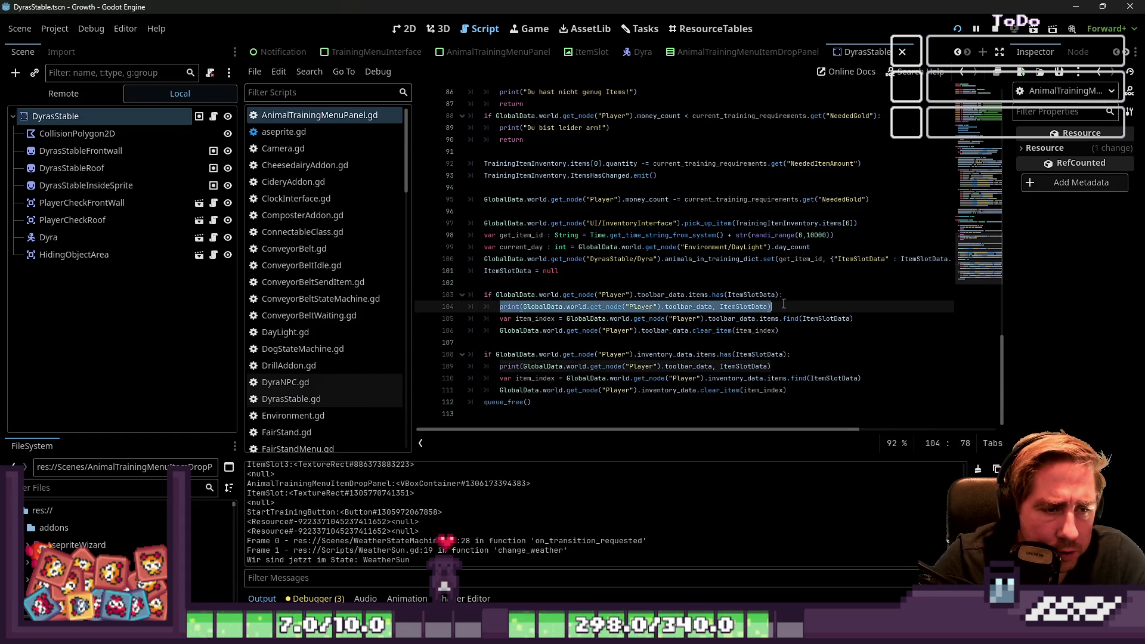
{"action": "left_click", "coordinate": [586, 283]}
{"action": "key", "text": "Return"}
{"action": "key", "text": "ctrl+v"}
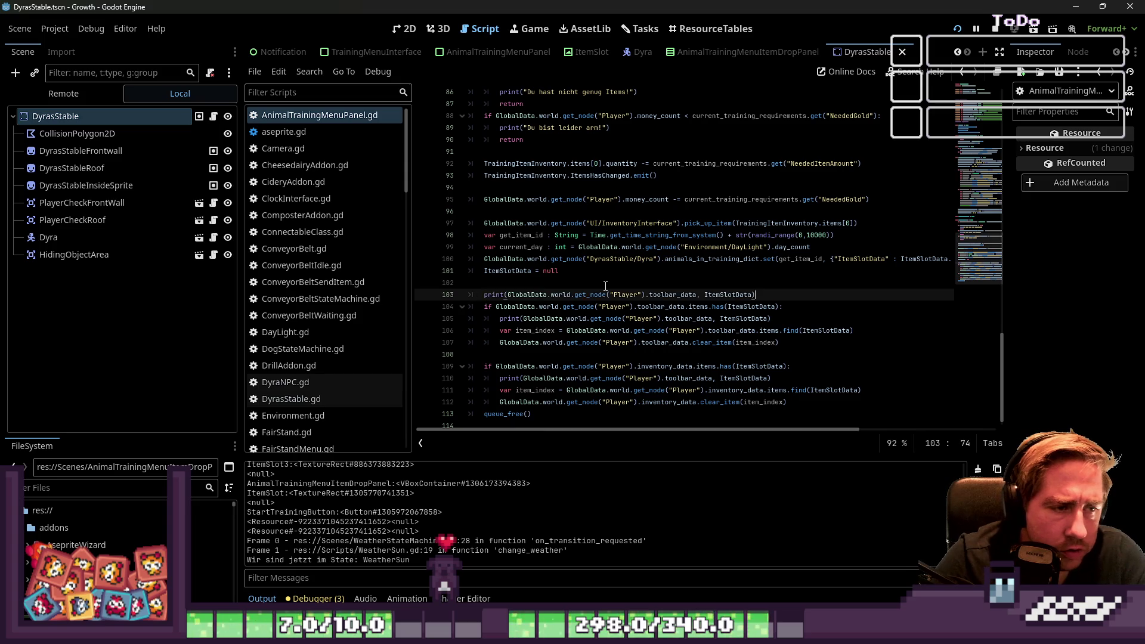
{"action": "key", "text": "Down"}
{"action": "key", "text": "Down"}
{"action": "key", "text": "Down"}
Step: Add a second copy of the print line above the toolbar check and remove its indentation
{"action": "key", "text": "Up"}
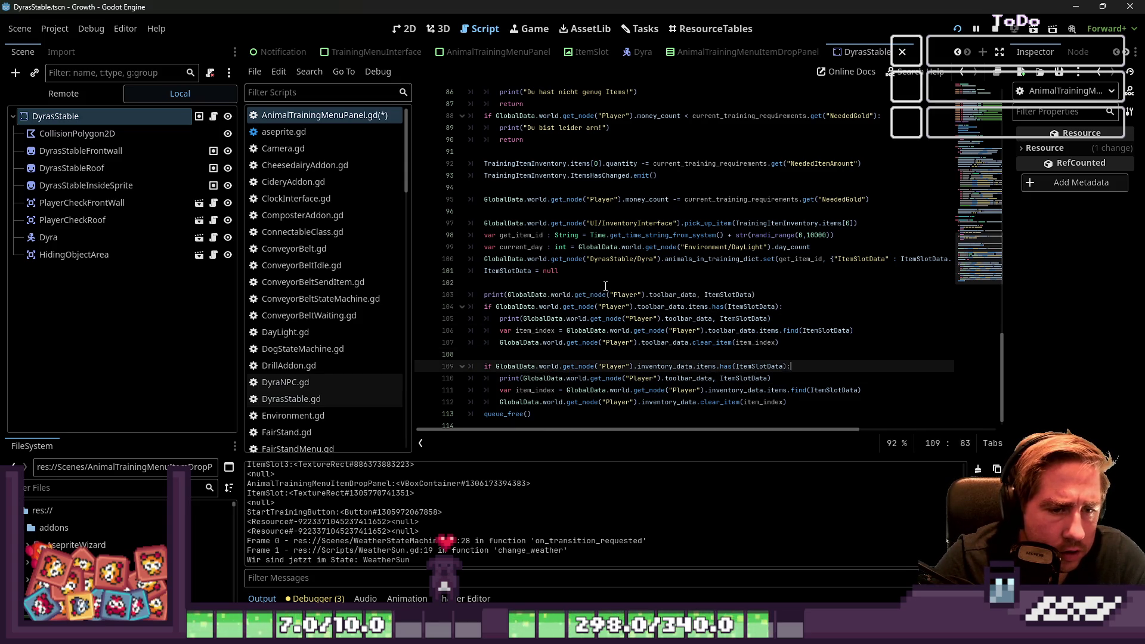
{"action": "key", "text": "Down"}
{"action": "key", "text": "Home"}
{"action": "key", "text": "Home"}
{"action": "key", "text": "shift+End"}
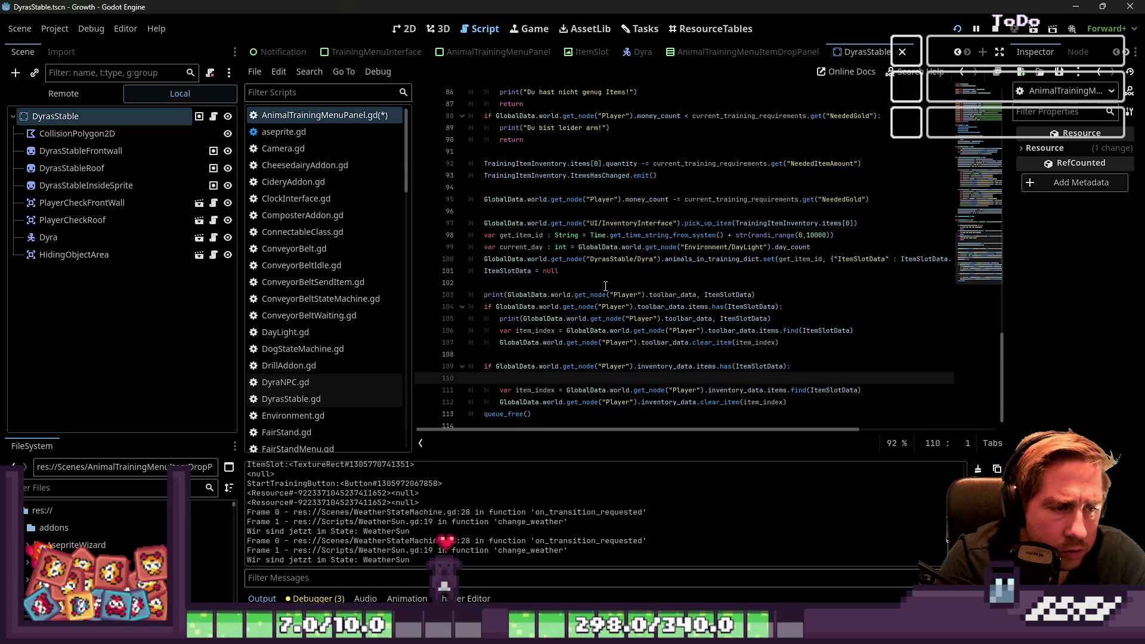
{"action": "key", "text": "Up"}
{"action": "key", "text": "Up"}
{"action": "key", "text": "Up"}
{"action": "key", "text": "ctrl+v"}
{"action": "key", "text": "Down"}
{"action": "key", "text": "Home"}
{"action": "key", "text": "BackSpace"}
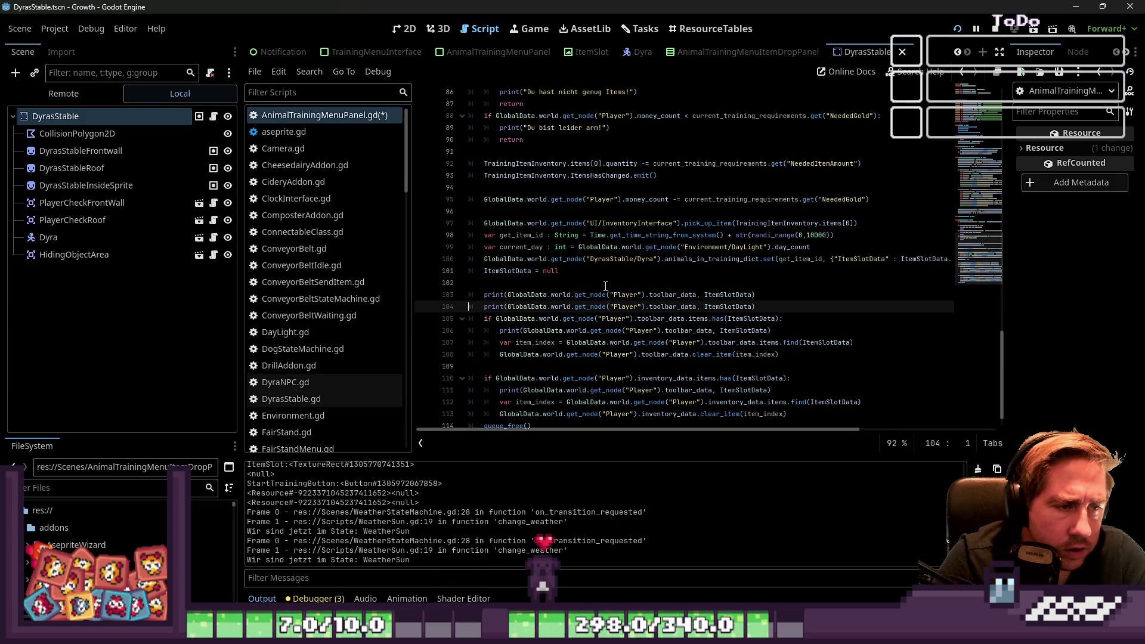
Step: Label the prints 'InventoryData: ' and 'ToolbarData: ', save the script, and stop the game
{"action": "type", "text": "\"\","}
{"action": "type", "text": "I\","}
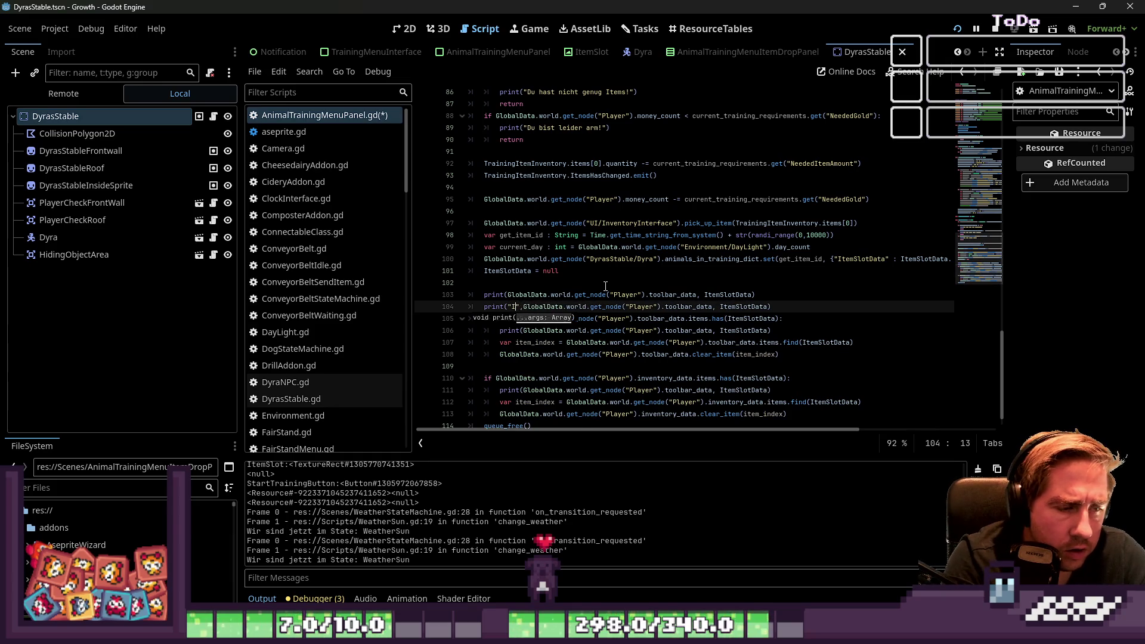
{"action": "type", "text": "entoryData:"}
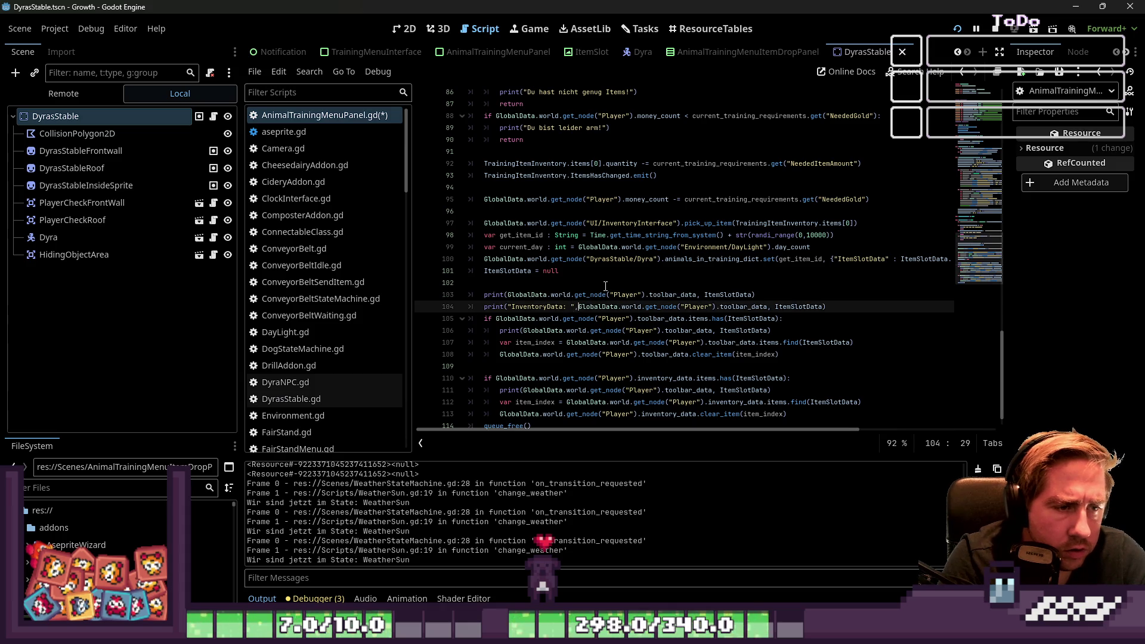
{"action": "type", "text": "\"InventoryData: \","}
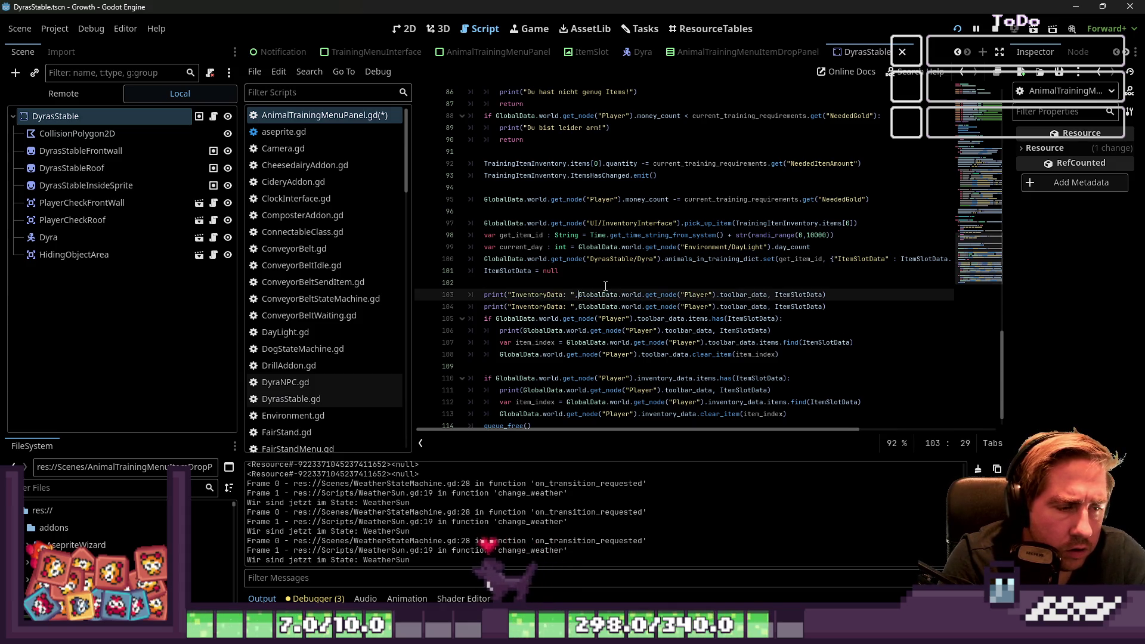
{"action": "key", "text": "ctrl+Left"}
{"action": "key", "text": "ctrl+Left"}
{"action": "key", "text": "ctrl+shift+Right"}
{"action": "type", "text": "Toolbar"}
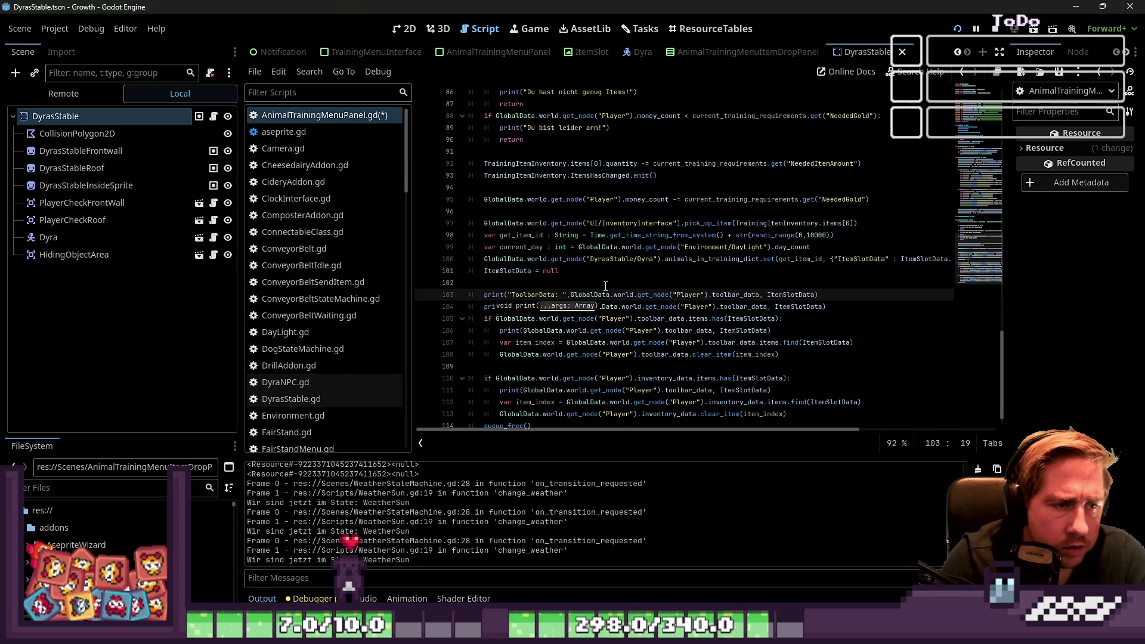
{"action": "left_click", "coordinate": [605, 286]}
{"action": "key", "text": "ctrl+s"}
{"action": "left_click", "coordinate": [995, 28]}
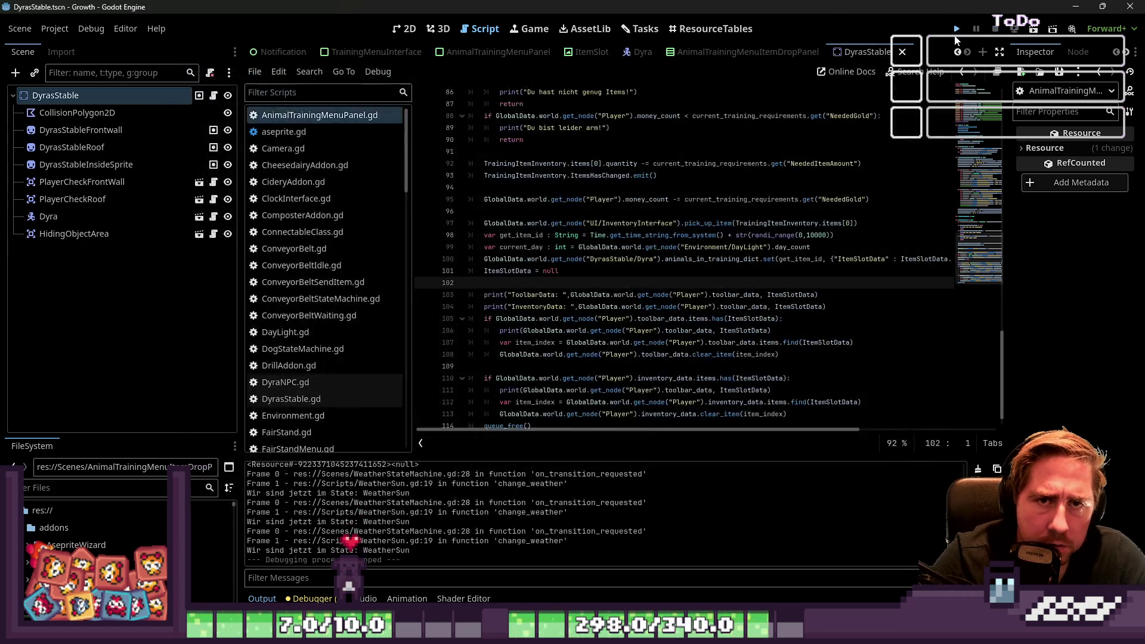
Step: Relaunch the game and start a new game with the character name 'asdiopo'
{"action": "left_click", "coordinate": [956, 30]}
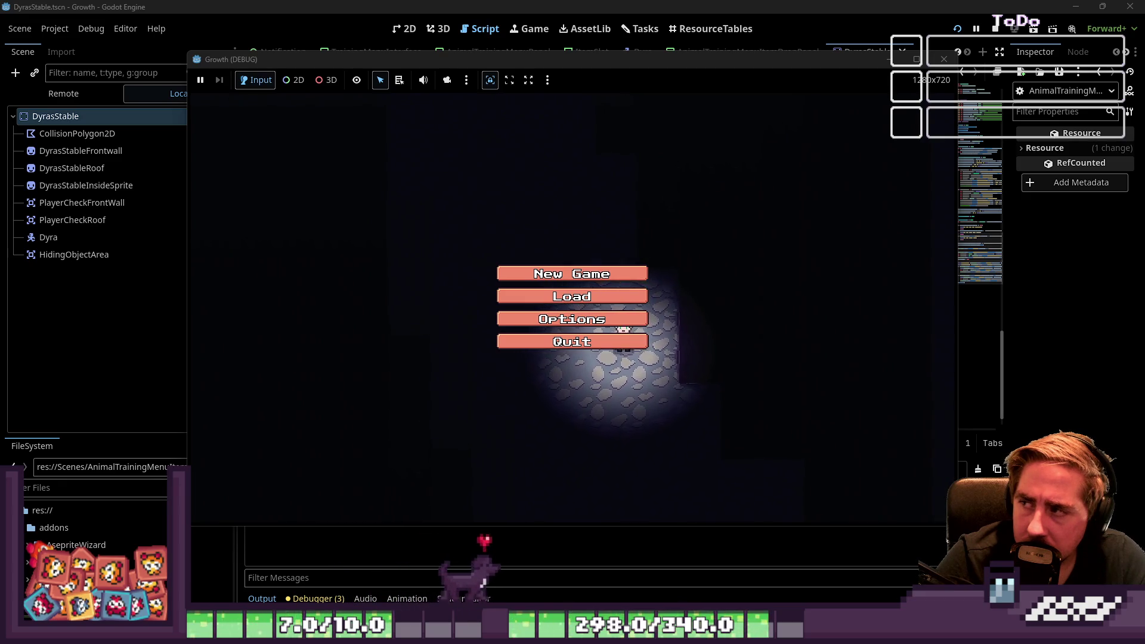
{"action": "left_click", "coordinate": [571, 274]}
{"action": "left_click", "coordinate": [633, 182]}
{"action": "type", "text": "asd"}
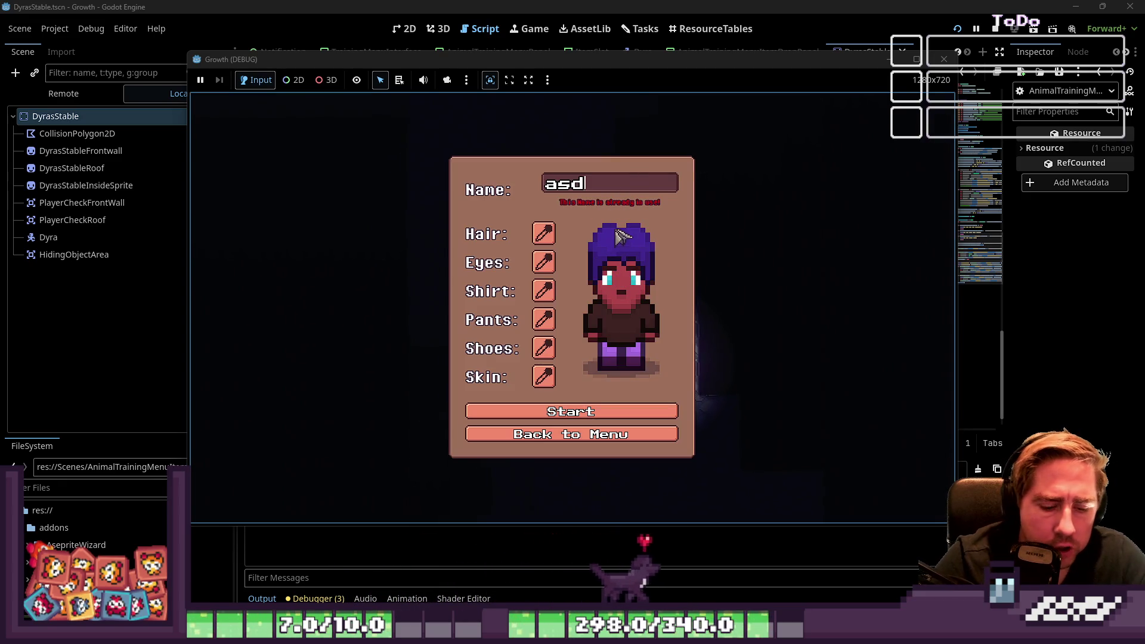
{"action": "type", "text": "iopo"}
{"action": "left_click", "coordinate": [581, 405]}
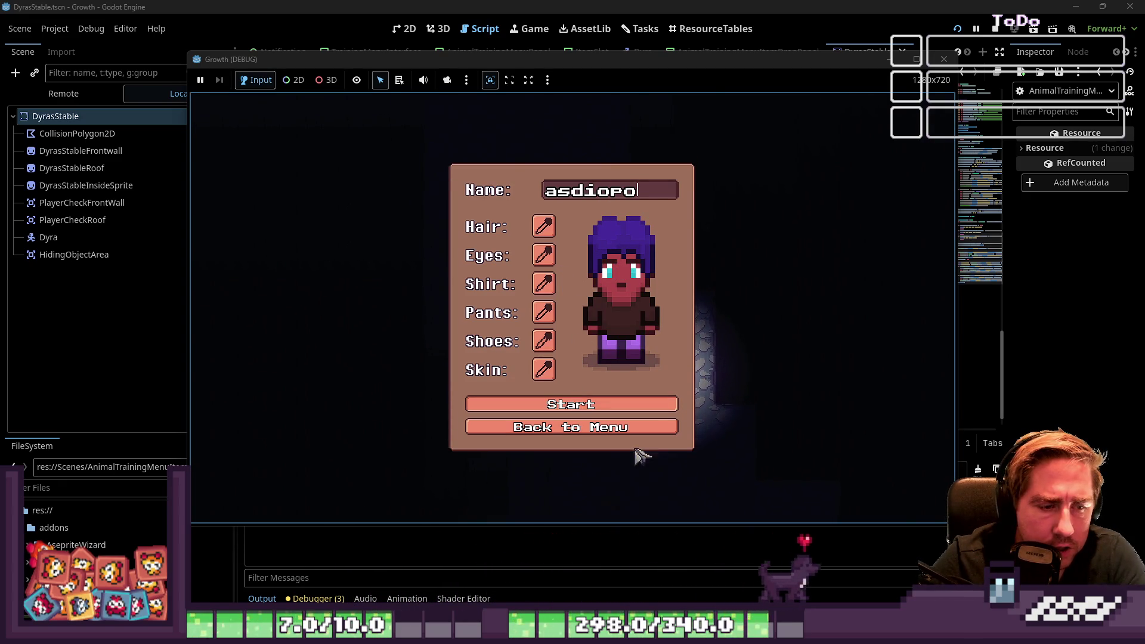
Step: Put the Yellow Sunflowers in hotbar slot 2 and into the bee slot, then start Bee 1 training
{"action": "left_click_drag", "start_coordinate": [670, 173], "coordinate": [439, 499]}
{"action": "scroll", "coordinate": [486, 245], "scroll_direction": "down", "scroll_amount": 5}
{"action": "scroll", "coordinate": [486, 244], "scroll_direction": "down", "scroll_amount": 3}
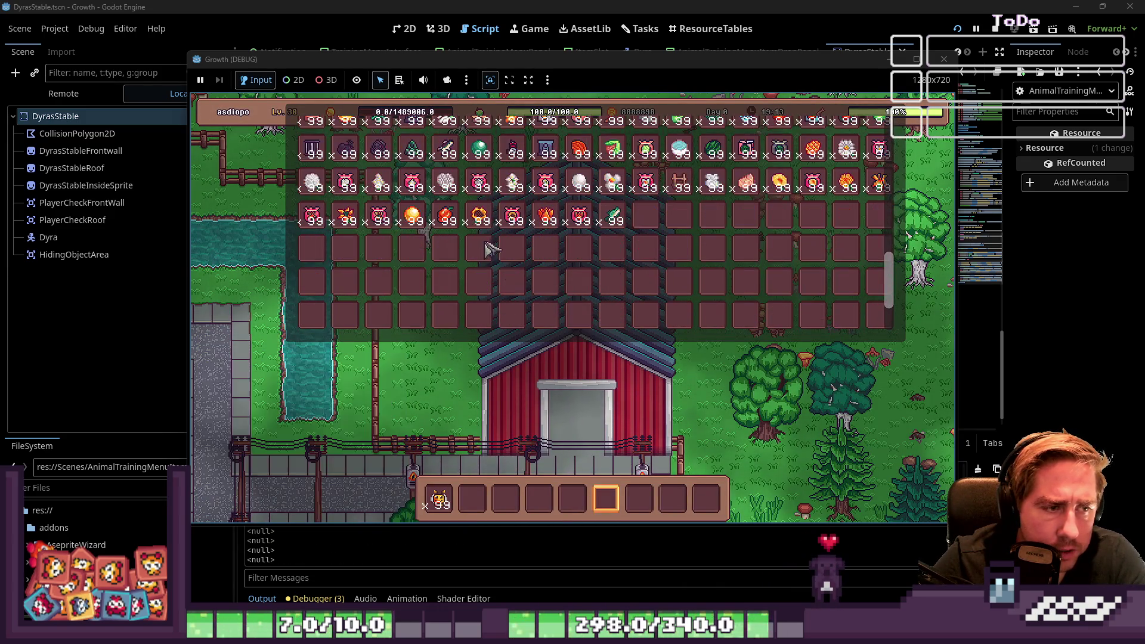
{"action": "key", "text": "i"}
{"action": "mouse_move", "coordinate": [485, 217]}
{"action": "left_mouse_down"}
{"action": "mouse_move", "coordinate": [473, 498]}
{"action": "mouse_move", "coordinate": [622, 384]}
{"action": "left_mouse_up"}
{"action": "left_click", "coordinate": [560, 328]}
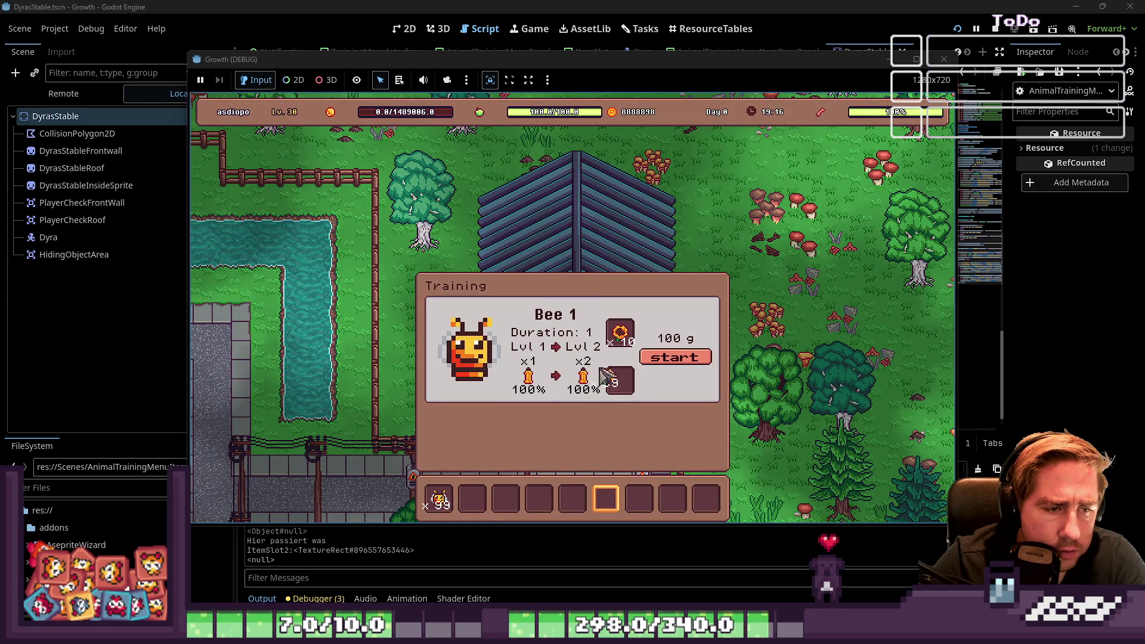
{"action": "left_click", "coordinate": [675, 358]}
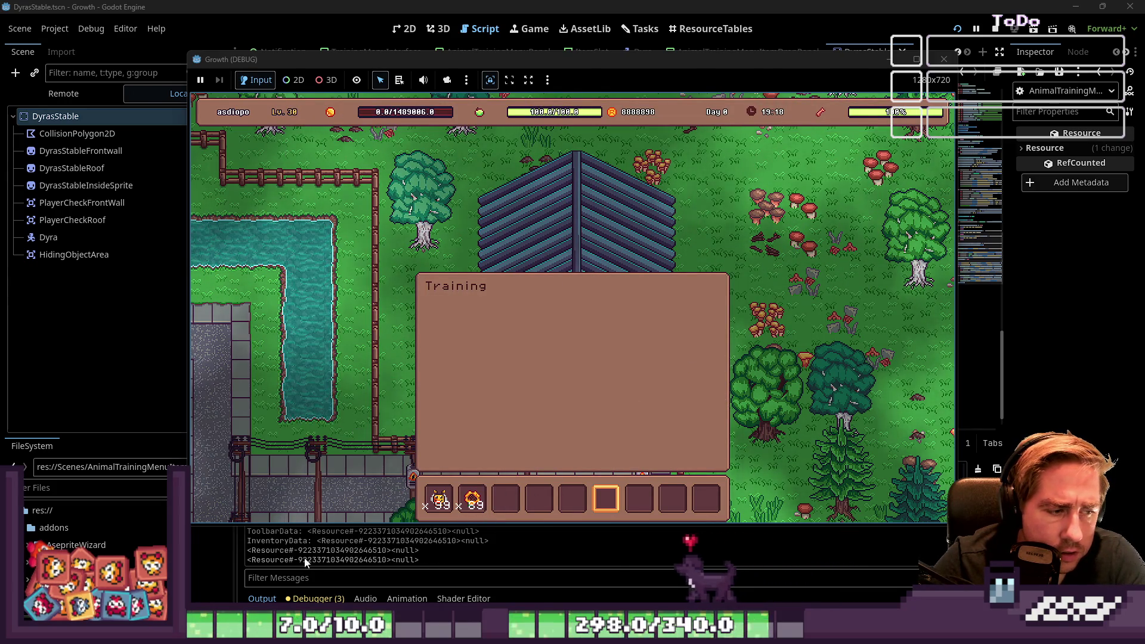
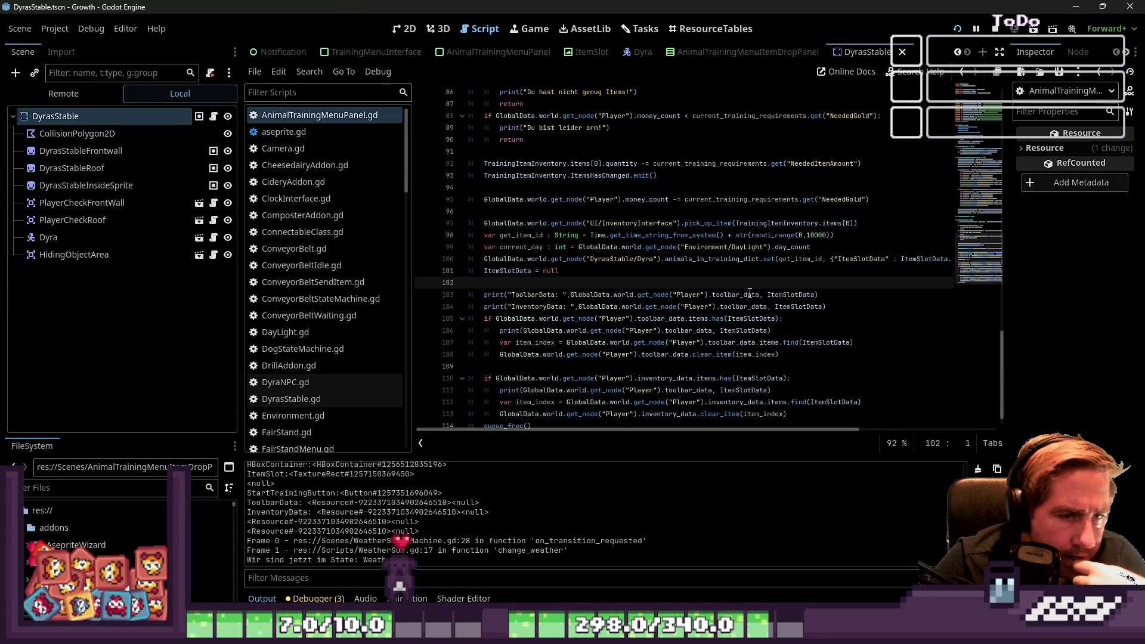
Step: Make the ToolbarData and InventoryData debug prints log toolbar_data.items, save the script, and run the game
{"action": "left_click", "coordinate": [678, 318]}
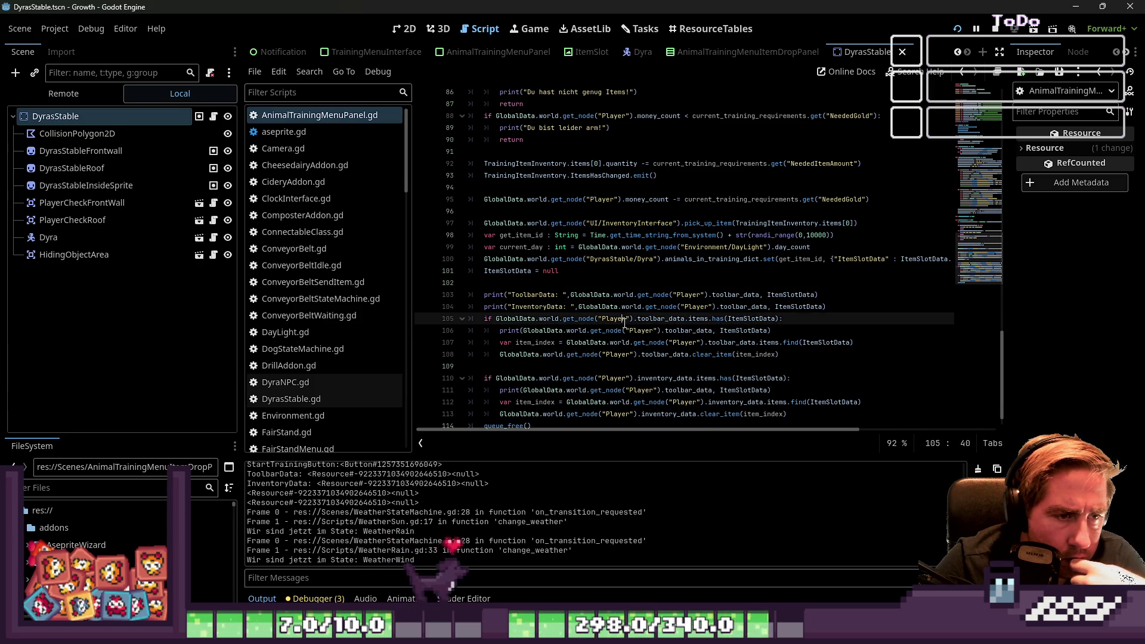
{"action": "left_click", "coordinate": [760, 295]}
{"action": "type", "text": ".items"}
{"action": "key", "text": "ctrl+shift+Left"}
{"action": "key", "text": "Down"}
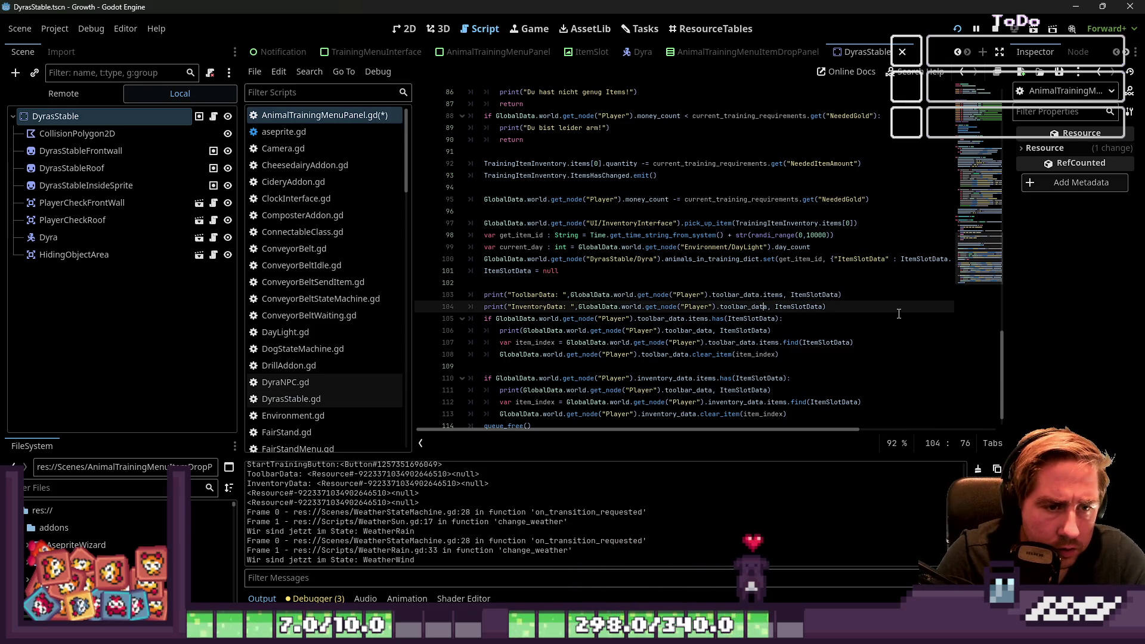
{"action": "key", "text": "Up"}
{"action": "key", "text": "Up"}
{"action": "key", "text": "ctrl+s"}
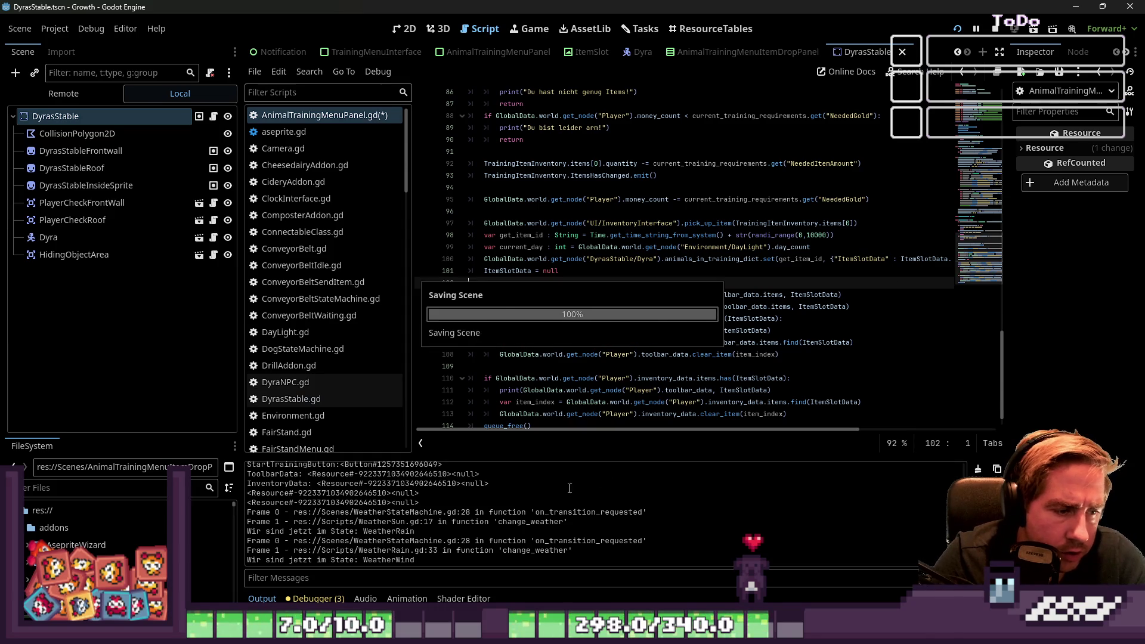
{"action": "left_click", "coordinate": [957, 29]}
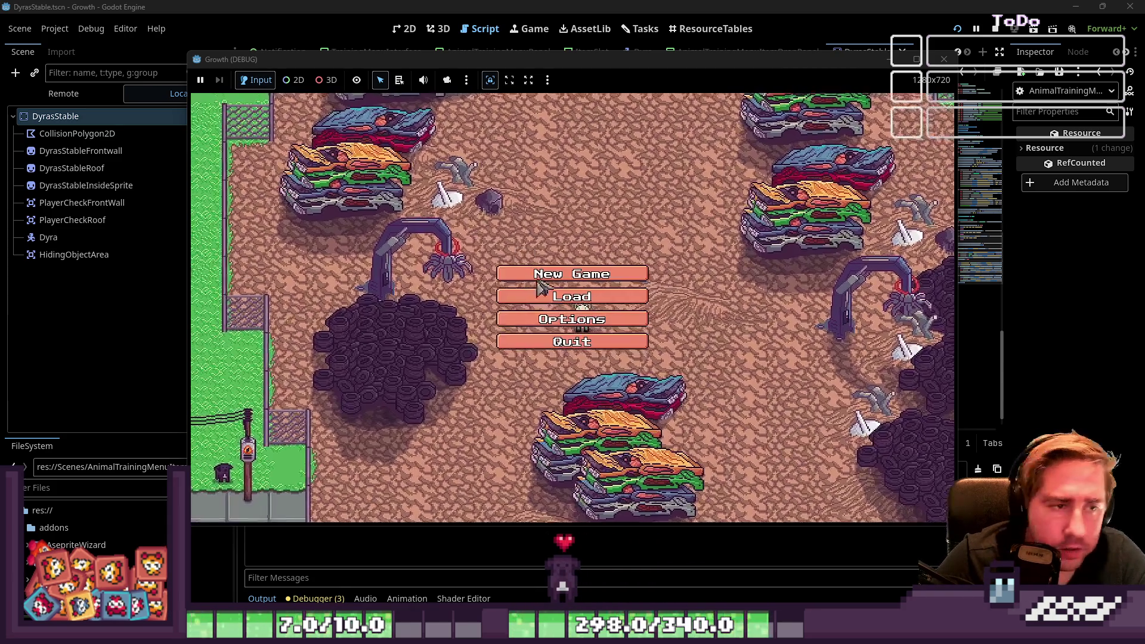
Step: Start a new game and create a character named 'wqe'
{"action": "left_click", "coordinate": [572, 266]}
{"action": "type", "text": "wqe"}
{"action": "left_click", "coordinate": [571, 404]}
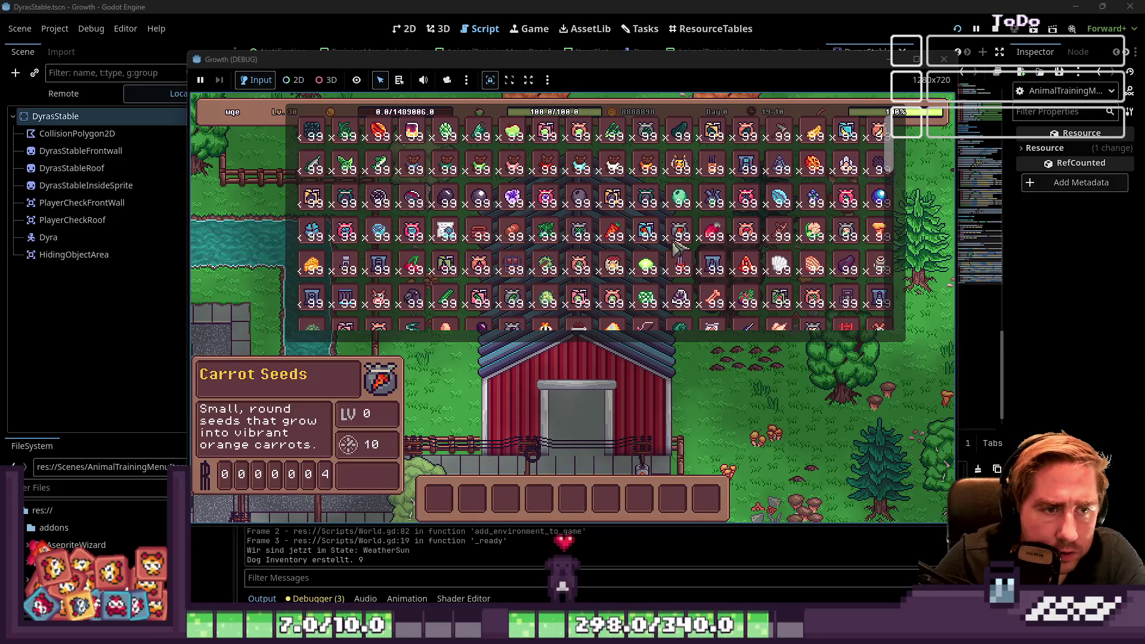
Step: Put sunflowers in the Bee 1 Training slot, start the training, and return to the script editor
{"action": "left_click_drag", "start_coordinate": [676, 238], "coordinate": [606, 499]}
{"action": "scroll", "coordinate": [551, 271], "scroll_direction": "down", "scroll_amount": 3}
{"action": "scroll", "coordinate": [551, 271], "scroll_direction": "down", "scroll_amount": 3}
{"action": "left_click_drag", "start_coordinate": [476, 255], "coordinate": [574, 507]}
{"action": "key", "text": "i"}
{"action": "key", "text": "e"}
{"action": "left_click", "coordinate": [674, 357]}
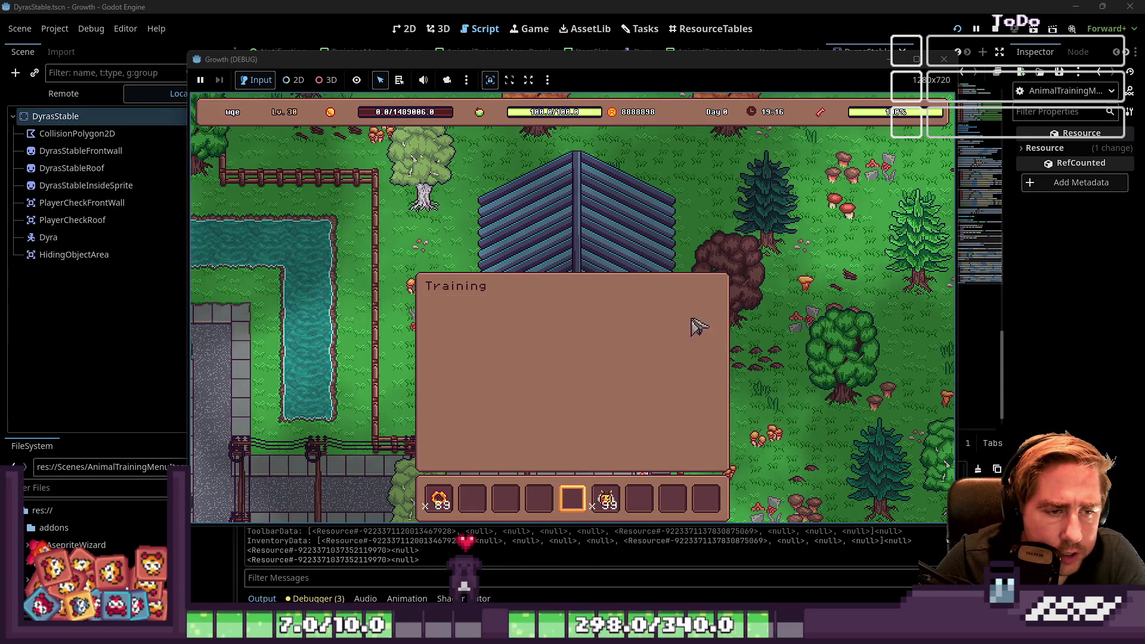
{"action": "left_click", "coordinate": [638, 5]}
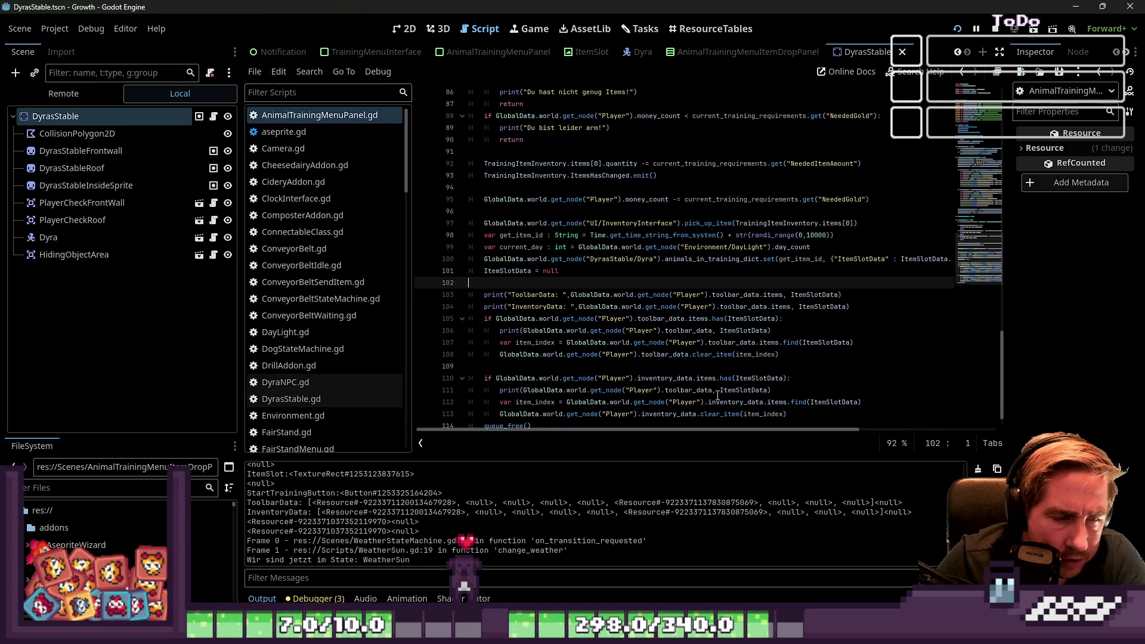
Step: Delete the ItemSlotData = null line at line 101 and relaunch the game with F5
{"action": "left_click", "coordinate": [428, 275]}
{"action": "key", "text": "BackSpace"}
{"action": "key", "text": "BackSpace"}
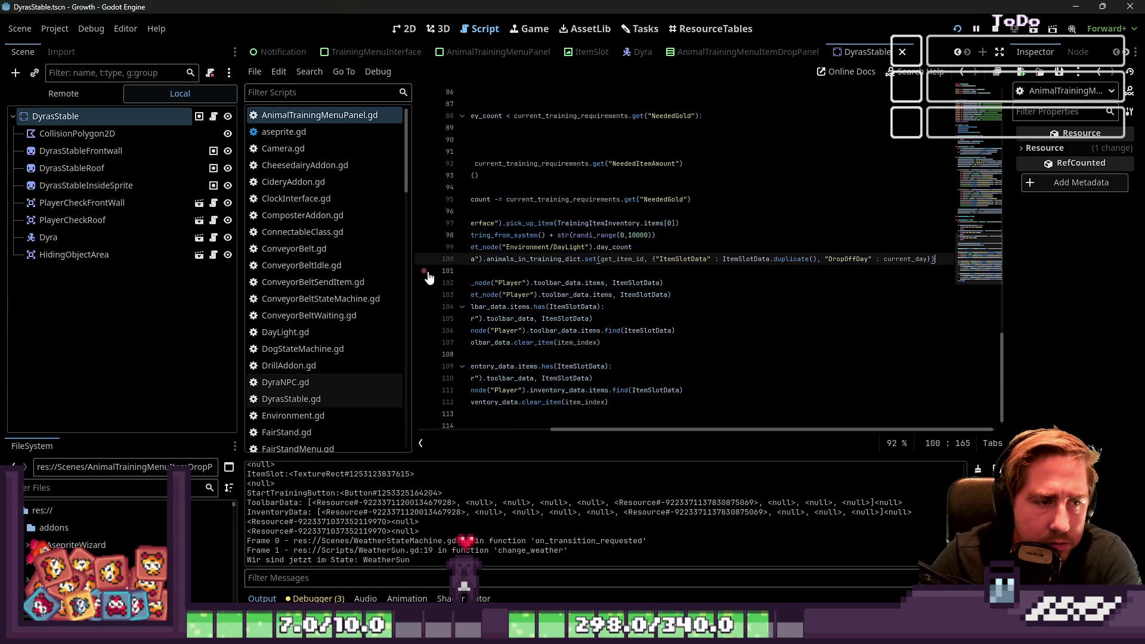
{"action": "scroll", "coordinate": [661, 319], "scroll_direction": "left", "scroll_amount": 5}
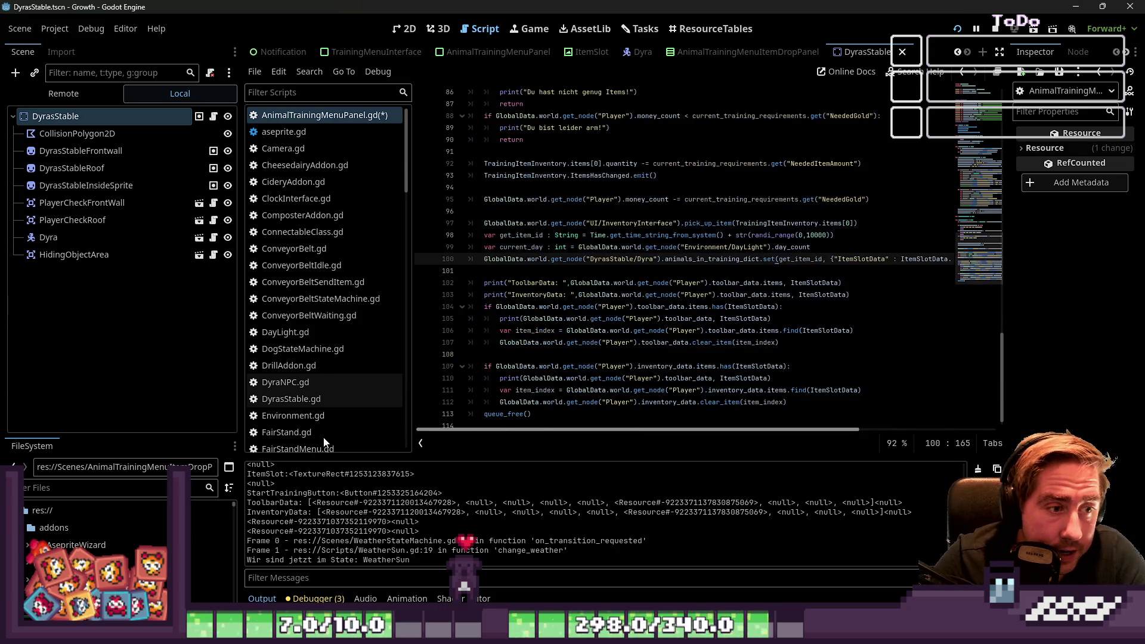
{"action": "key", "text": "F5"}
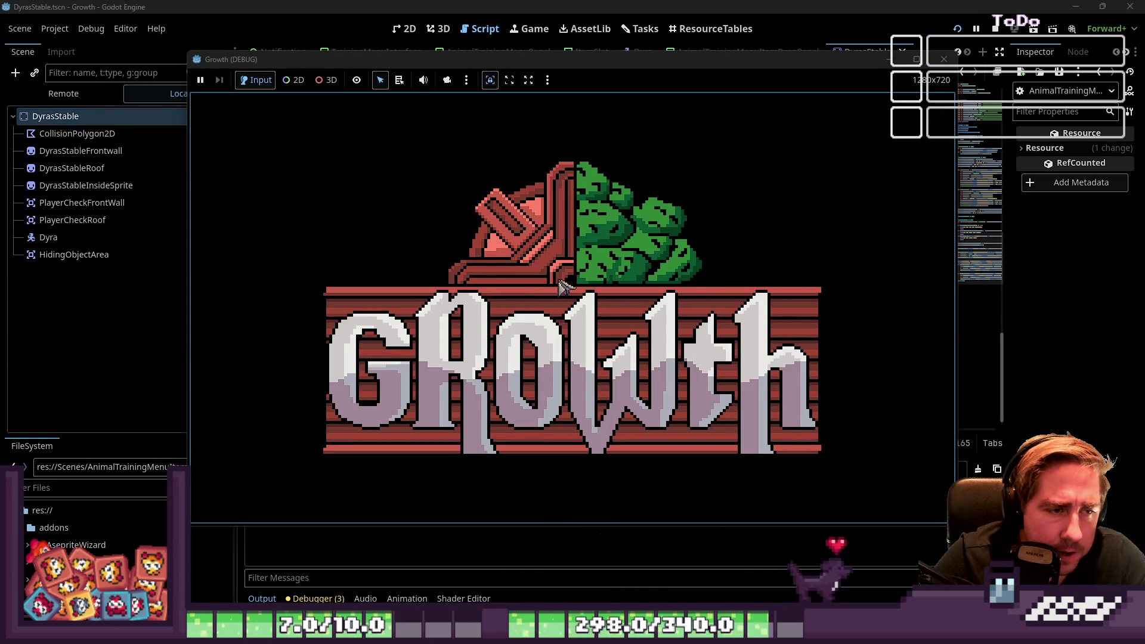
Step: Start a new game with a character named '231e'
{"action": "left_click", "coordinate": [573, 266]}
{"action": "type", "text": "231e"}
{"action": "left_click", "coordinate": [565, 414]}
Step: Move sunflowers from the inventory into the Bee 1 Training slot and start the training
{"action": "key", "text": "t"}
{"action": "key", "text": "Escape"}
{"action": "key", "text": "i"}
{"action": "mouse_move", "coordinate": [680, 164]}
{"action": "left_mouse_down"}
{"action": "mouse_move", "coordinate": [438, 493]}
{"action": "mouse_move", "coordinate": [506, 498]}
{"action": "left_mouse_up"}
{"action": "scroll", "coordinate": [639, 182], "scroll_direction": "down", "scroll_amount": 1}
{"action": "scroll", "coordinate": [638, 184], "scroll_direction": "down", "scroll_amount": 5}
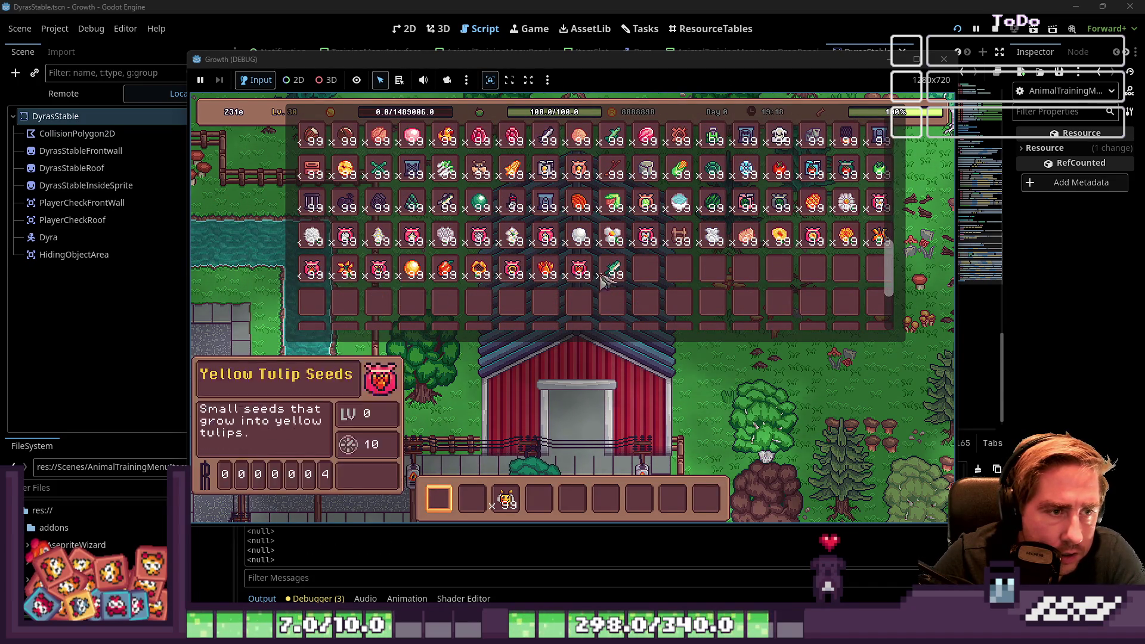
{"action": "key", "text": "2"}
{"action": "key", "text": "i"}
{"action": "key", "text": "i"}
{"action": "key", "text": "i"}
{"action": "left_click_drag", "start_coordinate": [473, 498], "coordinate": [620, 380]}
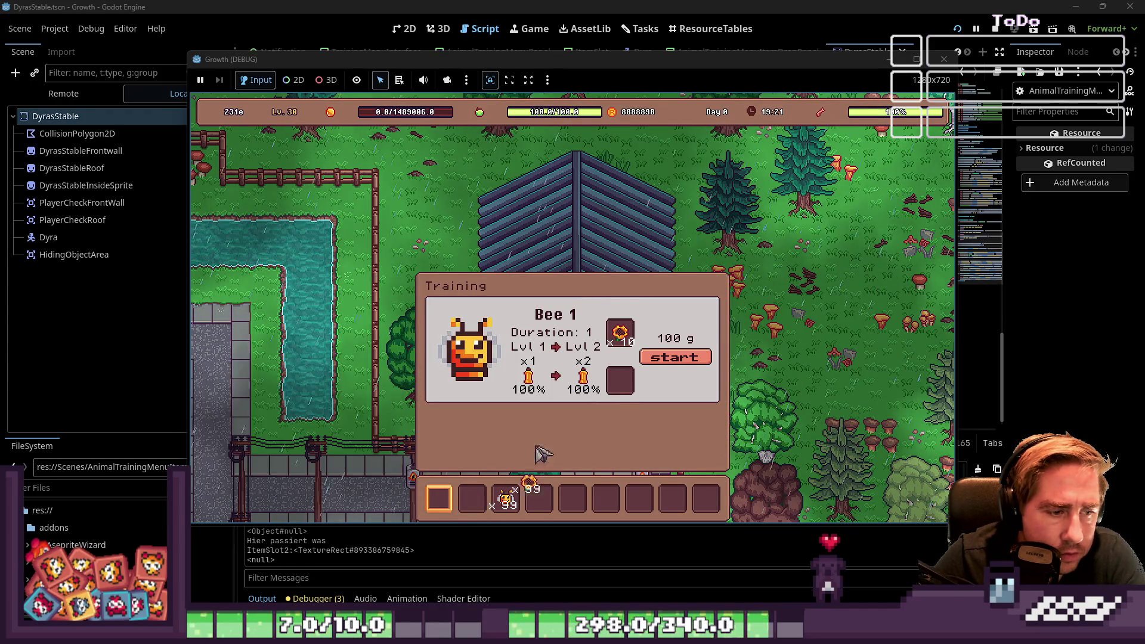
{"action": "left_click", "coordinate": [666, 359]}
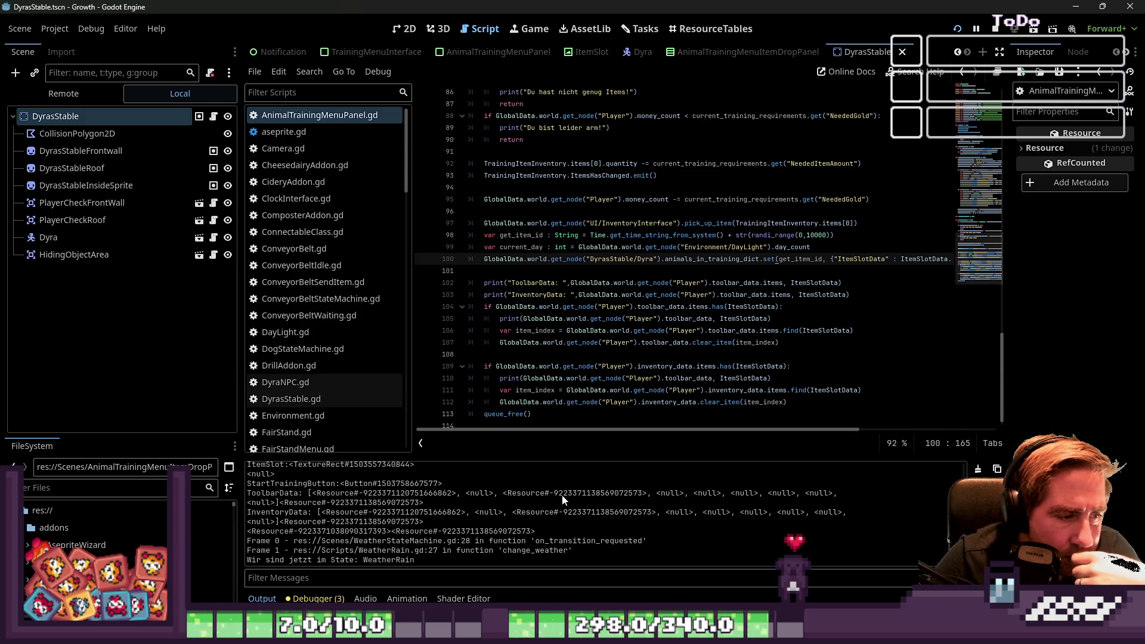
{"action": "scroll", "coordinate": [633, 366], "scroll_direction": "down", "scroll_amount": 1}
{"action": "left_click", "coordinate": [564, 307]}
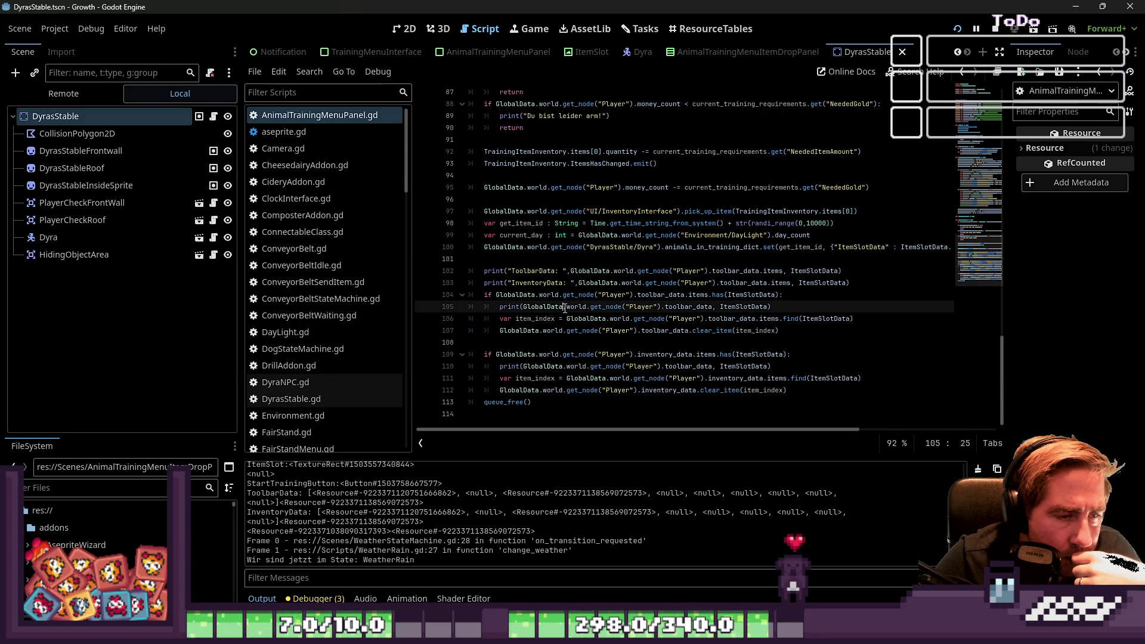
{"action": "double_click", "coordinate": [661, 296]}
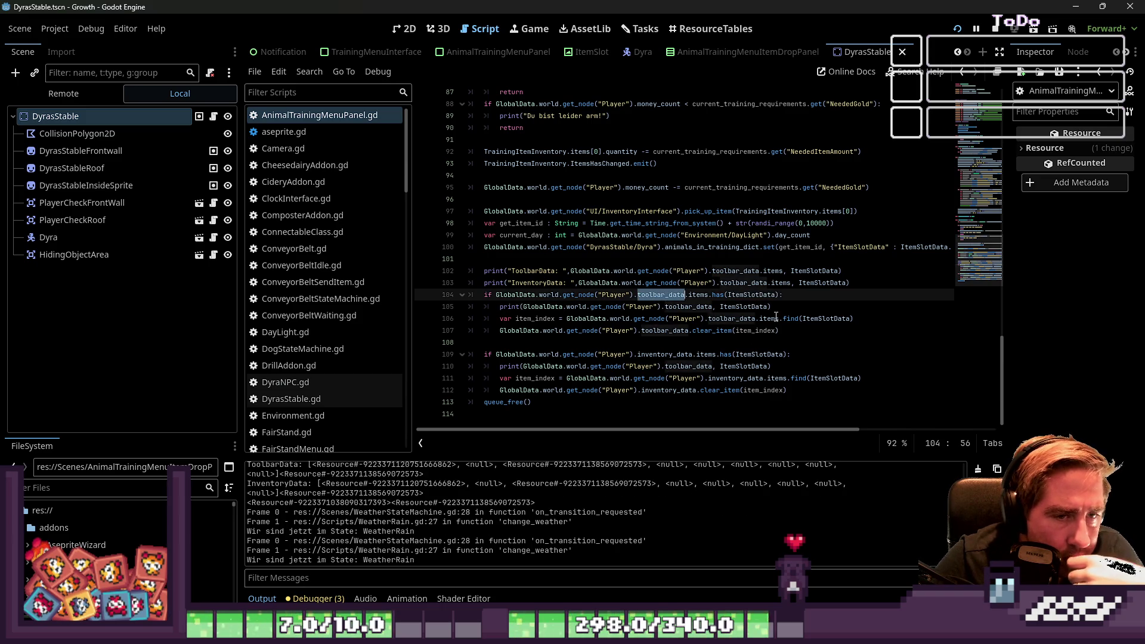
{"action": "scroll", "coordinate": [400, 535], "scroll_direction": "up", "scroll_amount": 1}
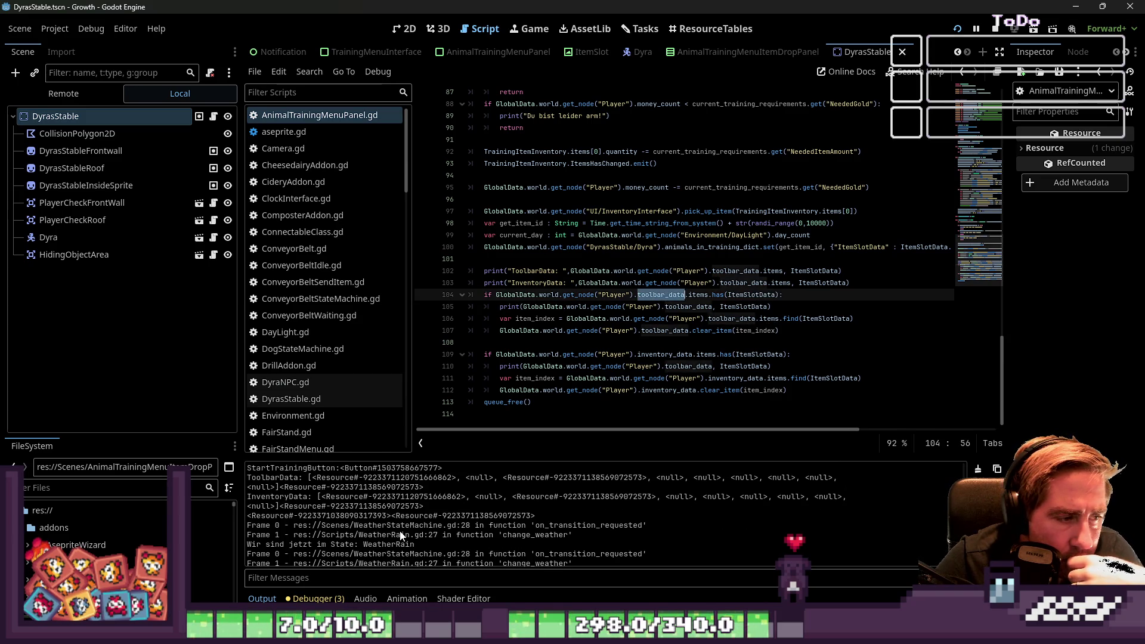
{"action": "scroll", "coordinate": [401, 536], "scroll_direction": "up", "scroll_amount": 1}
{"action": "double_click", "coordinate": [416, 502]}
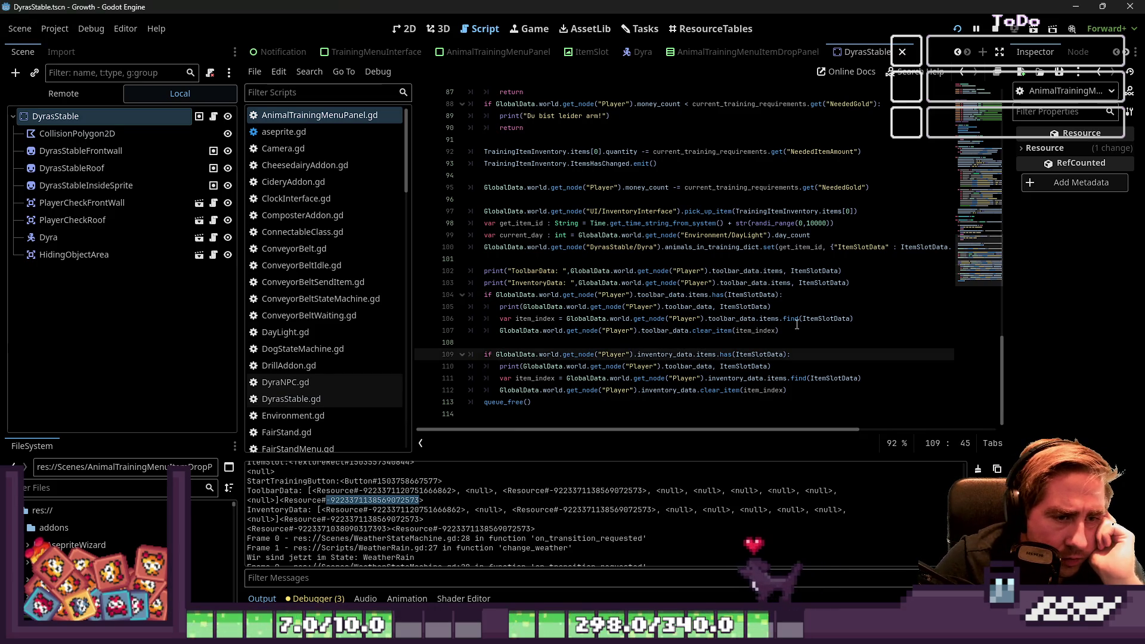
{"action": "left_click_drag", "start_coordinate": [803, 318], "coordinate": [471, 271]}
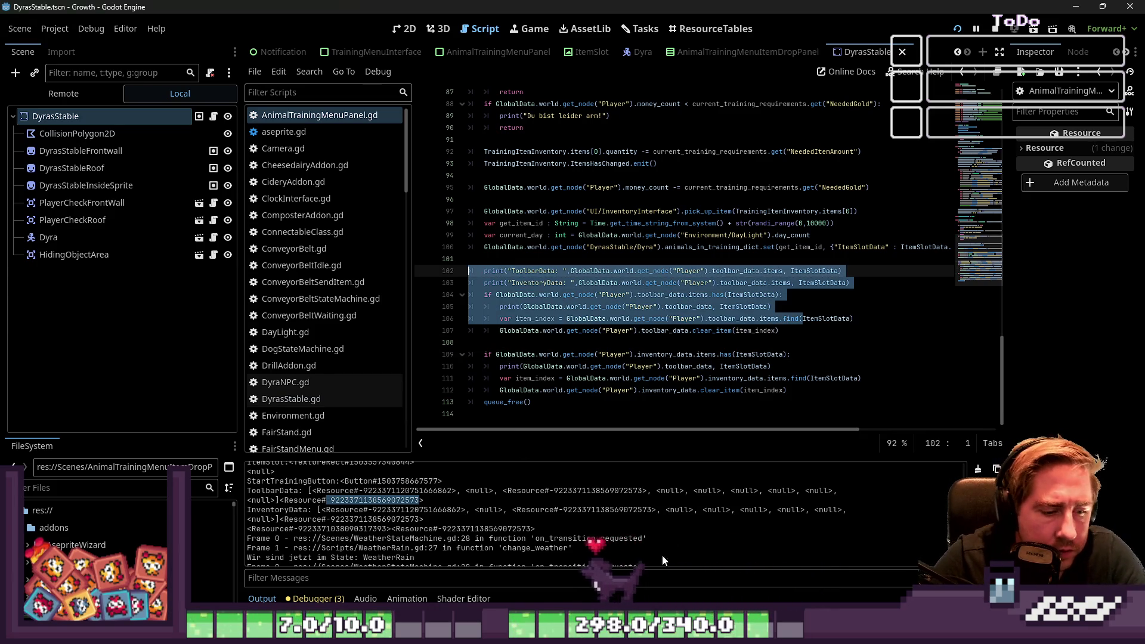
{"action": "left_click", "coordinate": [469, 340]}
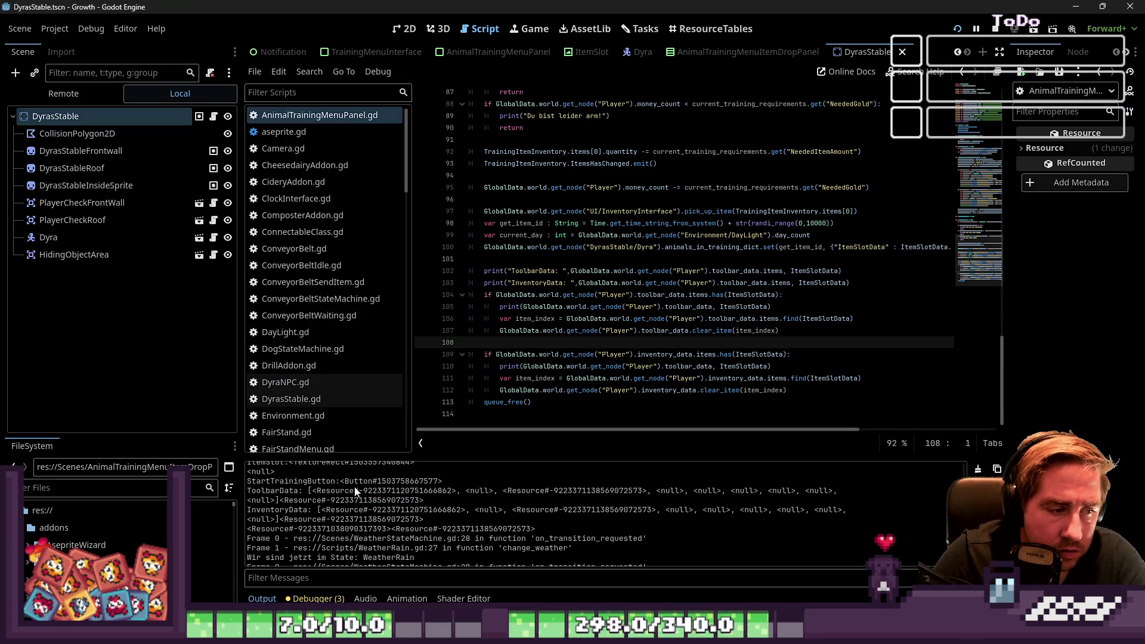
{"action": "mouse_move", "coordinate": [424, 500]}
{"action": "left_mouse_down"}
{"action": "mouse_move", "coordinate": [249, 504]}
{"action": "mouse_move", "coordinate": [246, 494]}
{"action": "left_mouse_up"}
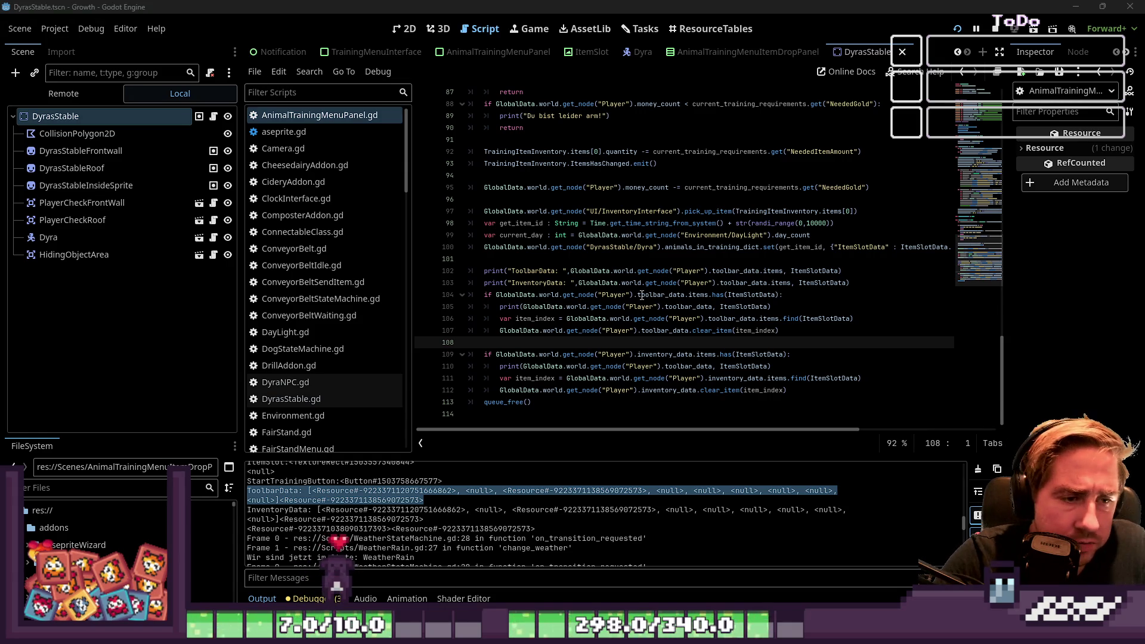
Step: Add a find_resource() -> void function at the end of the script and begin a for loop
{"action": "left_click", "coordinate": [499, 414]}
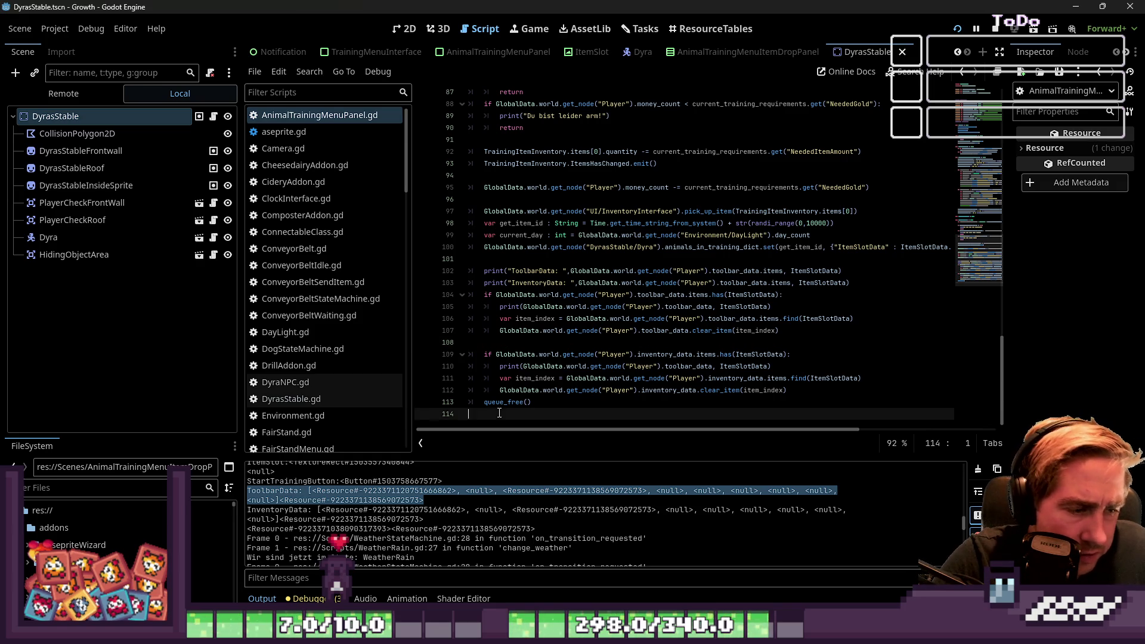
{"action": "key", "text": "Return"}
{"action": "type", "text": "func "}
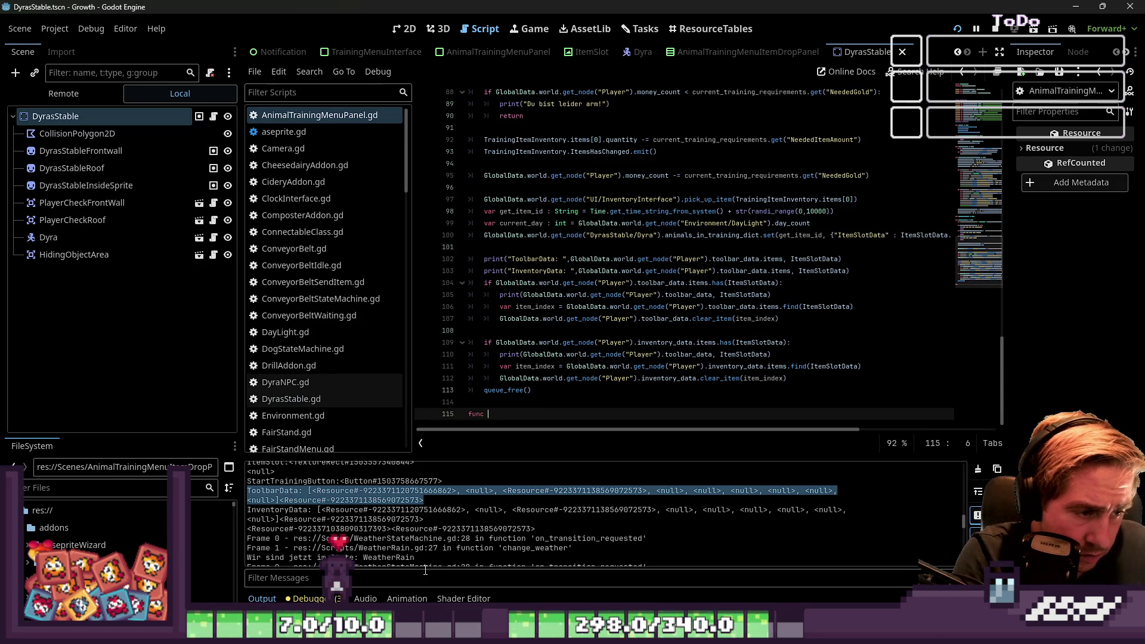
{"action": "type", "text": "find_req"}
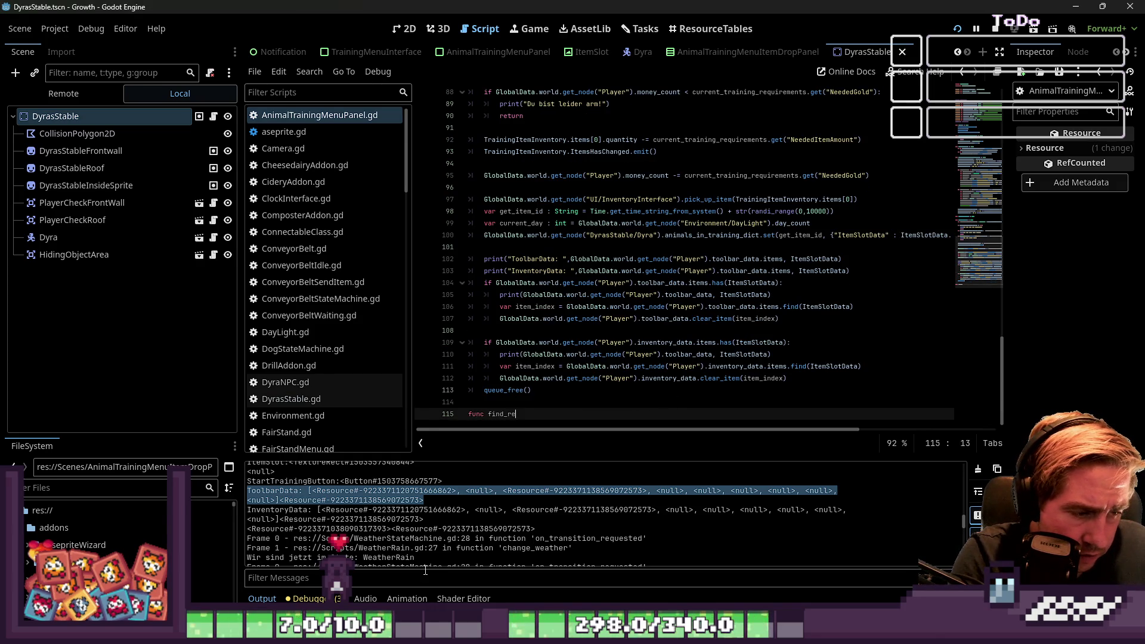
{"action": "key", "text": "BackSpace"}
{"action": "type", "text": "source( "}
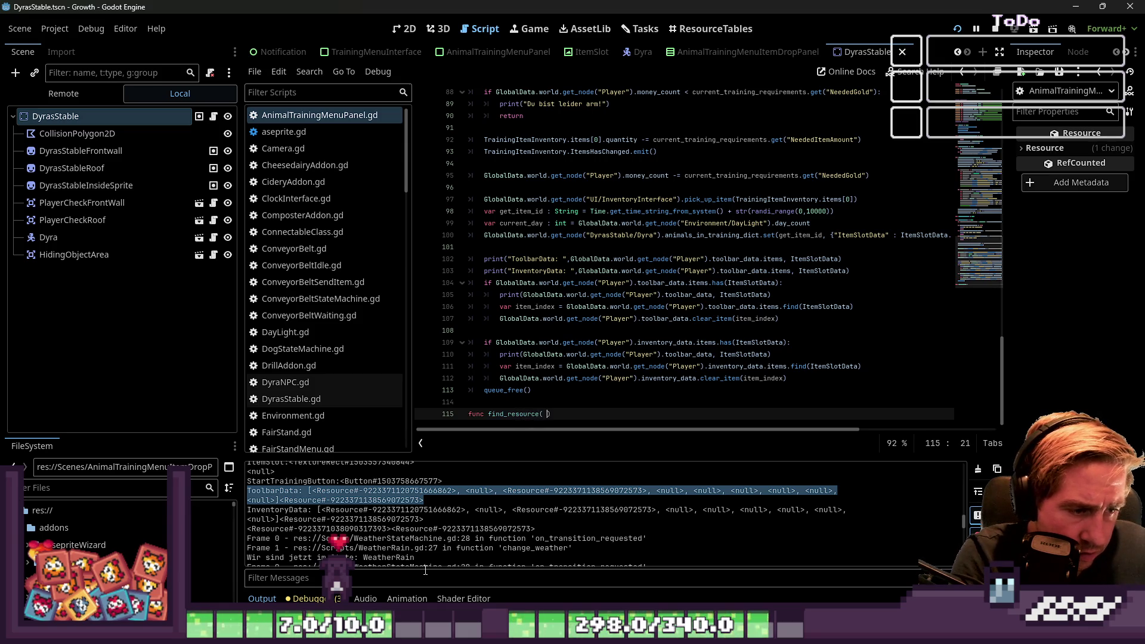
{"action": "type", "text": ") -> void"}
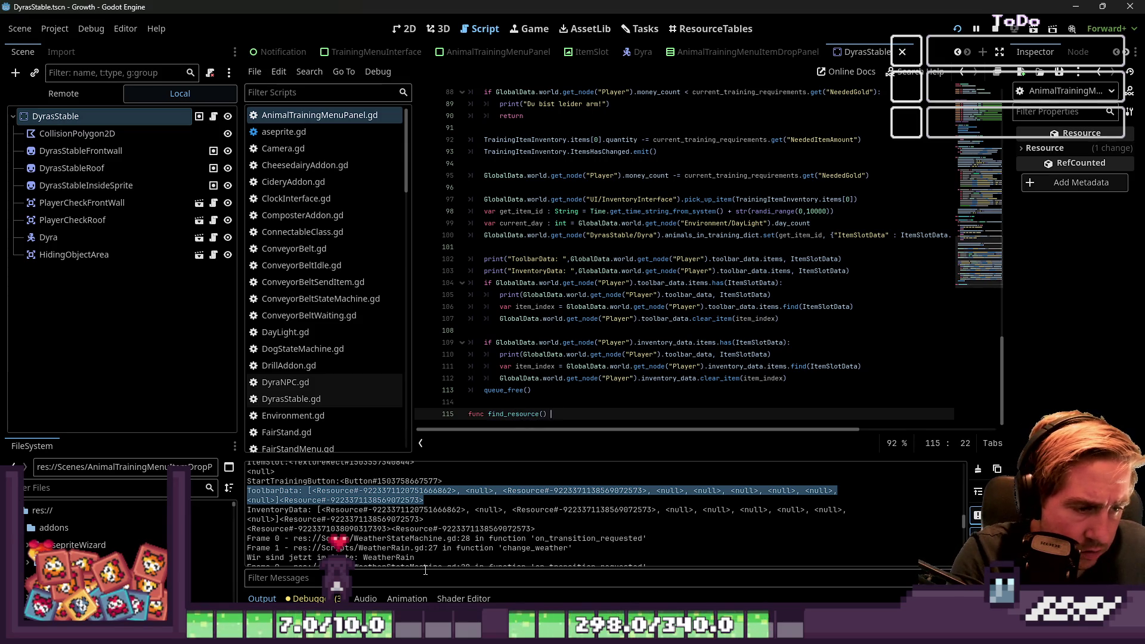
{"action": "type", "text": ":"}
{"action": "key", "text": "Return"}
{"action": "type", "text": "fo"}
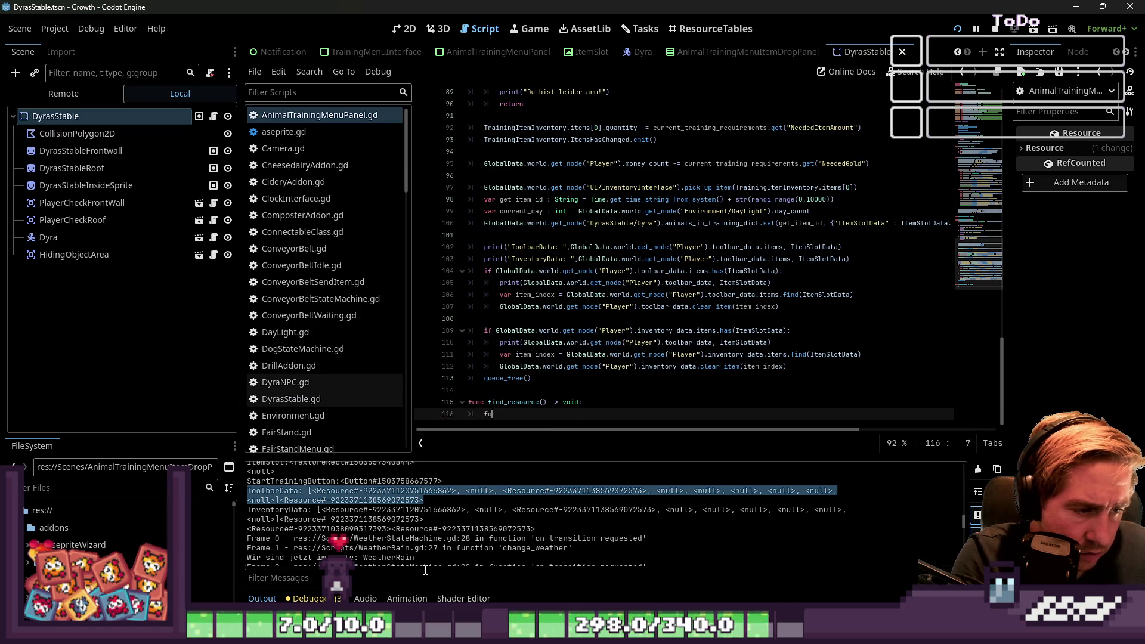
{"action": "type", "text": "r item in"}
Step: Give find_resource a CurrentInventoryData parameter of type InventoryData
{"action": "key", "text": "Up"}
{"action": "key", "text": "Right"}
{"action": "key", "text": "Right"}
{"action": "key", "text": "Right"}
{"action": "type", "text": "Iv"}
{"action": "key", "text": "BackSpace"}
{"action": "type", "text": "nventory"}
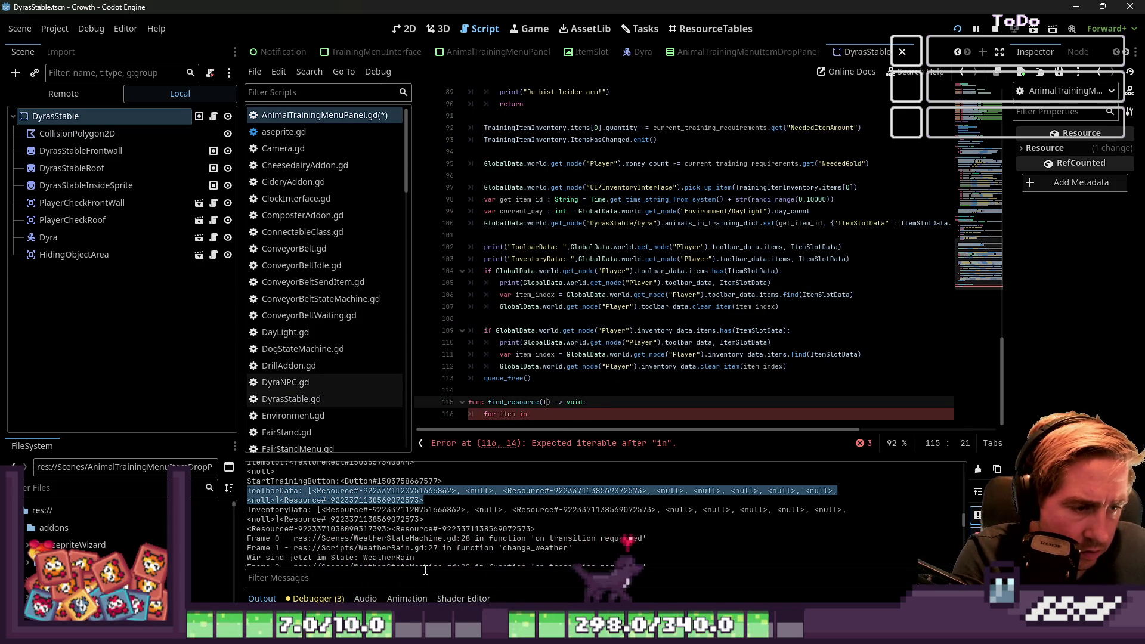
{"action": "key", "text": "ctrl+BackSpace"}
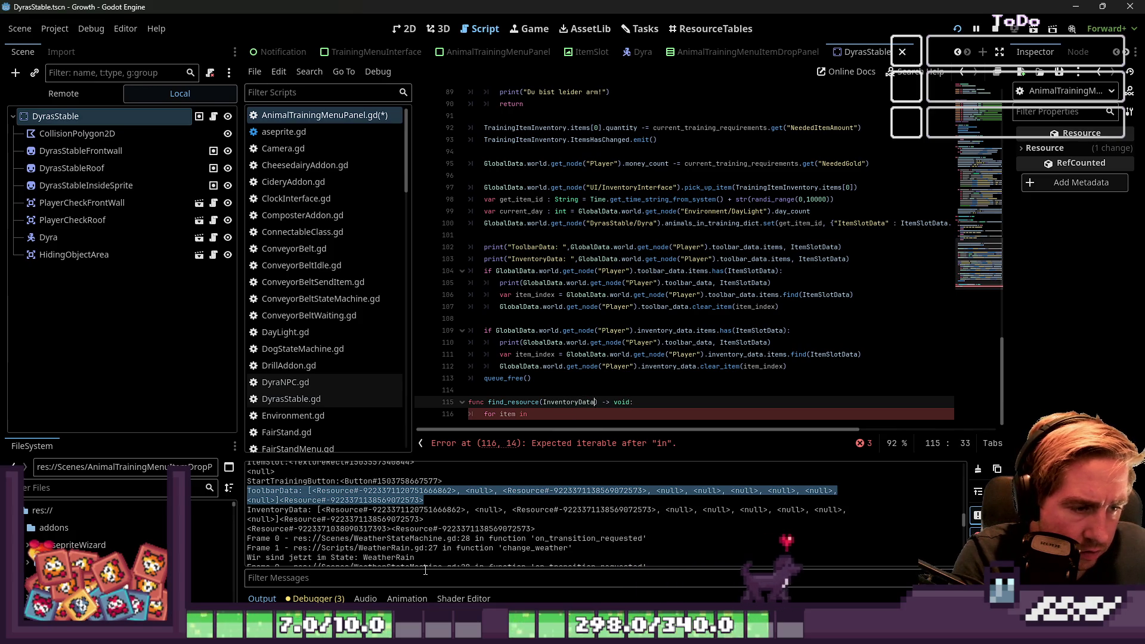
{"action": "type", "text": "CurrentInventory"}
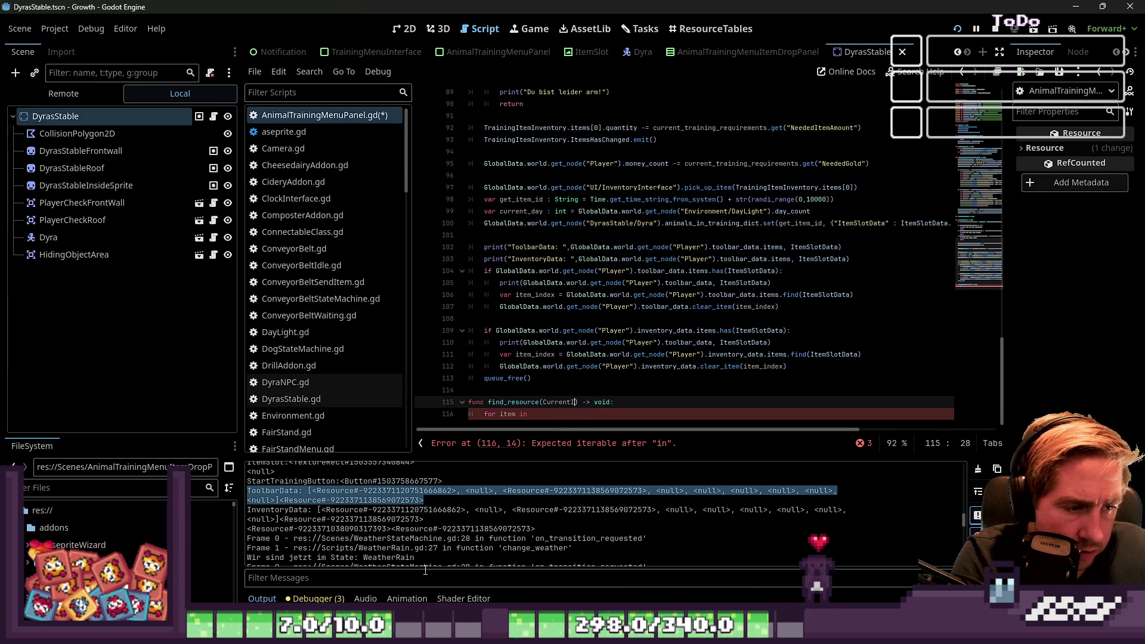
{"action": "type", "text": "Data:"}
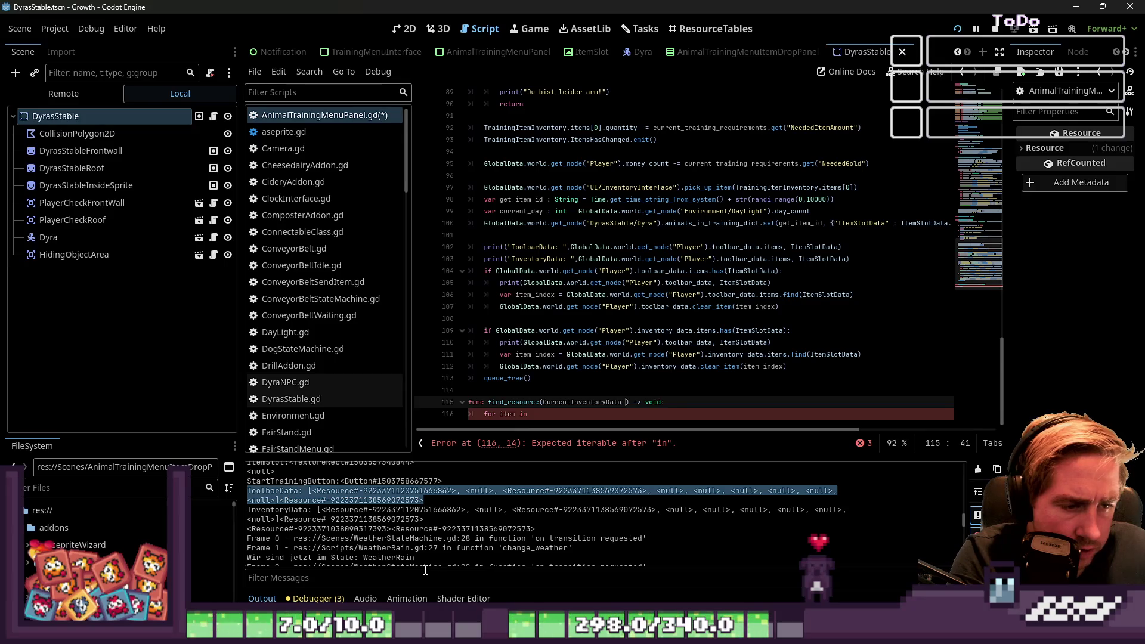
{"action": "key", "text": "BackSpace"}
{"action": "key", "text": "BackSpace"}
{"action": "type", "text": ": Inventory"}
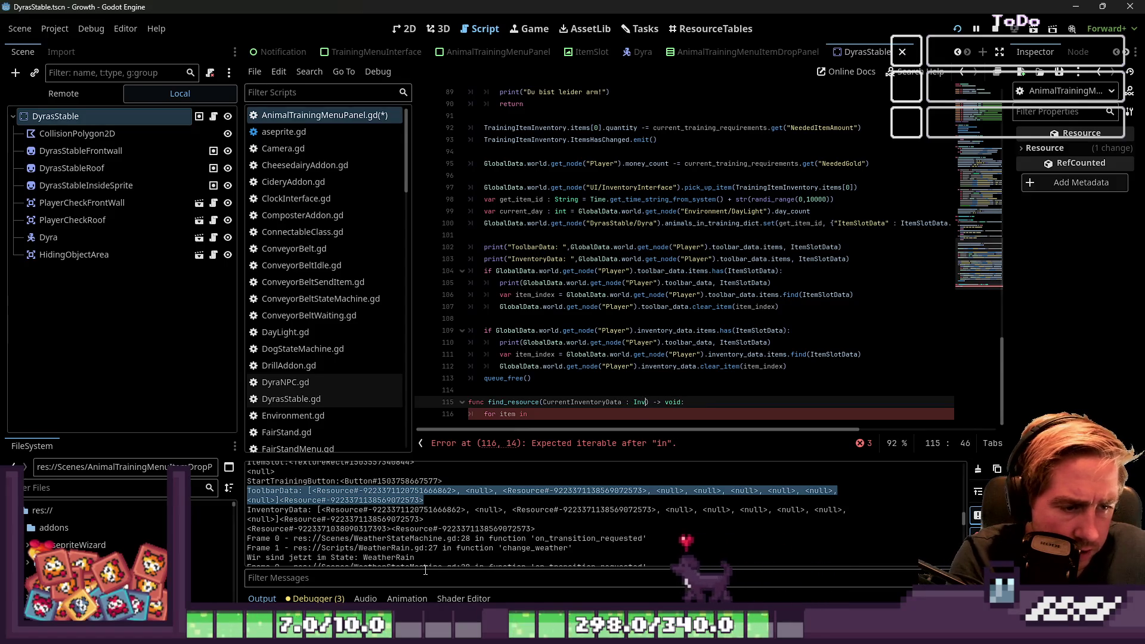
{"action": "type", "text": "Data"}
{"action": "key", "text": "ctrl+Left"}
Step: Finish the loop header as 'for item in CurrentInventoryData.items:'
{"action": "double_click", "coordinate": [512, 402]}
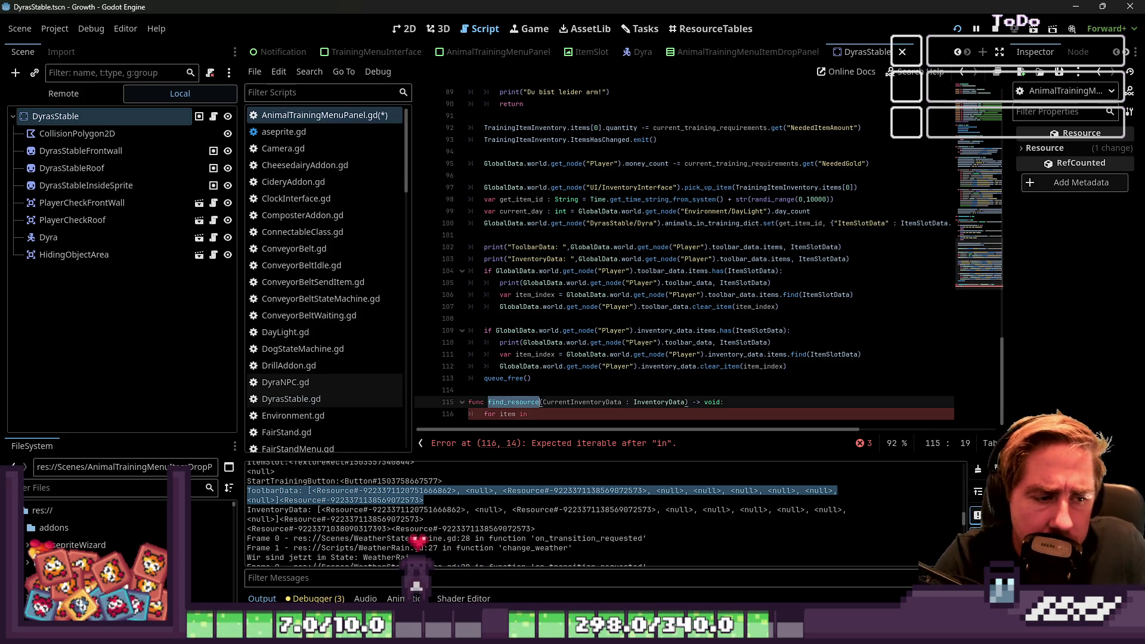
{"action": "left_click", "coordinate": [489, 402]}
{"action": "key", "text": "Right"}
{"action": "type", "text": "s"}
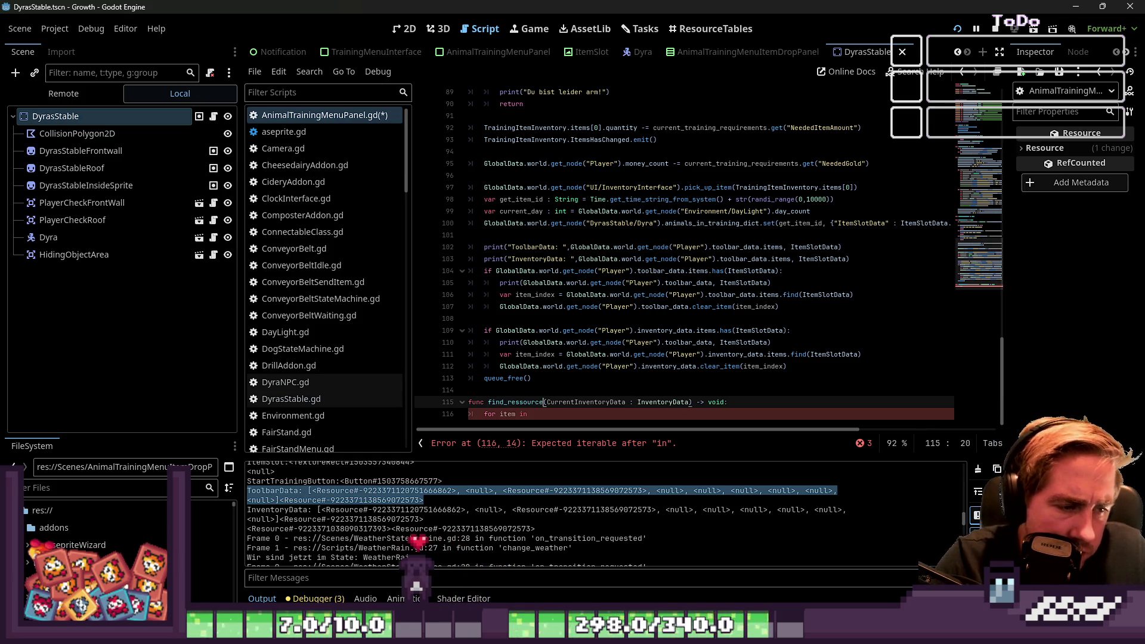
{"action": "key", "text": "BackSpace"}
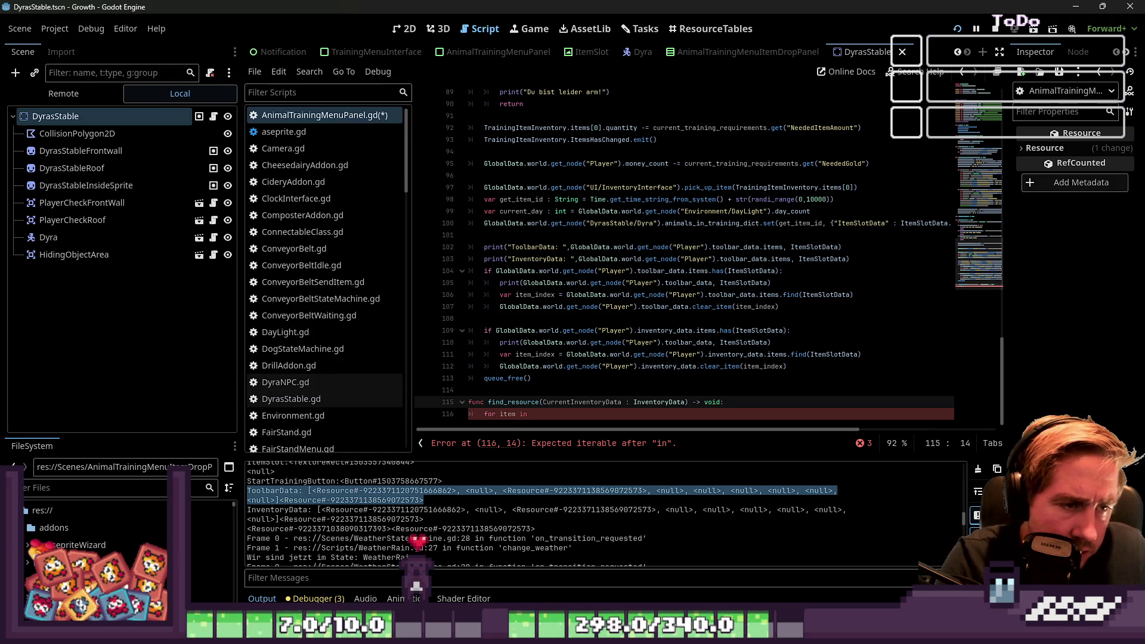
{"action": "left_click", "coordinate": [468, 390]}
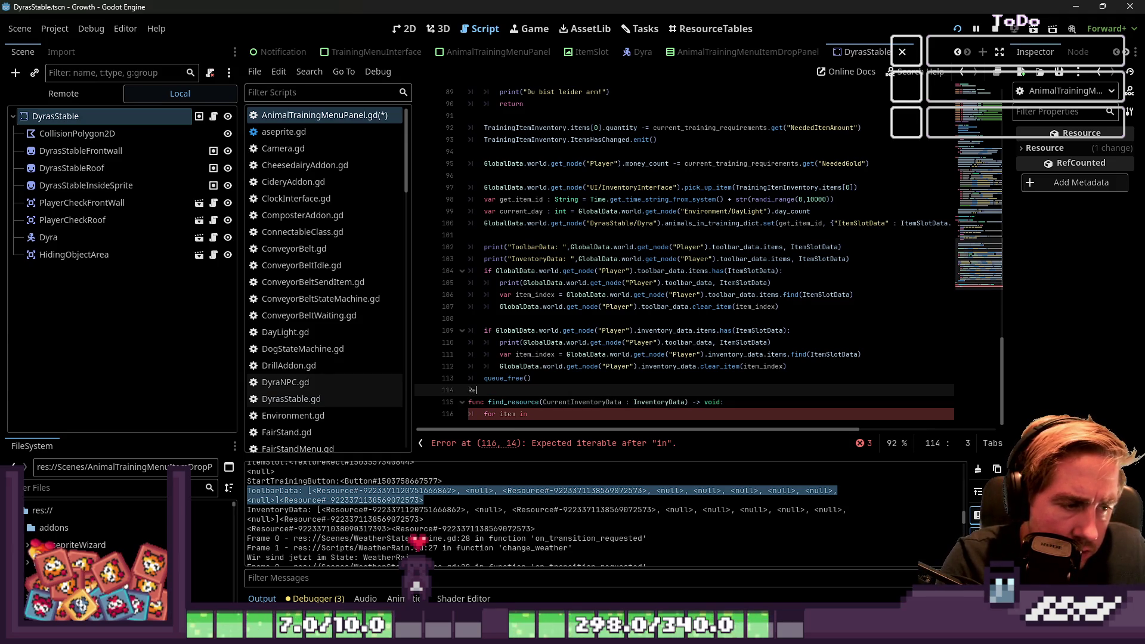
{"action": "type", "text": "source"}
{"action": "key", "text": "BackSpace"}
{"action": "key", "text": "BackSpace"}
{"action": "key", "text": "BackSpace"}
{"action": "key", "text": "Down"}
{"action": "key", "text": "Down"}
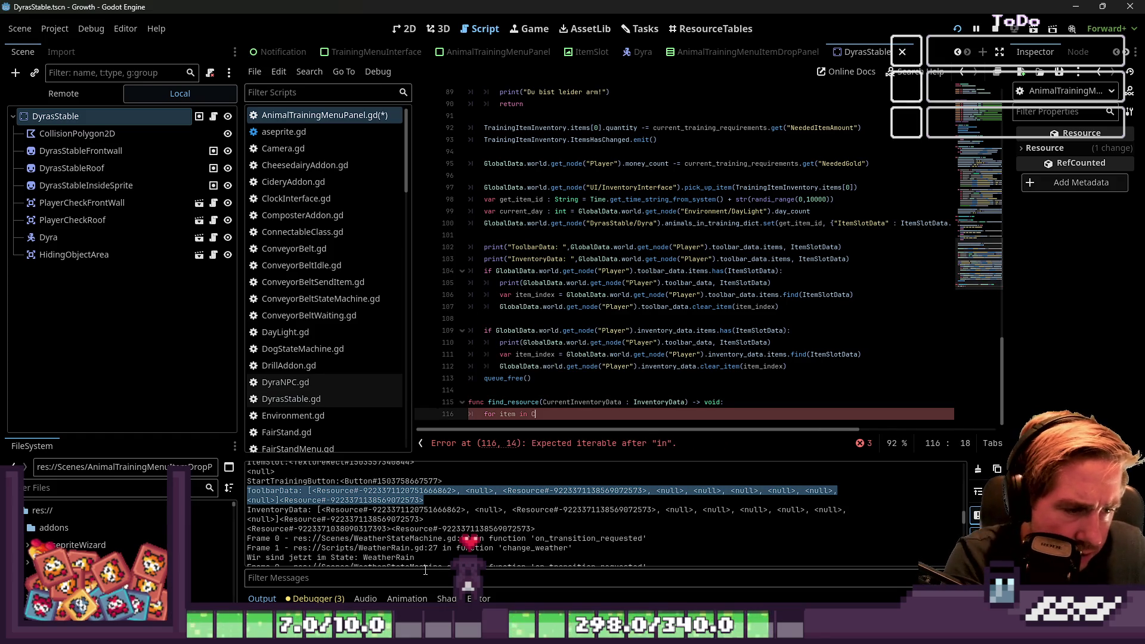
{"action": "type", "text": "entInventoryData.items:"}
{"action": "key", "text": "Return"}
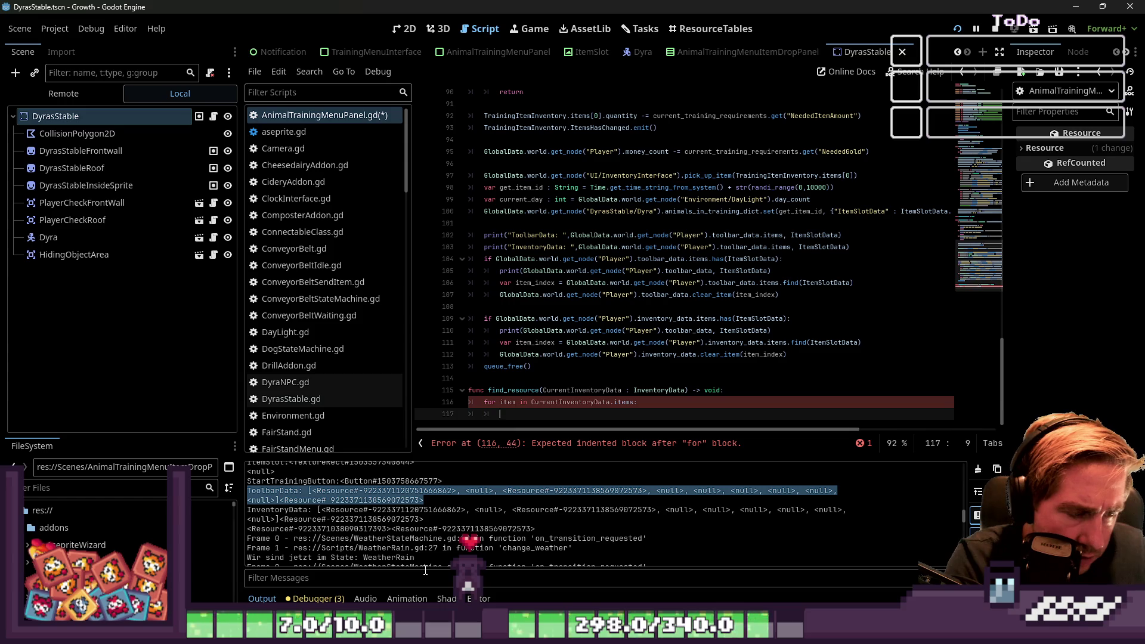
Step: Make the loop skip null items with 'if item == null: continue'
{"action": "key", "text": "Up"}
{"action": "key", "text": "Up"}
{"action": "key", "text": "ctrl+Right"}
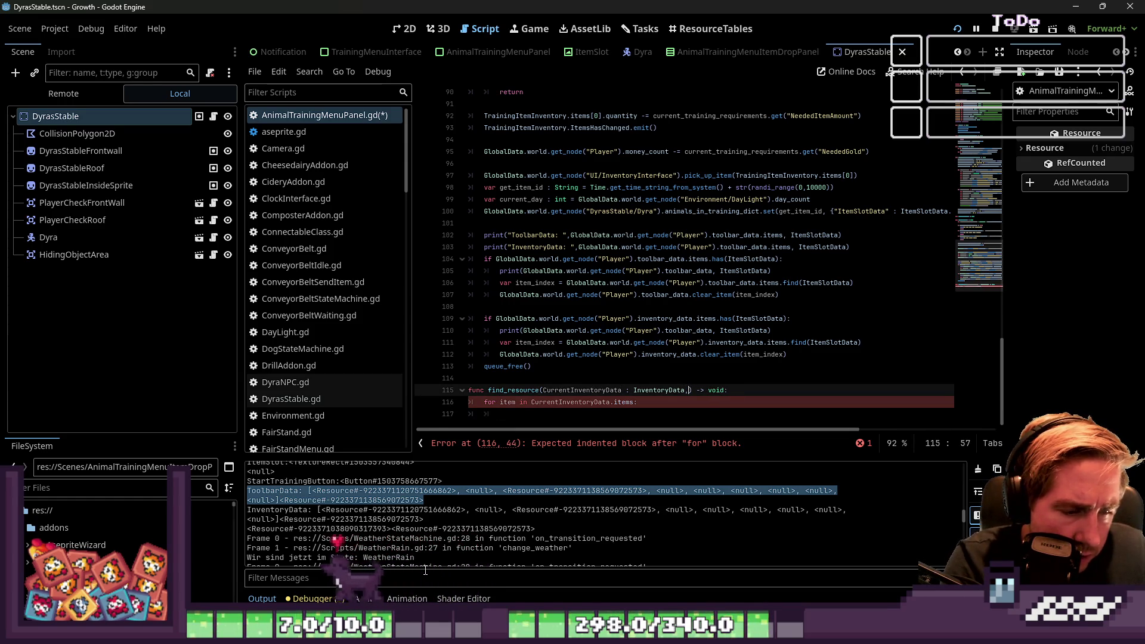
{"action": "key", "text": "Down"}
{"action": "key", "text": "Down"}
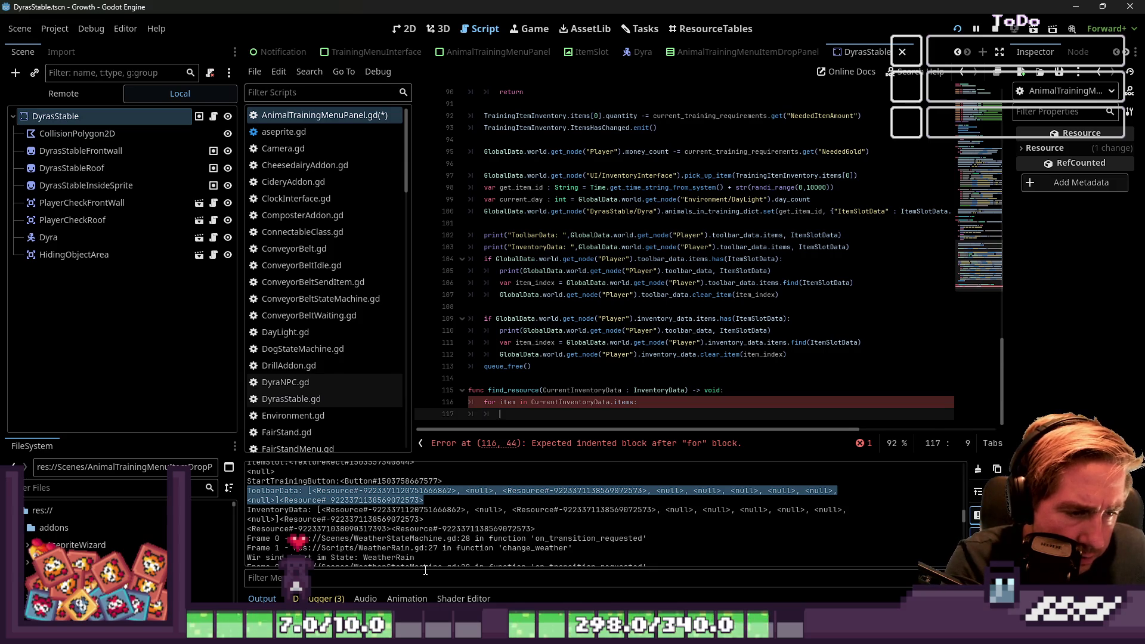
{"action": "key", "text": "BackSpace"}
{"action": "key", "text": "BackSpace"}
{"action": "key", "text": "BackSpace"}
{"action": "type", "text": "_:"}
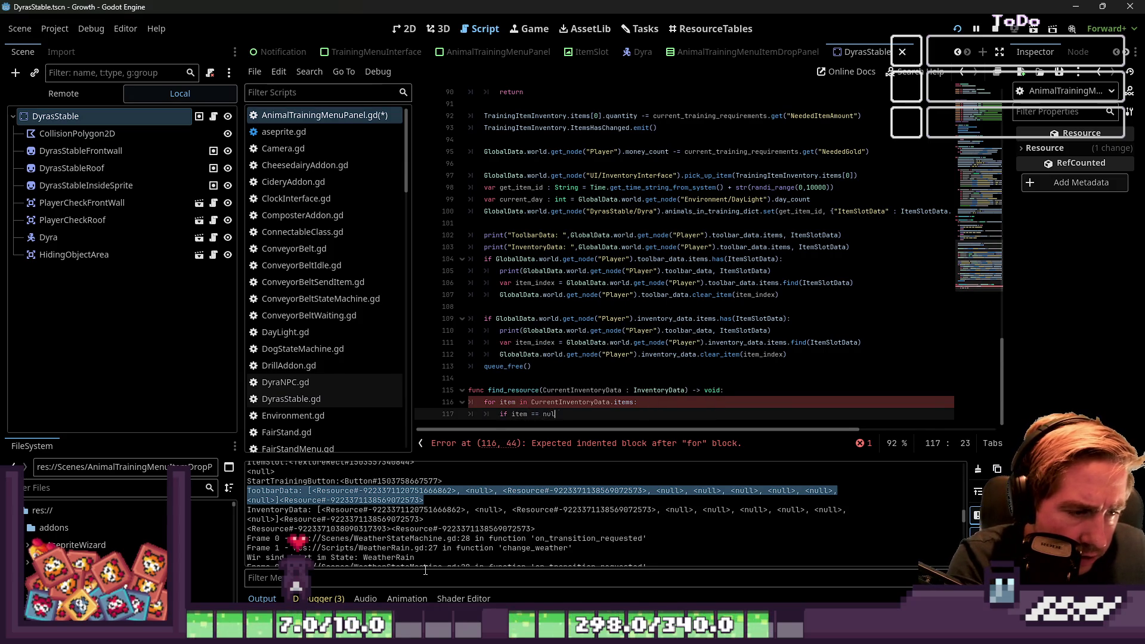
{"action": "type", "text": "ull:"}
{"action": "key", "text": "Return"}
{"action": "type", "text": "tinu"}
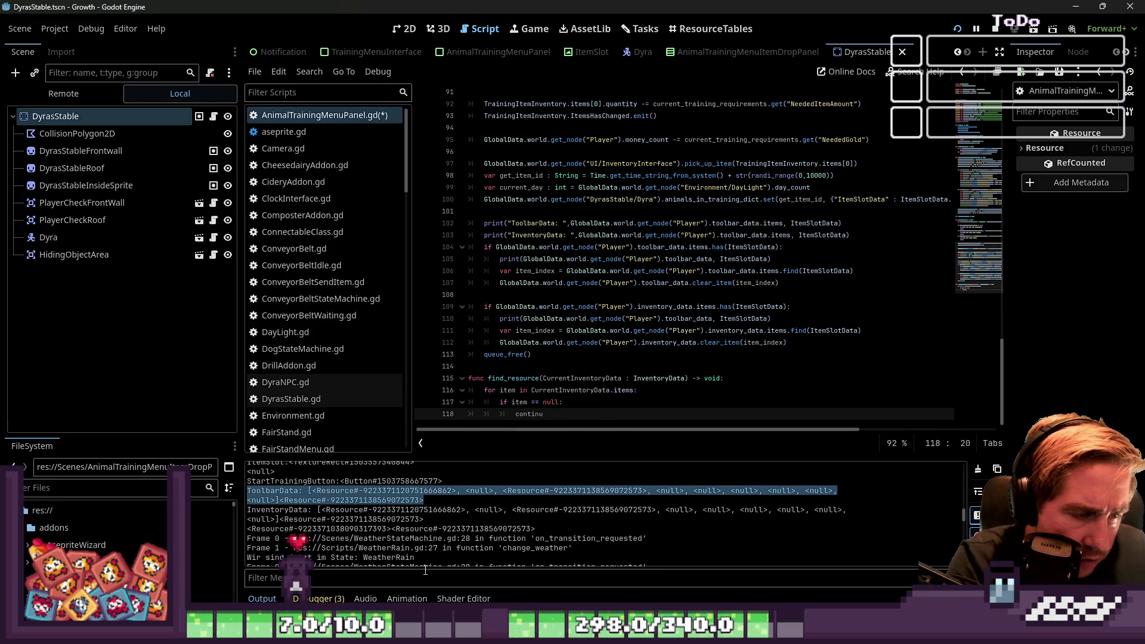
{"action": "type", "text": "e"}
{"action": "key", "text": "Return"}
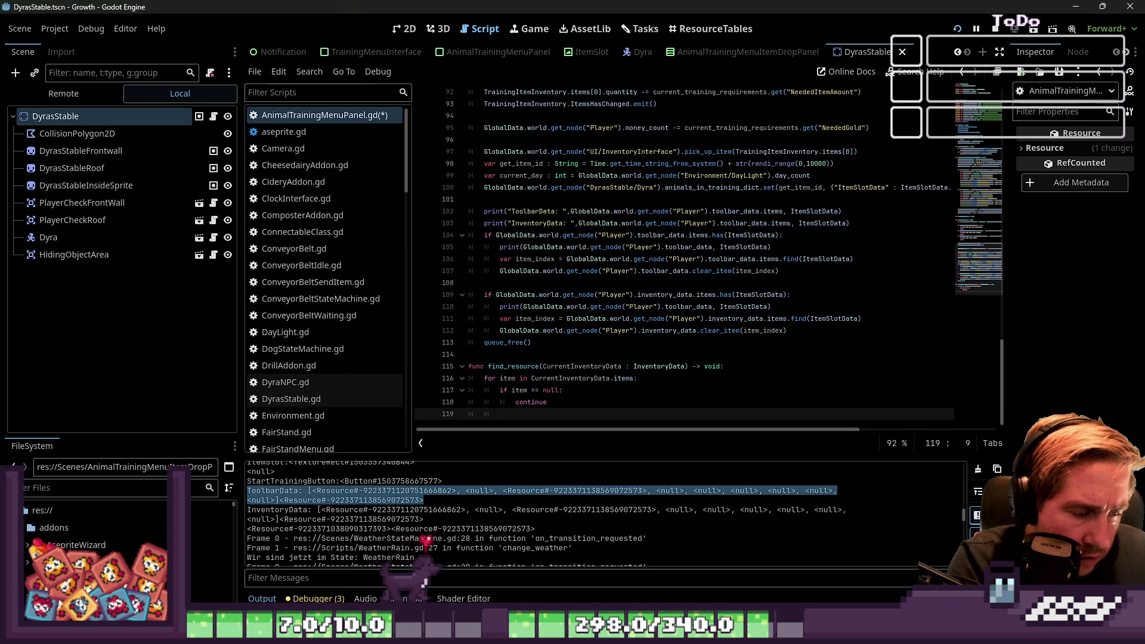
Step: Return true when item equals ItemSlotResource, and return false after the loop
{"action": "type", "text": "if item "}
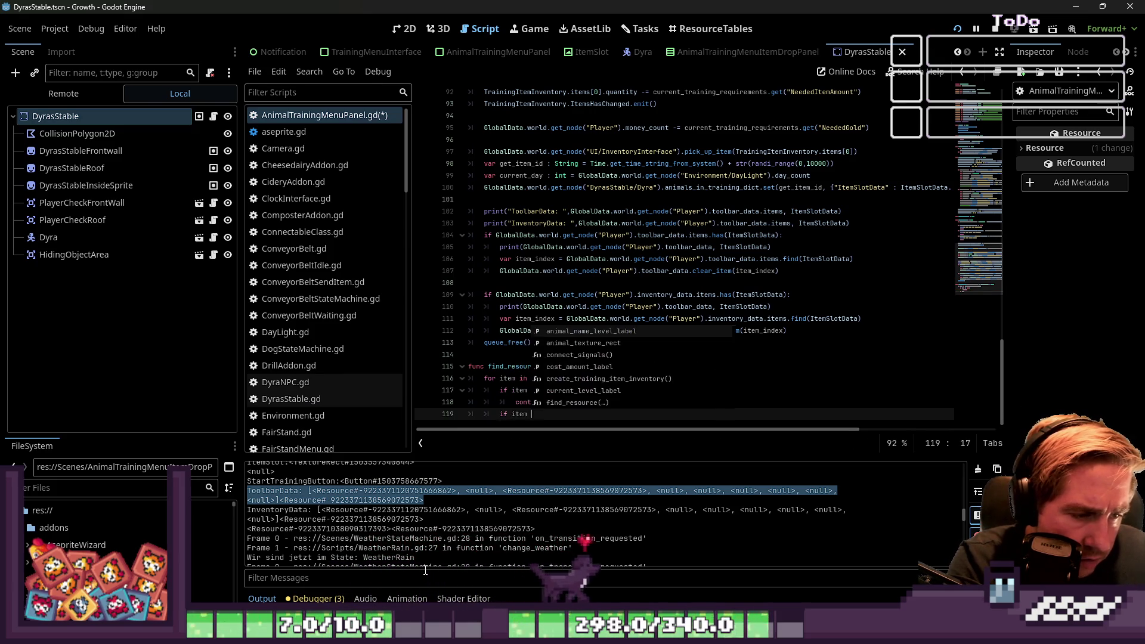
{"action": "type", "text": "== Ite"}
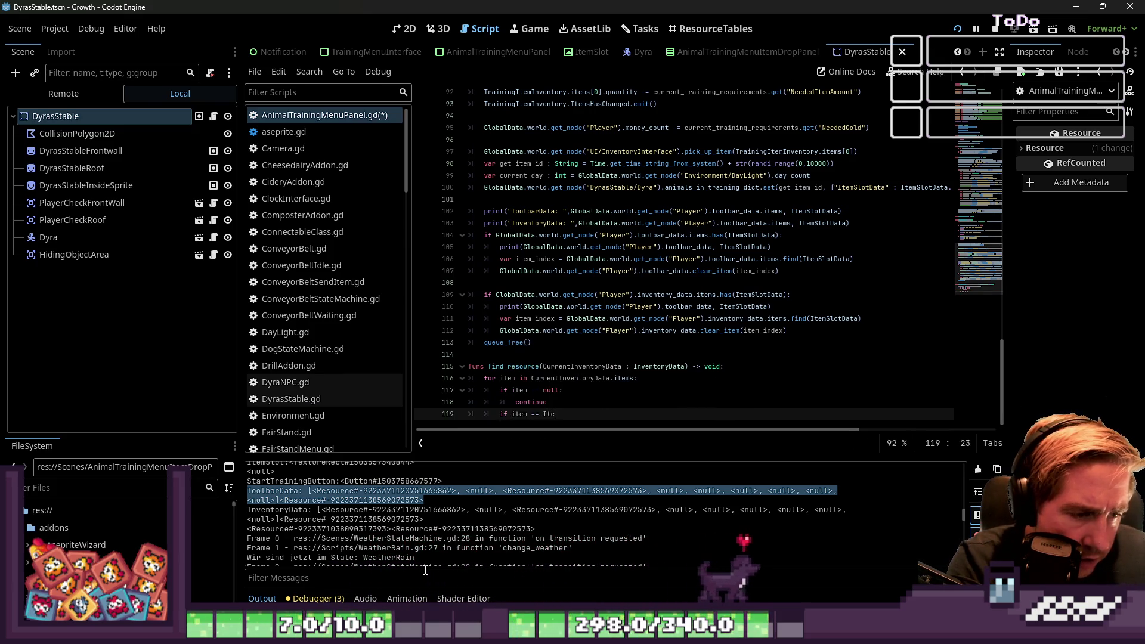
{"action": "type", "text": "mSl"}
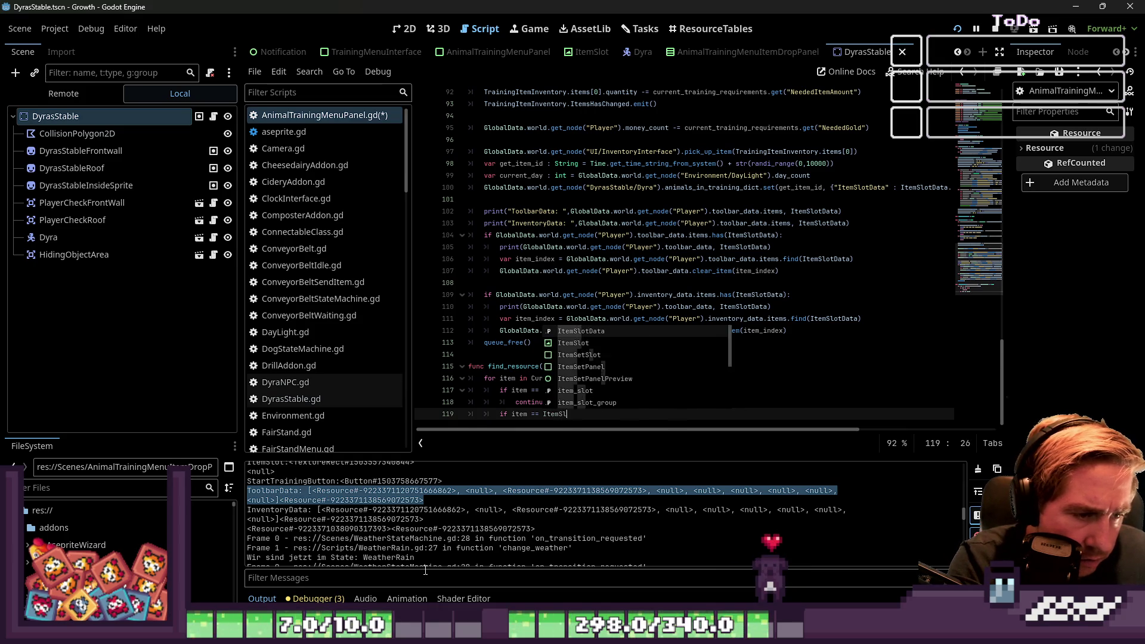
{"action": "type", "text": "otResource:"}
{"action": "key", "text": "Return"}
{"action": "type", "text": "n"}
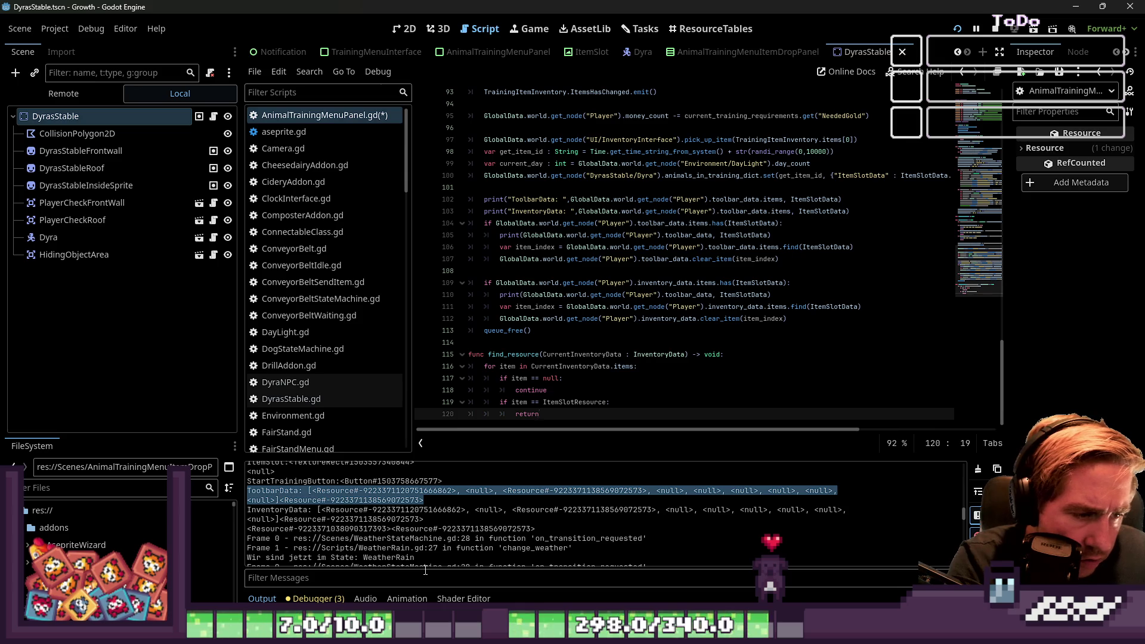
{"action": "type", "text": " true"}
{"action": "key", "text": "Return"}
{"action": "type", "text": "re"}
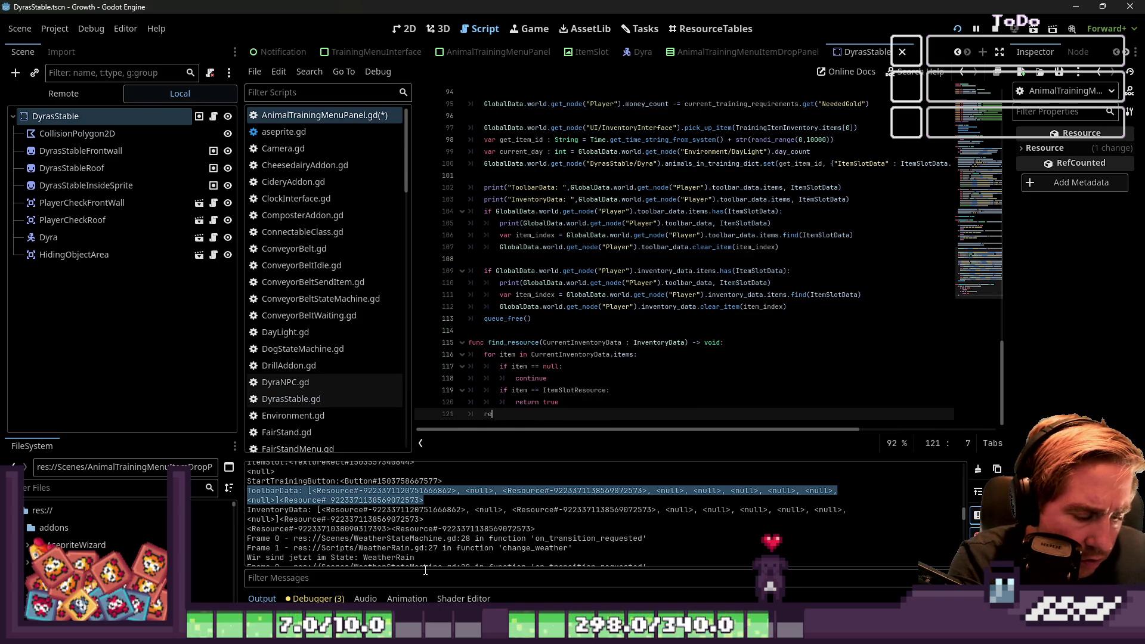
{"action": "type", "text": "turn false"}
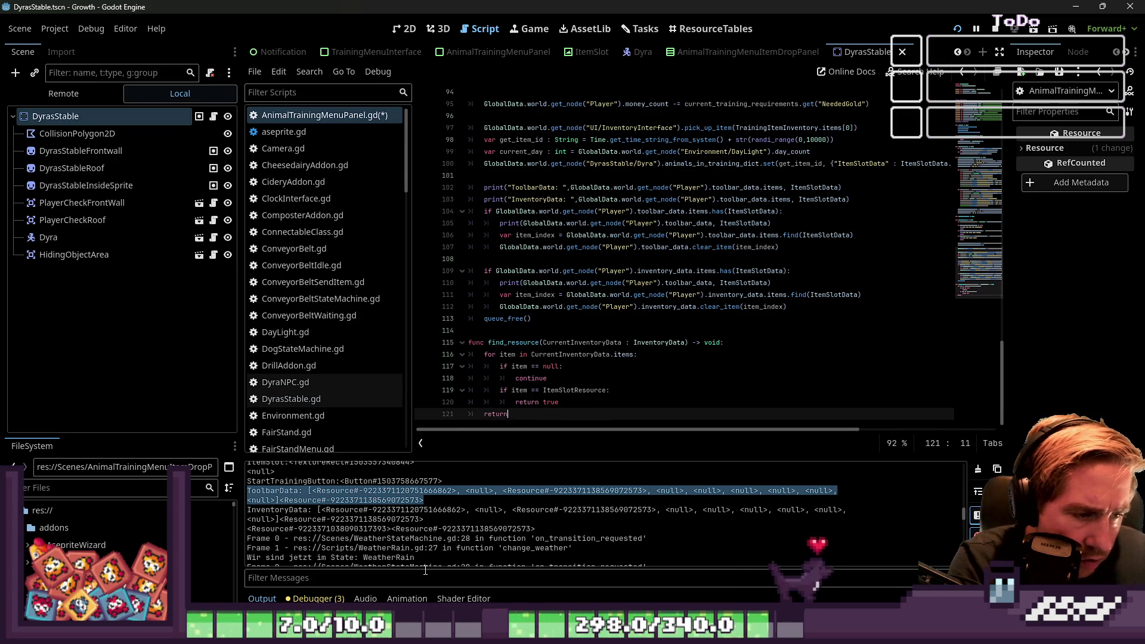
Step: Change the find_resource return type from void to bool
{"action": "double_click", "coordinate": [536, 344]}
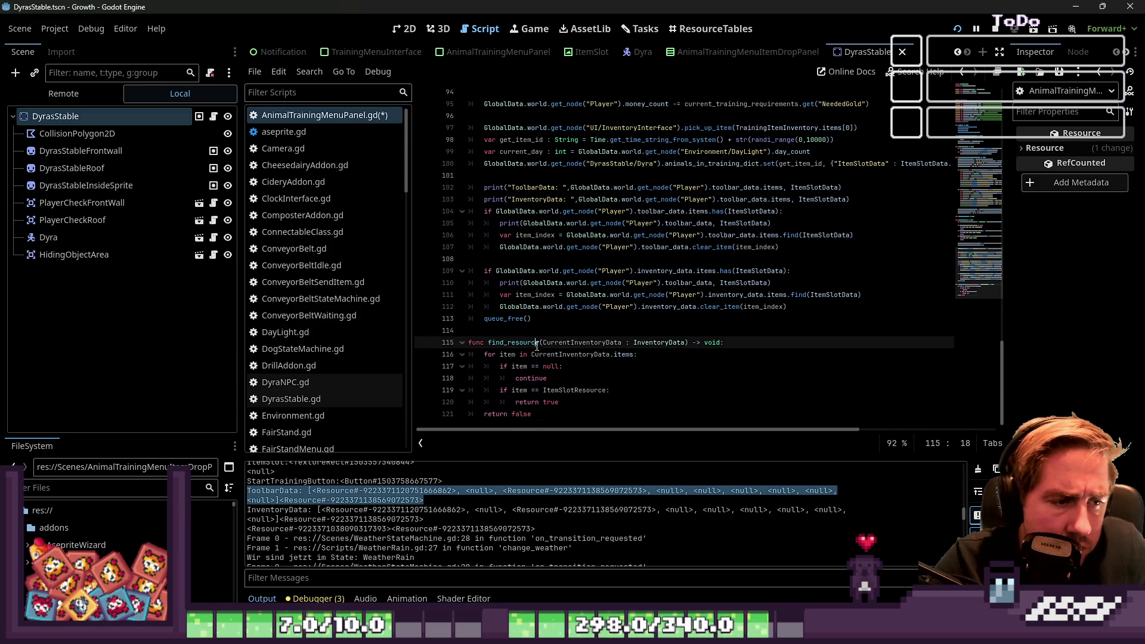
{"action": "double_click", "coordinate": [711, 343]}
{"action": "type", "text": "bool"}
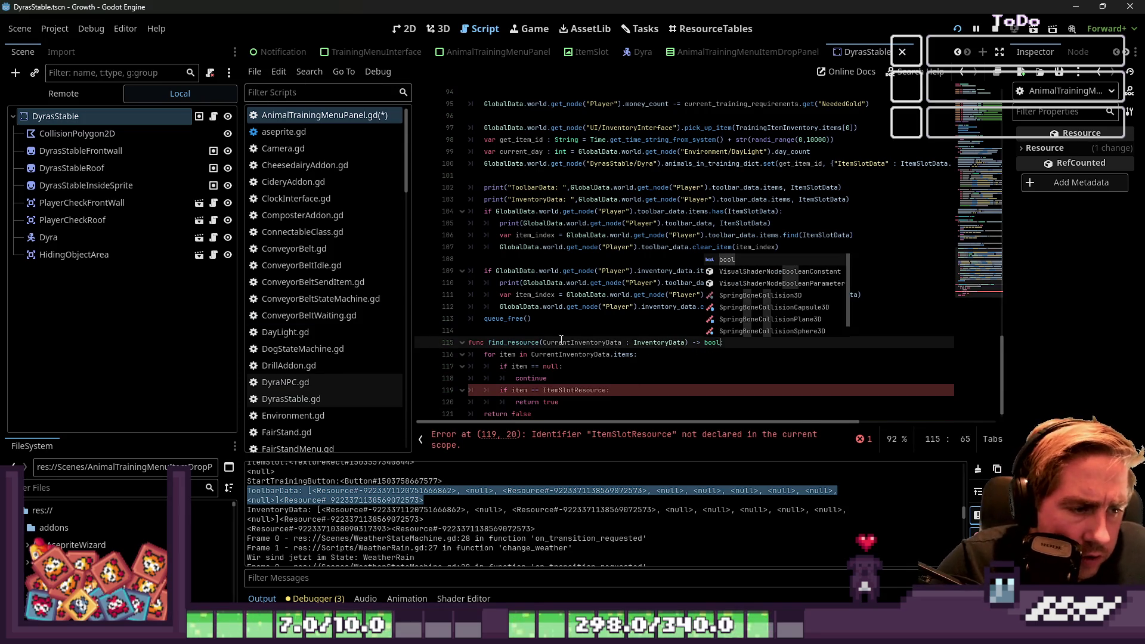
{"action": "key", "text": "Escape"}
Step: Replace ItemSlotResource with ItemSlotData in the item comparison
{"action": "double_click", "coordinate": [606, 390]}
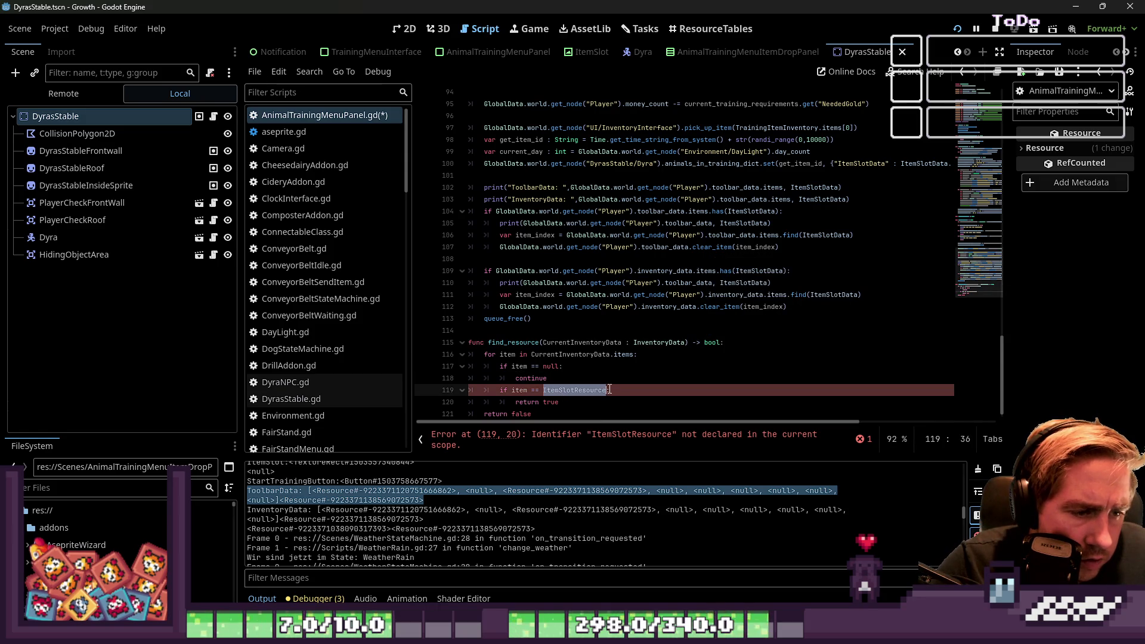
{"action": "scroll", "coordinate": [733, 362], "scroll_direction": "down", "scroll_amount": 1}
{"action": "left_click", "coordinate": [664, 355]}
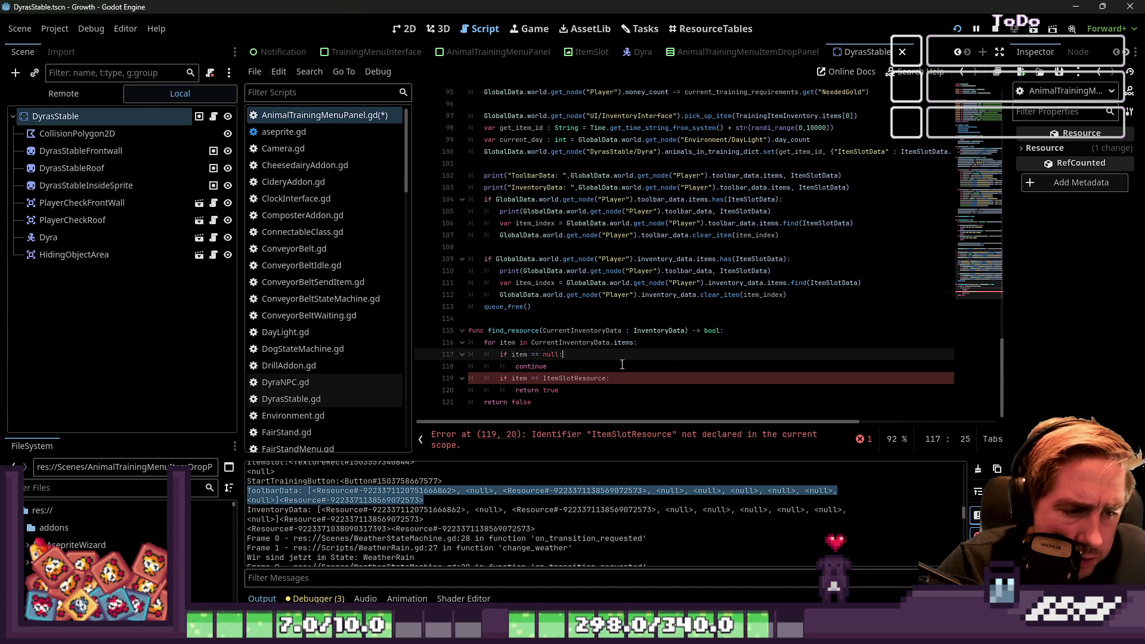
{"action": "left_click_drag", "start_coordinate": [543, 378], "coordinate": [577, 379]}
{"action": "double_click", "coordinate": [594, 384]}
{"action": "type", "text": "Item"}
{"action": "key", "text": "Return"}
{"action": "left_click", "coordinate": [602, 342]}
{"action": "double_click", "coordinate": [523, 343]}
{"action": "key", "text": "ctrl+c"}
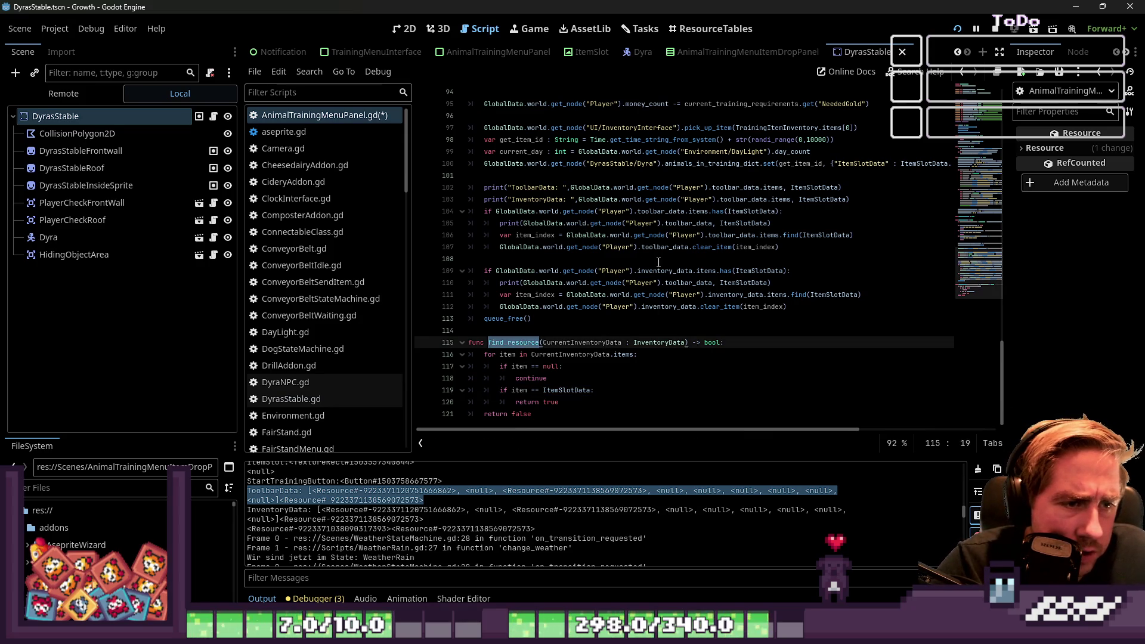
{"action": "scroll", "coordinate": [584, 252], "scroll_direction": "up", "scroll_amount": 1}
{"action": "left_click", "coordinate": [508, 260]}
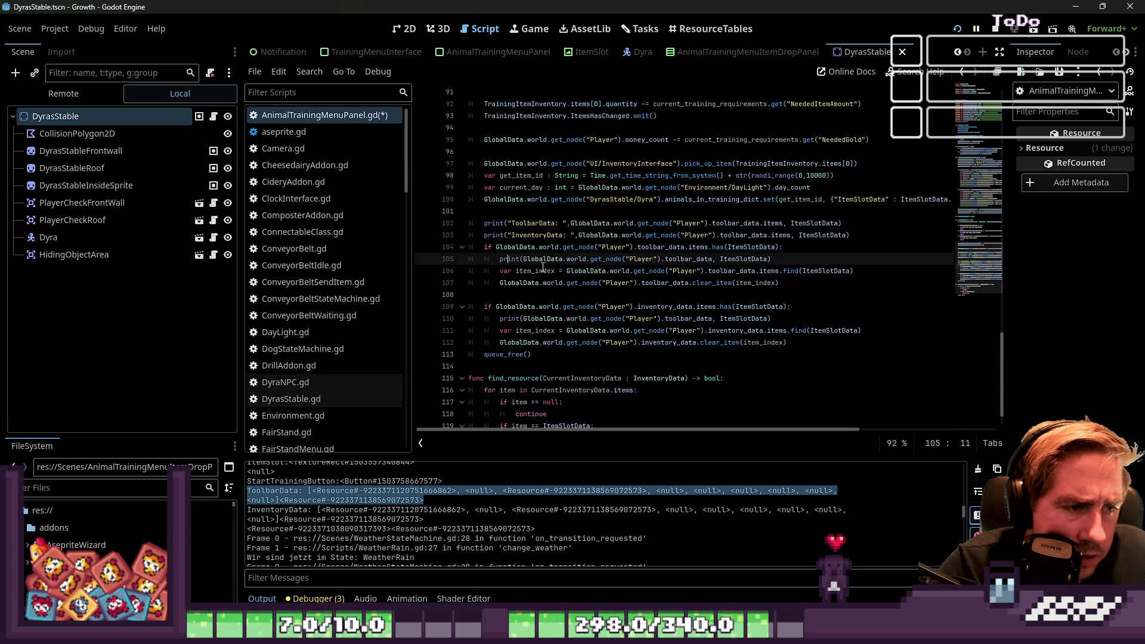
Step: Rename the function from find_resource to has_resource and copy the new name
{"action": "double_click", "coordinate": [722, 248]}
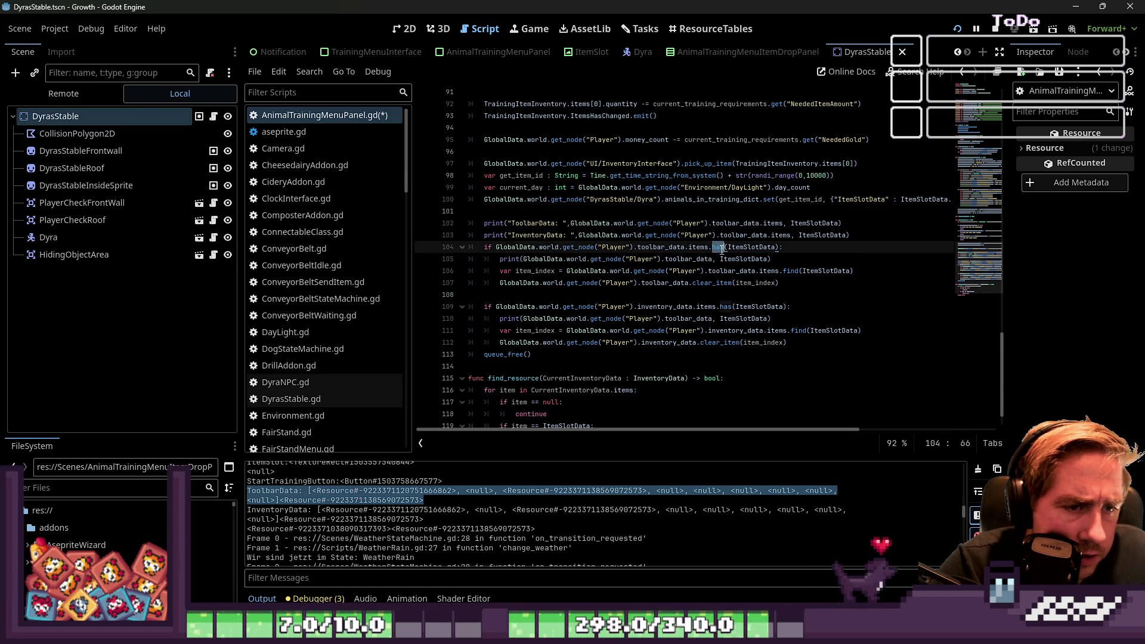
{"action": "key", "text": "ctrl+v"}
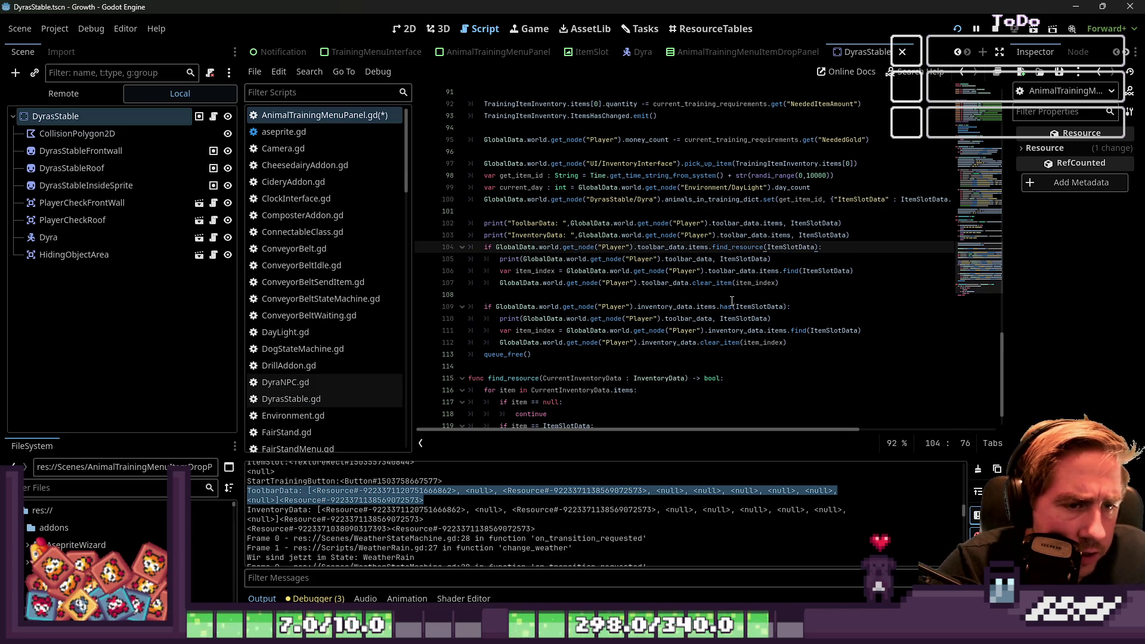
{"action": "left_click", "coordinate": [715, 304]}
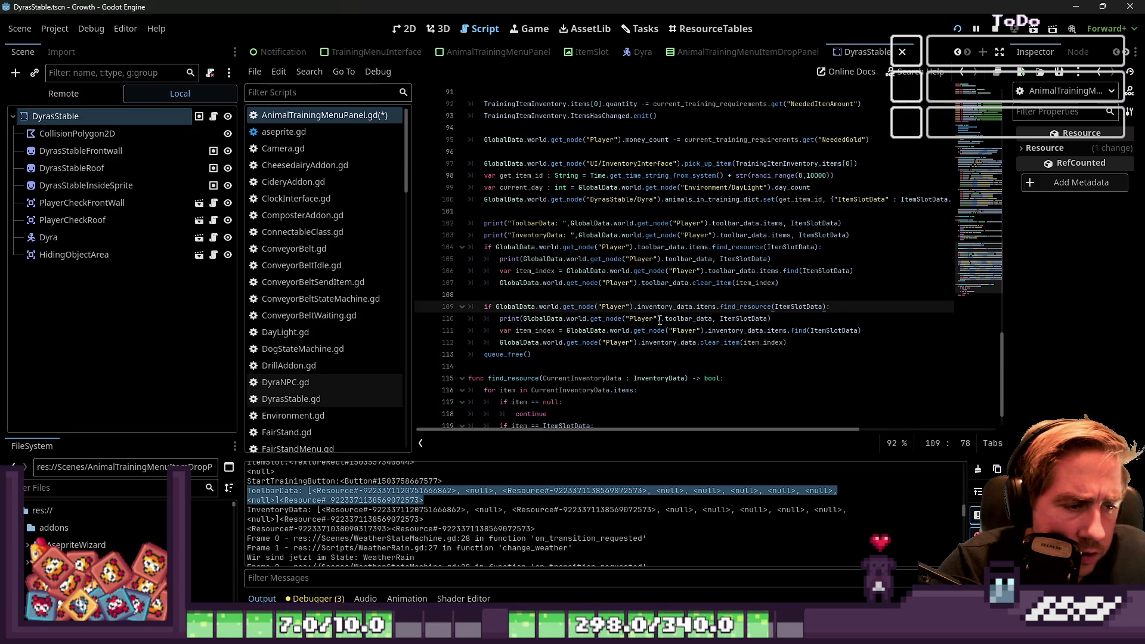
{"action": "key", "text": "ctrl+z"}
{"action": "left_click", "coordinate": [504, 379]}
{"action": "key", "text": "BackSpace"}
{"action": "key", "text": "BackSpace"}
{"action": "key", "text": "BackSpace"}
{"action": "type", "text": "has"}
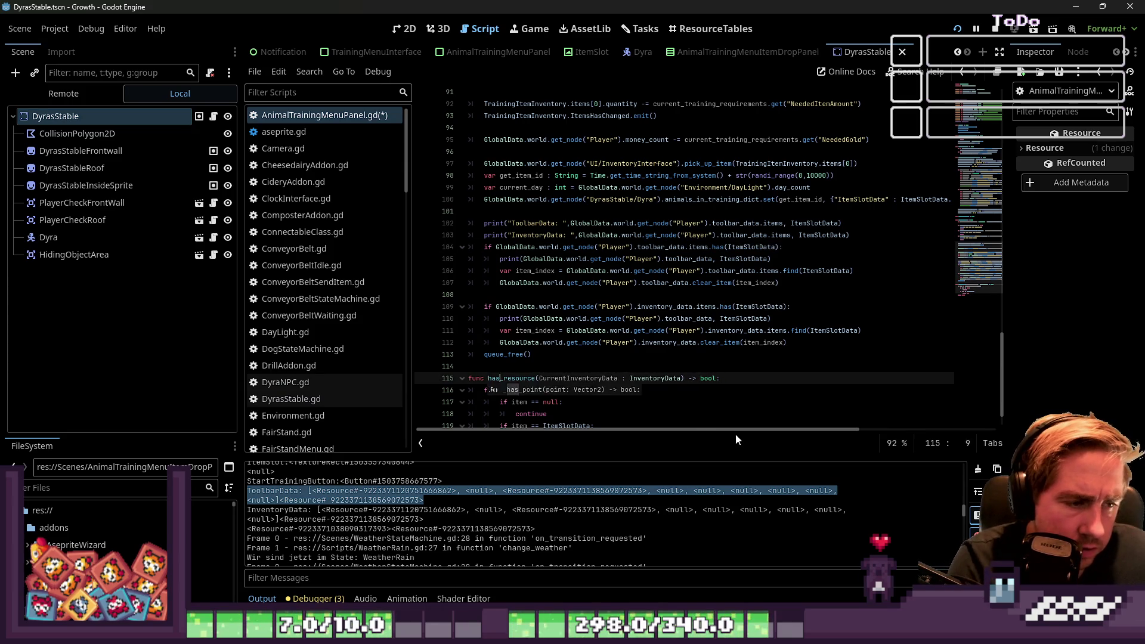
{"action": "key", "text": "ctrl+d"}
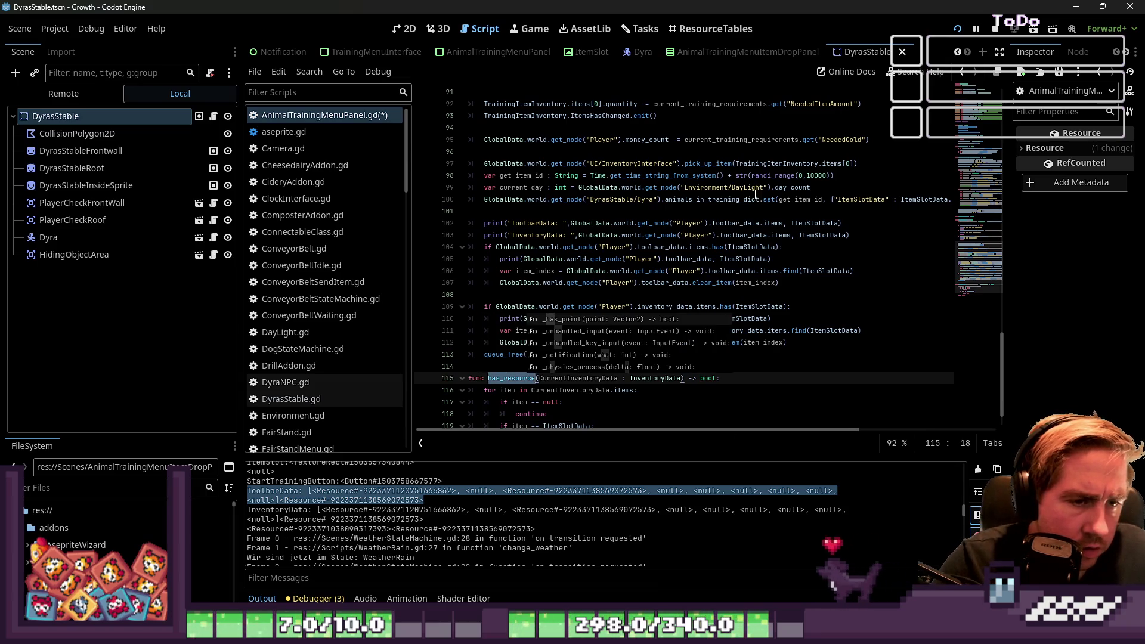
{"action": "key", "text": "ctrl+c"}
Step: Call has_resource instead of has in the toolbar and inventory checks, then save
{"action": "double_click", "coordinate": [723, 247]}
{"action": "key", "text": "ctrl+v"}
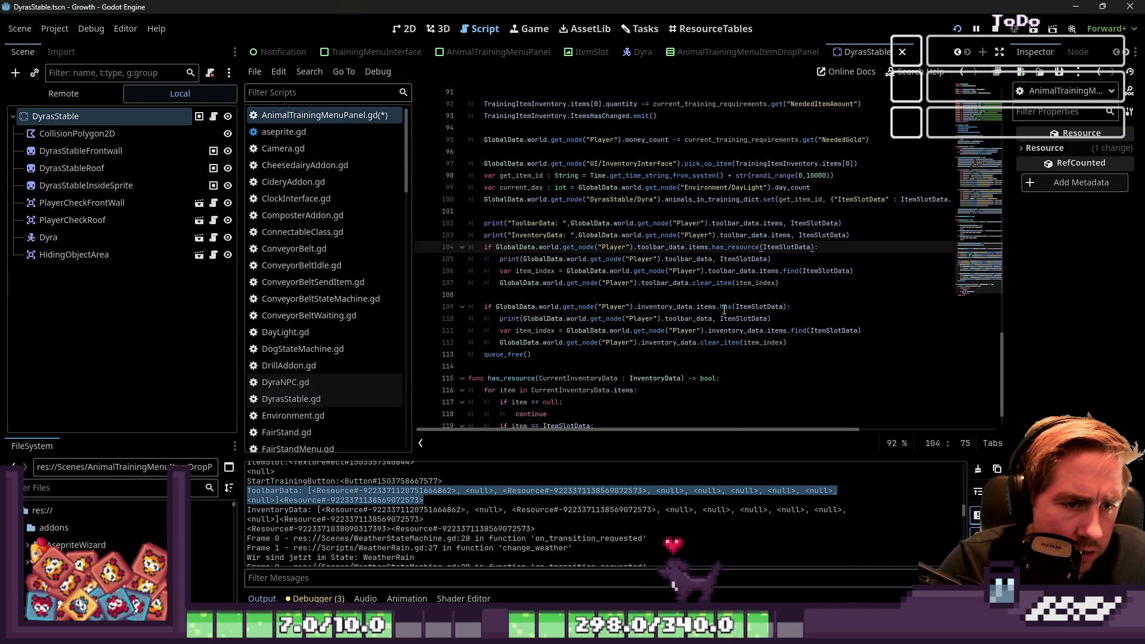
{"action": "double_click", "coordinate": [723, 306]}
{"action": "key", "text": "ctrl+v"}
{"action": "left_click", "coordinate": [665, 283]}
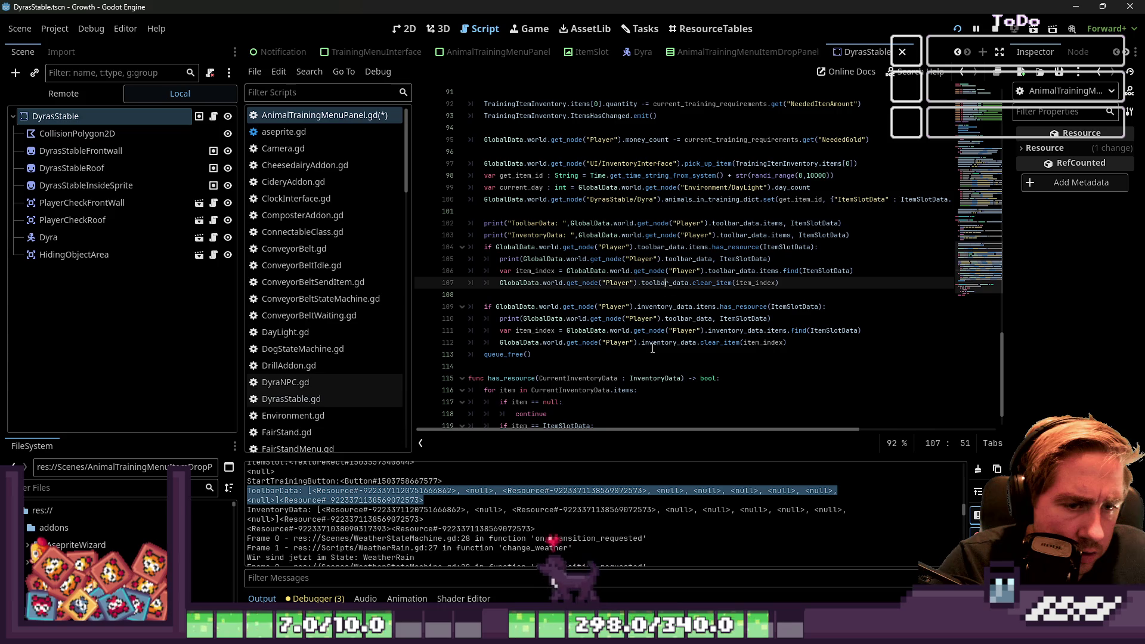
{"action": "left_click", "coordinate": [608, 298]}
{"action": "key", "text": "ctrl+s"}
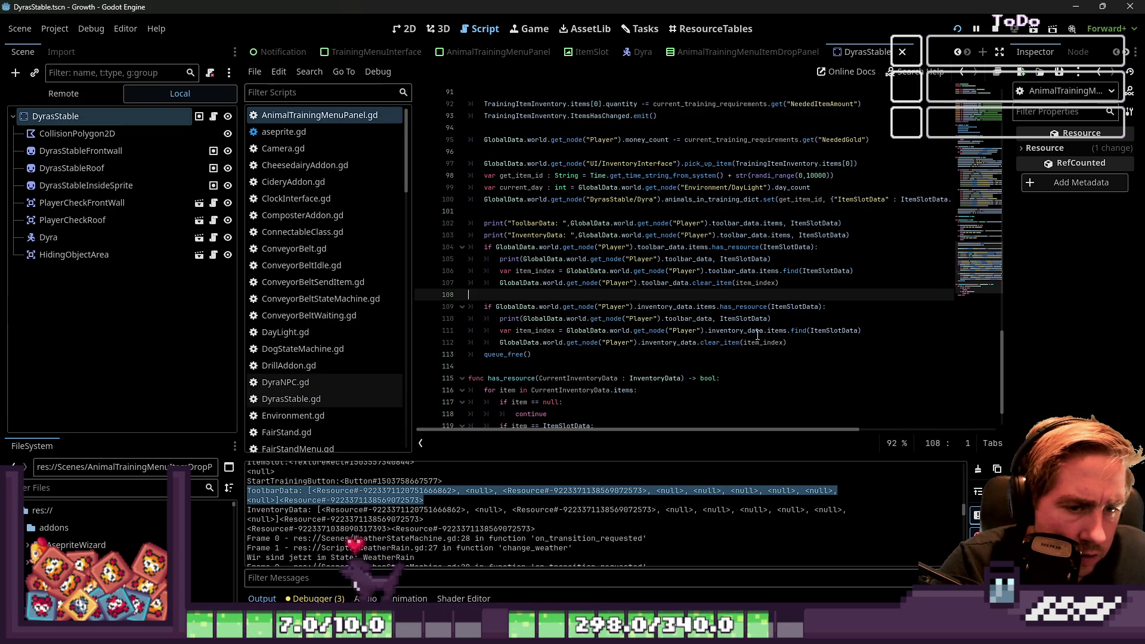
Step: Run the game and start a new game with a character named 'qewdsa'
{"action": "left_click", "coordinate": [995, 29]}
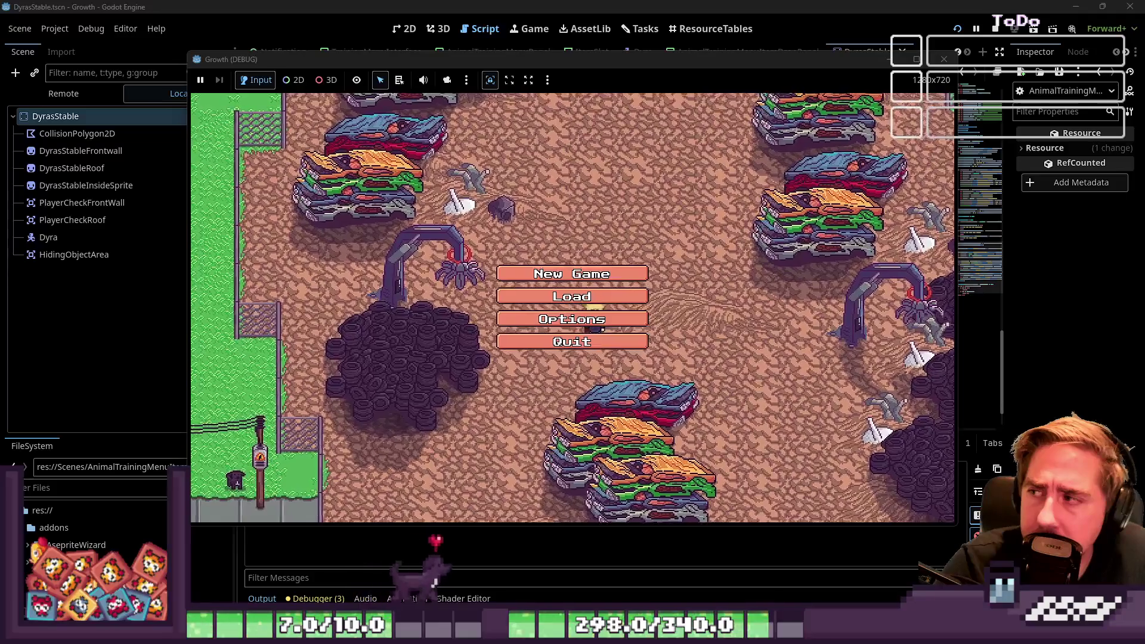
{"action": "left_click", "coordinate": [572, 273]}
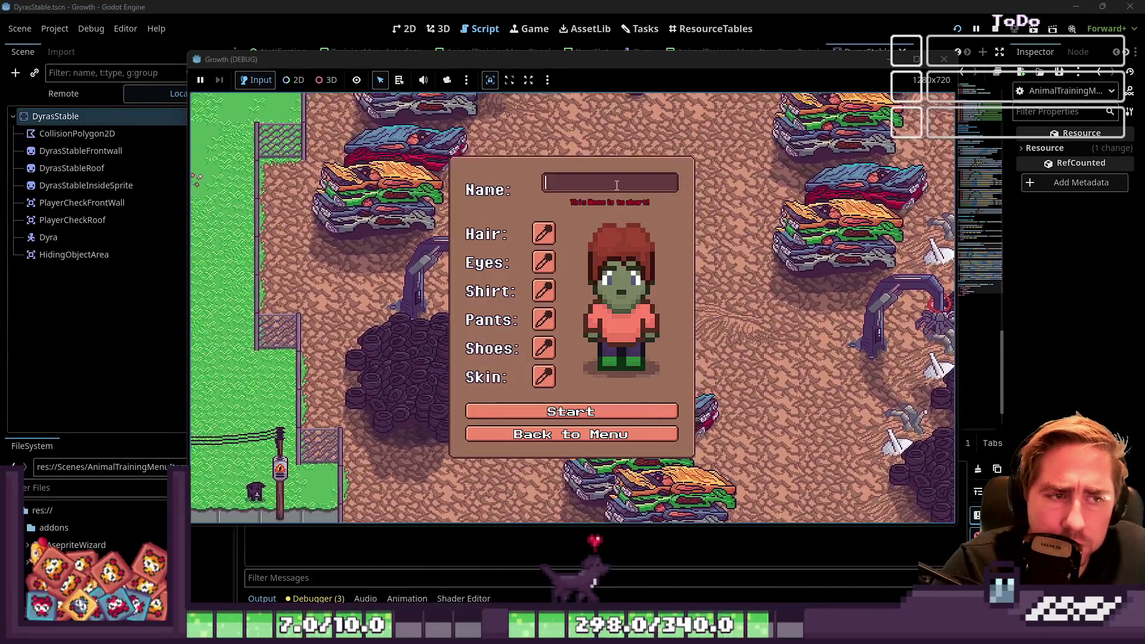
{"action": "type", "text": "qewdsa"}
{"action": "key", "text": "Return"}
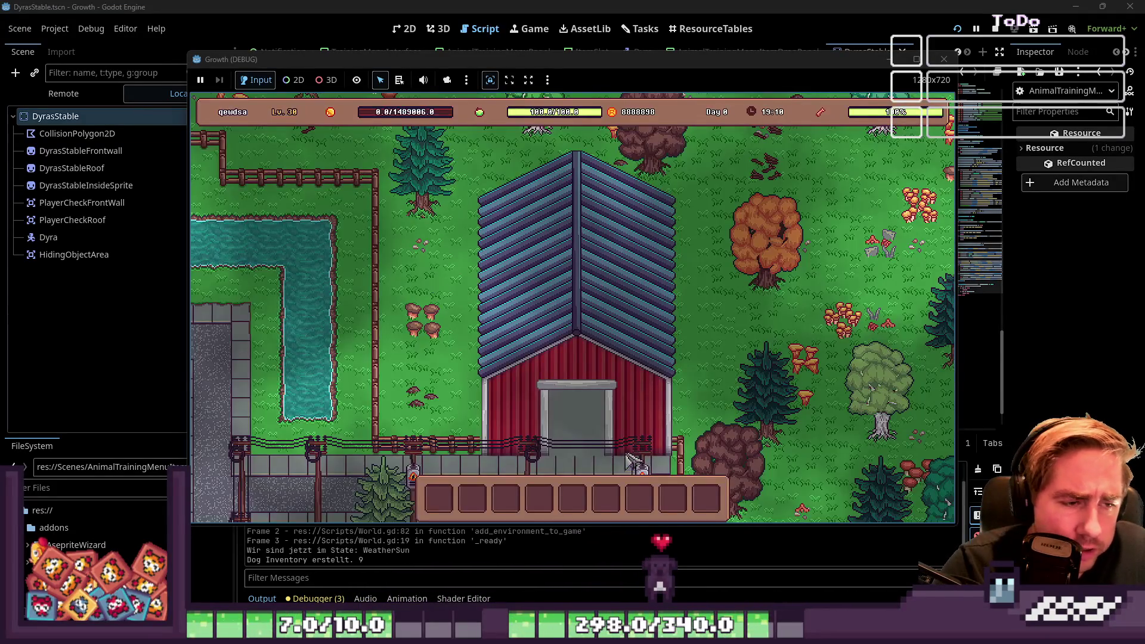
Step: At the barn, move the Yellow Bear stack from the inventory into hotbar slot 2
{"action": "left_click", "coordinate": [575, 292]}
{"action": "left_click", "coordinate": [577, 292]}
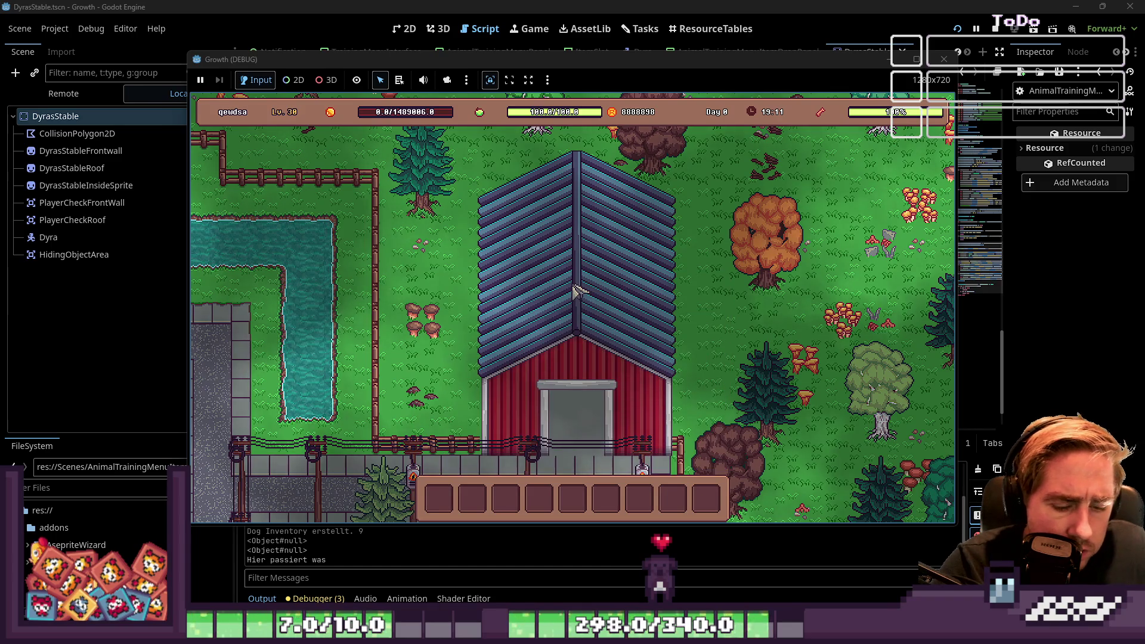
{"action": "left_click", "coordinate": [575, 291]}
{"action": "left_click_drag", "start_coordinate": [680, 164], "coordinate": [472, 499]}
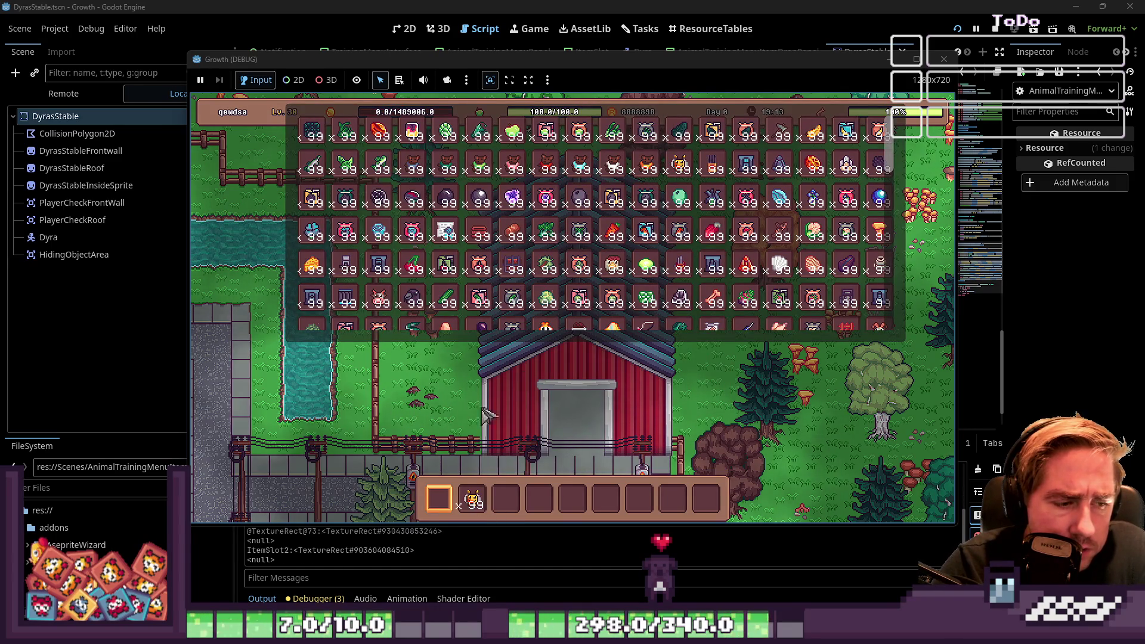
{"action": "scroll", "coordinate": [459, 218], "scroll_direction": "down", "scroll_amount": 3}
{"action": "scroll", "coordinate": [406, 261], "scroll_direction": "down", "scroll_amount": 3}
{"action": "scroll", "coordinate": [406, 261], "scroll_direction": "down", "scroll_amount": 1}
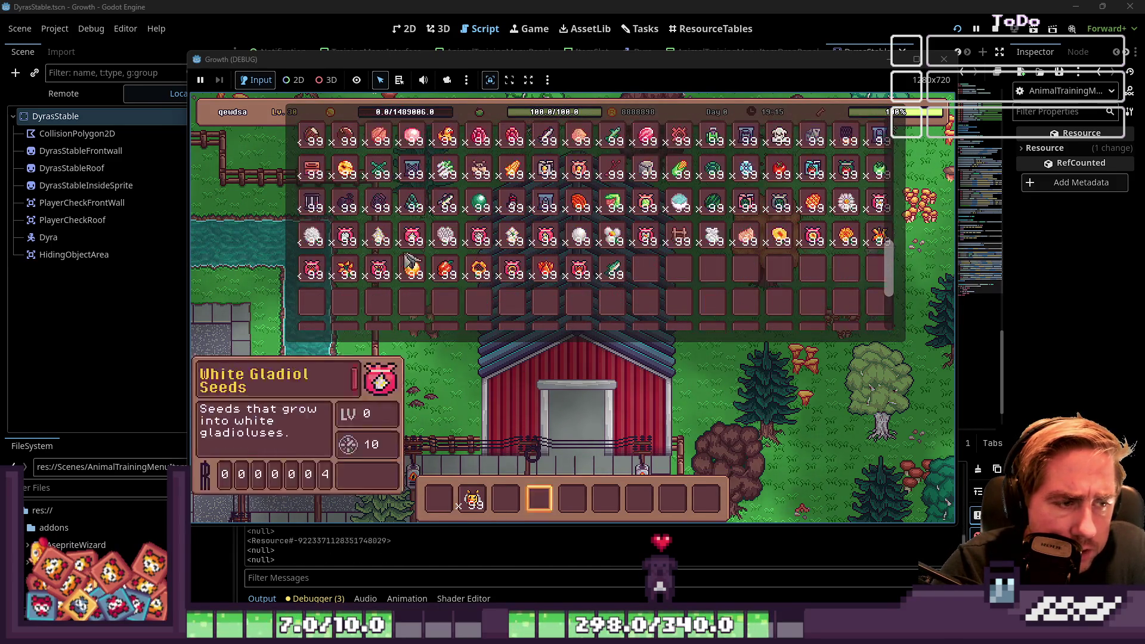
{"action": "key", "text": "i"}
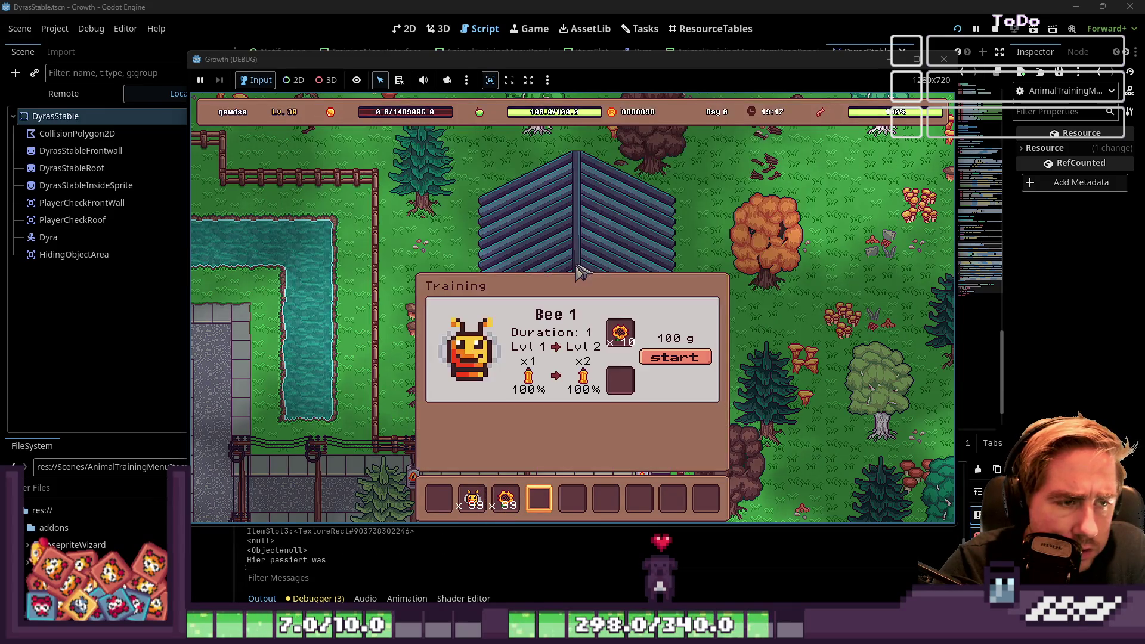
Step: Put a sunflower from the hotbar into the Bee 1 Training slot and start the training
{"action": "left_click", "coordinate": [506, 501]}
{"action": "left_click", "coordinate": [620, 381]}
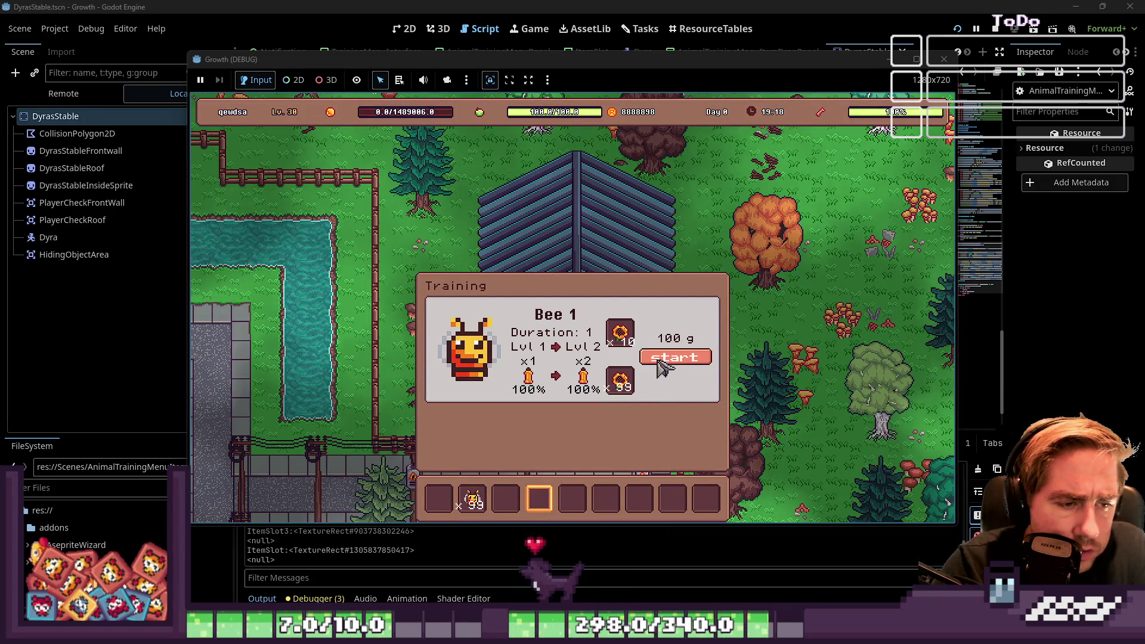
{"action": "left_click", "coordinate": [671, 358]}
{"action": "left_click", "coordinate": [567, 294]}
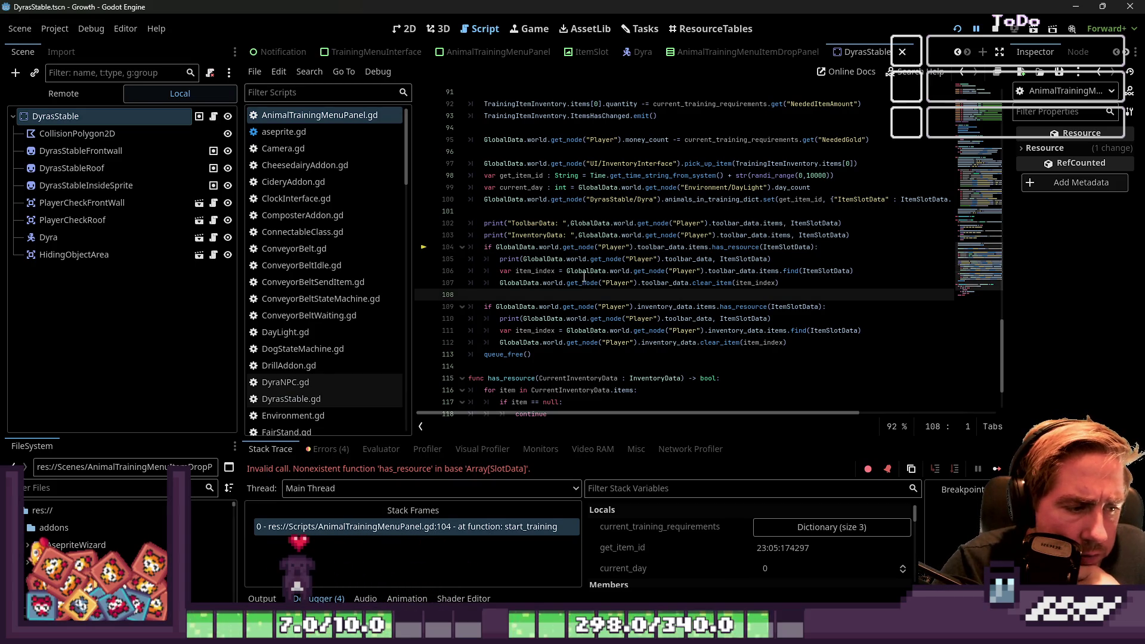
Step: Move line 104's GlobalData.world toolbar_data expression into has_resource(), replacing the ItemSlotData argument
{"action": "mouse_move", "coordinate": [583, 275]}
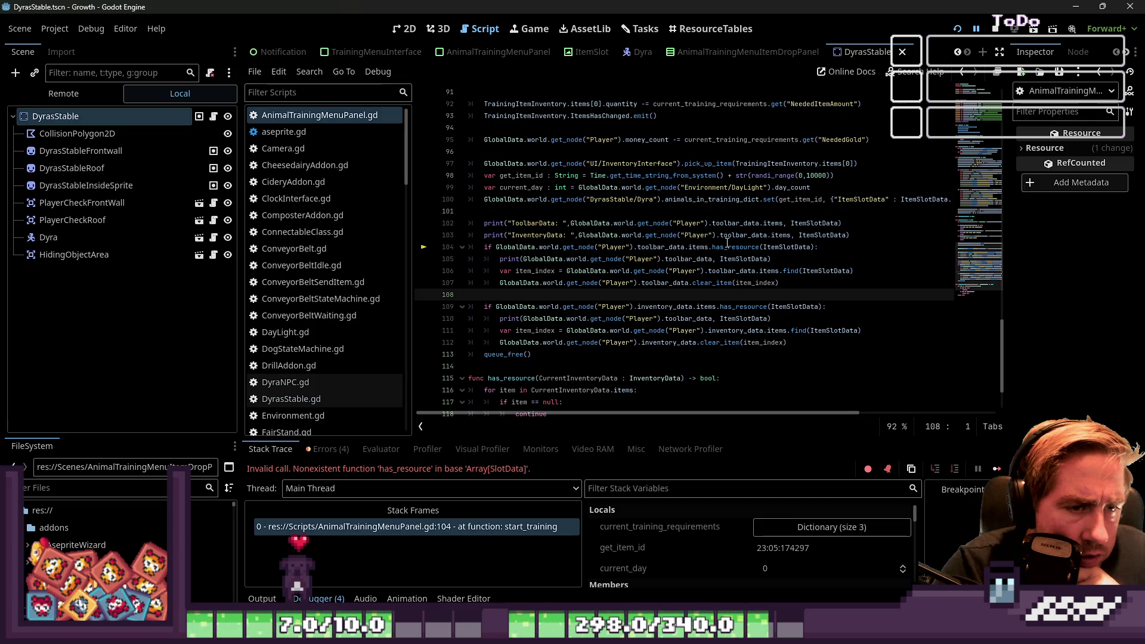
{"action": "left_click", "coordinate": [710, 247]}
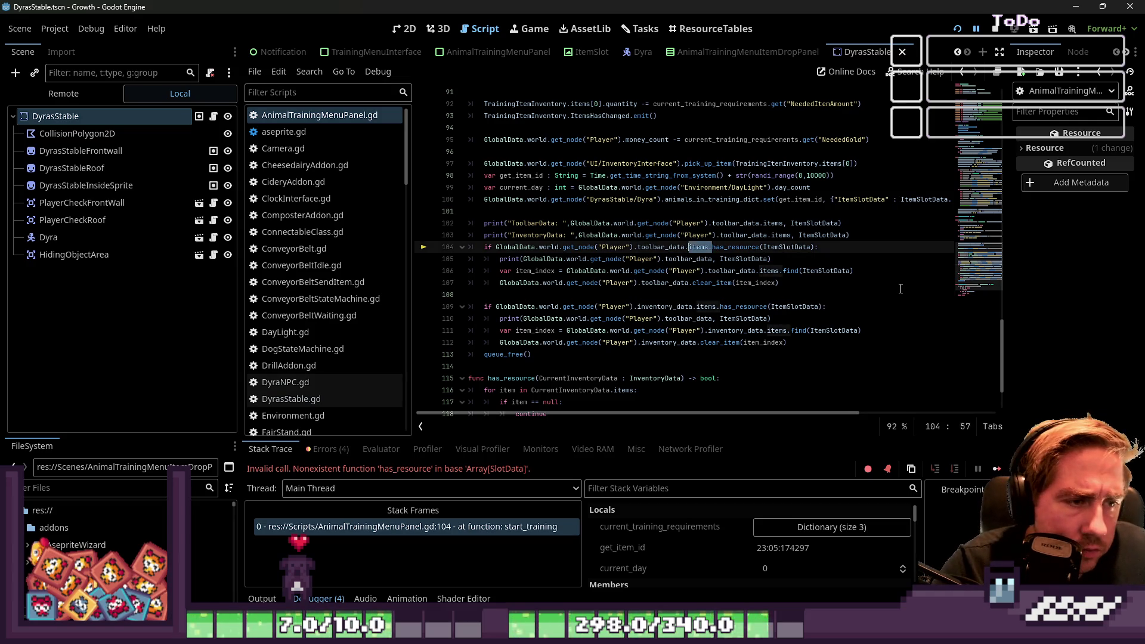
{"action": "key", "text": "ctrl+shift+Left"}
{"action": "key", "text": "ctrl+shift+Left"}
{"action": "key", "text": "ctrl+shift+Left"}
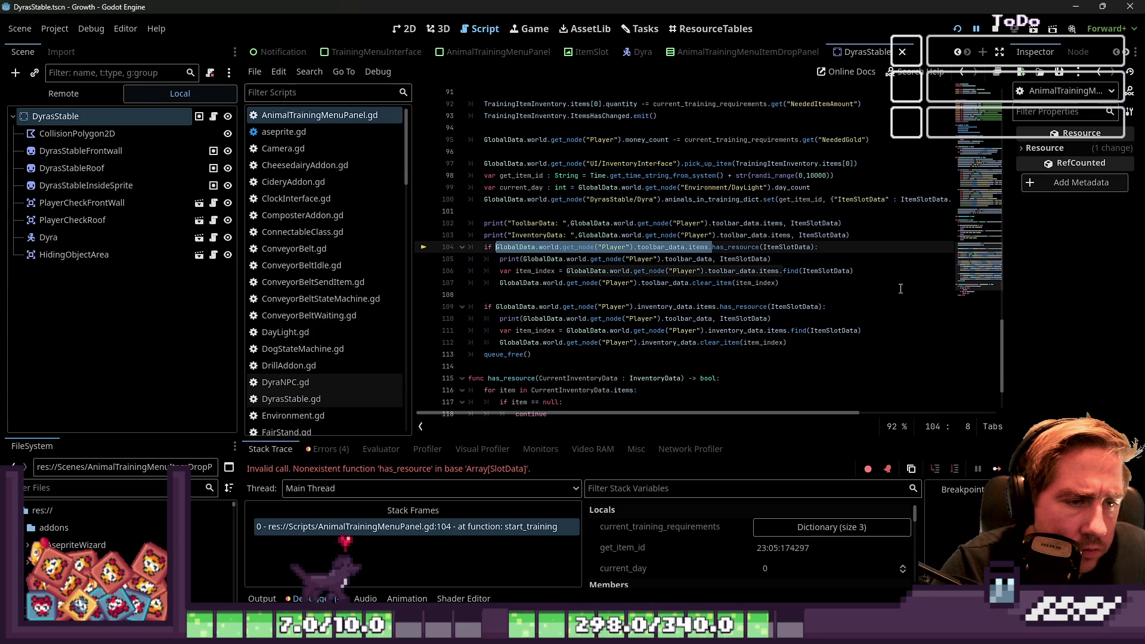
{"action": "key", "text": "Left"}
{"action": "key", "text": "ctrl+shift+Right"}
{"action": "key", "text": "ctrl+shift+Right"}
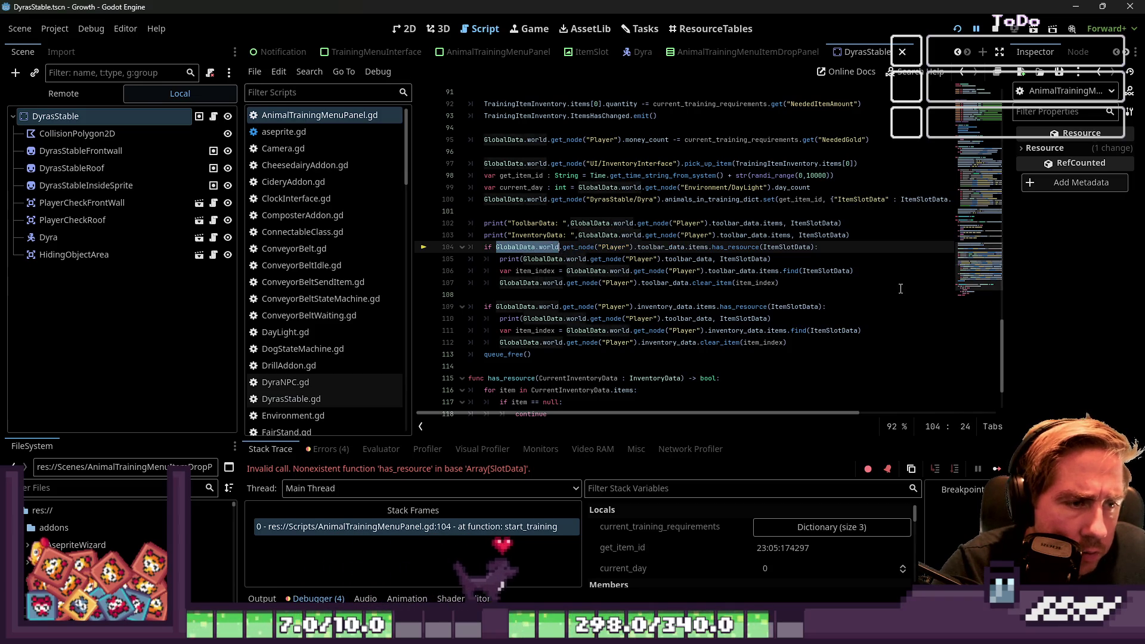
{"action": "key", "text": "ctrl+shift+Right"}
{"action": "key", "text": "ctrl+shift+Right"}
{"action": "key", "text": "ctrl+shift+Right"}
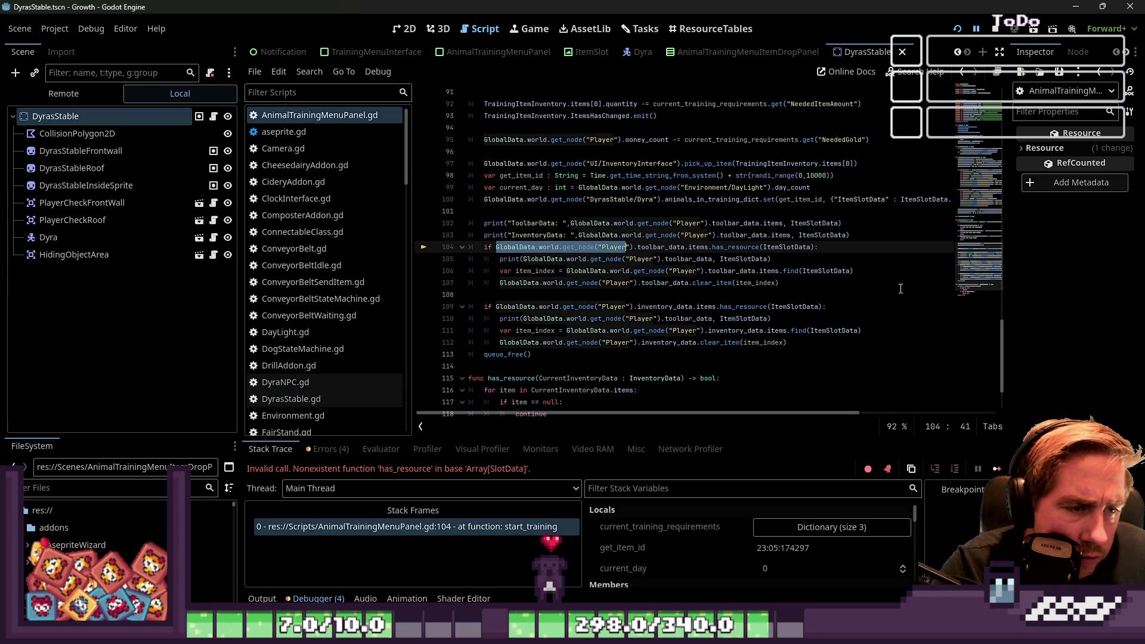
{"action": "key", "text": "ctrl+shift+Right"}
{"action": "key", "text": "ctrl+shift+Left"}
{"action": "key", "text": "ctrl+c"}
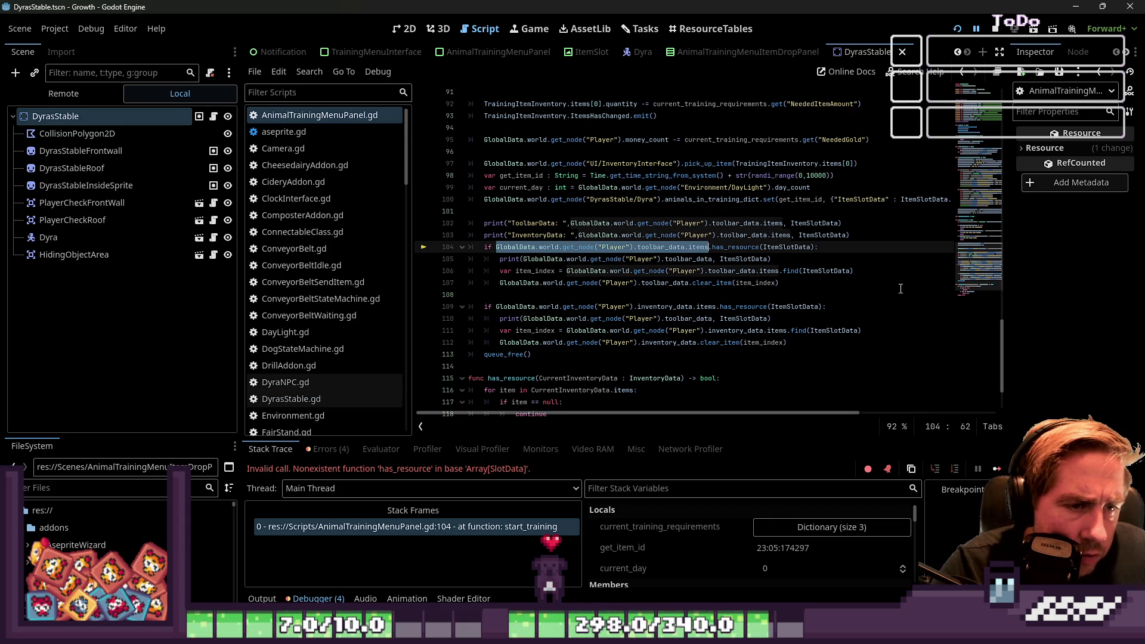
{"action": "key", "text": "Delete"}
{"action": "key", "text": "Delete"}
{"action": "key", "text": "Delete"}
{"action": "key", "text": "ctrl+shift+Left"}
{"action": "key", "text": "ctrl+v"}
Step: Cut the inventory_data expression out of the inventory check on line 109
{"action": "key", "text": "ctrl+shift+Left"}
{"action": "key", "text": "ctrl+shift+Left"}
{"action": "key", "text": "ctrl+shift+Left"}
{"action": "key", "text": "Left"}
{"action": "key", "text": "Down"}
{"action": "key", "text": "Down"}
{"action": "key", "text": "Down"}
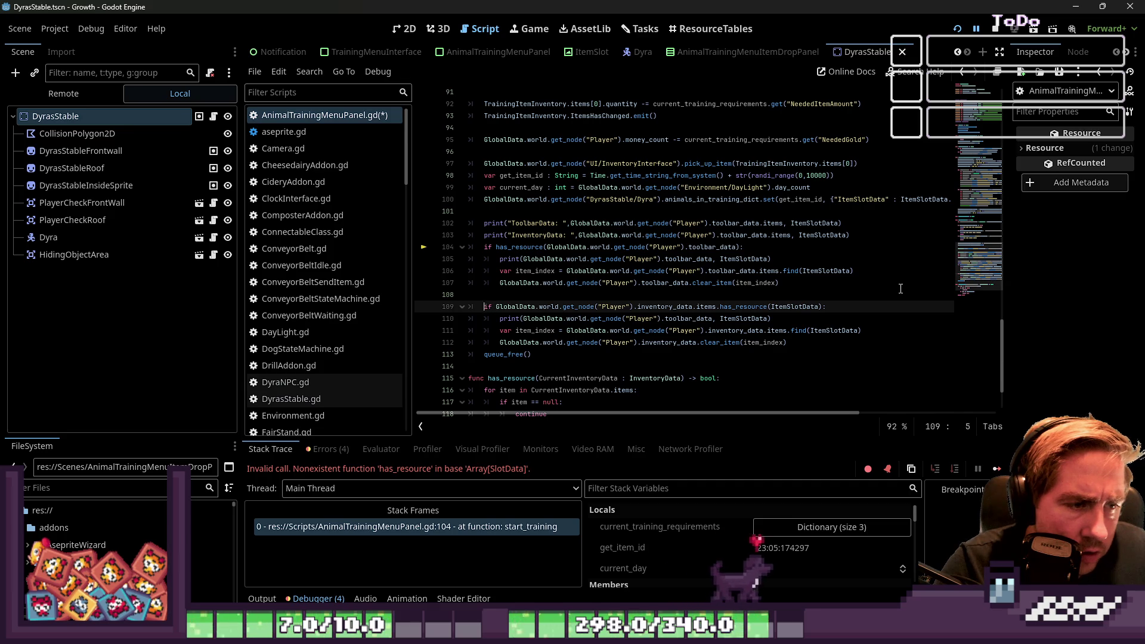
{"action": "key", "text": "ctrl+shift+Right"}
{"action": "key", "text": "ctrl+shift+Right"}
{"action": "key", "text": "ctrl+shift+Right"}
{"action": "key", "text": "ctrl+shift+Right"}
{"action": "key", "text": "ctrl+shift+Right"}
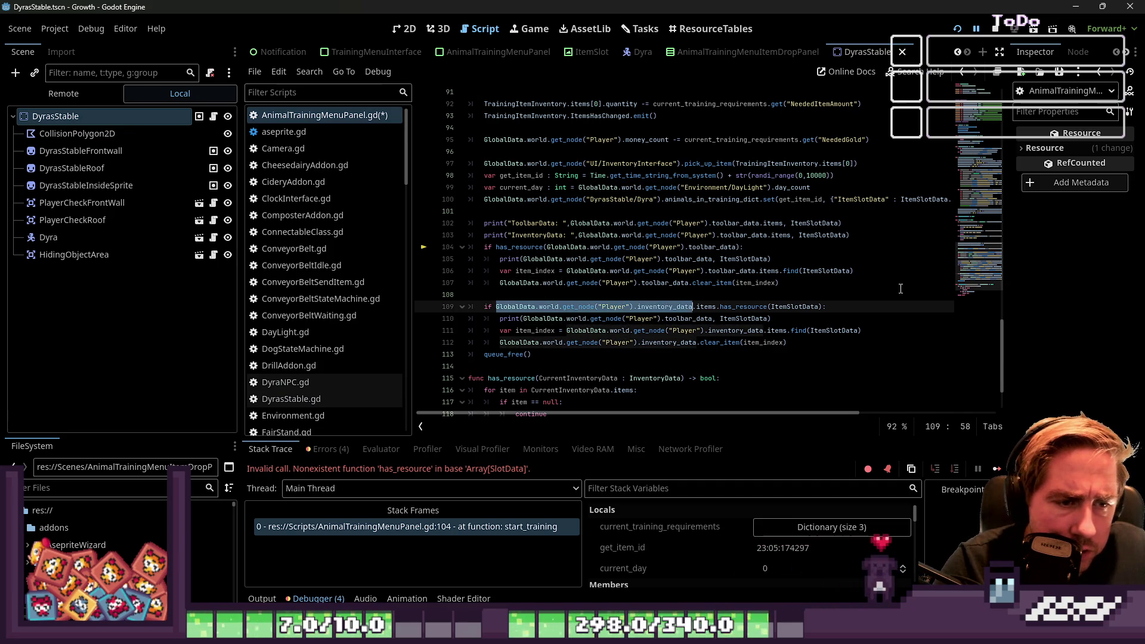
{"action": "key", "text": "Delete"}
{"action": "key", "text": "ctrl+Right"}
Step: Rerun the game, then delete the print lines under the toolbar and inventory checks
{"action": "key", "text": "ctrl+z"}
{"action": "key", "text": "ctrl+z"}
{"action": "key", "text": "ctrl+z"}
{"action": "key", "text": "F5"}
{"action": "left_click", "coordinate": [751, 223]}
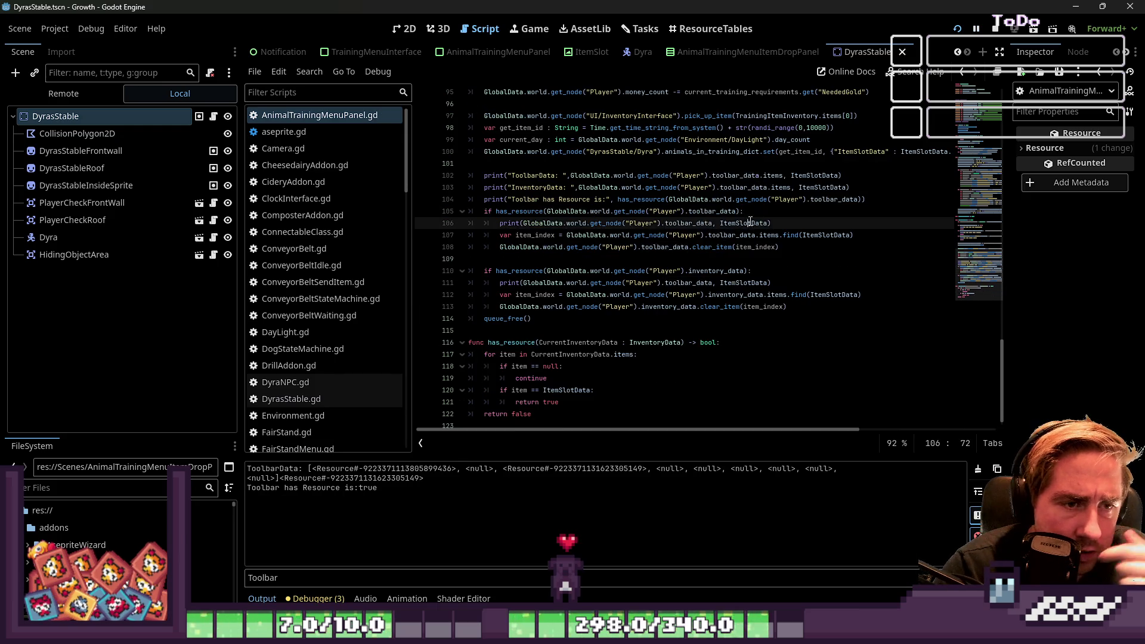
{"action": "key", "text": "End"}
{"action": "left_click", "coordinate": [455, 224], "text": "shift"}
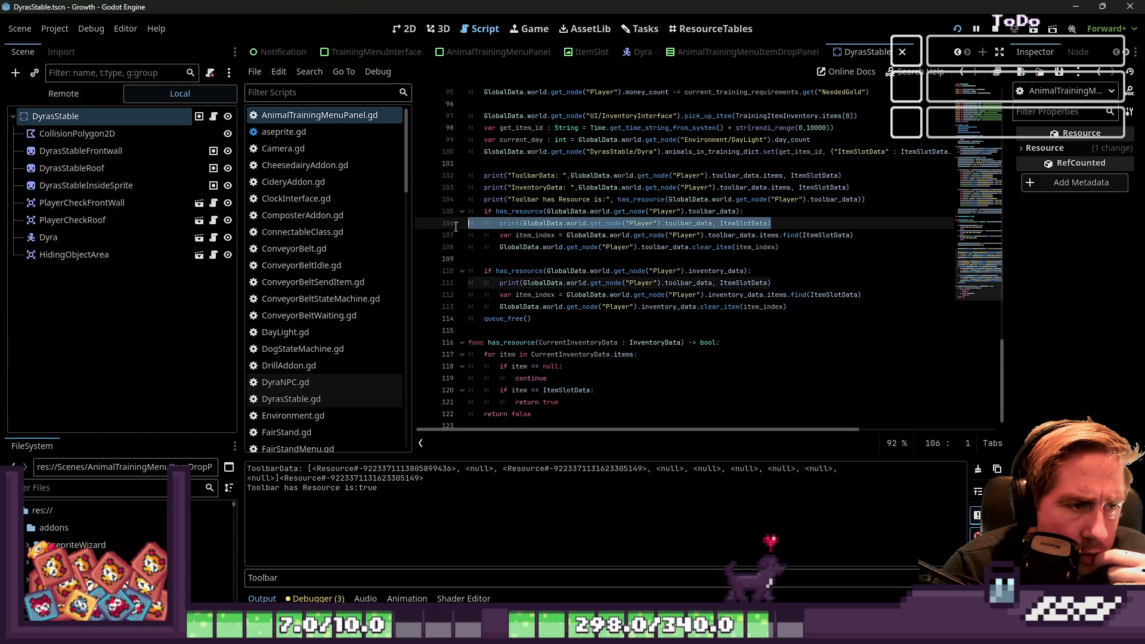
{"action": "key", "text": "Delete"}
{"action": "key", "text": "Delete"}
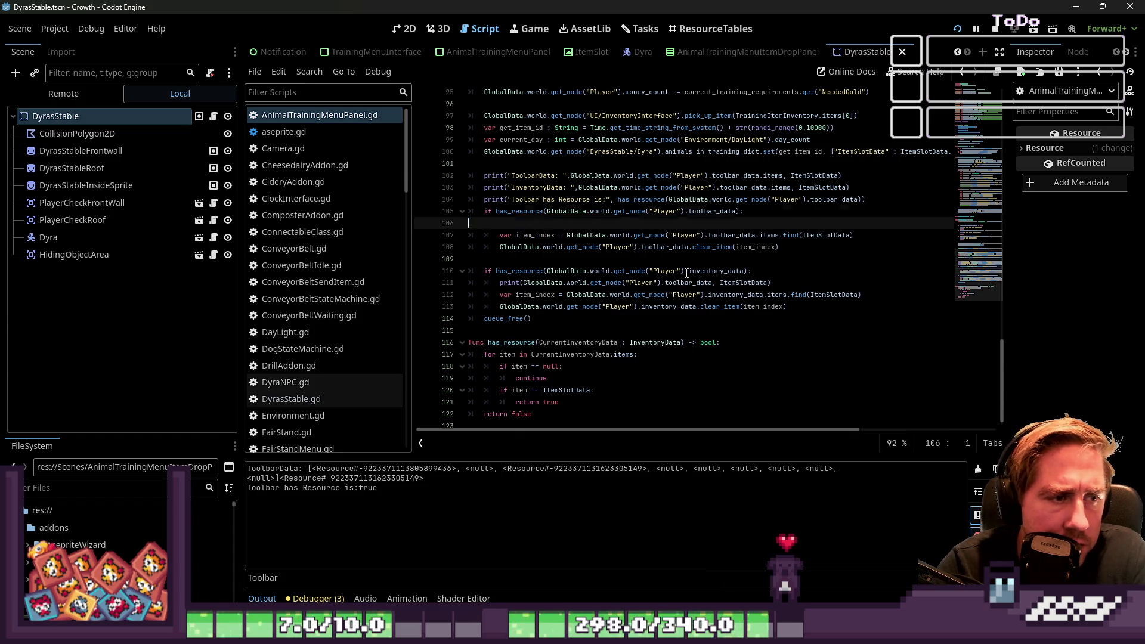
{"action": "mouse_move", "coordinate": [771, 272]}
{"action": "left_mouse_down"}
{"action": "mouse_move", "coordinate": [596, 295]}
{"action": "mouse_move", "coordinate": [382, 264]}
{"action": "mouse_move", "coordinate": [753, 260]}
{"action": "mouse_move", "coordinate": [783, 223]}
{"action": "left_mouse_up"}
{"action": "key", "text": "BackSpace"}
Step: Copy the whole has_resource function, adding an empty line after it
{"action": "double_click", "coordinate": [725, 224]}
{"action": "left_click", "coordinate": [547, 401]}
{"action": "key", "text": "Return"}
{"action": "key", "text": "Up"}
{"action": "key", "text": "Up"}
{"action": "key", "text": "Up"}
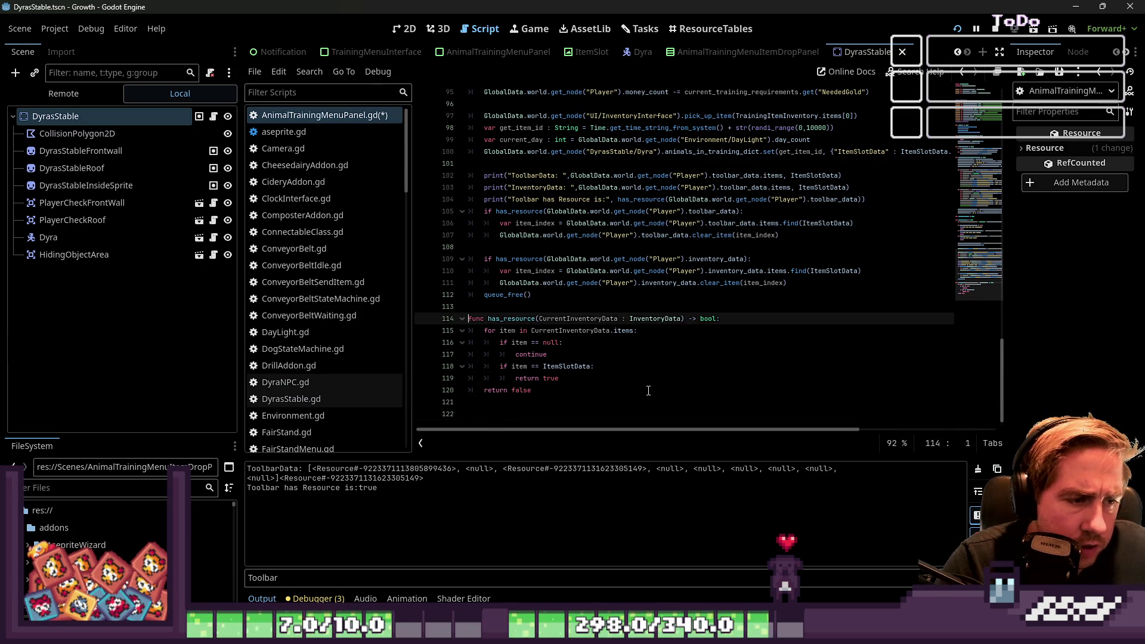
{"action": "key", "text": "shift+Down"}
{"action": "key", "text": "shift+Down"}
{"action": "key", "text": "shift+Down"}
{"action": "key", "text": "Down"}
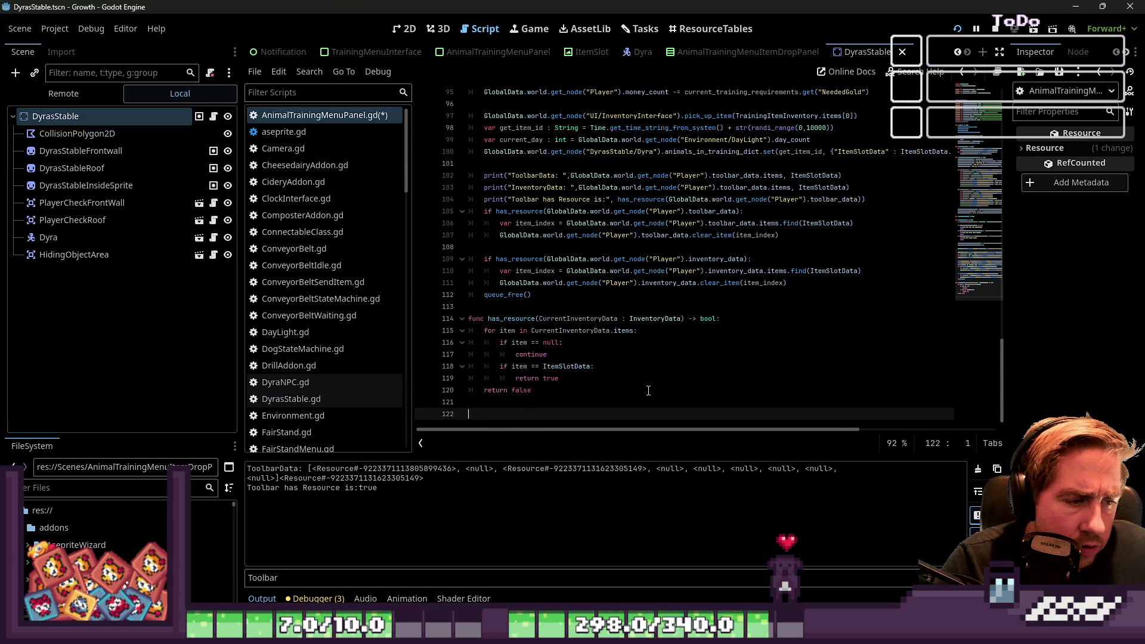
Step: Paste a duplicate of has_resource below and edit its return line to use .get_index()
{"action": "key", "text": "ctrl+v"}
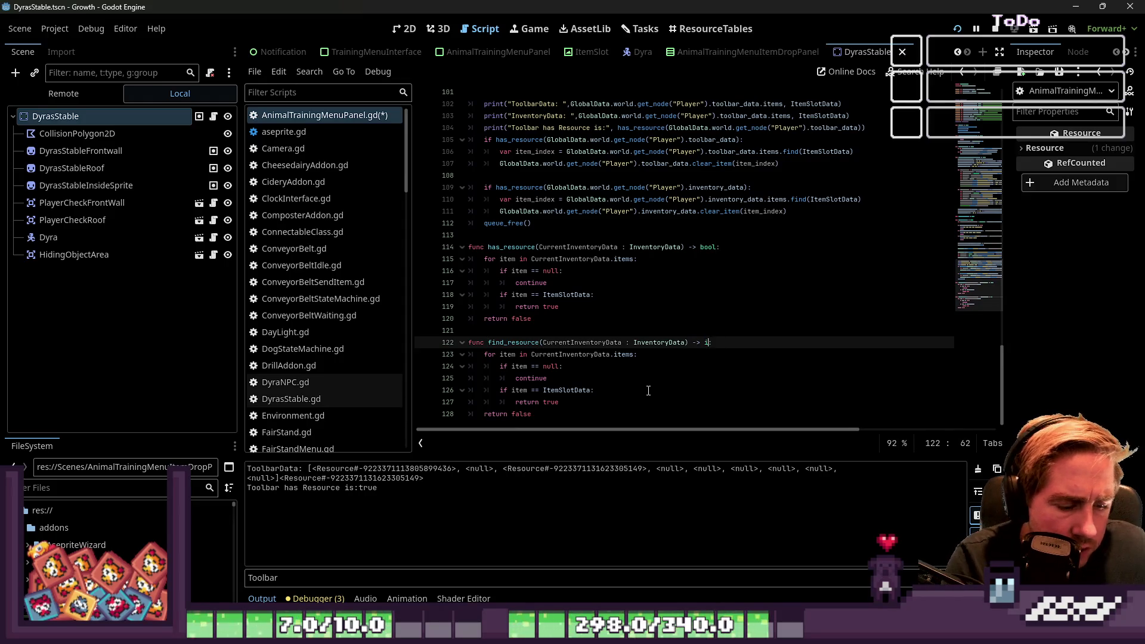
{"action": "key", "text": "Up"}
{"action": "key", "text": "Down"}
{"action": "key", "text": "Left"}
{"action": "key", "text": "Left"}
{"action": "key", "text": "Left"}
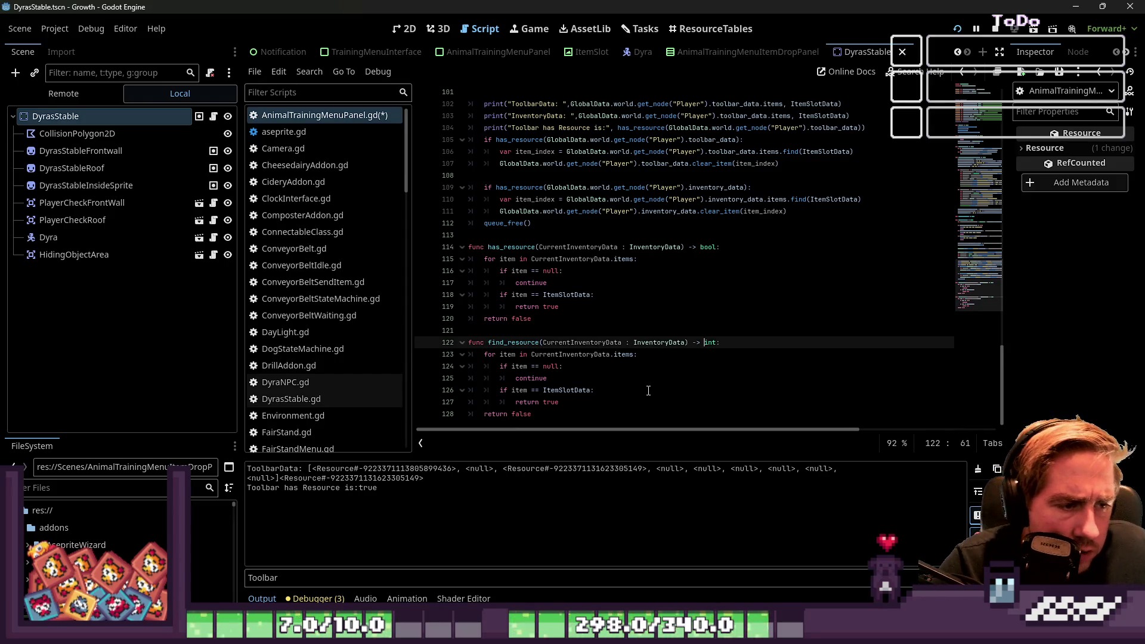
{"action": "key", "text": "Down"}
{"action": "key", "text": "Down"}
{"action": "key", "text": "Down"}
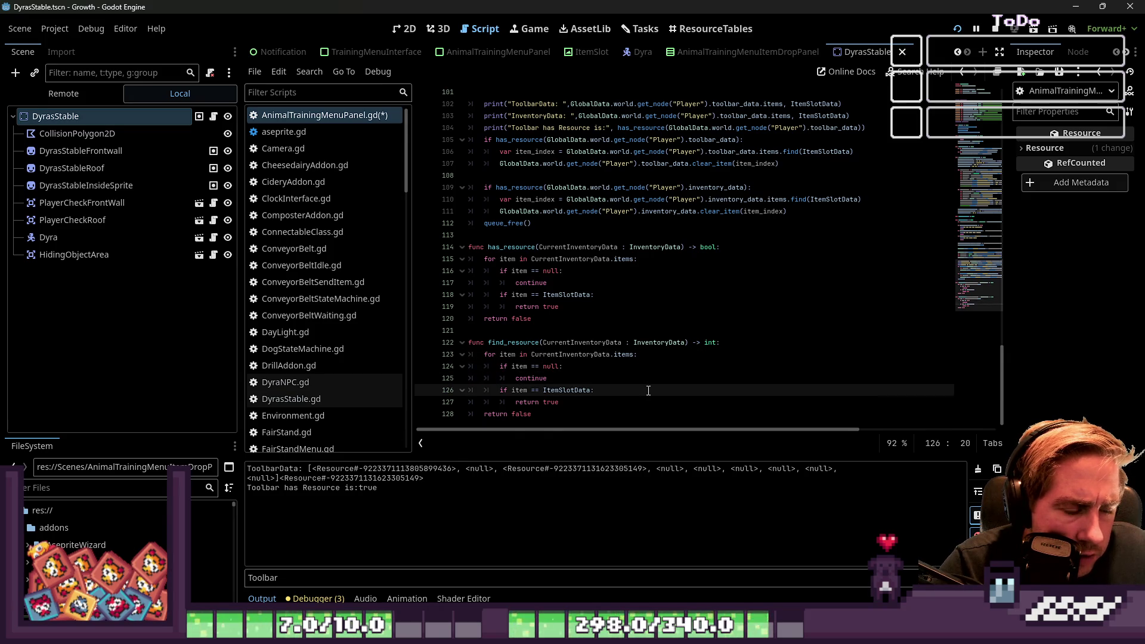
{"action": "key", "text": "Up"}
{"action": "key", "text": "Down"}
{"action": "key", "text": "Down"}
{"action": "key", "text": "shift+End"}
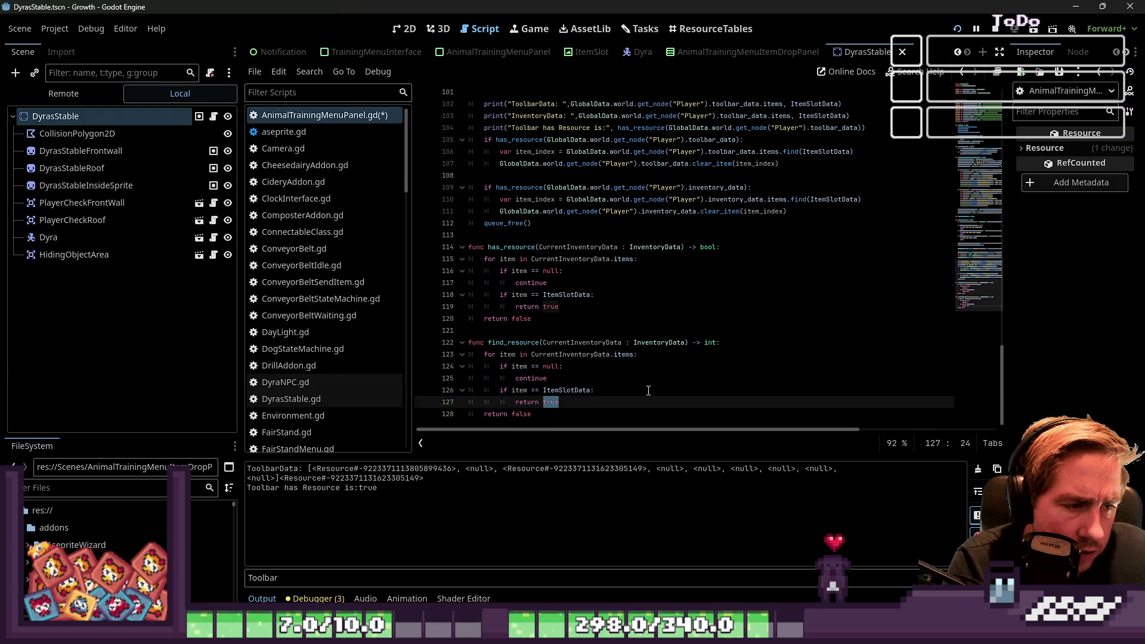
{"action": "type", "text": ".get_"}
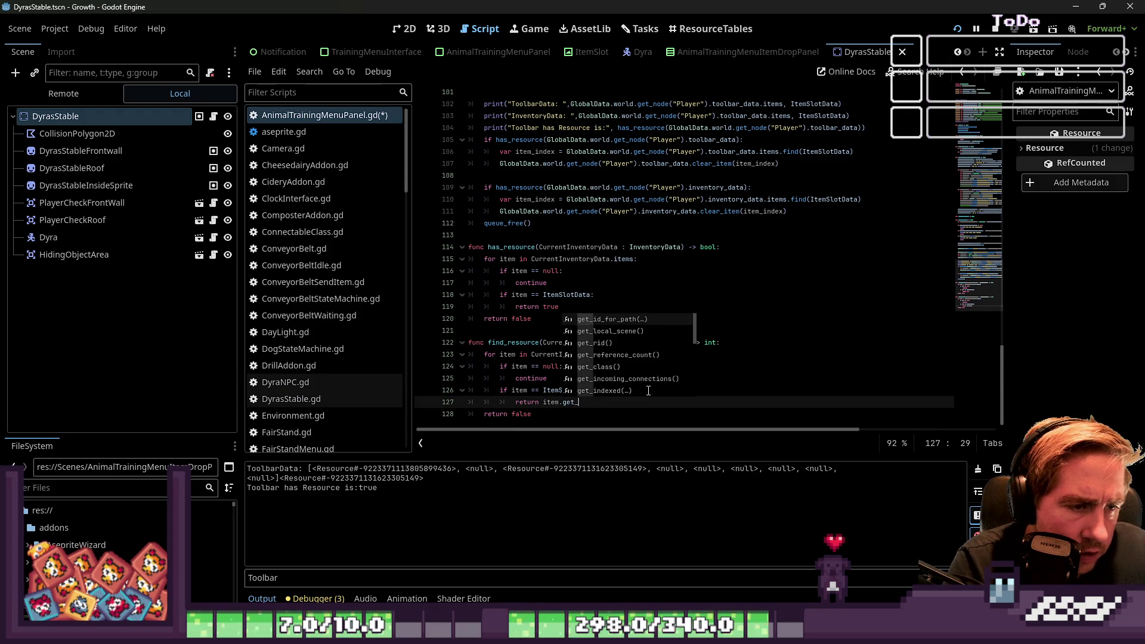
{"action": "type", "text": "index("}
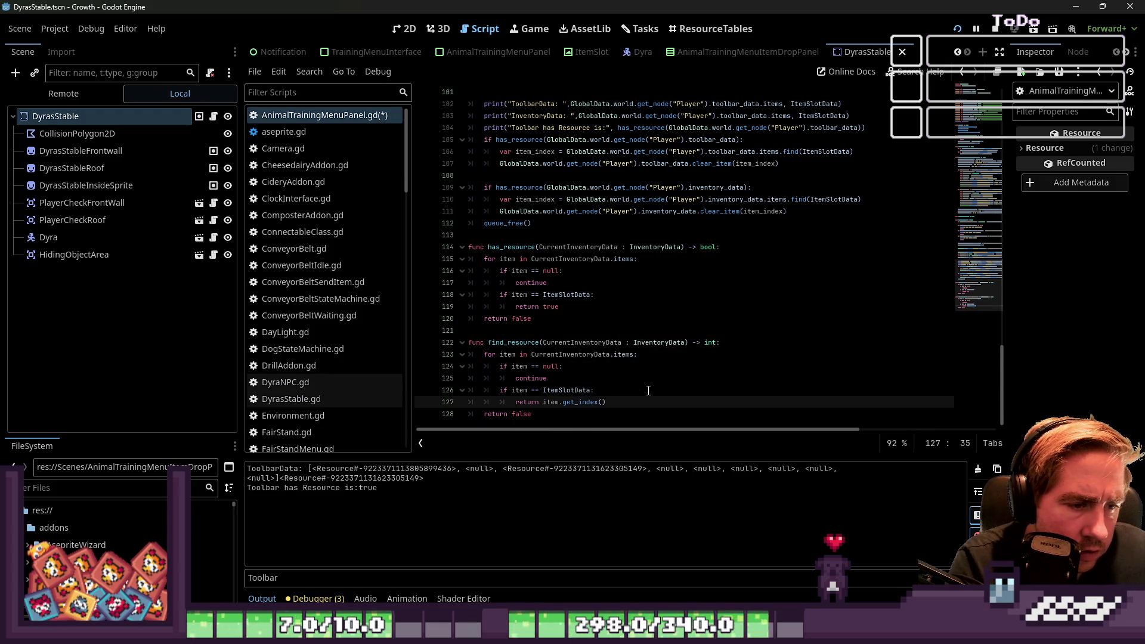
Step: On line 124, replace item with CurrentInventoryData.items[item_index] using the loop's index variable
{"action": "key", "text": "Up"}
{"action": "key", "text": "Up"}
{"action": "key", "text": "Up"}
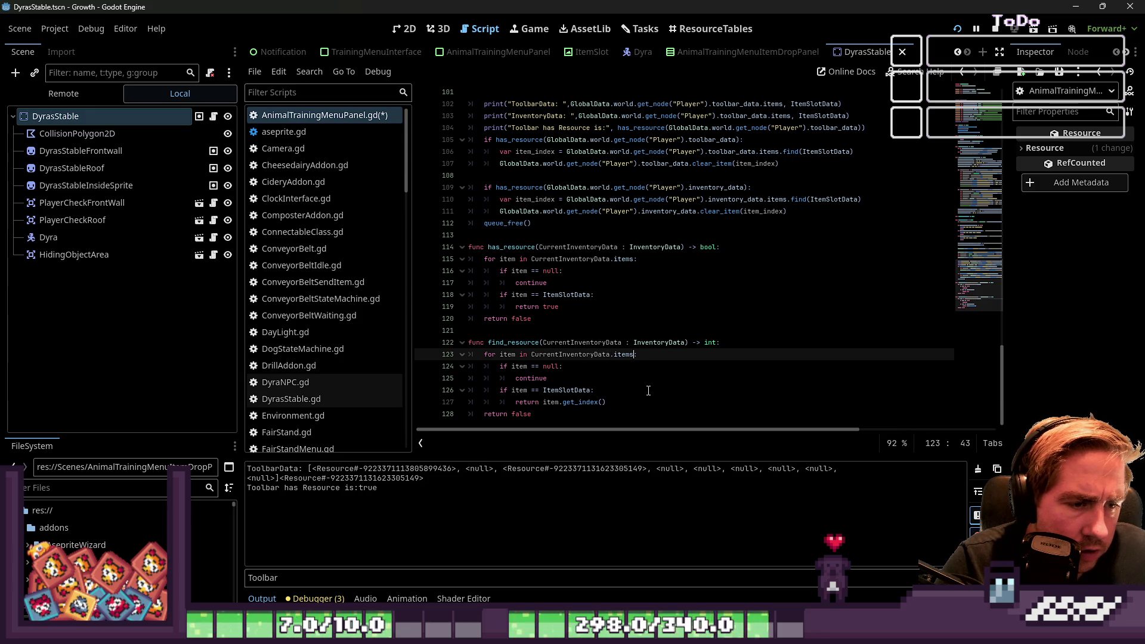
{"action": "key", "text": "Home"}
{"action": "key", "text": "ctrl+Right"}
{"action": "key", "text": "ctrl+Right"}
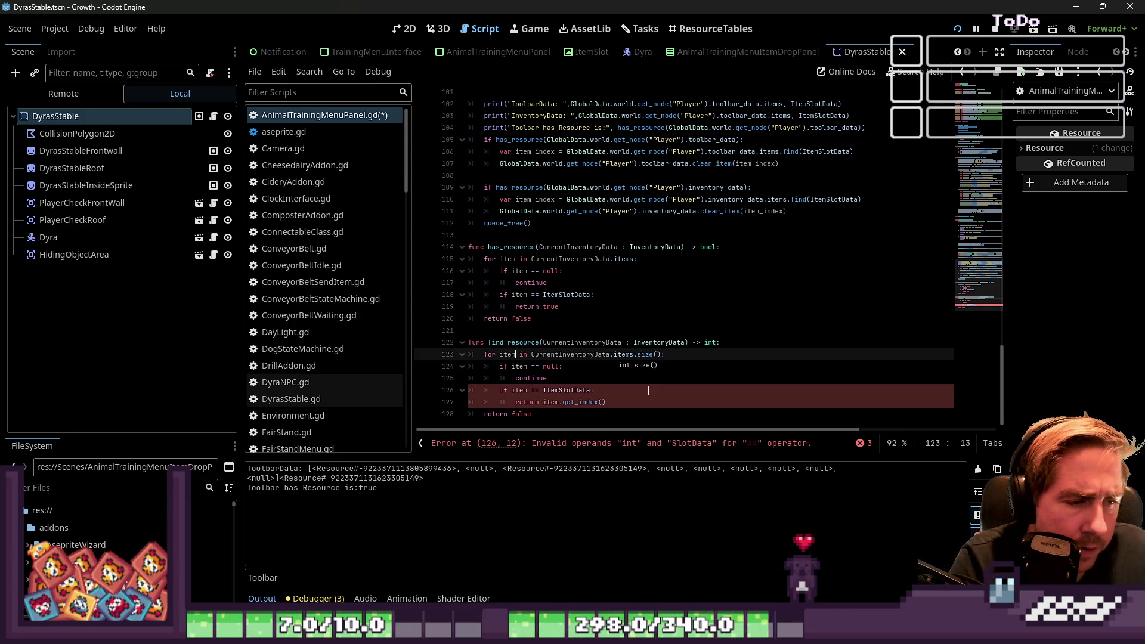
{"action": "type", "text": "_index"}
{"action": "key", "text": "ctrl+shift+Left"}
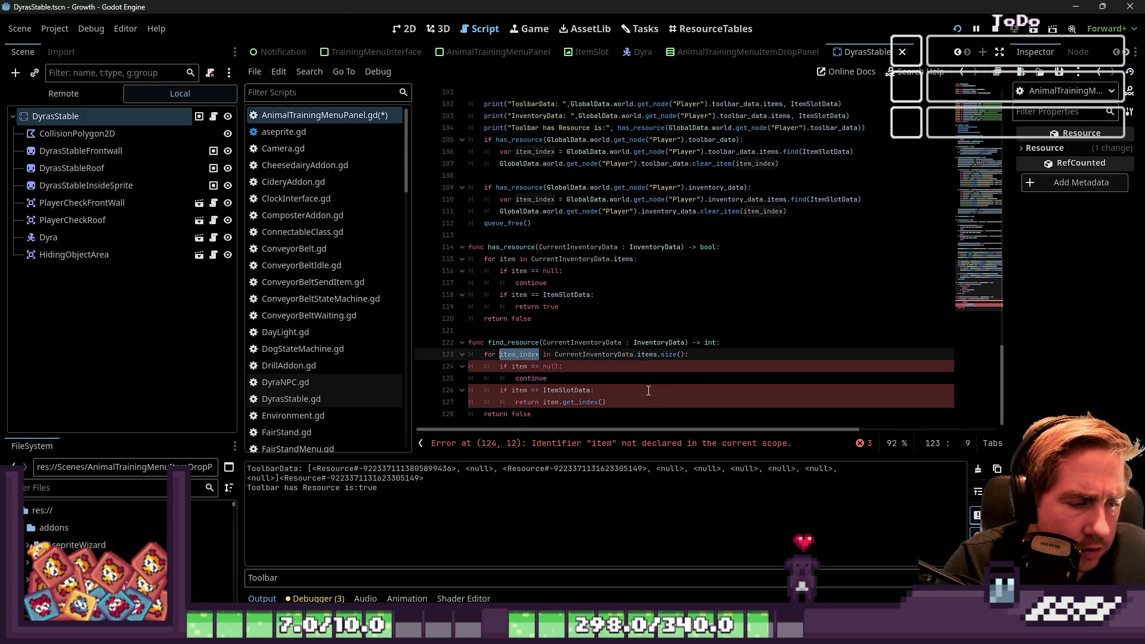
{"action": "key", "text": "Down"}
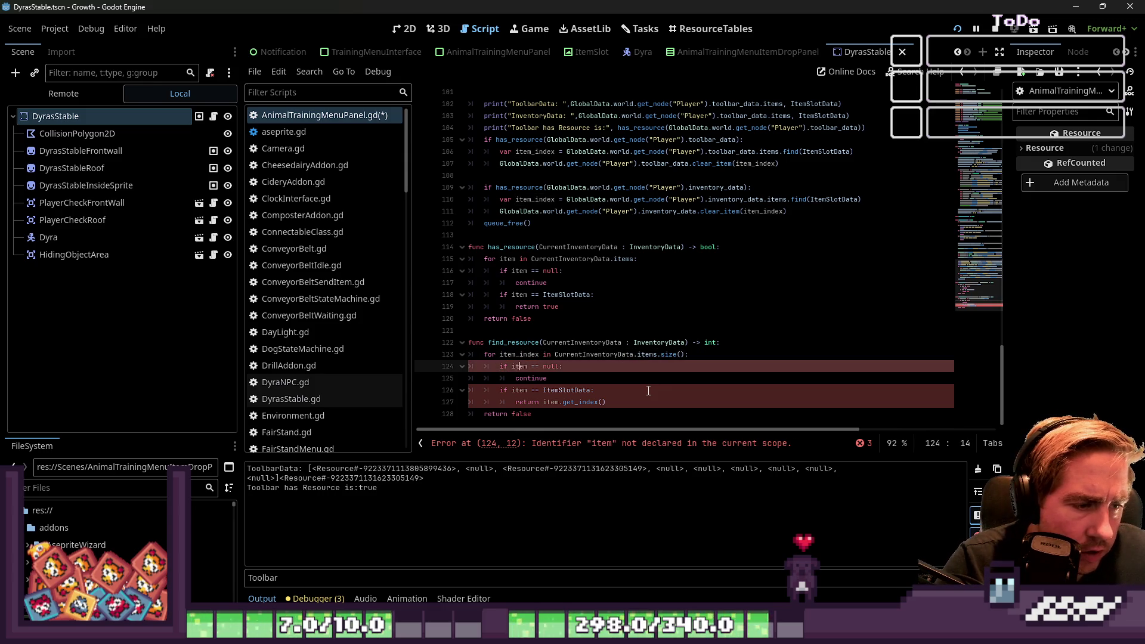
{"action": "key", "text": "Up"}
{"action": "key", "text": "ctrl+Right"}
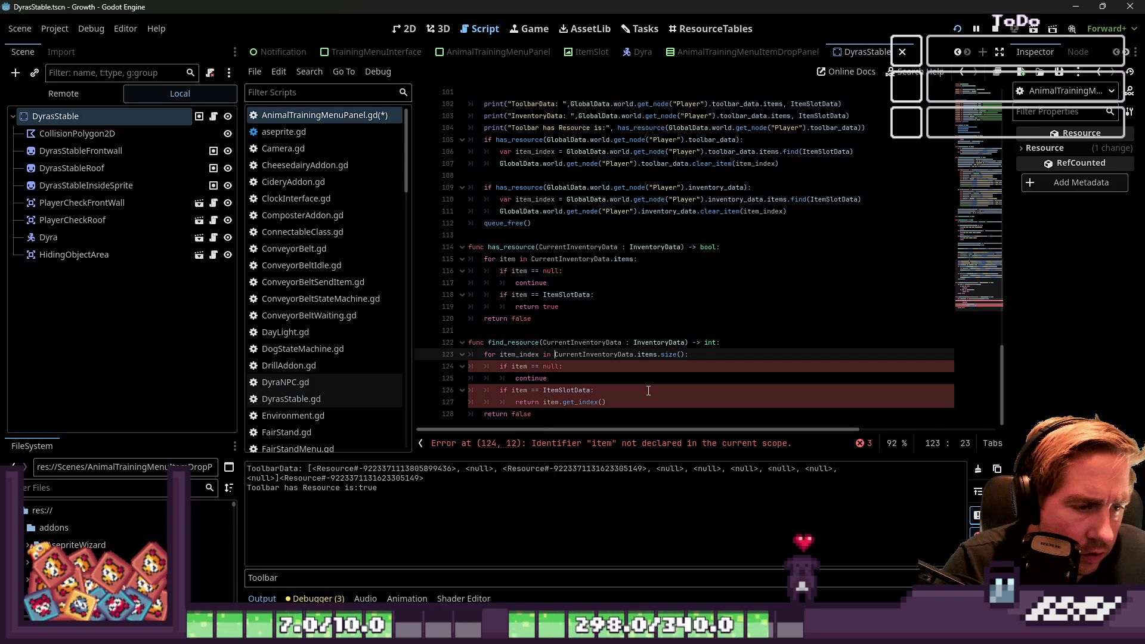
{"action": "key", "text": "ctrl+shift+Right"}
{"action": "key", "text": "ctrl+shift+Right"}
{"action": "key", "text": "ctrl+shift+Right"}
{"action": "key", "text": "ctrl+c"}
{"action": "key", "text": "Down"}
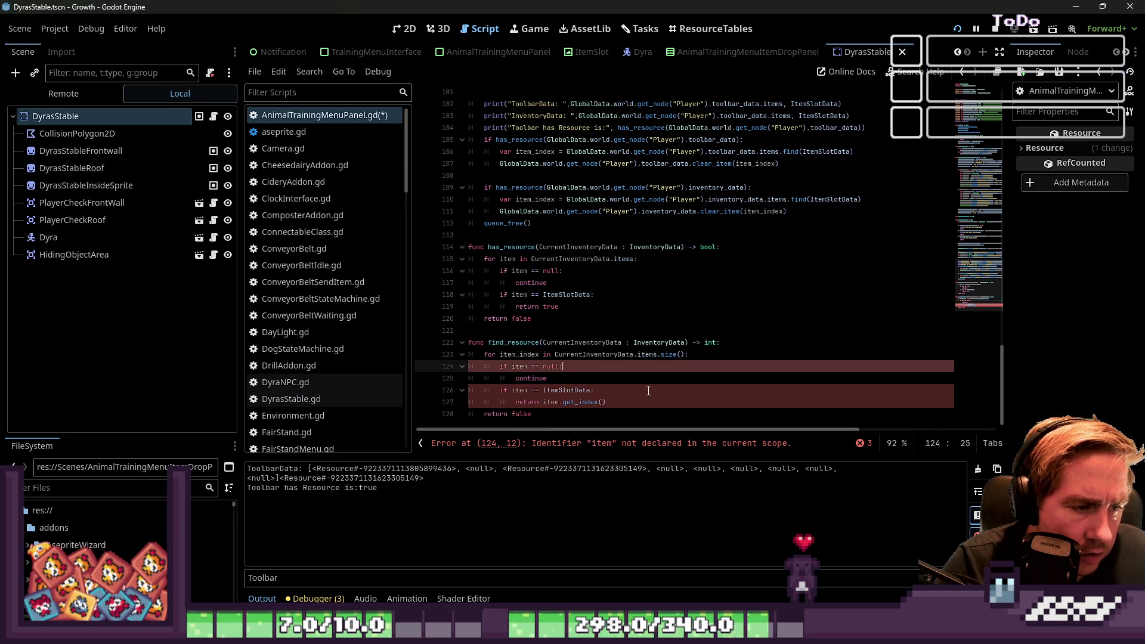
{"action": "key", "text": "ctrl+shift+Right"}
{"action": "key", "text": "ctrl+v"}
{"action": "type", "text": "["}
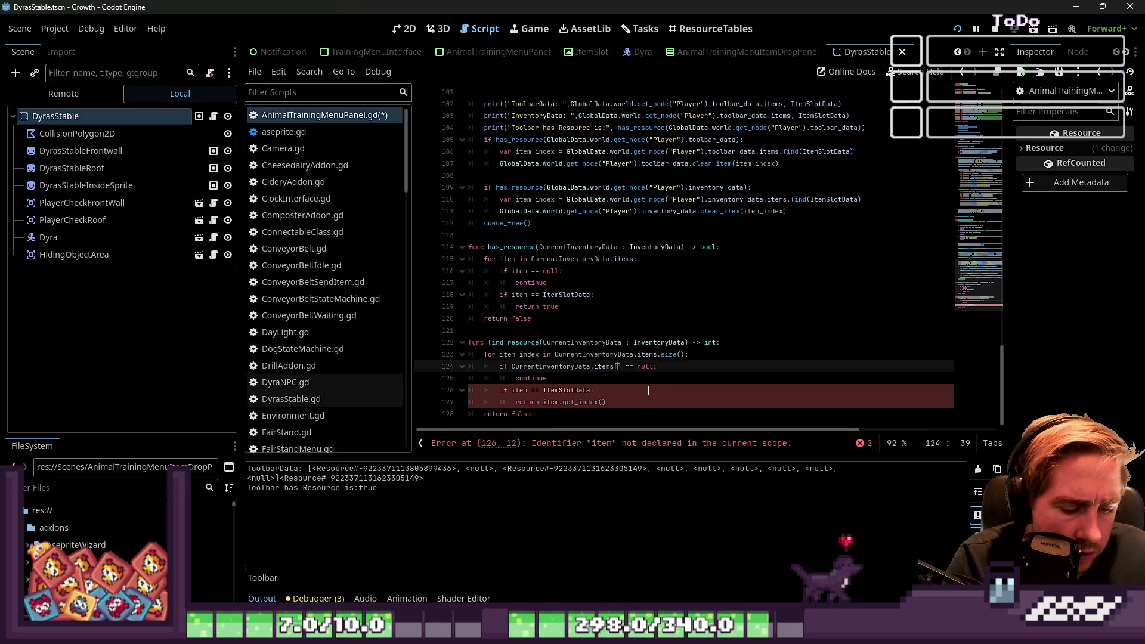
Step: Use CurrentInventoryData.items[item_index] on lines 126–127 and return item_index on a match
{"action": "key", "text": "Left"}
{"action": "key", "text": "Left"}
{"action": "key", "text": "Left"}
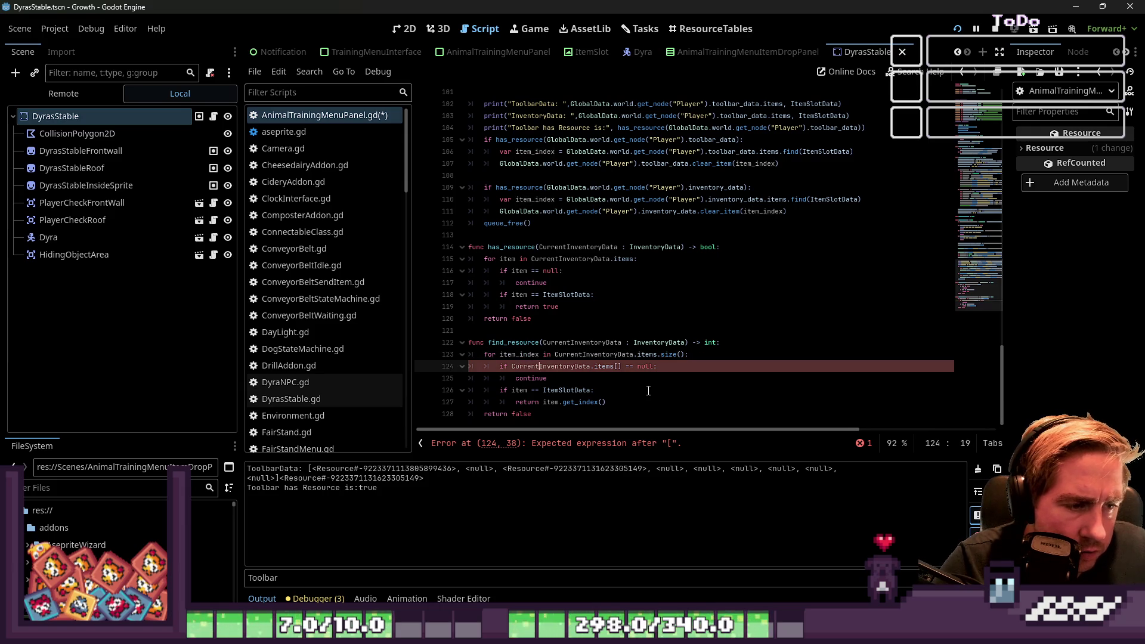
{"action": "key", "text": "Right"}
{"action": "key", "text": "shift+Home"}
{"action": "key", "text": "ctrl+c"}
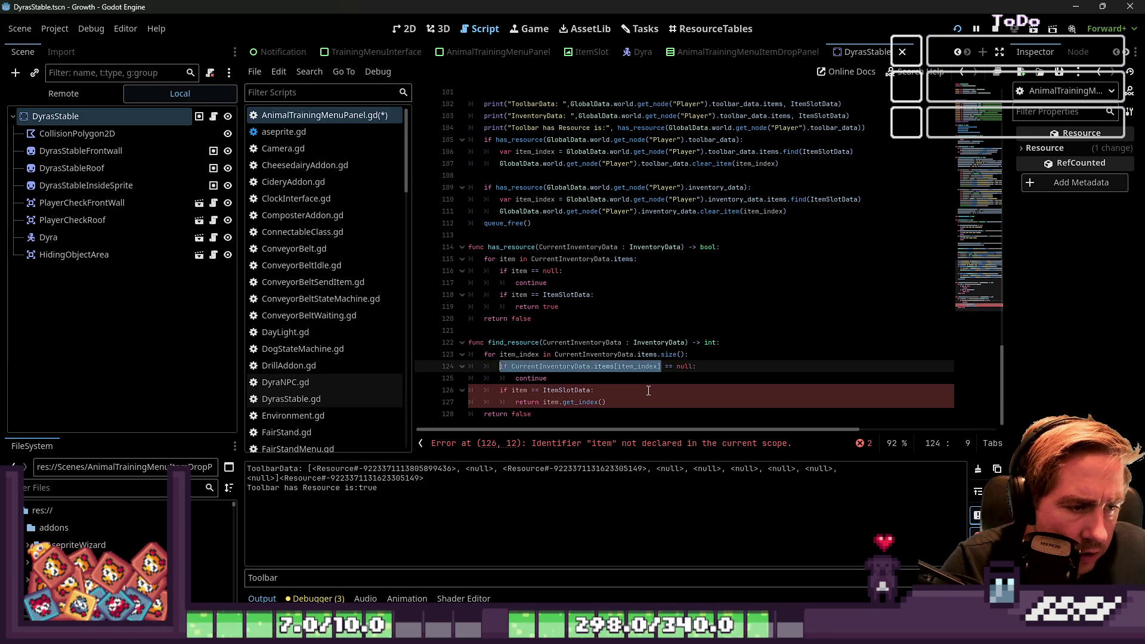
{"action": "key", "text": "Down"}
{"action": "key", "text": "Down"}
{"action": "key", "text": "ctrl+v"}
{"action": "key", "text": "Down"}
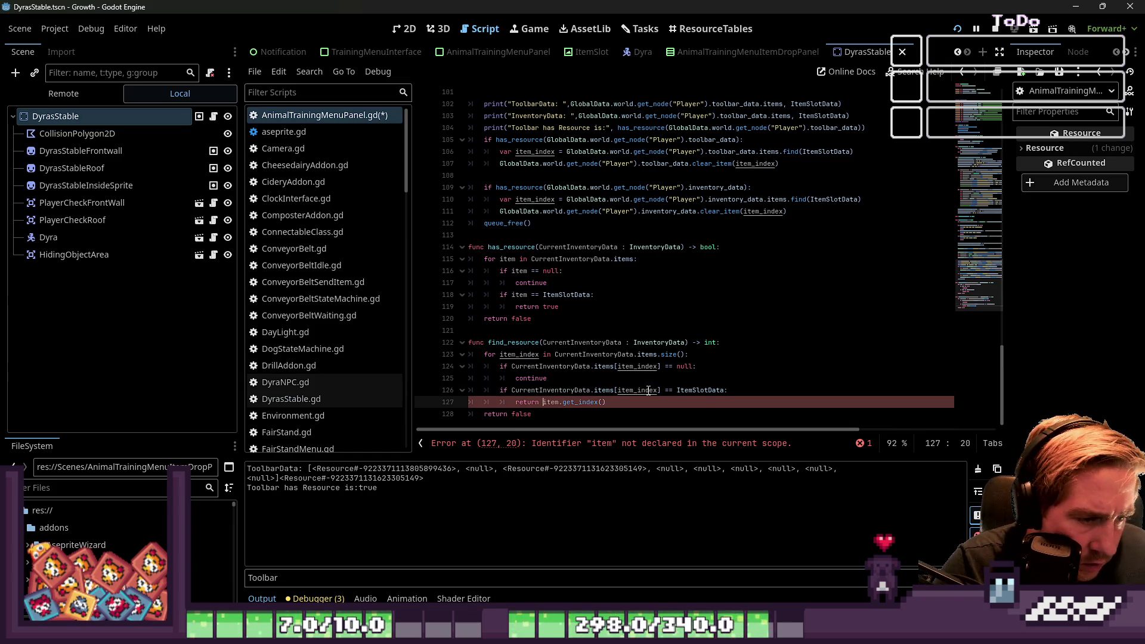
{"action": "key", "text": "ctrl+v"}
{"action": "key", "text": "ctrl+shift+Left"}
{"action": "key", "text": "End"}
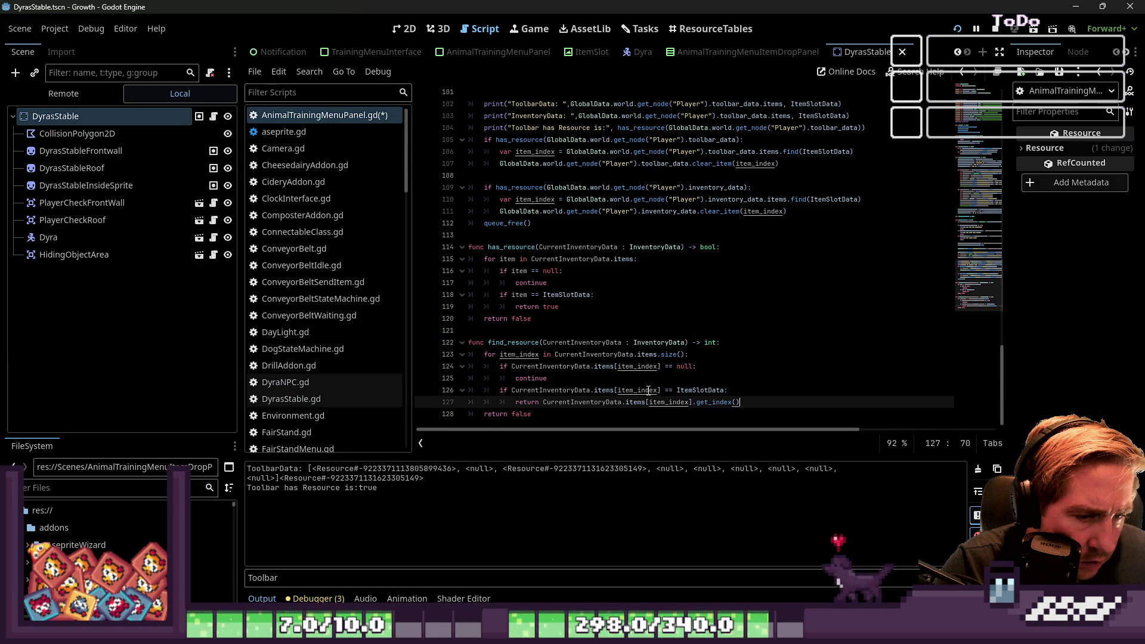
{"action": "key", "text": "ctrl+shift+Left"}
{"action": "key", "text": "ctrl+shift+Left"}
{"action": "key", "text": "ctrl+shift+Left"}
{"action": "type", "text": "item_index"}
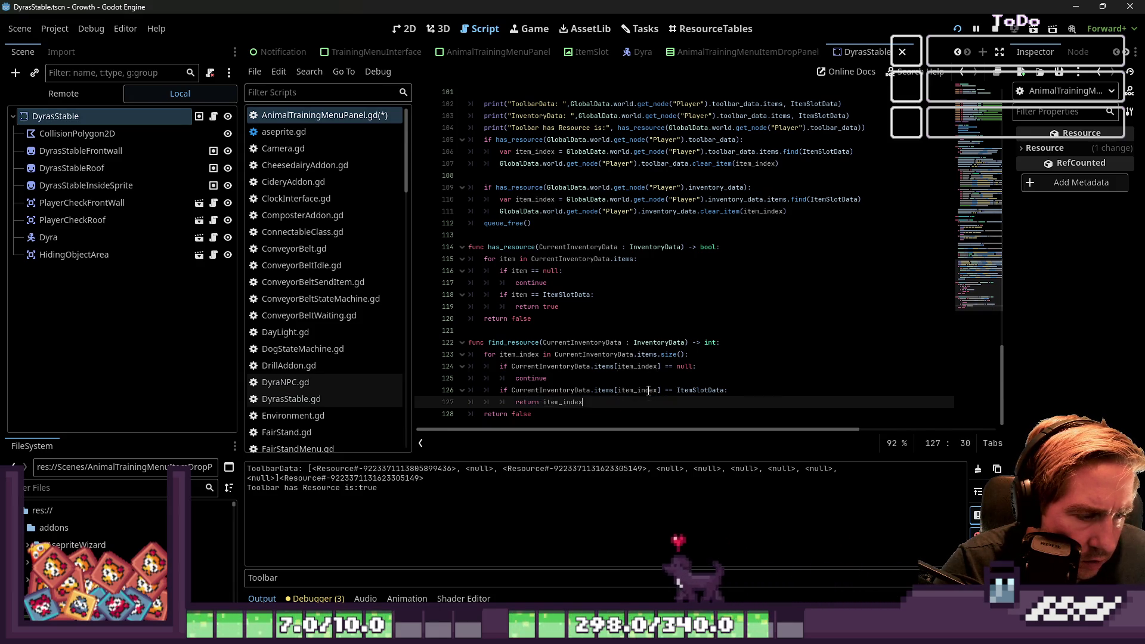
Step: Change the final return false to -1 and save the script
{"action": "key", "text": "Down"}
{"action": "key", "text": "ctrl+shift+Left"}
{"action": "type", "text": "-1"}
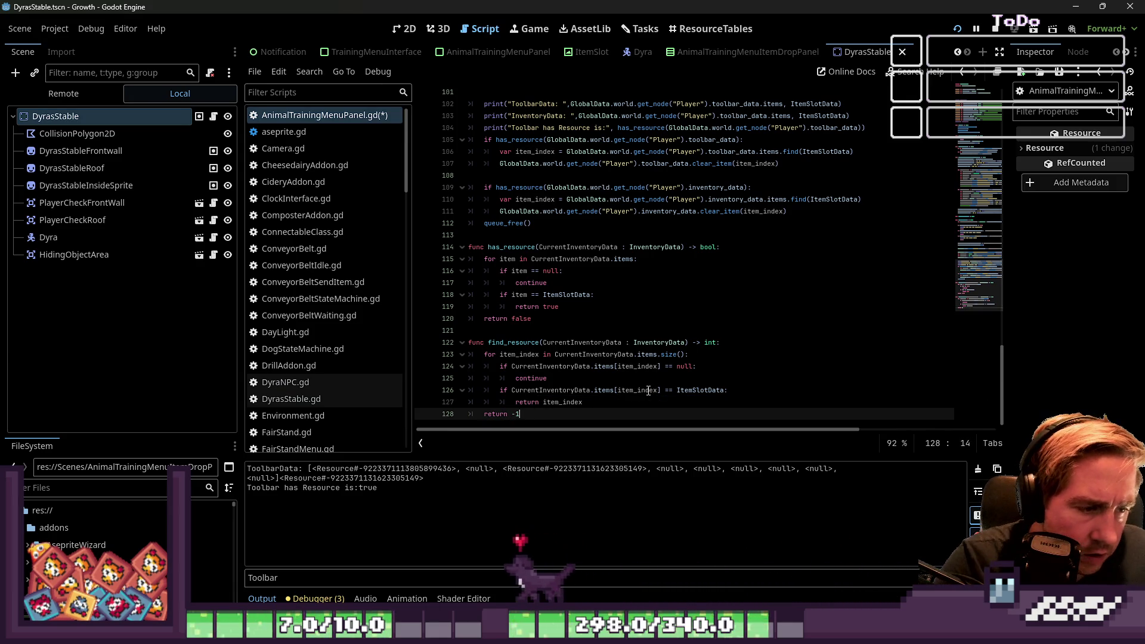
{"action": "left_click", "coordinate": [673, 366]}
{"action": "key", "text": "ctrl+s"}
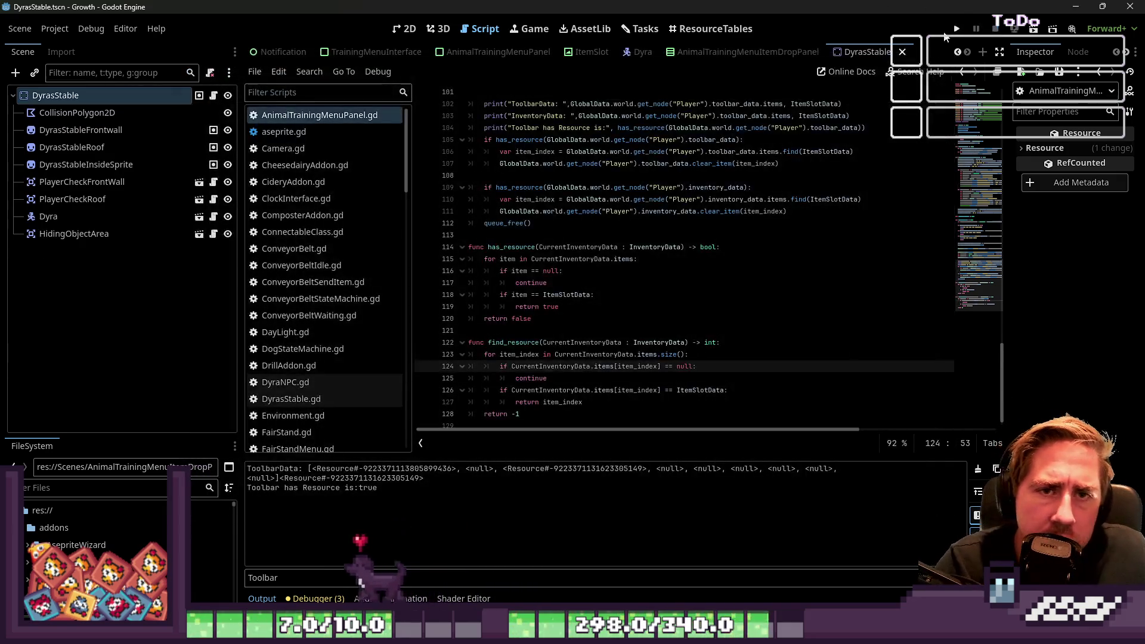
Step: Review the find_resource function and the .items.find call on line 106
{"action": "left_click", "coordinate": [527, 344]}
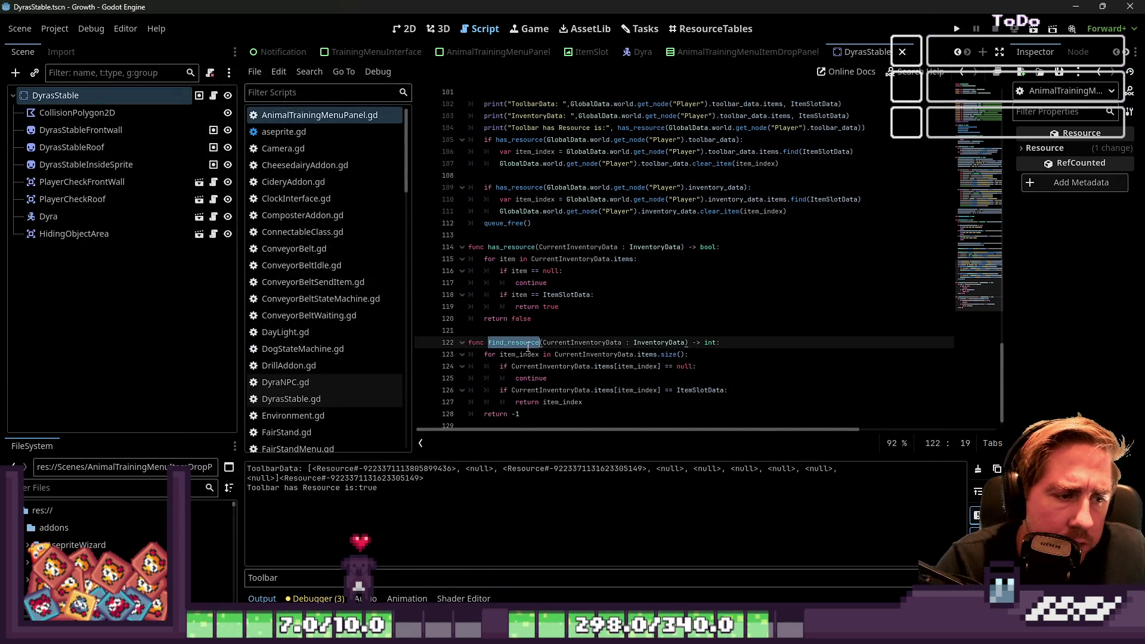
{"action": "scroll", "coordinate": [522, 218], "scroll_direction": "up", "scroll_amount": 2}
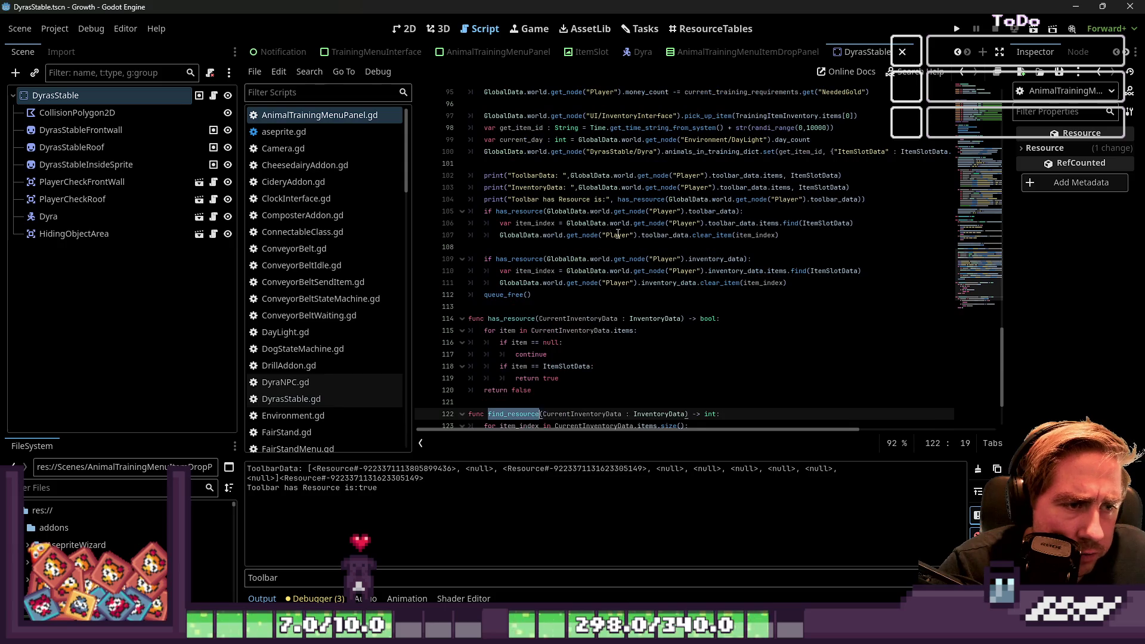
{"action": "double_click", "coordinate": [788, 224]}
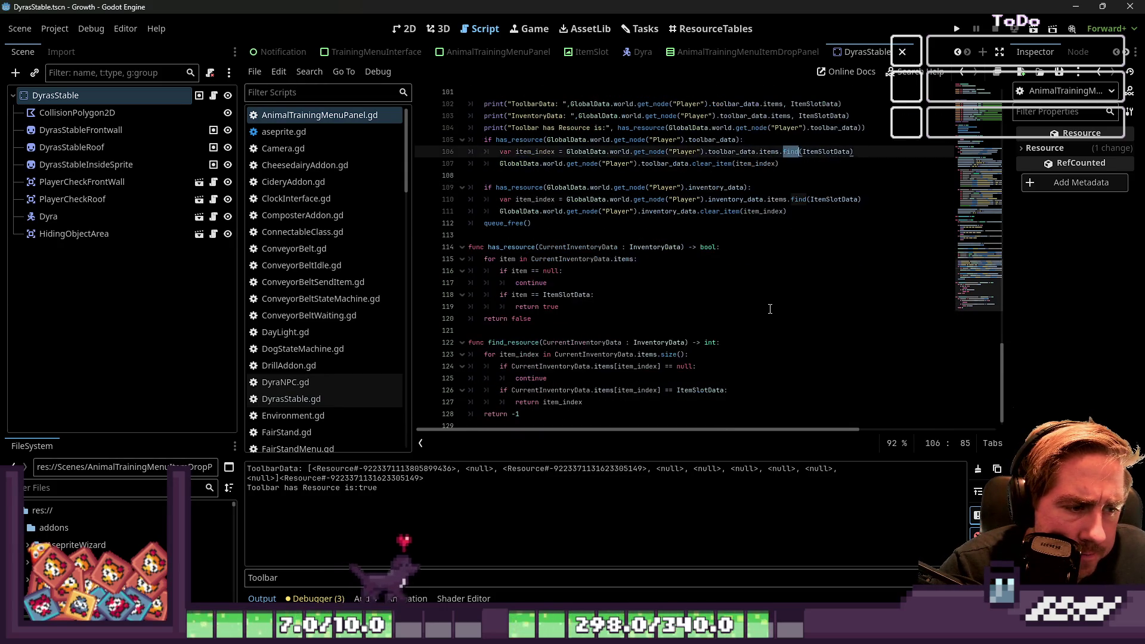
{"action": "scroll", "coordinate": [770, 309], "scroll_direction": "down", "scroll_amount": 1}
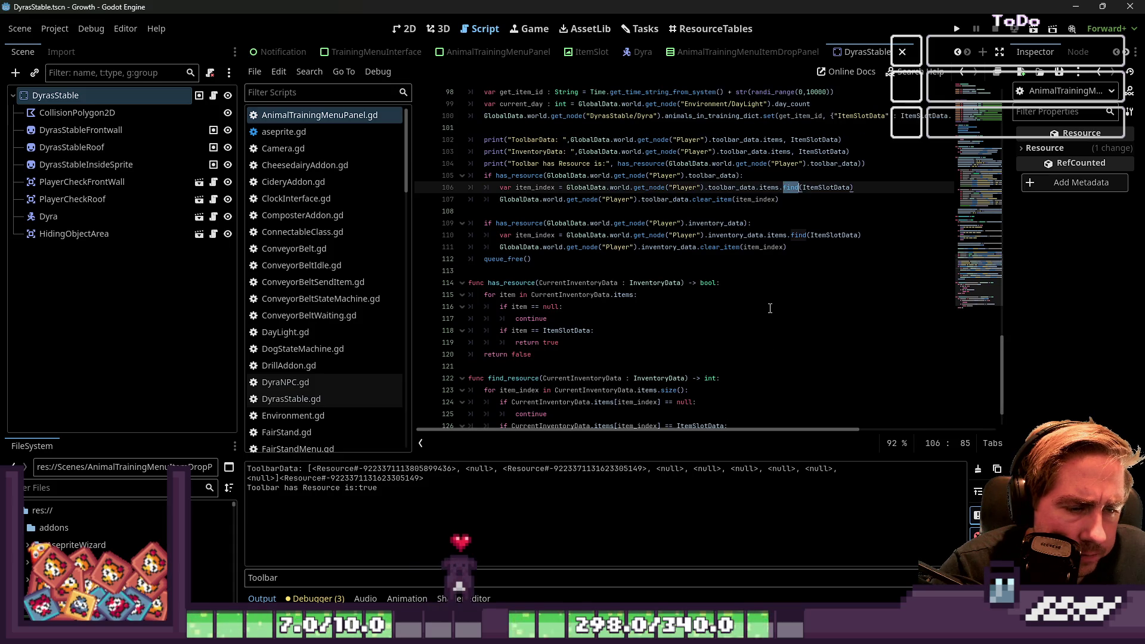
{"action": "scroll", "coordinate": [770, 308], "scroll_direction": "down", "scroll_amount": 1}
{"action": "double_click", "coordinate": [553, 352]}
{"action": "left_click", "coordinate": [710, 330]}
{"action": "scroll", "coordinate": [710, 330], "scroll_direction": "up", "scroll_amount": 2}
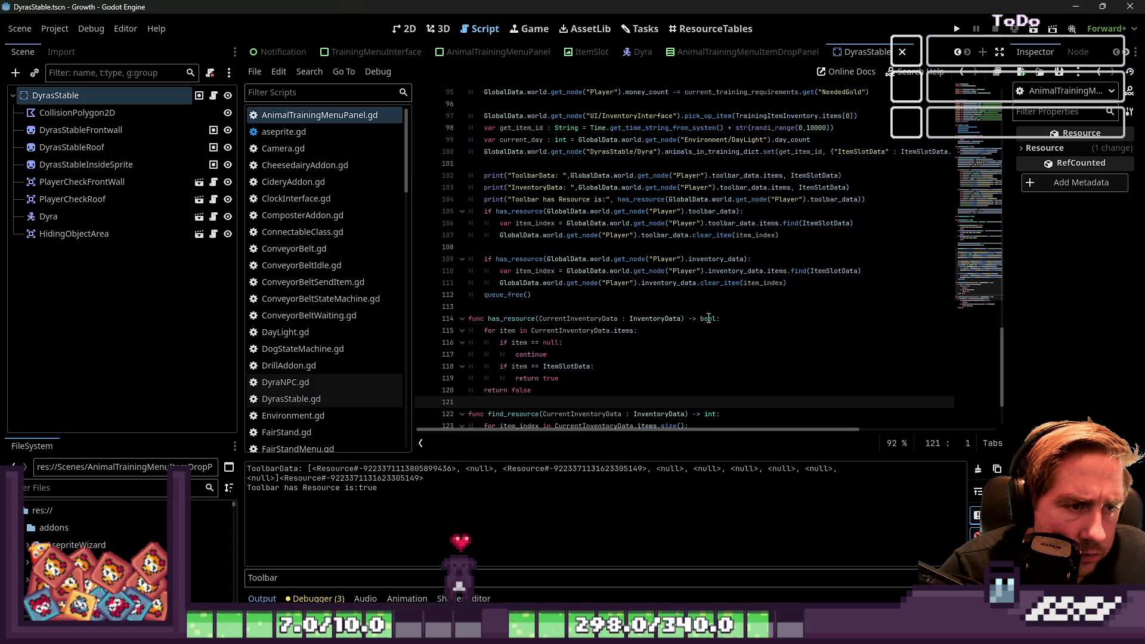
{"action": "scroll", "coordinate": [565, 270], "scroll_direction": "up", "scroll_amount": 1}
Step: Make line 106 call find_resource with the player's toolbar_data instead of .items.find(ItemSlotData)
{"action": "left_click", "coordinate": [569, 260]}
{"action": "type", "text": "_resource"}
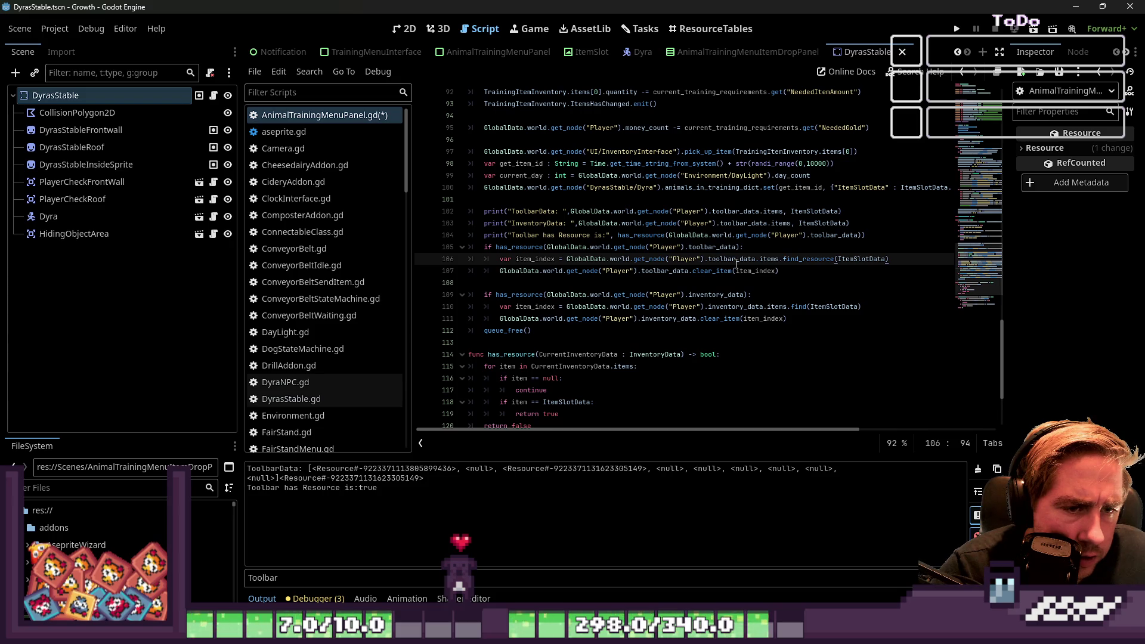
{"action": "left_click_drag", "start_coordinate": [754, 260], "coordinate": [567, 260]}
{"action": "key", "text": "ctrl+c"}
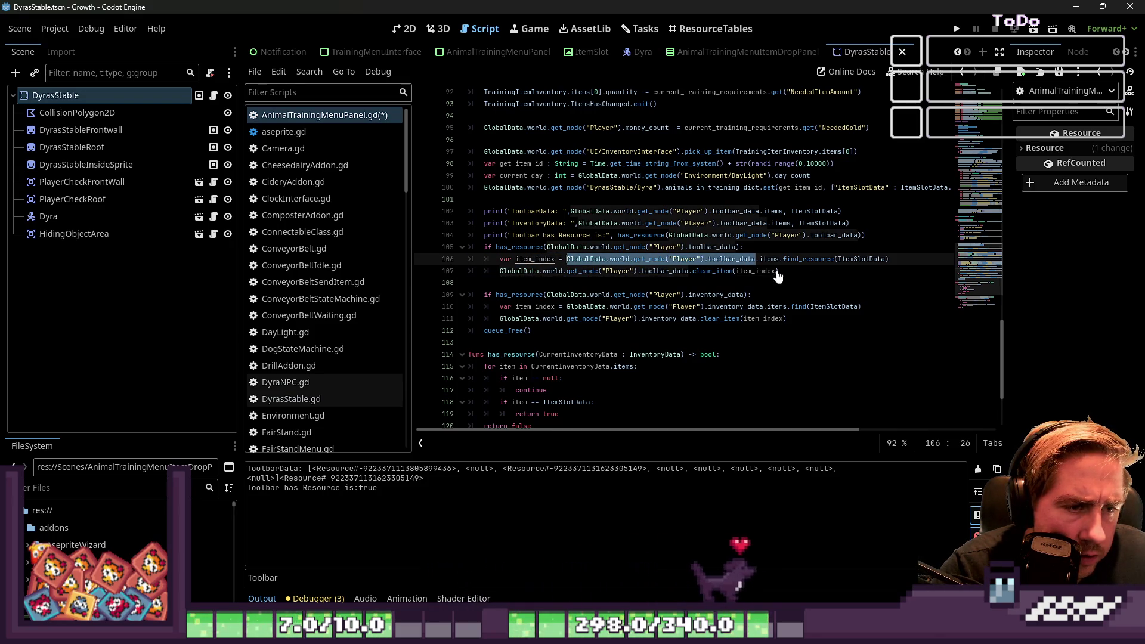
{"action": "left_click", "coordinate": [835, 261]}
{"action": "double_click", "coordinate": [878, 259]}
{"action": "key", "text": "ctrl+v"}
{"action": "mouse_move", "coordinate": [691, 260]}
{"action": "left_mouse_down"}
{"action": "mouse_move", "coordinate": [537, 260]}
{"action": "mouse_move", "coordinate": [568, 263]}
{"action": "left_mouse_up"}
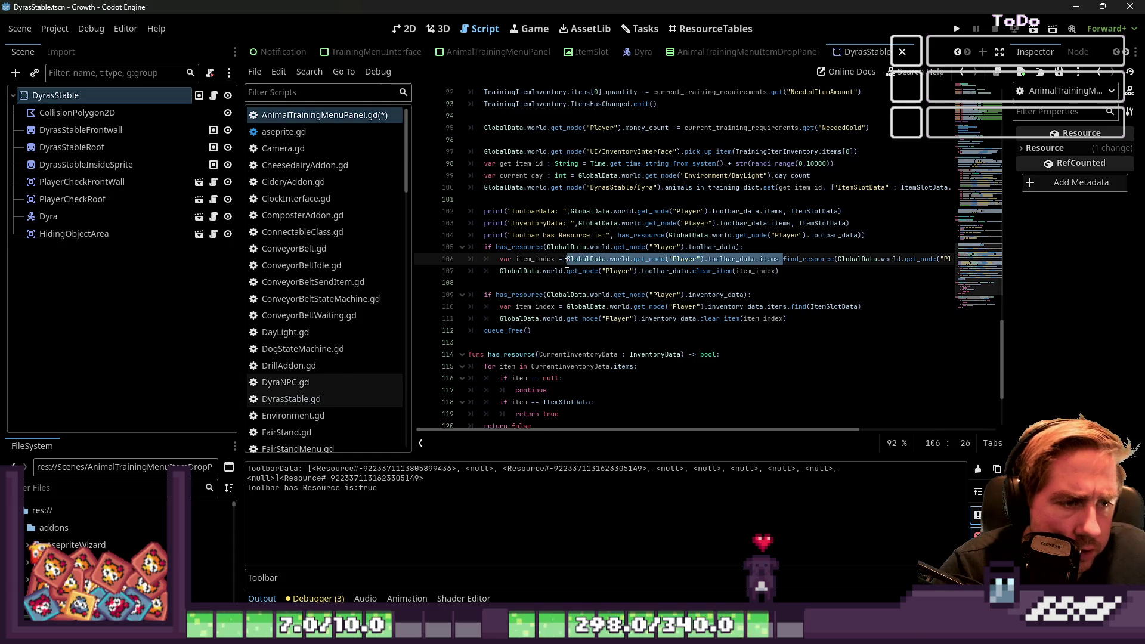
{"action": "key", "text": "Delete"}
{"action": "left_click", "coordinate": [601, 271]}
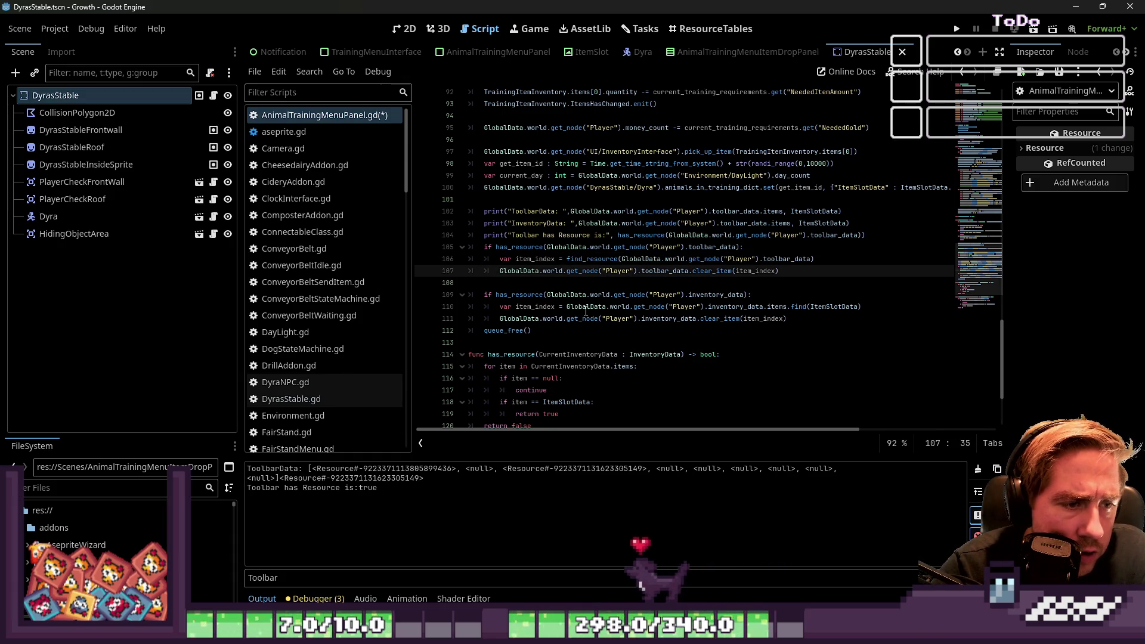
Step: Make line 110 call find_resource with the player's inventory_data, then save
{"action": "left_click_drag", "start_coordinate": [567, 307], "coordinate": [771, 306]}
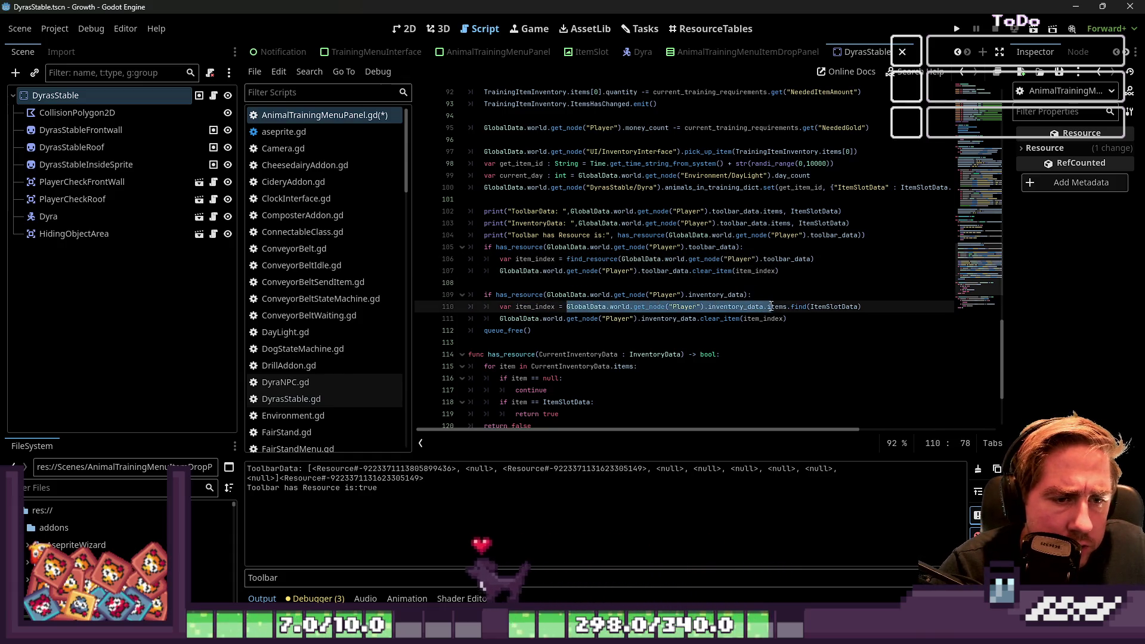
{"action": "left_click", "coordinate": [564, 306]}
{"action": "mouse_move", "coordinate": [566, 306]}
{"action": "left_mouse_down"}
{"action": "mouse_move", "coordinate": [865, 306]}
{"action": "mouse_move", "coordinate": [764, 306]}
{"action": "mouse_move", "coordinate": [788, 304]}
{"action": "left_mouse_up"}
{"action": "key", "text": "ctrl+c"}
{"action": "key", "text": "BackSpace"}
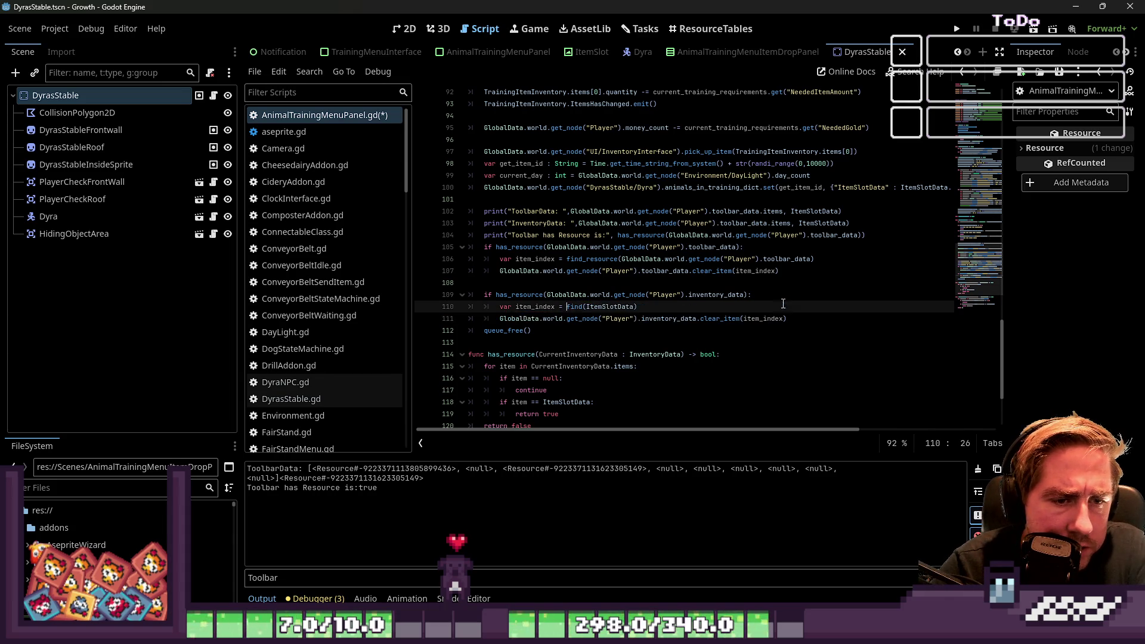
{"action": "double_click", "coordinate": [601, 308]}
{"action": "key", "text": "ctrl+v"}
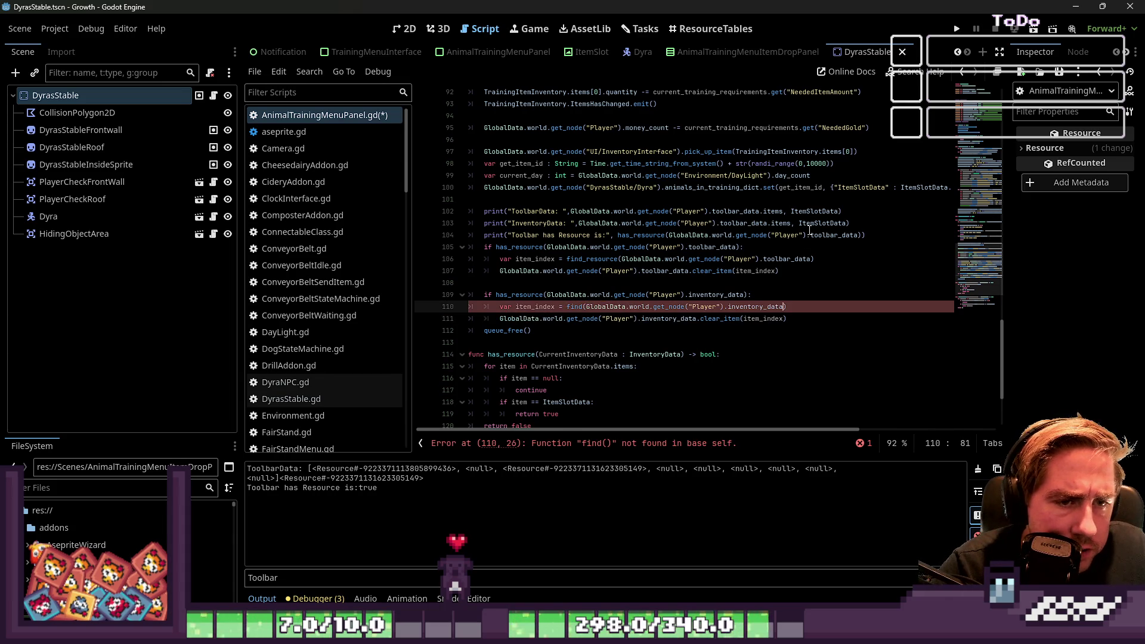
{"action": "double_click", "coordinate": [578, 259]}
{"action": "key", "text": "ctrl+c"}
{"action": "double_click", "coordinate": [573, 306]}
{"action": "key", "text": "ctrl+v"}
{"action": "key", "text": "ctrl+s"}
Step: Check inventory_data and item_index on line 111, then run the game
{"action": "double_click", "coordinate": [668, 318]}
{"action": "double_click", "coordinate": [763, 318]}
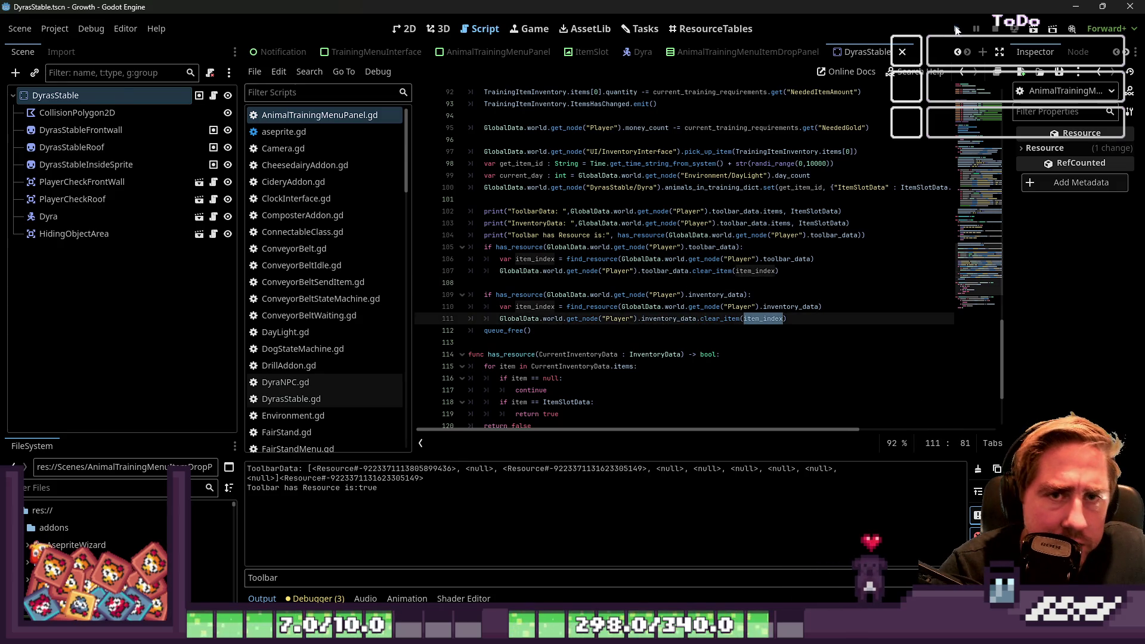
{"action": "left_click", "coordinate": [955, 29]}
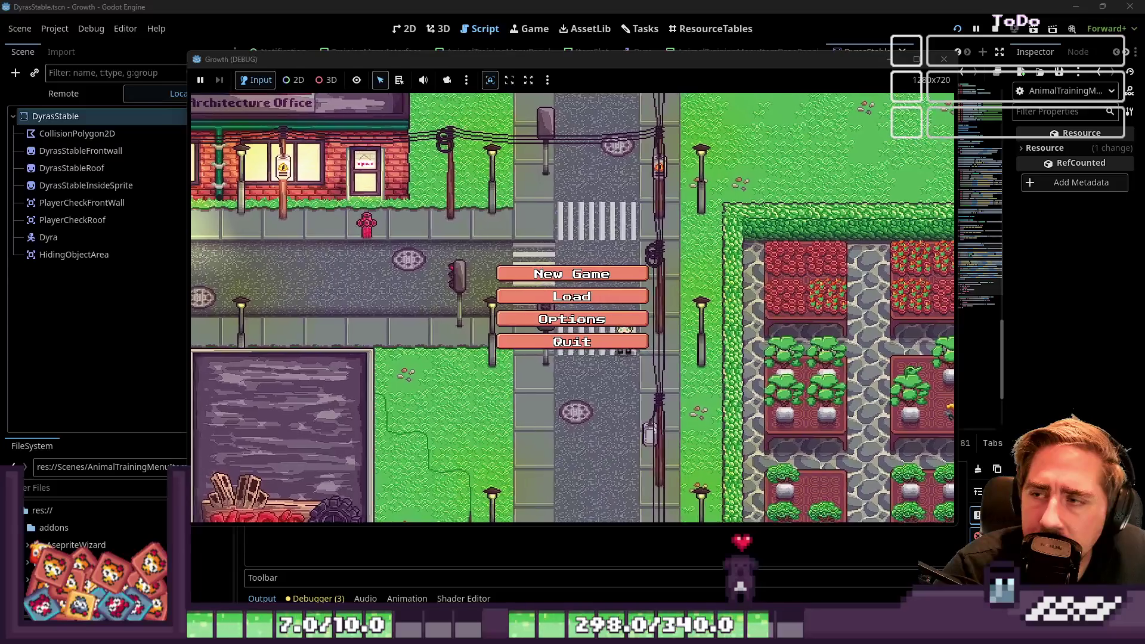
Step: Start a new game, entering a character name
{"action": "left_click", "coordinate": [596, 274]}
{"action": "type", "text": "awdd"}
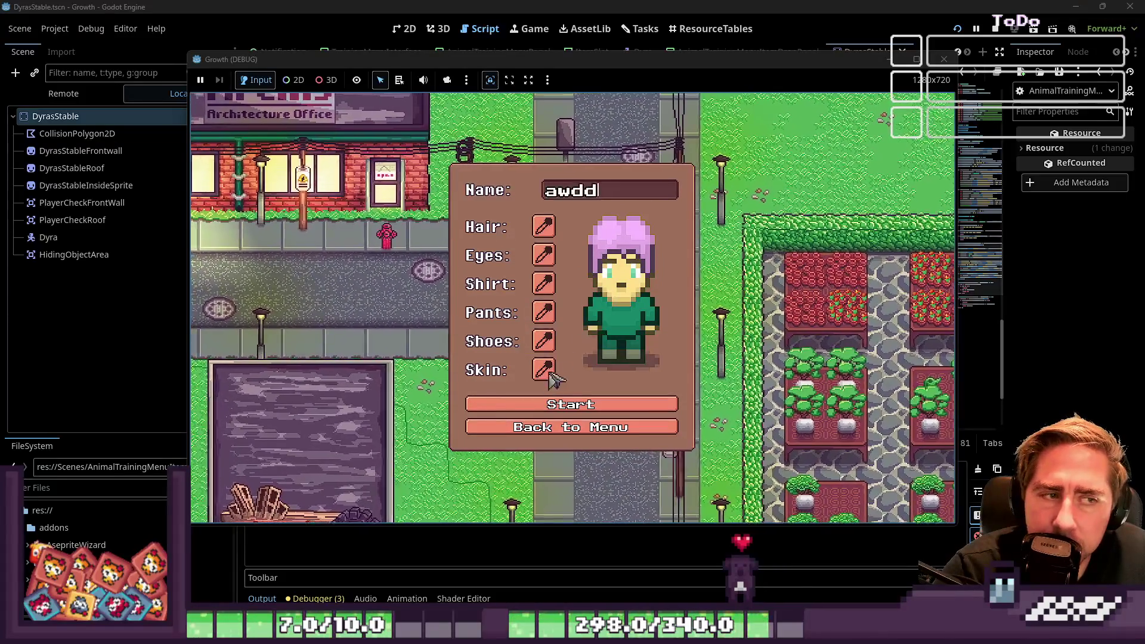
{"action": "left_click", "coordinate": [567, 412]}
Step: Place a bee in hotbar slot 4 and the sunflowers on the hotbar
{"action": "key", "text": "i"}
{"action": "mouse_move", "coordinate": [715, 138]}
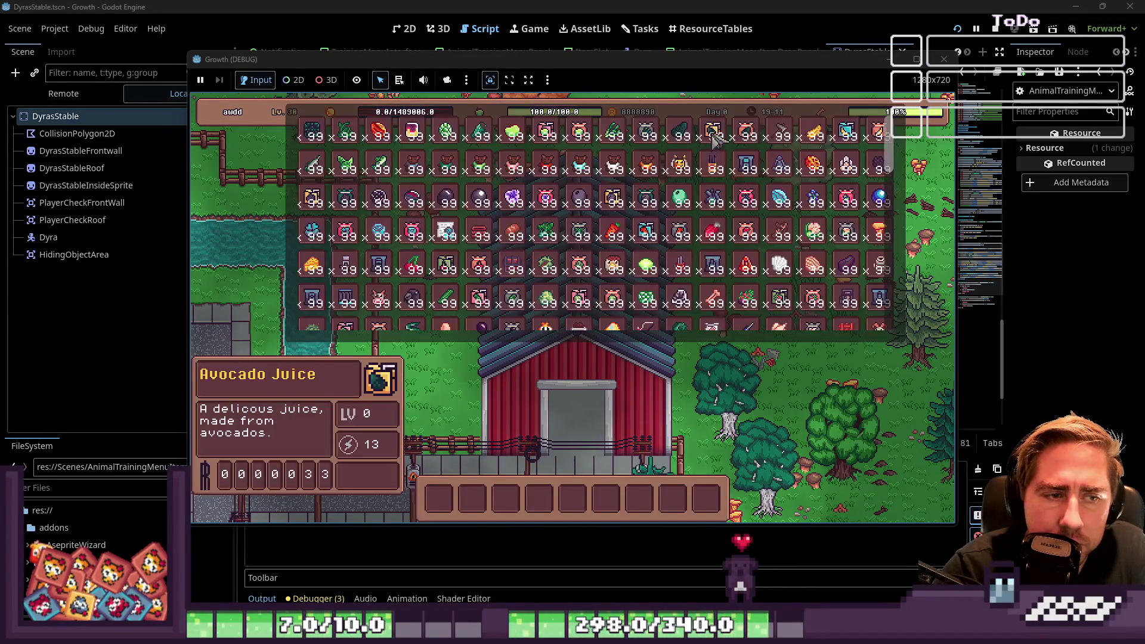
{"action": "mouse_move", "coordinate": [681, 164]}
{"action": "left_mouse_down"}
{"action": "mouse_move", "coordinate": [597, 412]}
{"action": "mouse_move", "coordinate": [539, 500]}
{"action": "left_mouse_up"}
{"action": "scroll", "coordinate": [561, 232], "scroll_direction": "down", "scroll_amount": 10}
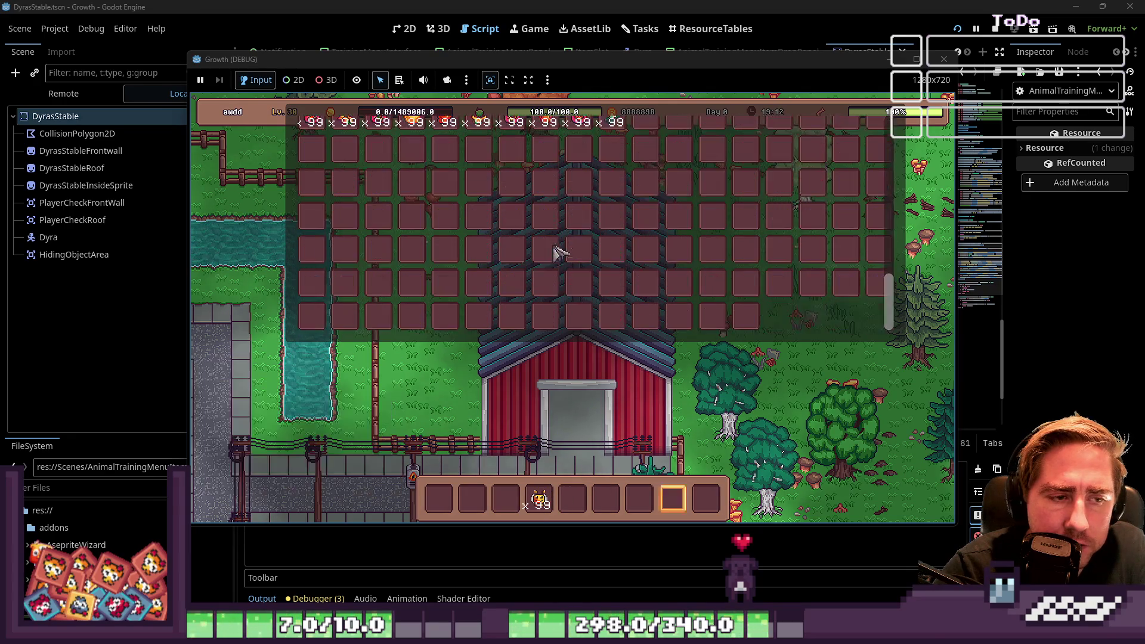
{"action": "scroll", "coordinate": [561, 233], "scroll_direction": "up", "scroll_amount": 1}
{"action": "mouse_move", "coordinate": [591, 233]}
{"action": "mouse_move", "coordinate": [444, 235]}
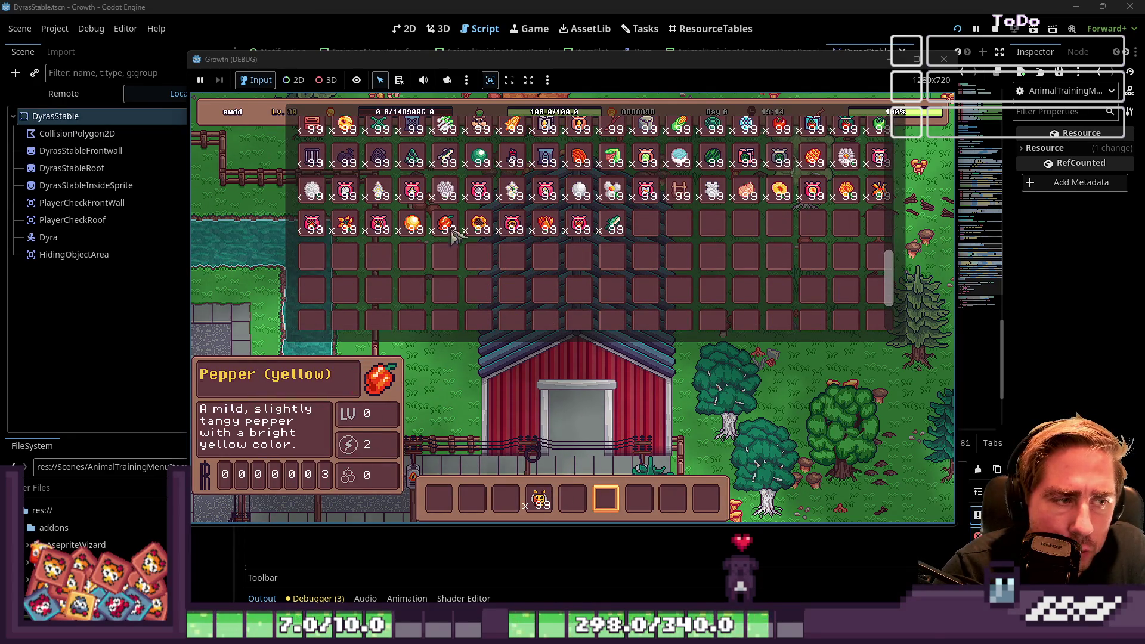
{"action": "left_click_drag", "start_coordinate": [481, 233], "coordinate": [506, 510]}
{"action": "key", "text": "Escape"}
Step: Start Bee 1's training from the stable's training window, then close it
{"action": "left_click", "coordinate": [590, 309]}
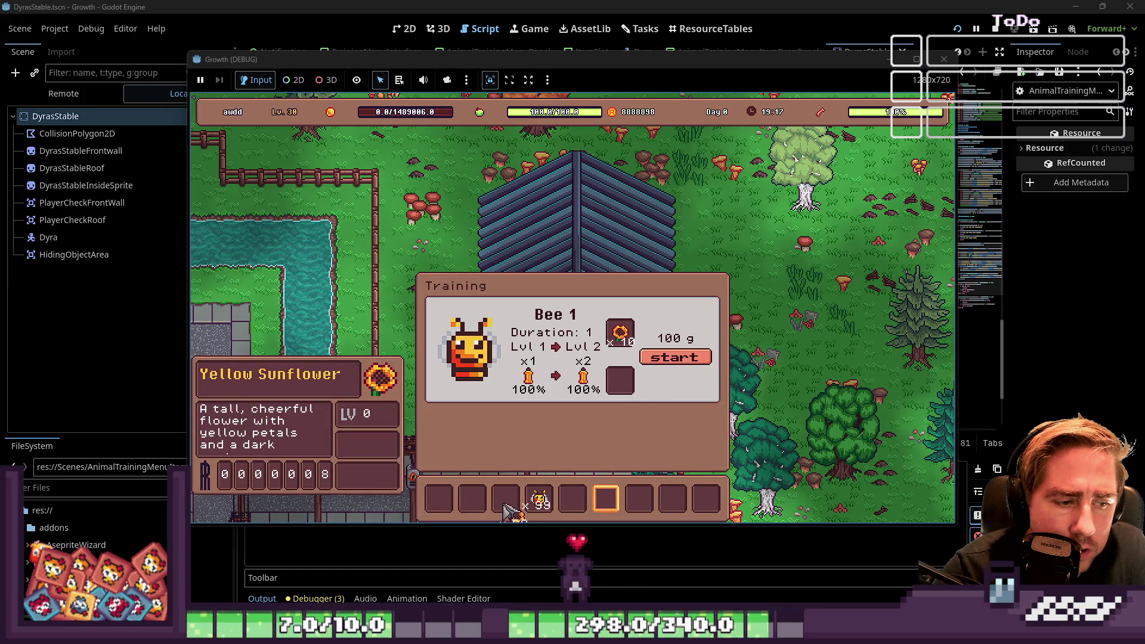
{"action": "left_click", "coordinate": [684, 357]}
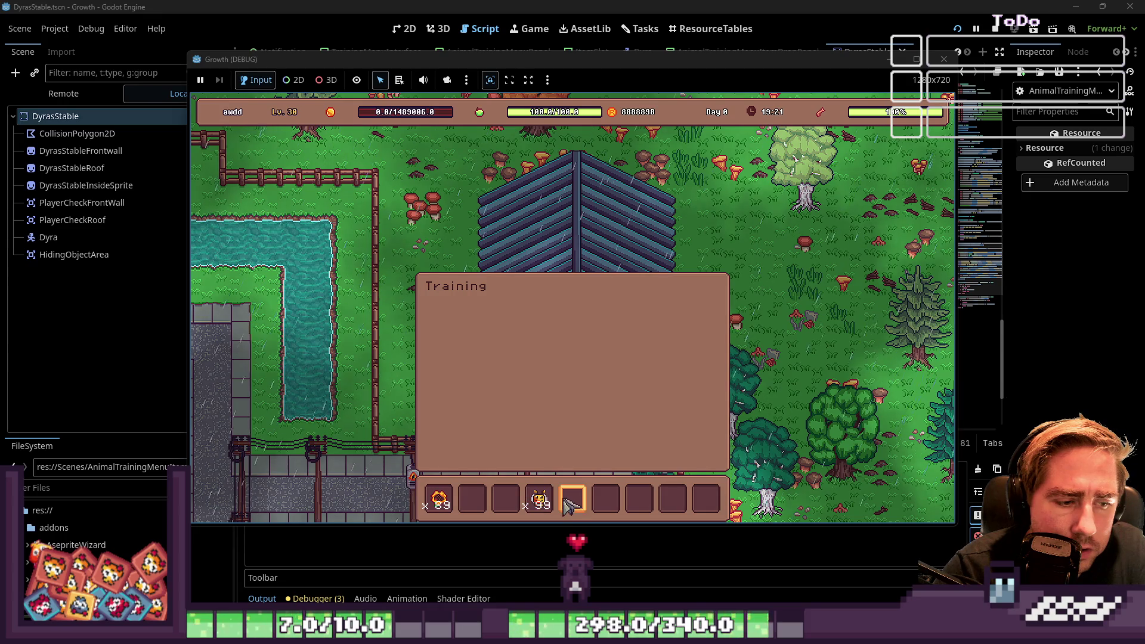
{"action": "key", "text": "Escape"}
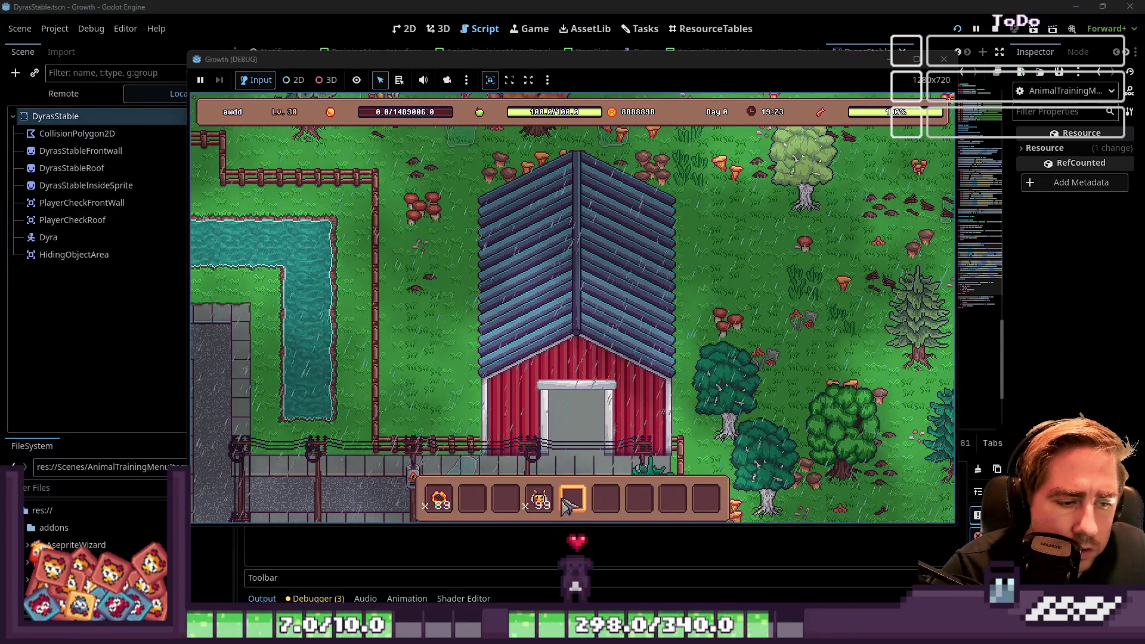
{"action": "left_click", "coordinate": [543, 506]}
Step: Back in the script, add a new line after the clear_item call on line 111
{"action": "left_click", "coordinate": [440, 501]}
{"action": "left_click", "coordinate": [541, 21]}
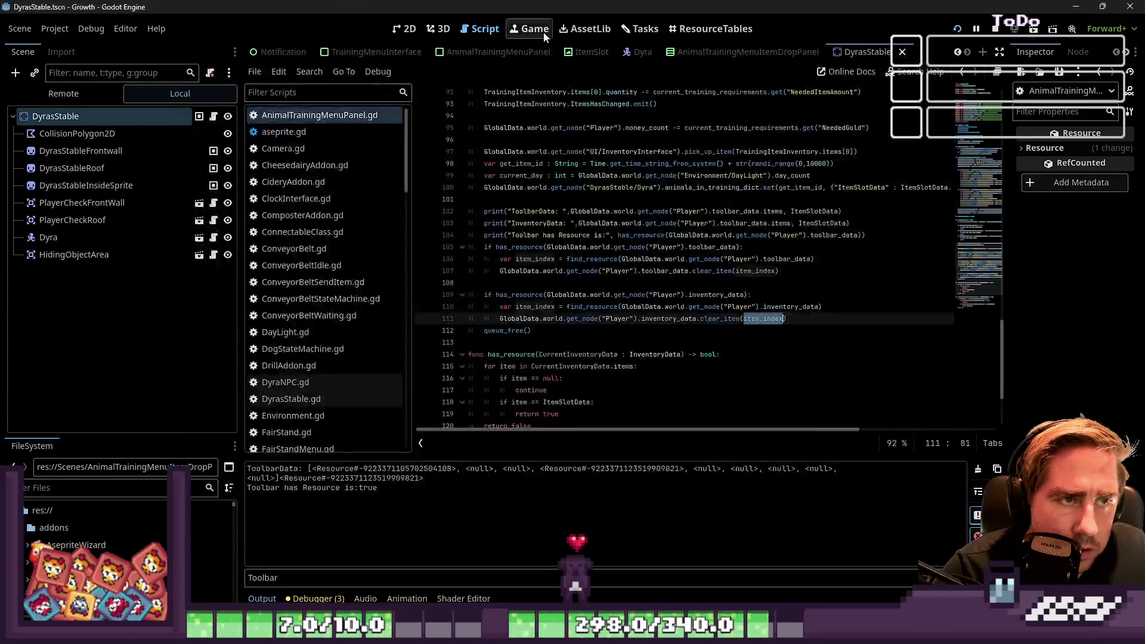
{"action": "left_click", "coordinate": [592, 283]}
{"action": "left_click", "coordinate": [797, 322]}
{"action": "key", "text": "Return"}
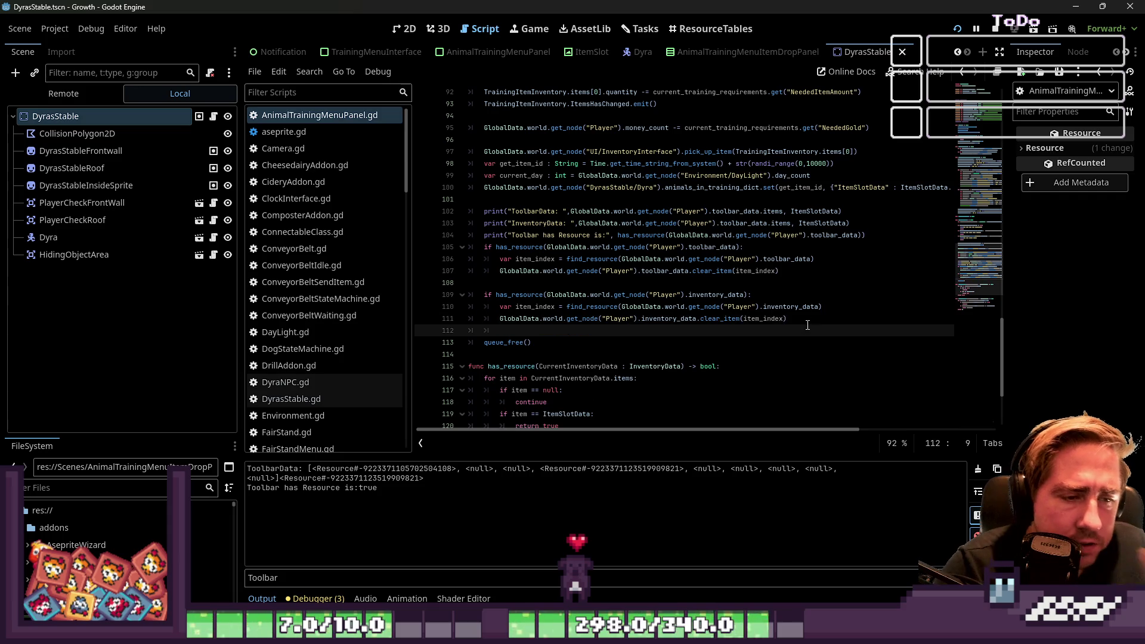
Step: Write GlobalSignals.UpdatePlayerInventoryToolbarData.emit() on line 112 and save
{"action": "type", "text": "GlobalSign"}
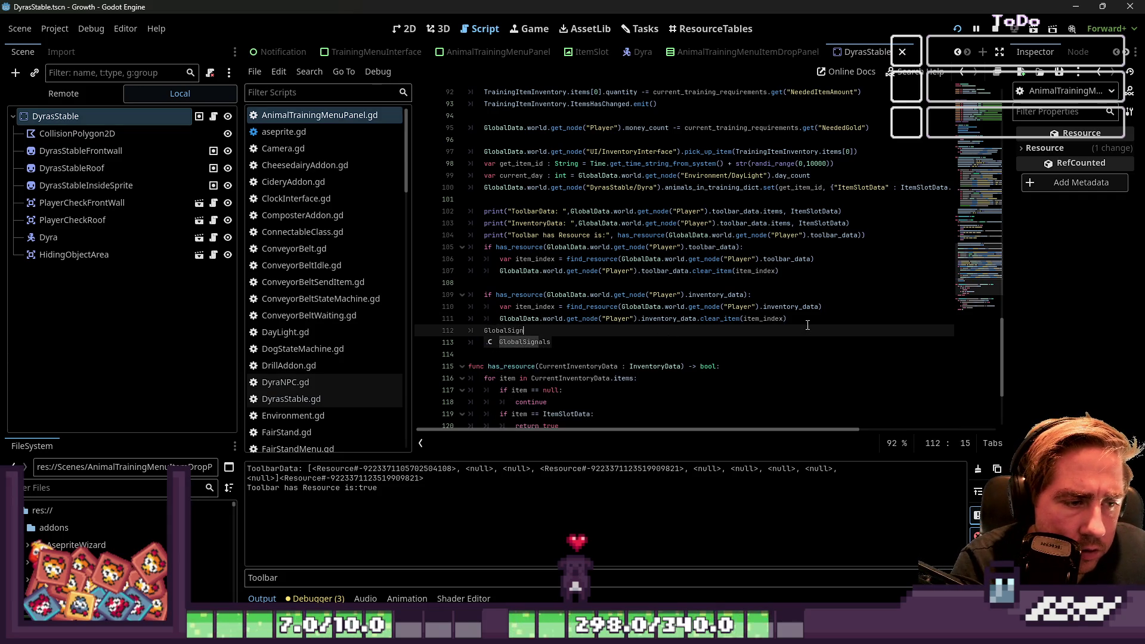
{"action": "key", "text": "Return"}
{"action": "type", "text": ".Invent"}
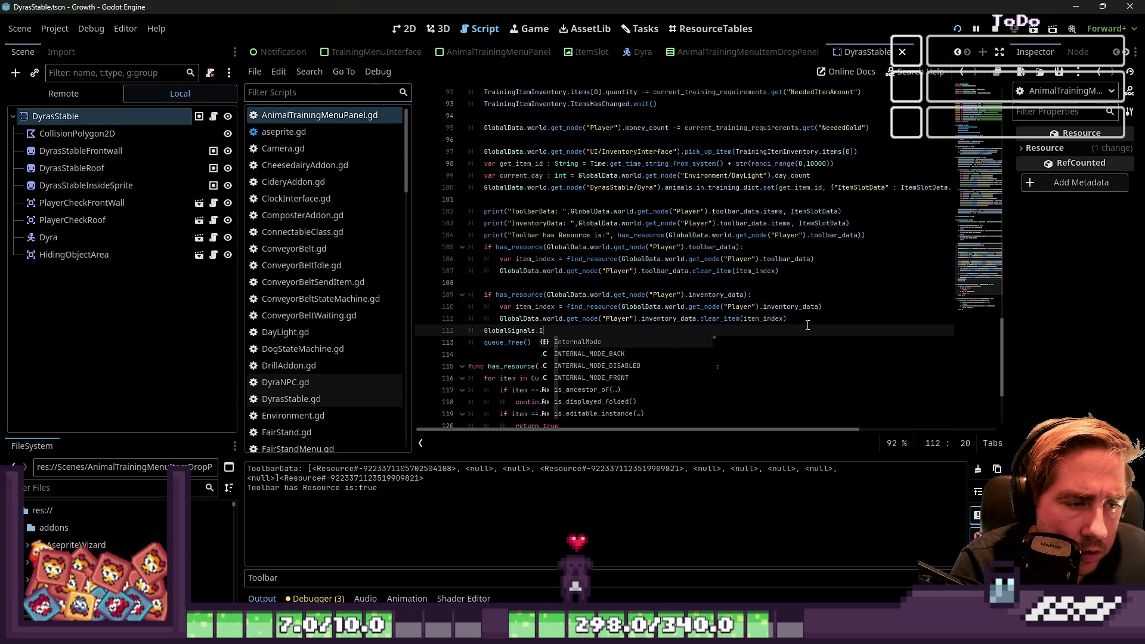
{"action": "key", "text": "Down"}
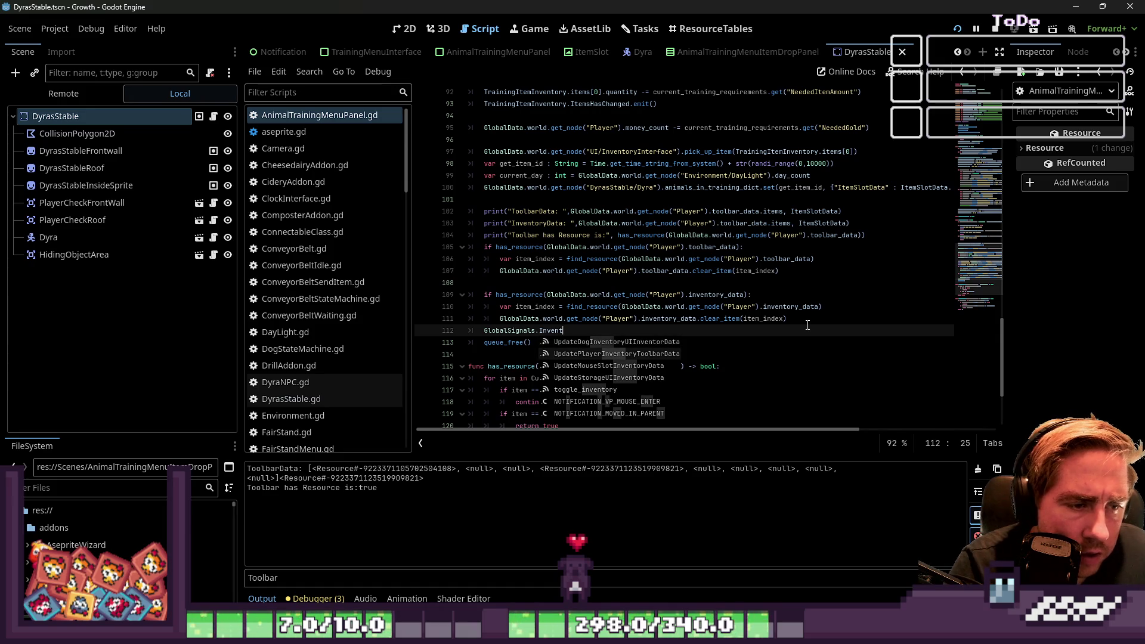
{"action": "key", "text": "Return"}
{"action": "key", "text": "Return"}
{"action": "left_click", "coordinate": [885, 264]}
{"action": "key", "text": "ctrl+s"}
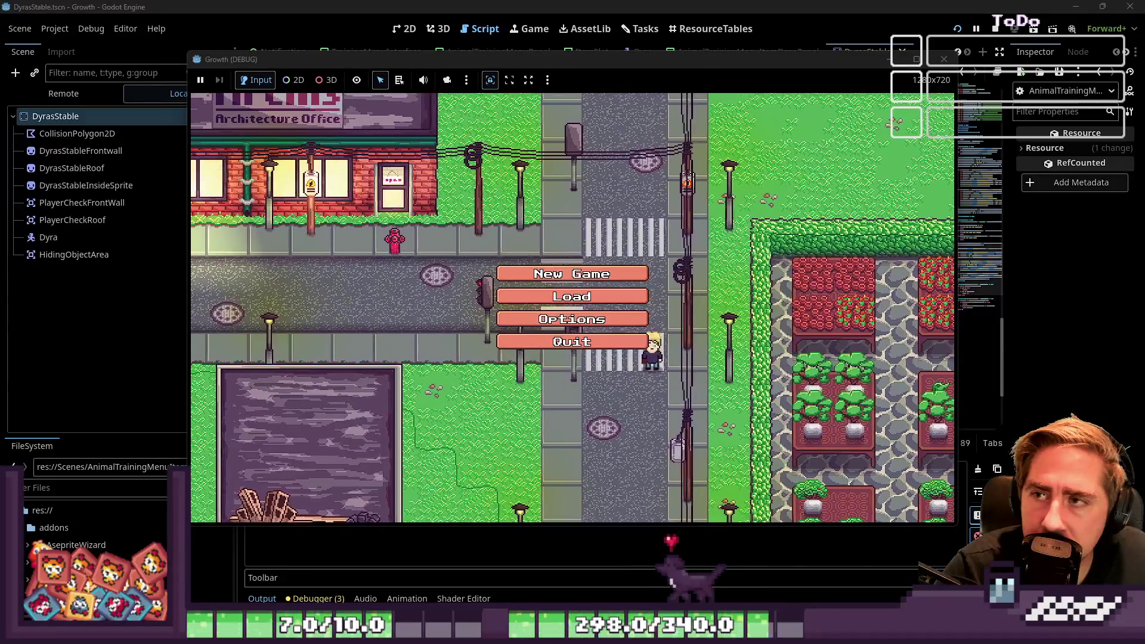
Step: Start a new game with a new character and put the bee and sunflowers on the hotbar
{"action": "left_click", "coordinate": [539, 278]}
{"action": "type", "text": "sad"}
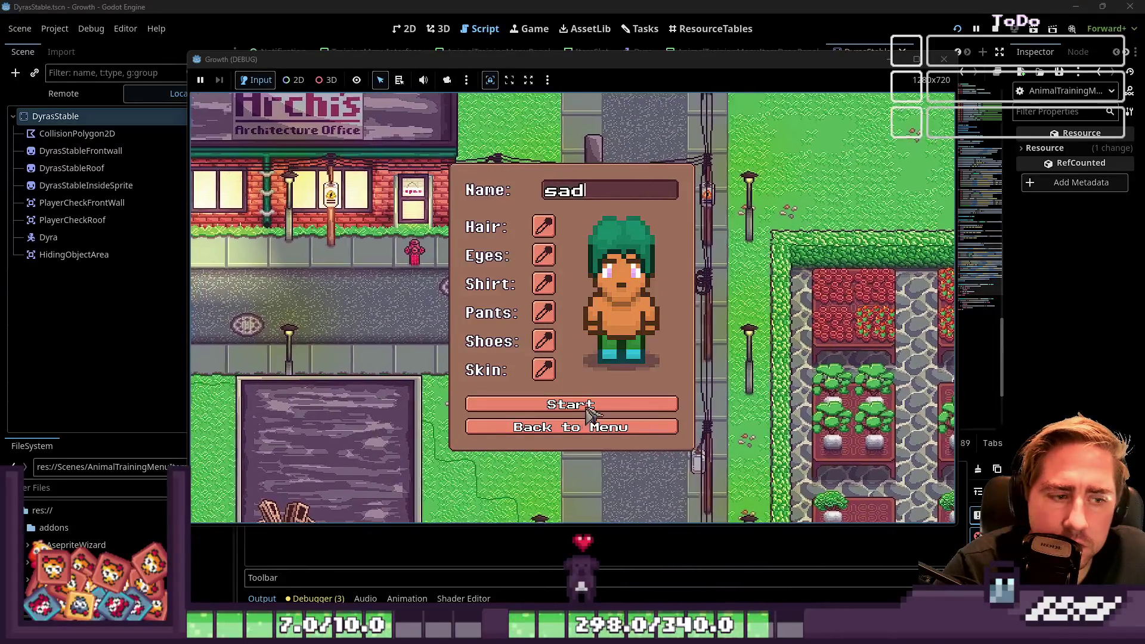
{"action": "left_click", "coordinate": [629, 405]}
{"action": "left_click", "coordinate": [685, 164]}
{"action": "scroll", "coordinate": [596, 209], "scroll_direction": "down", "scroll_amount": 5}
{"action": "scroll", "coordinate": [587, 220], "scroll_direction": "down", "scroll_amount": 5}
{"action": "mouse_move", "coordinate": [479, 268]}
{"action": "left_mouse_down"}
{"action": "mouse_move", "coordinate": [540, 501]}
{"action": "mouse_move", "coordinate": [614, 400]}
{"action": "left_mouse_up"}
{"action": "key", "text": "i"}
Step: Start Bee 1's training, then quit the game back to the editor with F8
{"action": "key", "text": "e"}
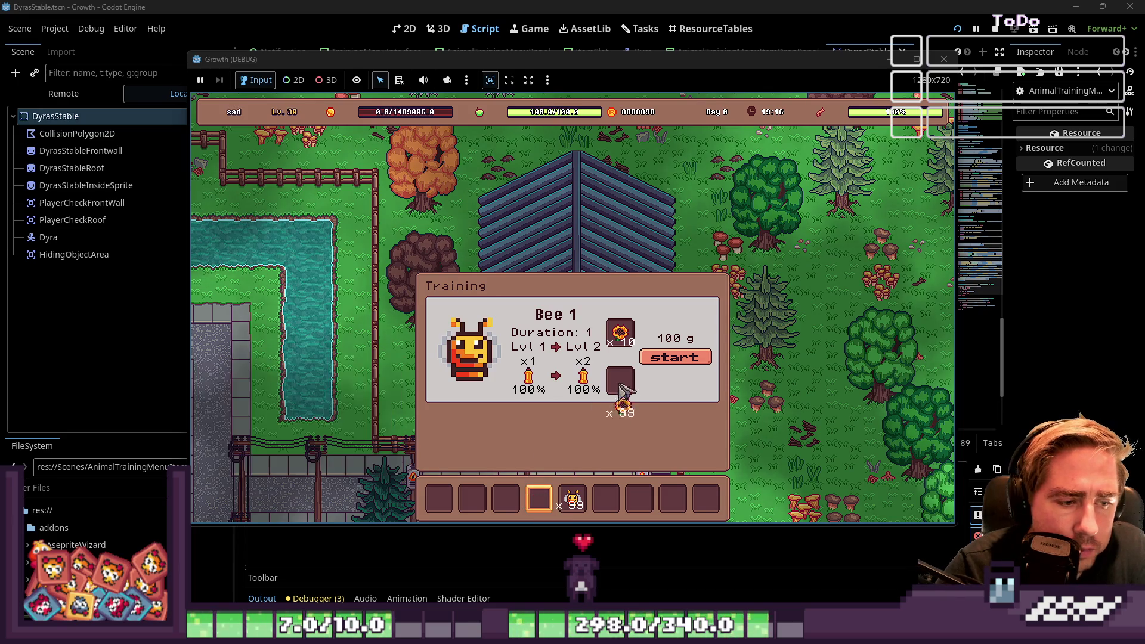
{"action": "left_click", "coordinate": [671, 357]}
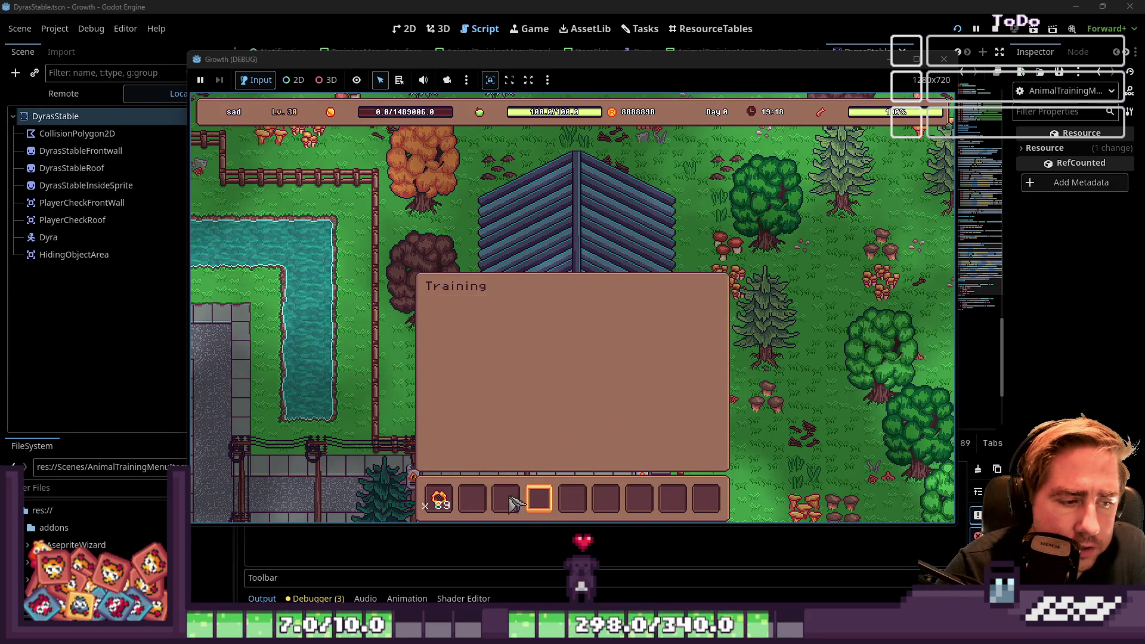
{"action": "key", "text": "i"}
{"action": "key", "text": "i"}
{"action": "key", "text": "i"}
{"action": "key", "text": "i"}
{"action": "key", "text": "i"}
{"action": "key", "text": "i"}
{"action": "key", "text": "i"}
{"action": "key", "text": "i"}
{"action": "key", "text": "F8"}
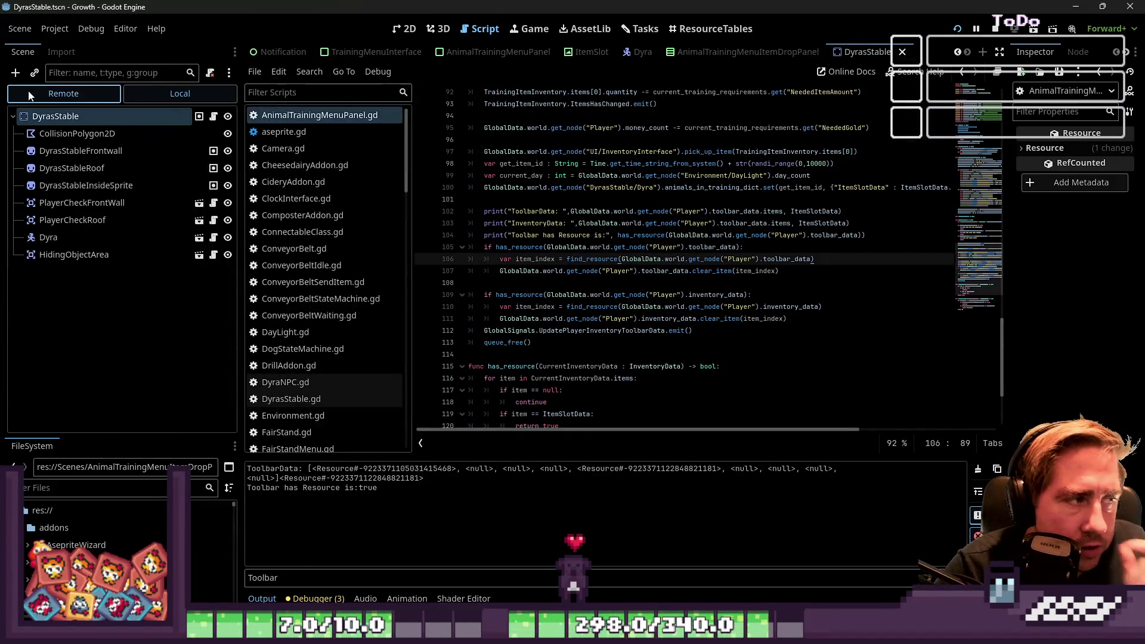
Step: Show the live scene tree, select Dyra, and expand its Animals in Training Dict in the Inspector
{"action": "left_click", "coordinate": [28, 95]}
{"action": "left_click", "coordinate": [18, 205]}
{"action": "scroll", "coordinate": [34, 203], "scroll_direction": "down", "scroll_amount": 5}
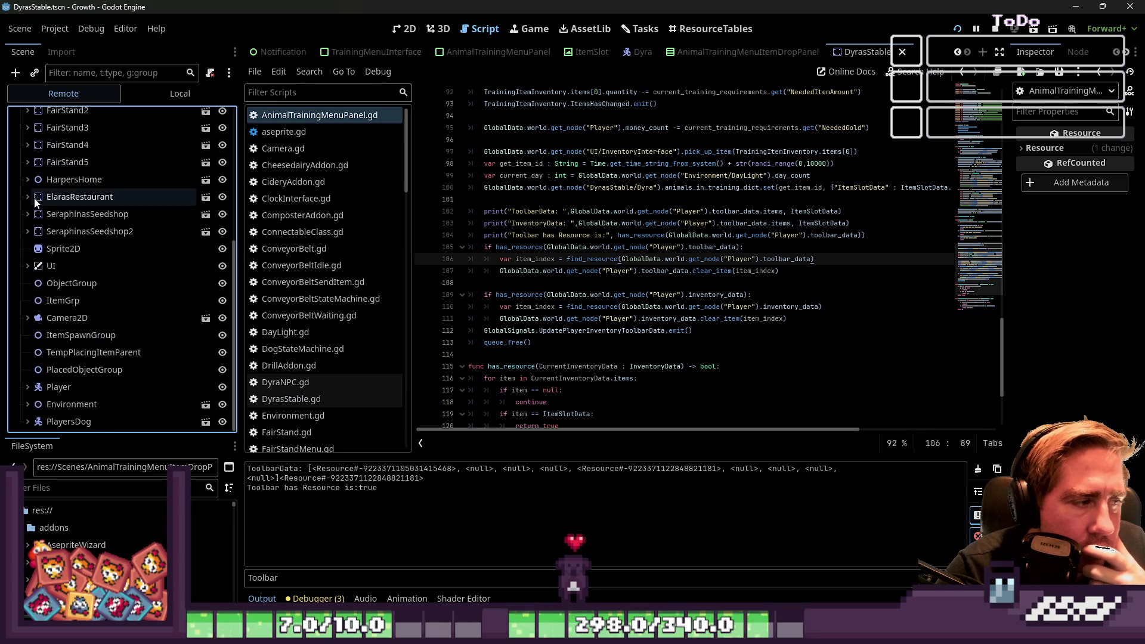
{"action": "scroll", "coordinate": [92, 396], "scroll_direction": "up", "scroll_amount": 2}
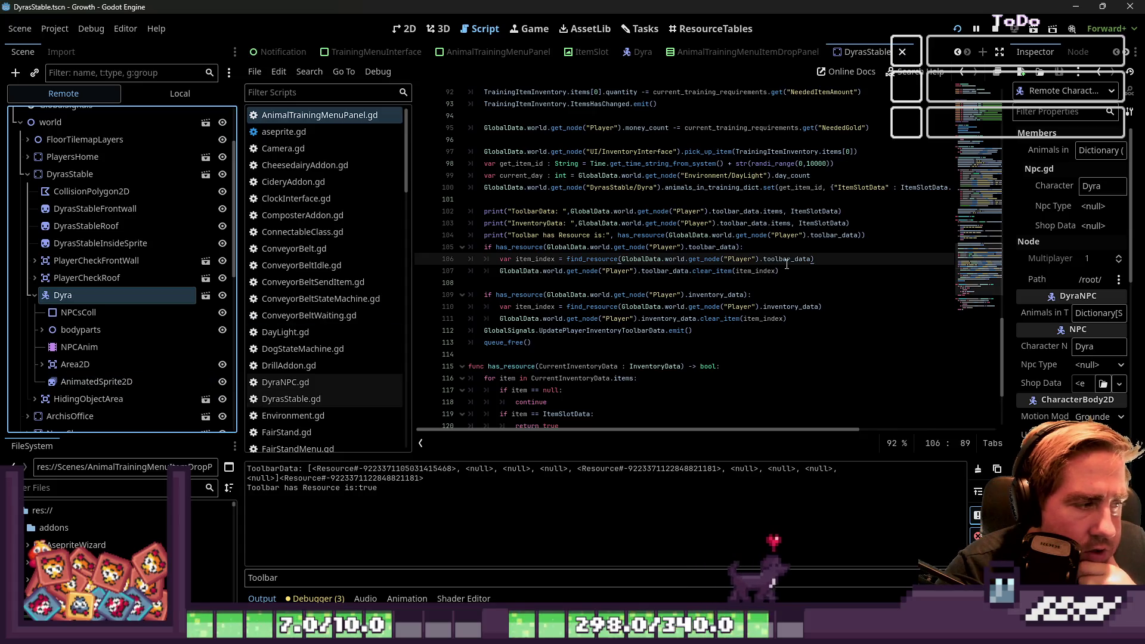
{"action": "left_click_drag", "start_coordinate": [1007, 201], "coordinate": [750, 204]}
{"action": "left_click", "coordinate": [1037, 151]}
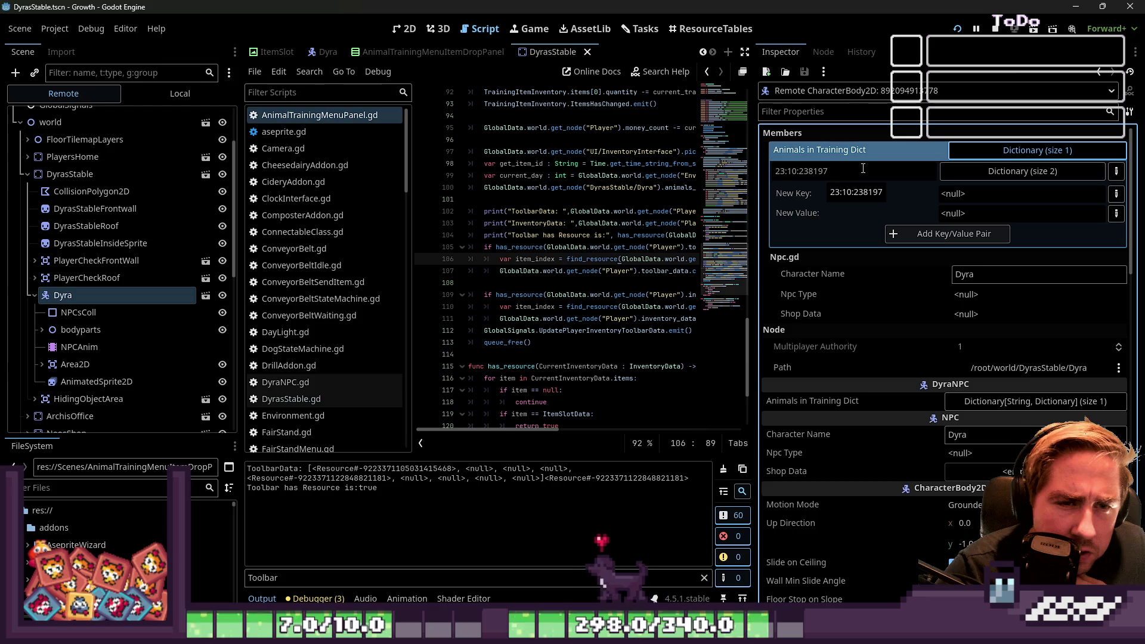
Step: Expand the single dictionary entry to check its ItemSlotData and DropOffDay, then collapse the dict
{"action": "left_click", "coordinate": [904, 170]}
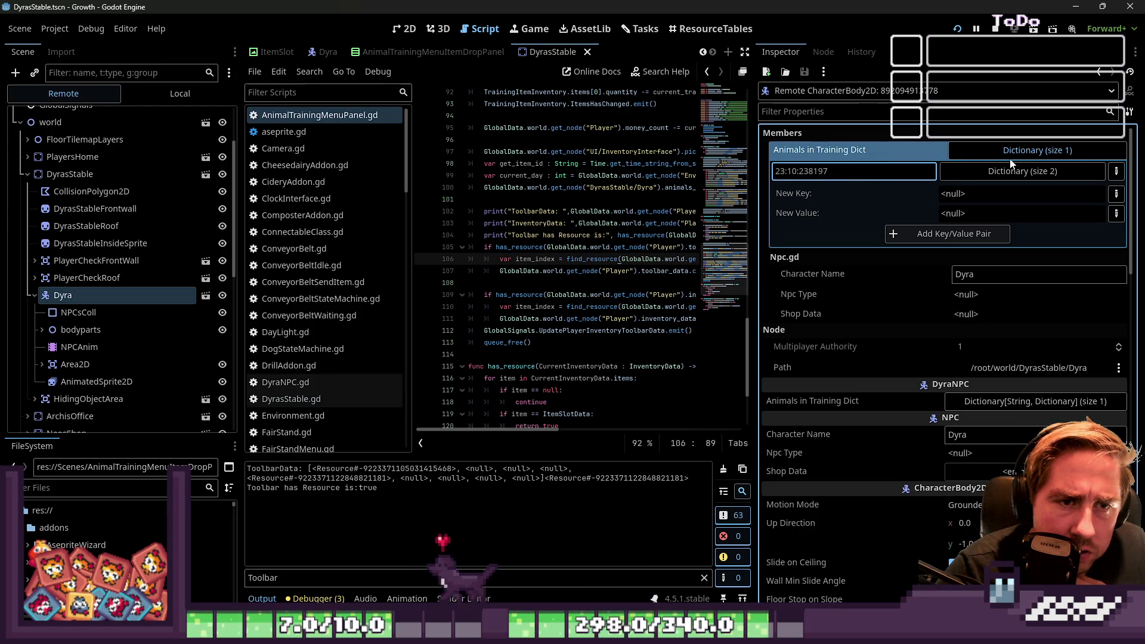
{"action": "left_click", "coordinate": [978, 172]}
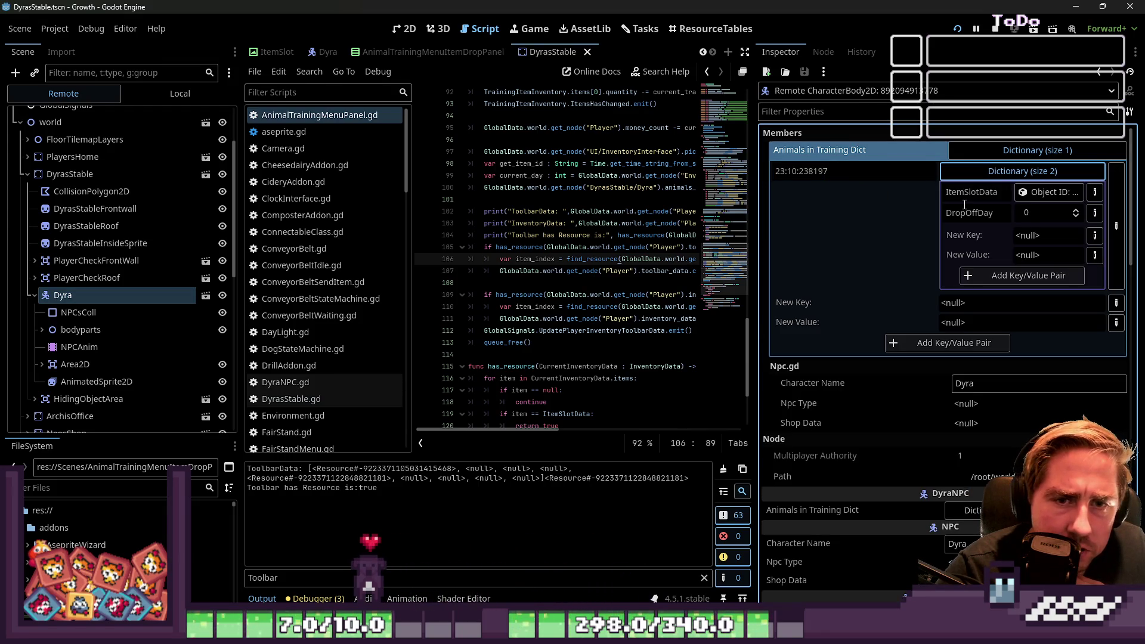
{"action": "mouse_move", "coordinate": [758, 222]}
{"action": "left_mouse_down"}
{"action": "mouse_move", "coordinate": [534, 209]}
{"action": "mouse_move", "coordinate": [829, 215]}
{"action": "mouse_move", "coordinate": [524, 212]}
{"action": "left_mouse_up"}
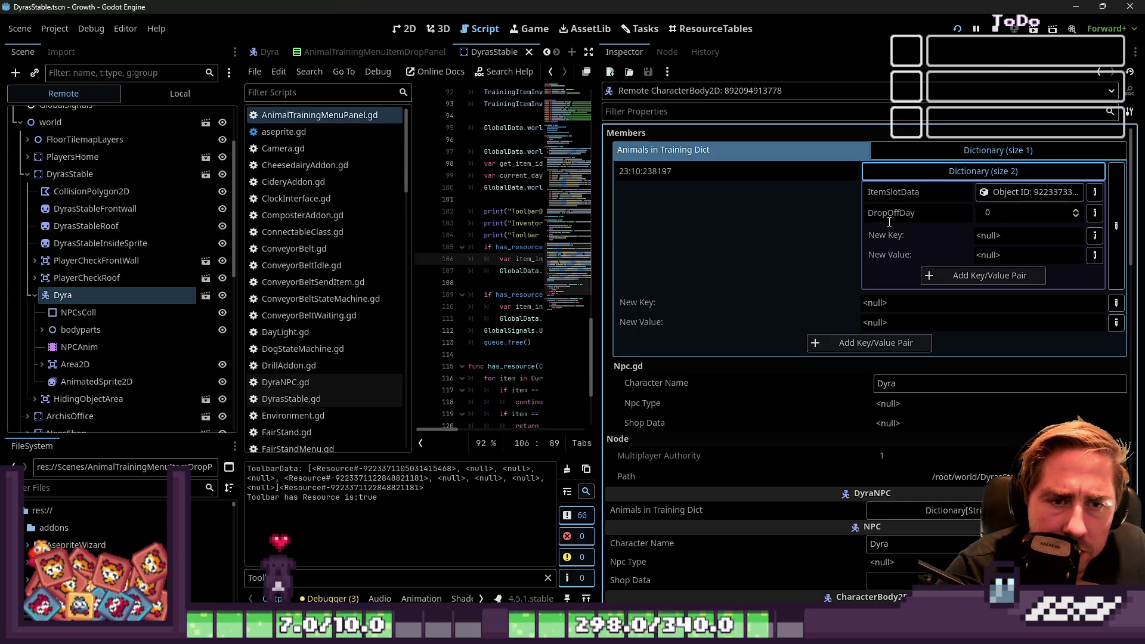
{"action": "mouse_move", "coordinate": [598, 231]}
{"action": "left_mouse_down"}
{"action": "mouse_move", "coordinate": [1004, 163]}
{"action": "mouse_move", "coordinate": [987, 140]}
{"action": "left_mouse_up"}
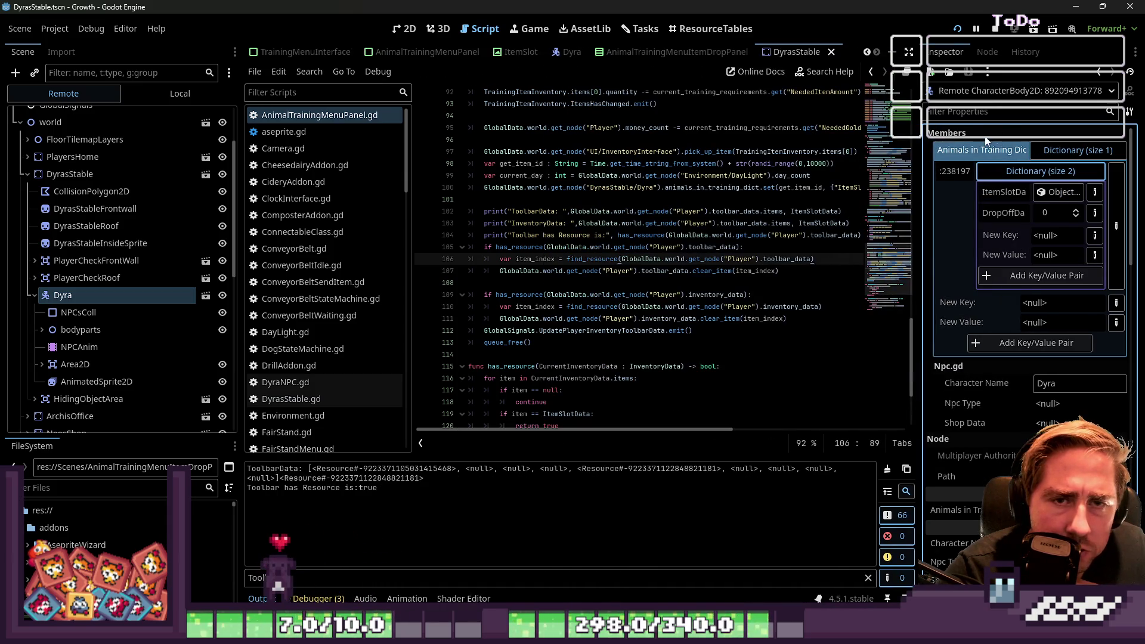
{"action": "left_click", "coordinate": [1080, 152]}
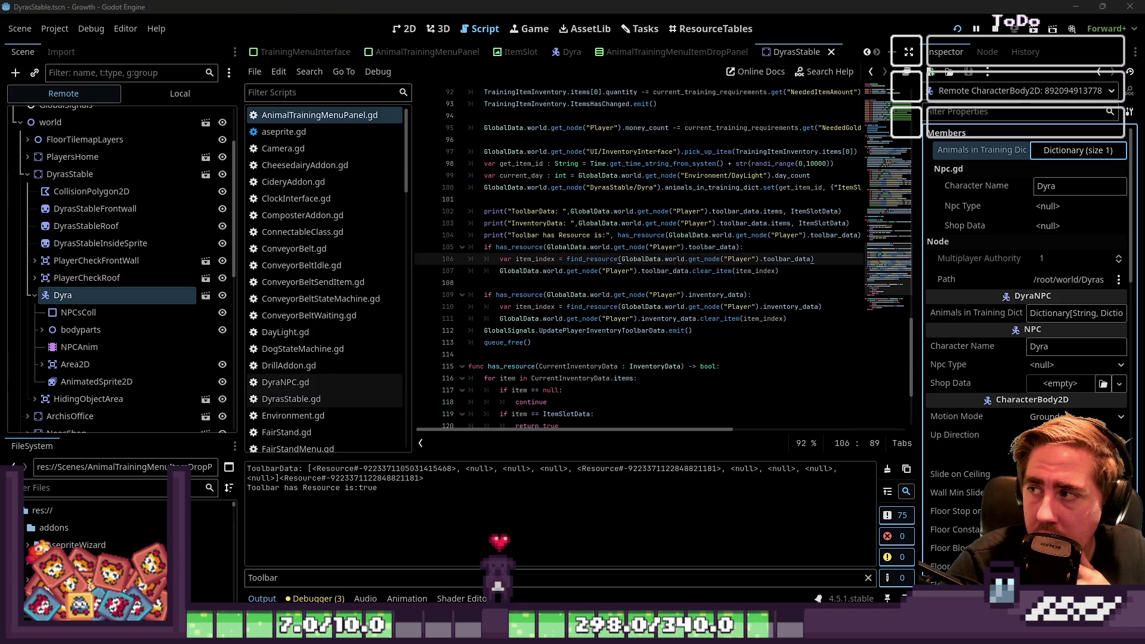
Step: Stop the running game, rerun it, then close the game window
{"action": "left_click", "coordinate": [737, 282]}
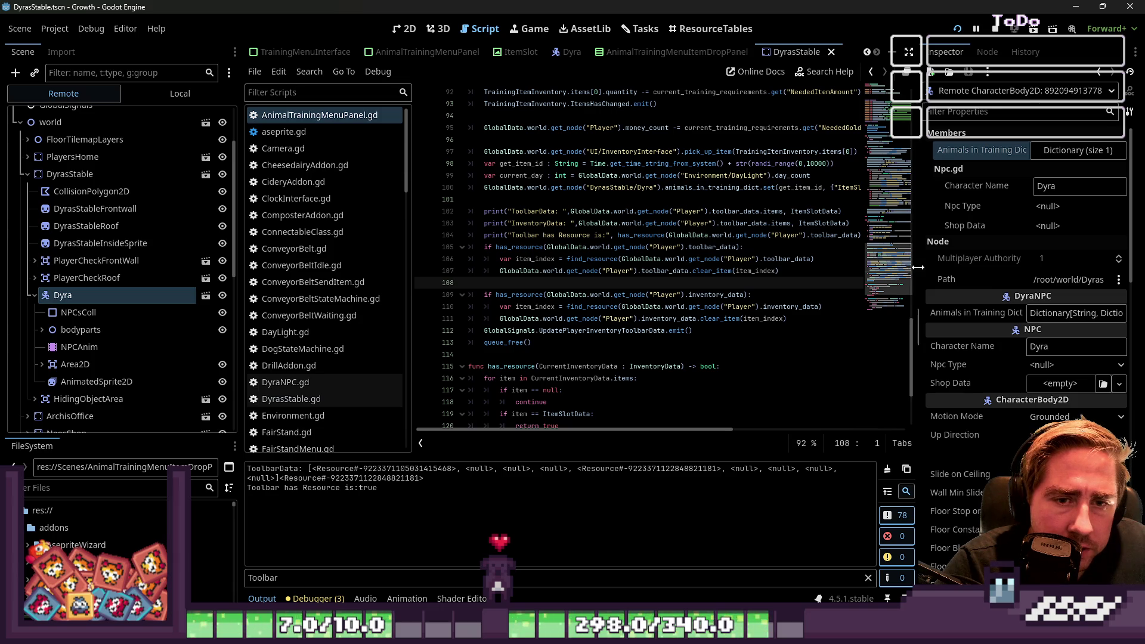
{"action": "left_click_drag", "start_coordinate": [923, 239], "coordinate": [978, 239]}
{"action": "left_click", "coordinate": [991, 27]}
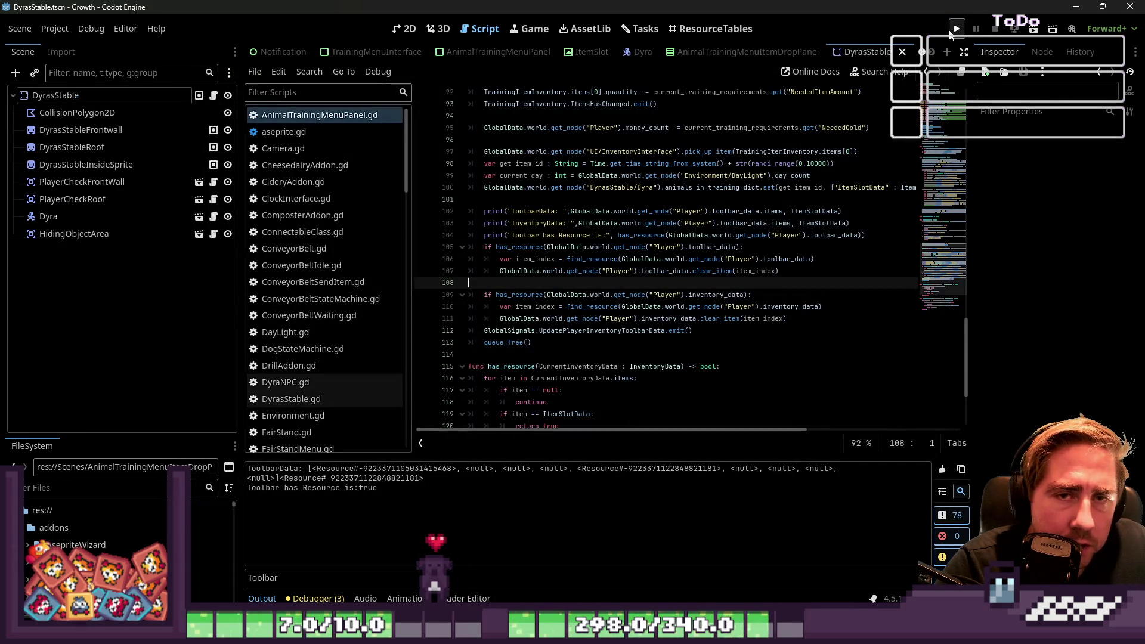
{"action": "left_click", "coordinate": [954, 31]}
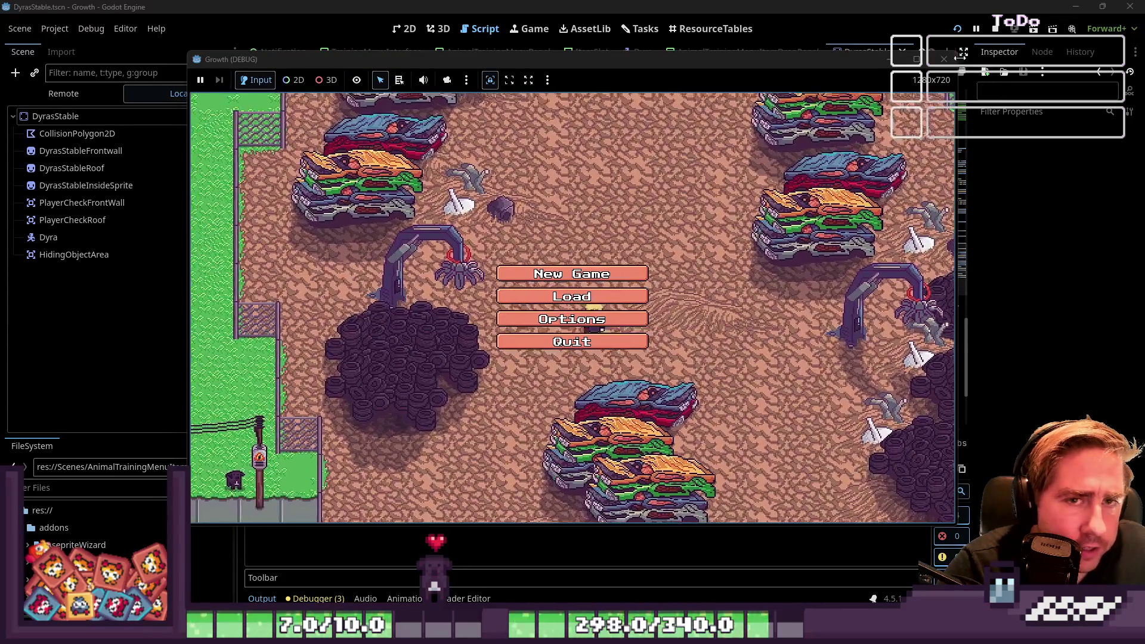
{"action": "left_click", "coordinate": [944, 59]}
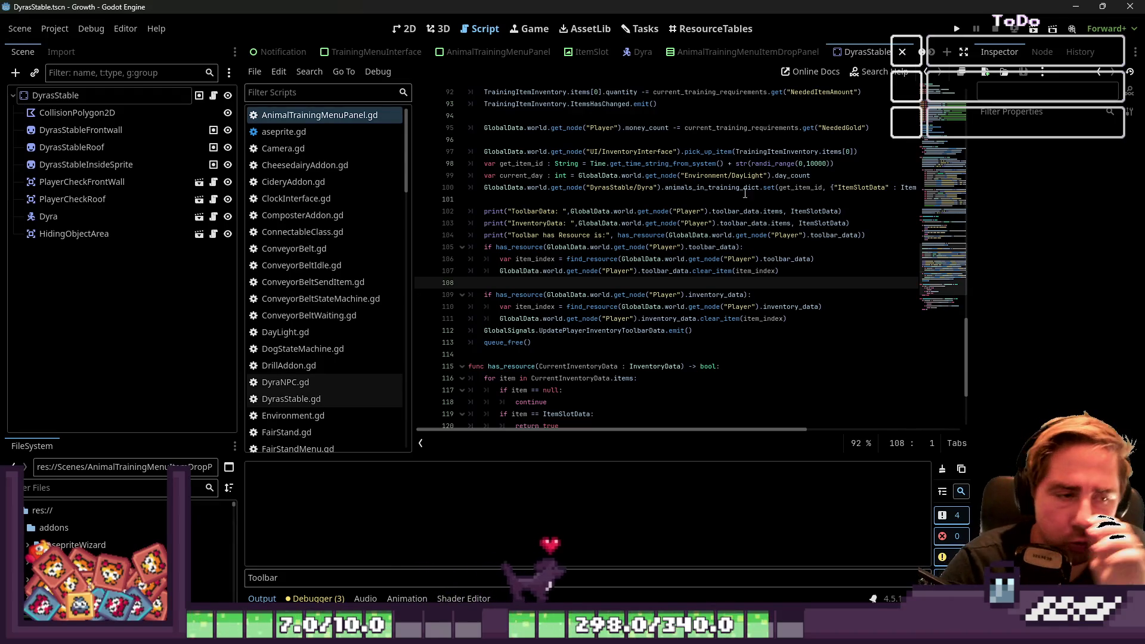
Step: Switch to the Notification scene and back to DyrasStable, shown in the 2D view
{"action": "left_click", "coordinate": [630, 211]}
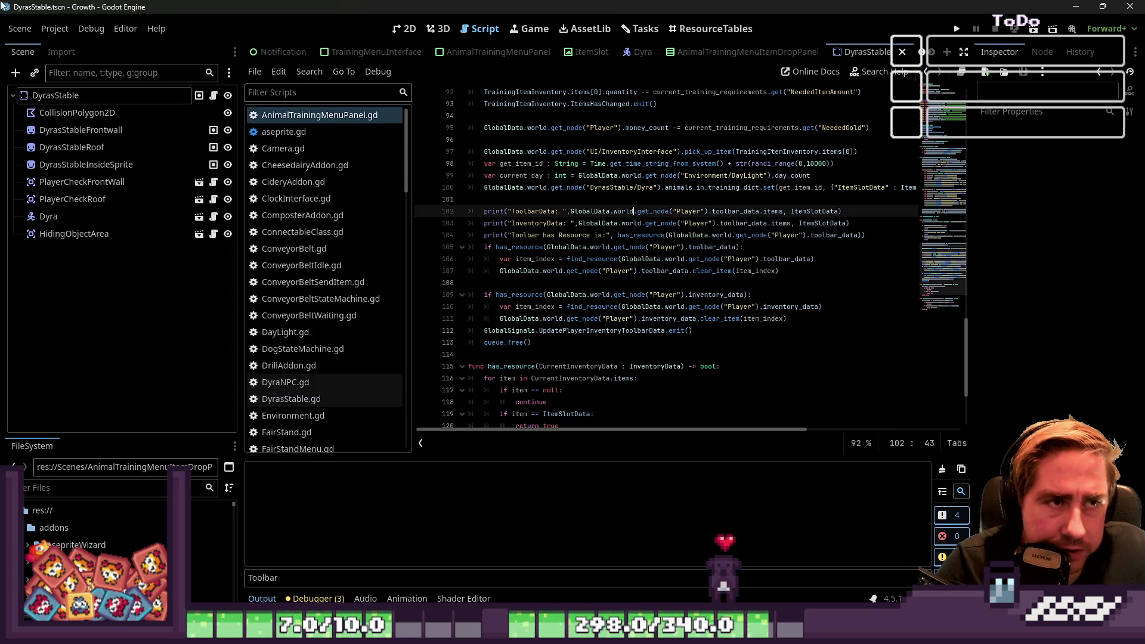
{"action": "mouse_move", "coordinate": [763, 48]}
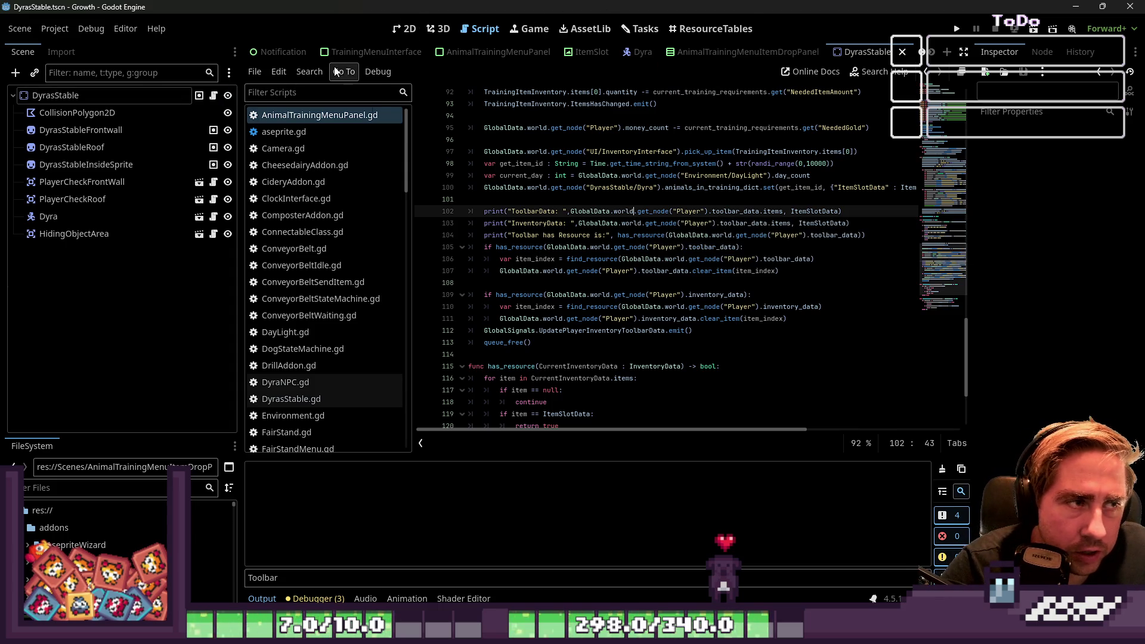
{"action": "left_click", "coordinate": [281, 52]}
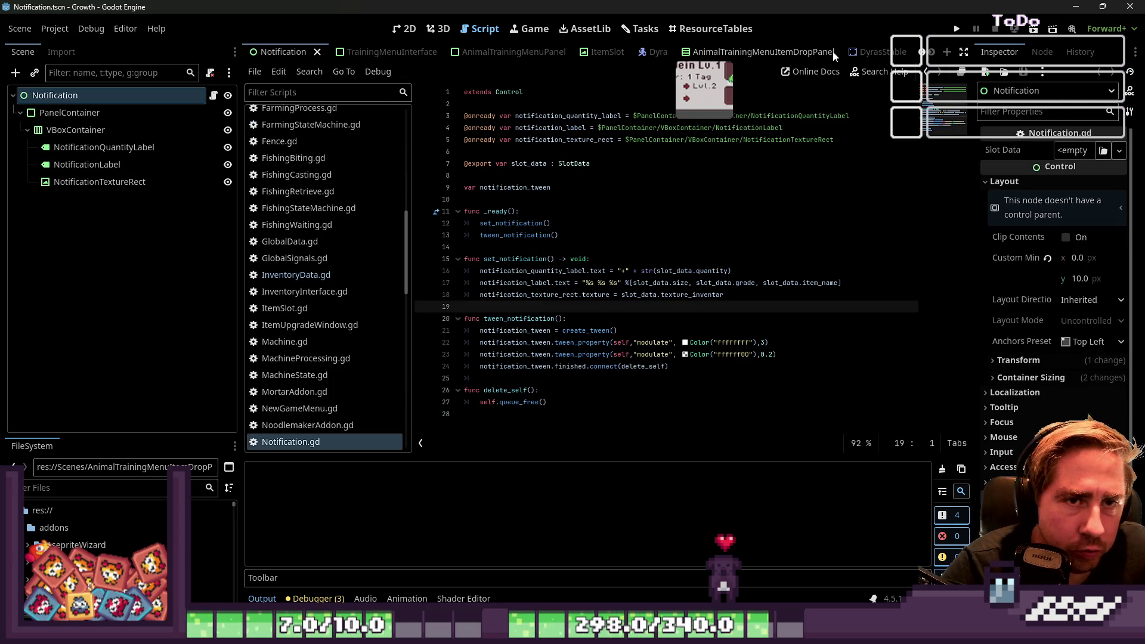
{"action": "left_click", "coordinate": [863, 55]}
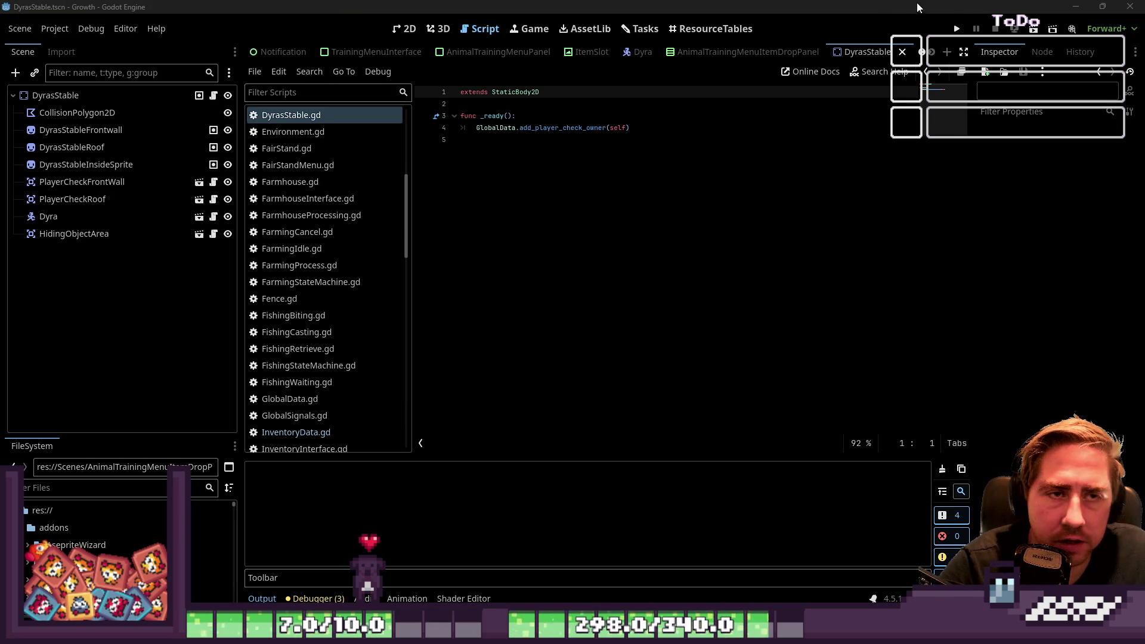
{"action": "left_click", "coordinate": [406, 29]}
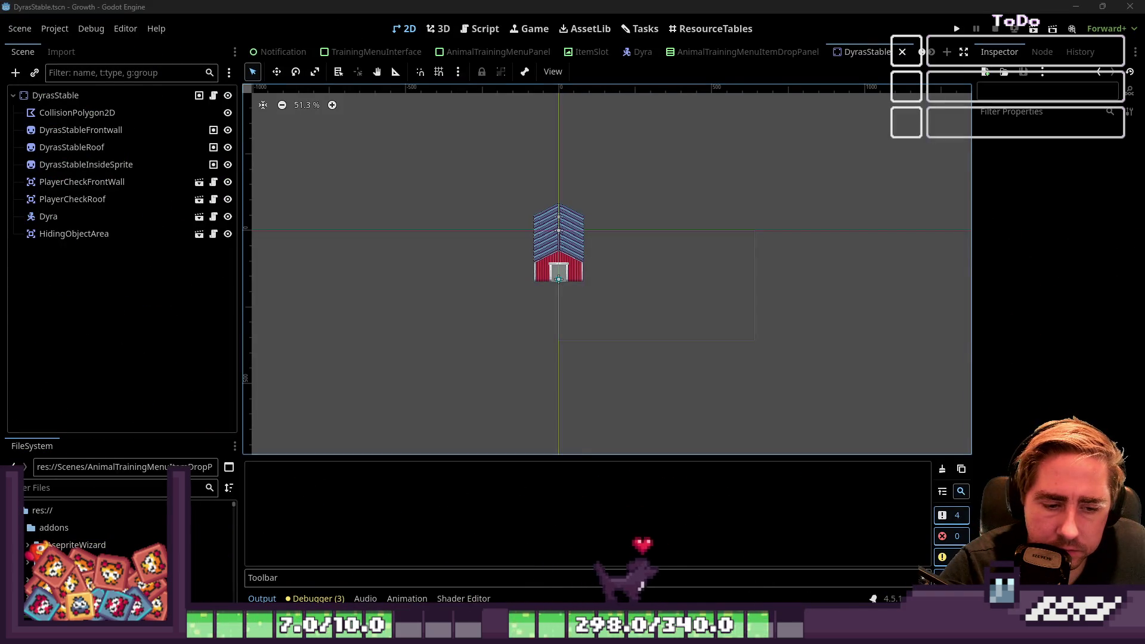
Step: Box-select the stable, inspect its roof and CollisionPolygon2D, deselect, and open the Dyra scene
{"action": "mouse_move", "coordinate": [851, 584]}
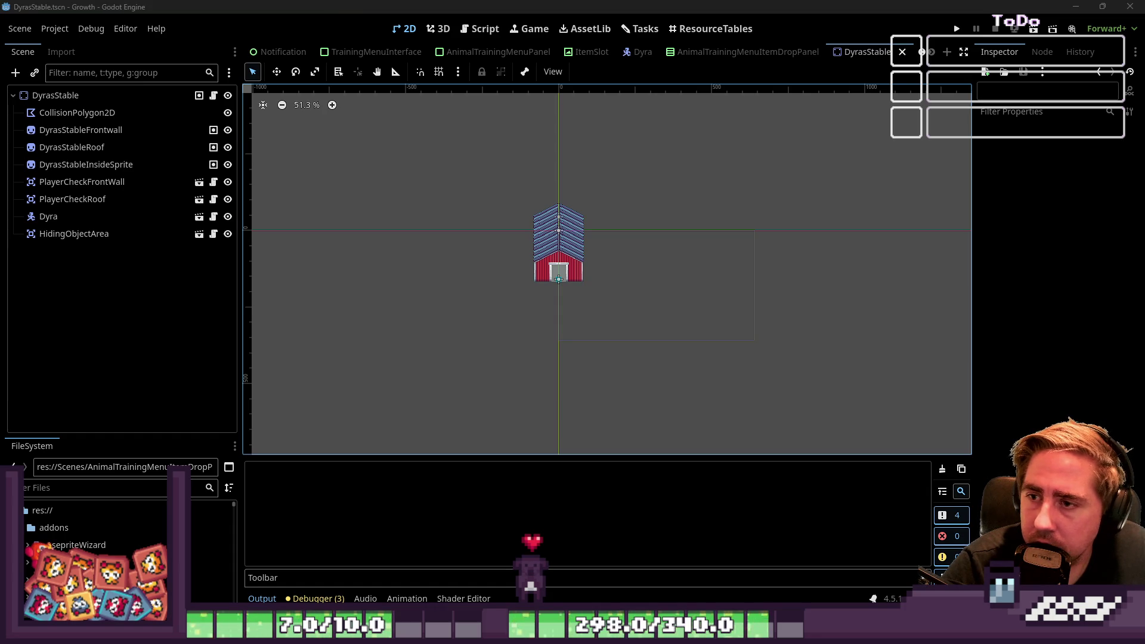
{"action": "left_click_drag", "start_coordinate": [492, 162], "coordinate": [685, 380]}
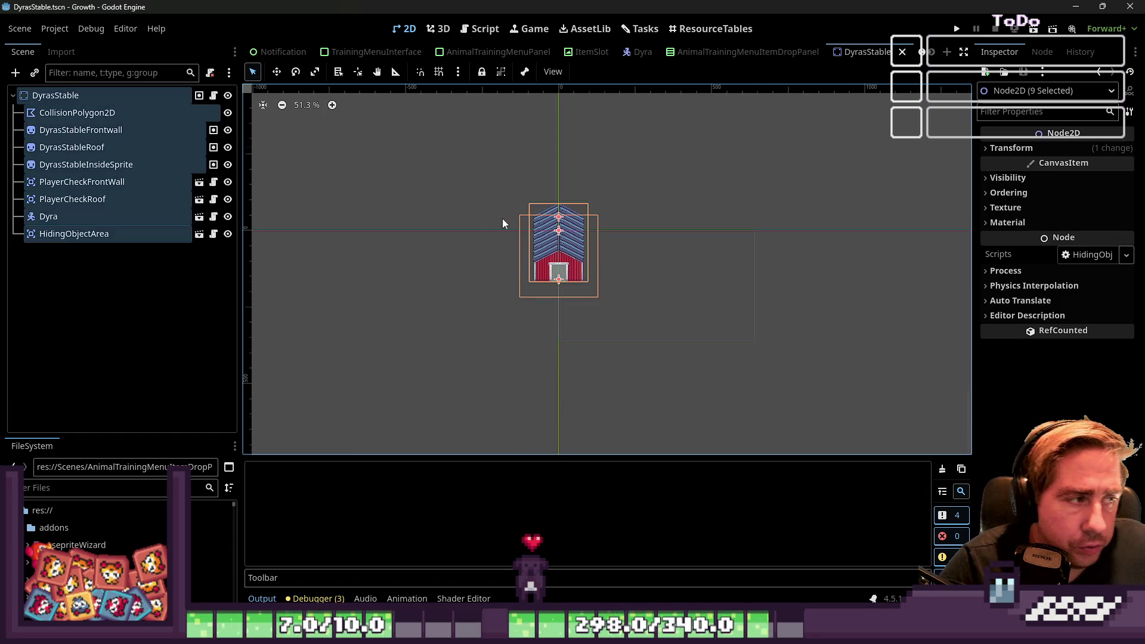
{"action": "scroll", "coordinate": [502, 224], "scroll_direction": "up", "scroll_amount": 1}
{"action": "left_click", "coordinate": [83, 147]}
{"action": "left_click", "coordinate": [107, 119]}
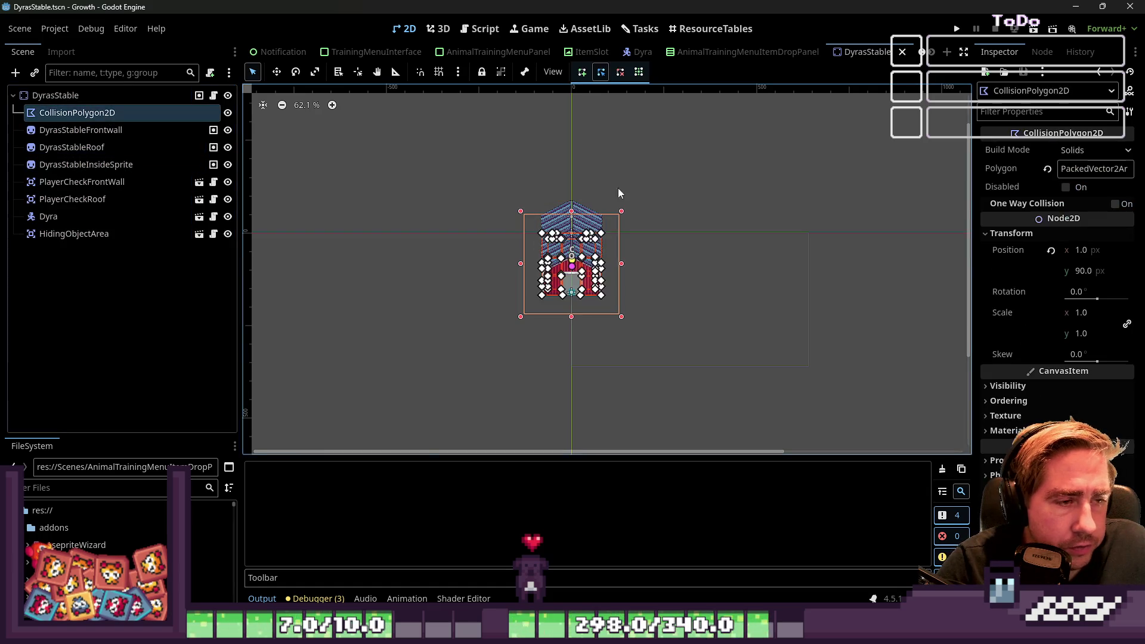
{"action": "left_click", "coordinate": [406, 244]}
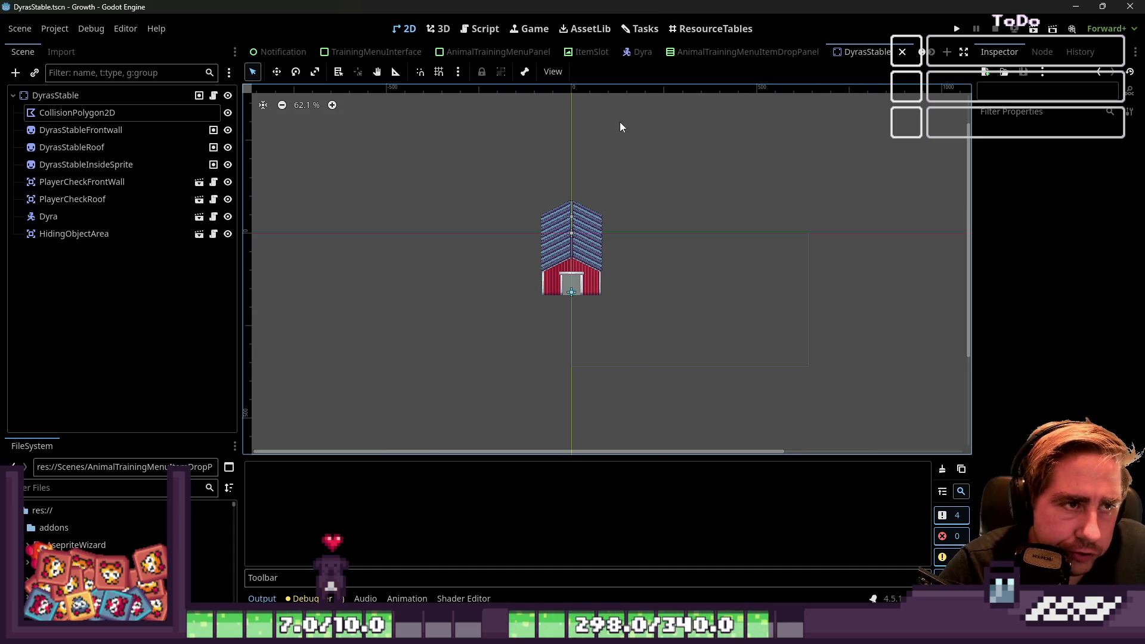
{"action": "left_click", "coordinate": [637, 52]}
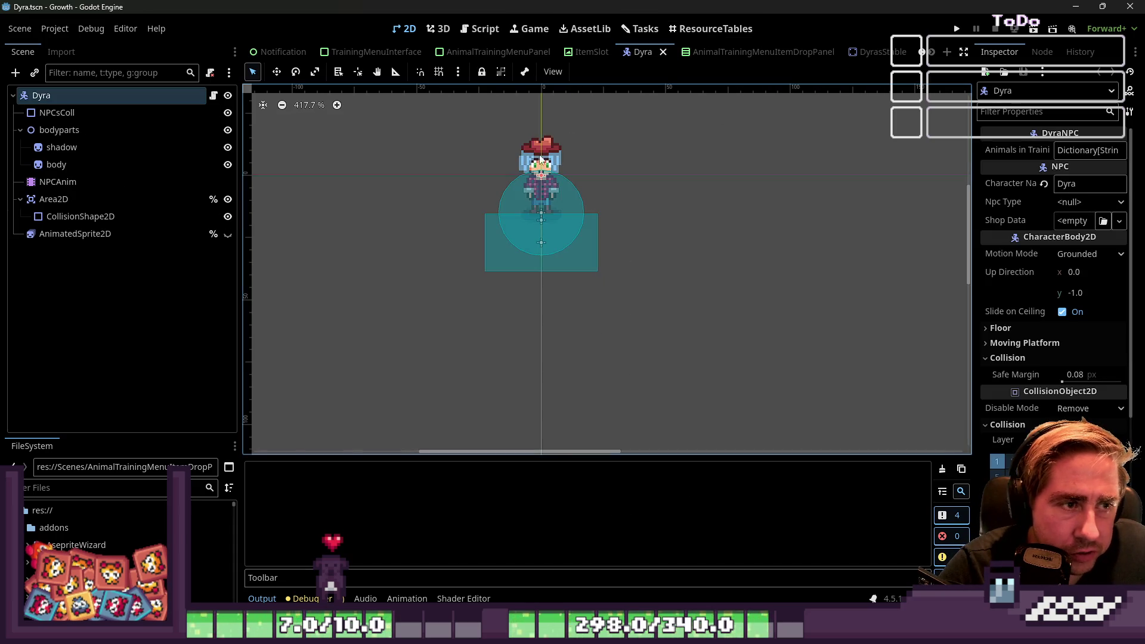
Step: Open DyraNPC.gd and add a new empty line 12 after the script's last line
{"action": "scroll", "coordinate": [680, 345], "scroll_direction": "down", "scroll_amount": 2}
{"action": "left_click_drag", "start_coordinate": [483, 113], "coordinate": [786, 355]}
{"action": "left_click_drag", "start_coordinate": [775, 405], "coordinate": [562, 178]}
{"action": "left_click", "coordinate": [212, 95]}
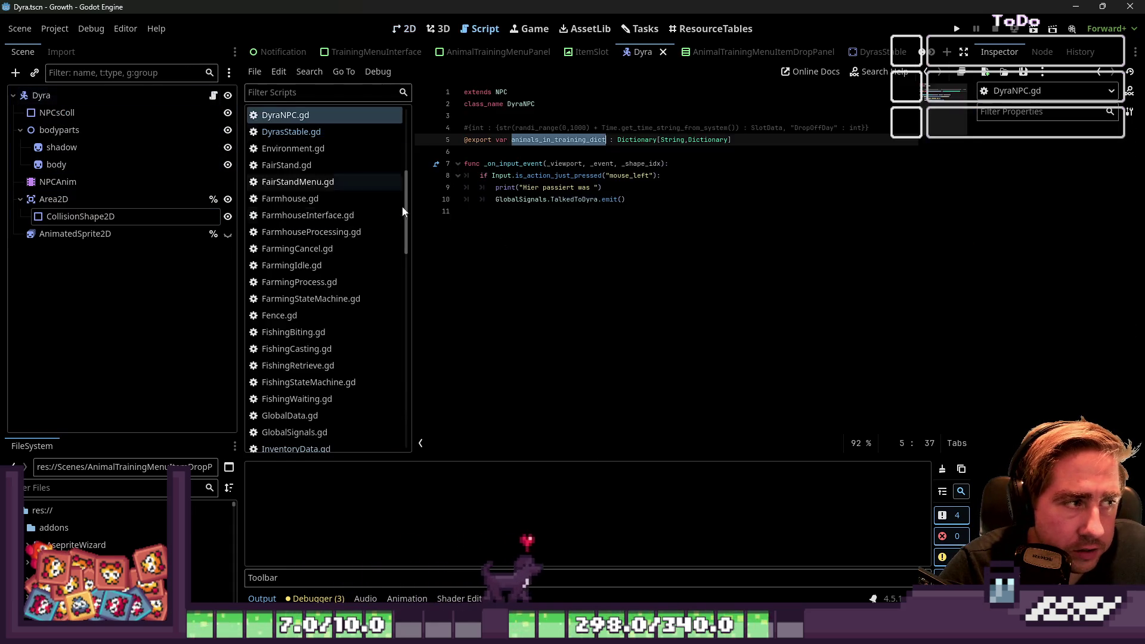
{"action": "left_click", "coordinate": [608, 251]}
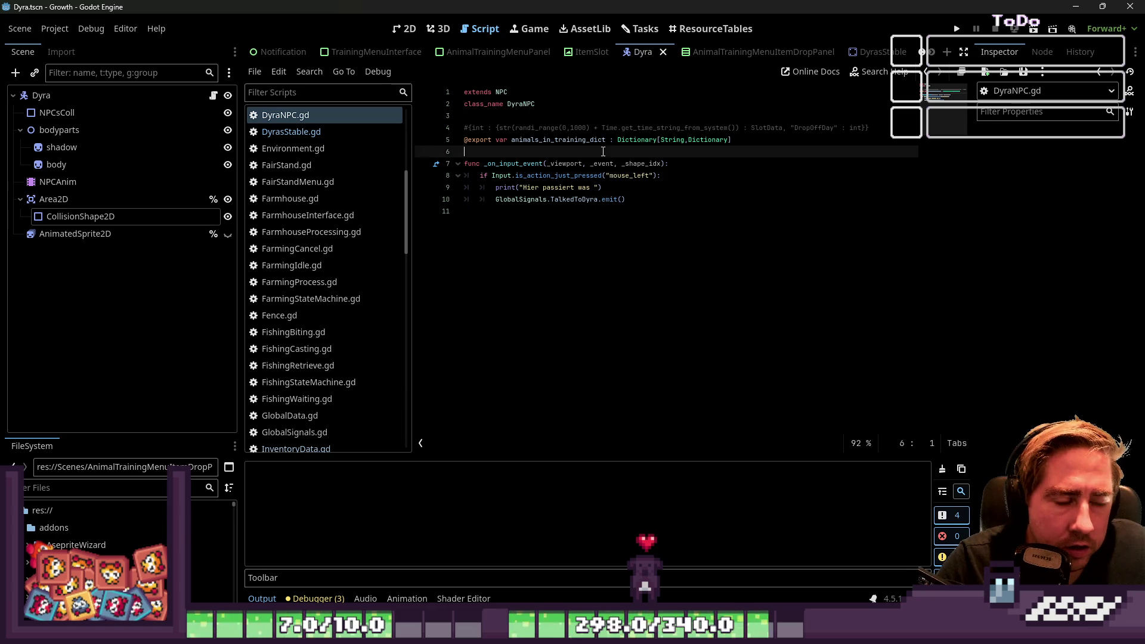
{"action": "left_click_drag", "start_coordinate": [575, 187], "coordinate": [601, 187]}
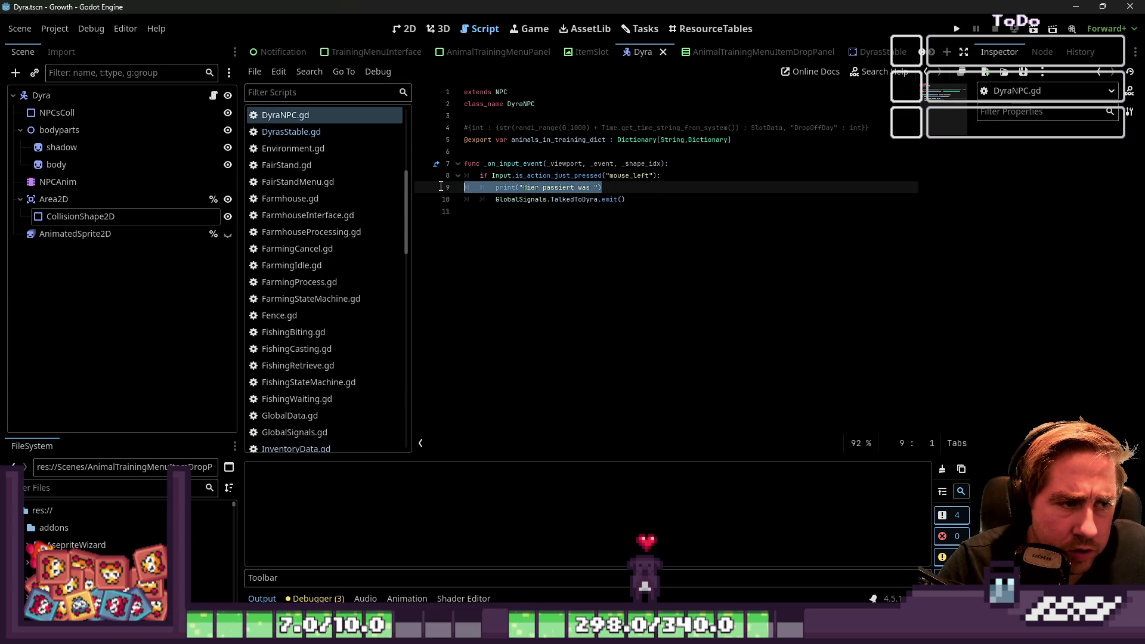
{"action": "left_click", "coordinate": [491, 241]}
{"action": "key", "text": "Return"}
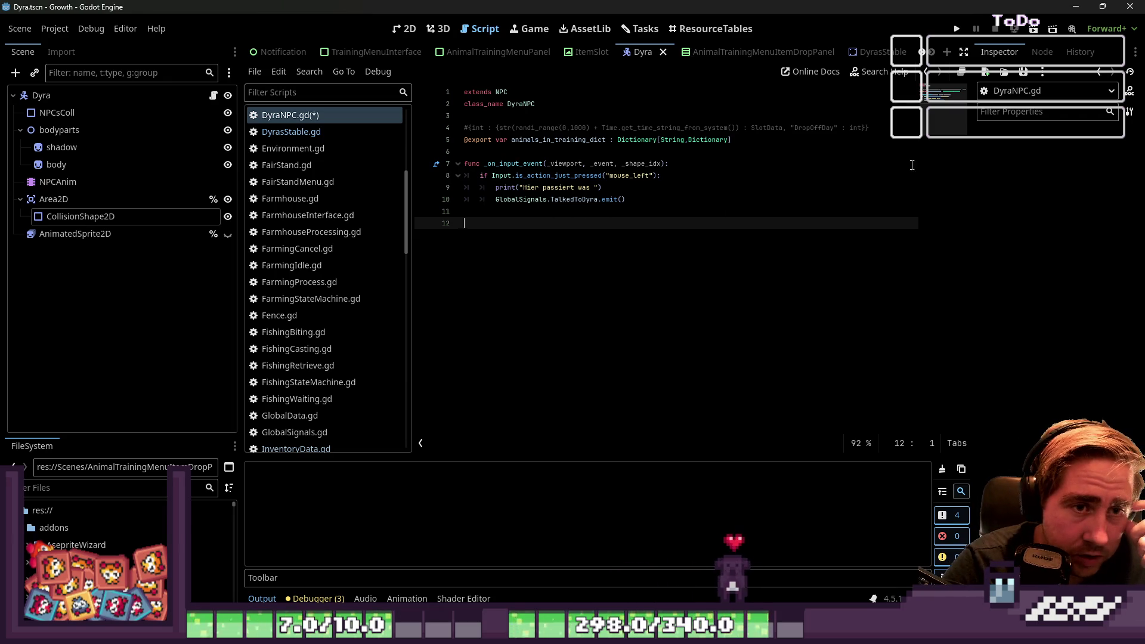
{"action": "double_click", "coordinate": [826, 131]}
Step: Leave DyraNPC.gd and show the ResourceTables plugin workspace
{"action": "left_click", "coordinate": [634, 267]}
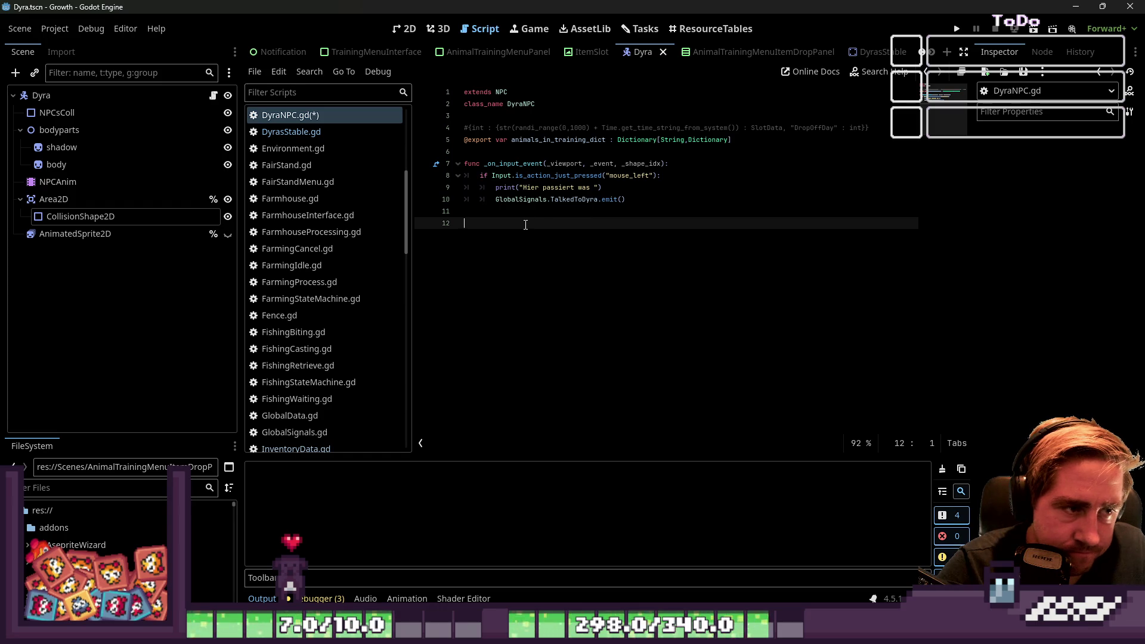
{"action": "left_click", "coordinate": [714, 29]}
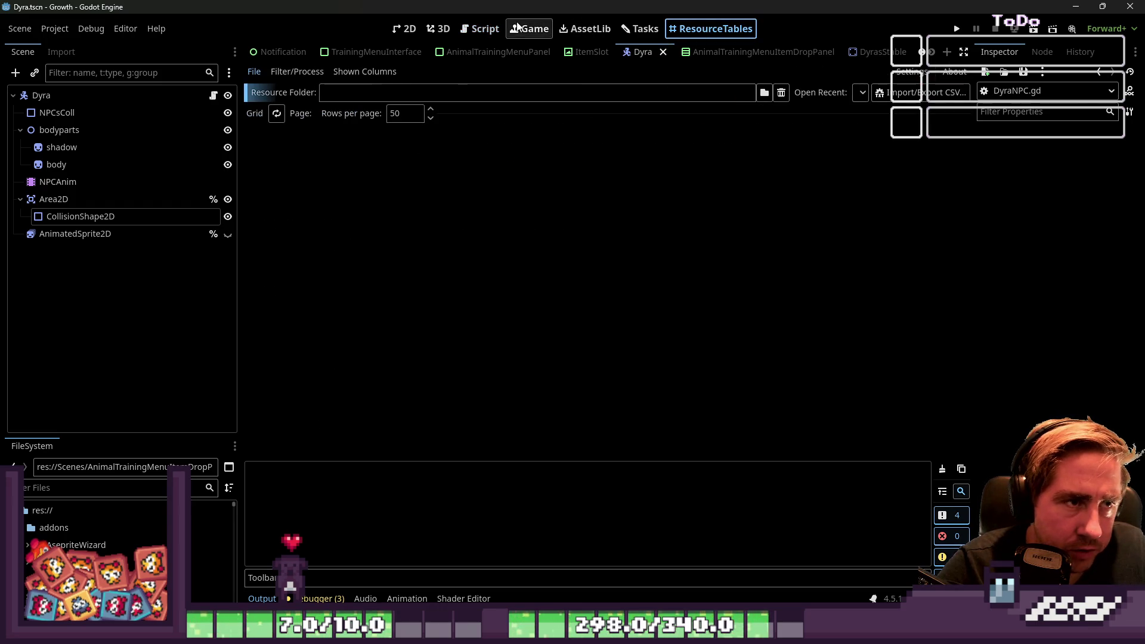
Step: Back in DyraNPC.gd, type a '#Liste' line, then delete the extra lines back to line 11
{"action": "left_click", "coordinate": [480, 29]}
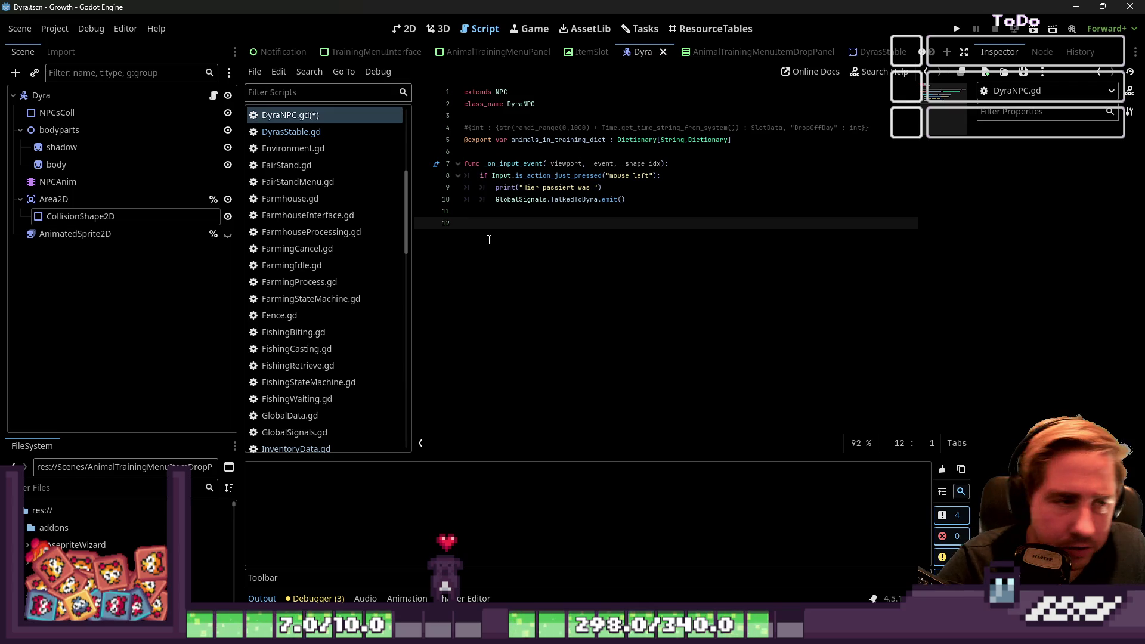
{"action": "key", "text": "Return"}
{"action": "type", "text": "#"}
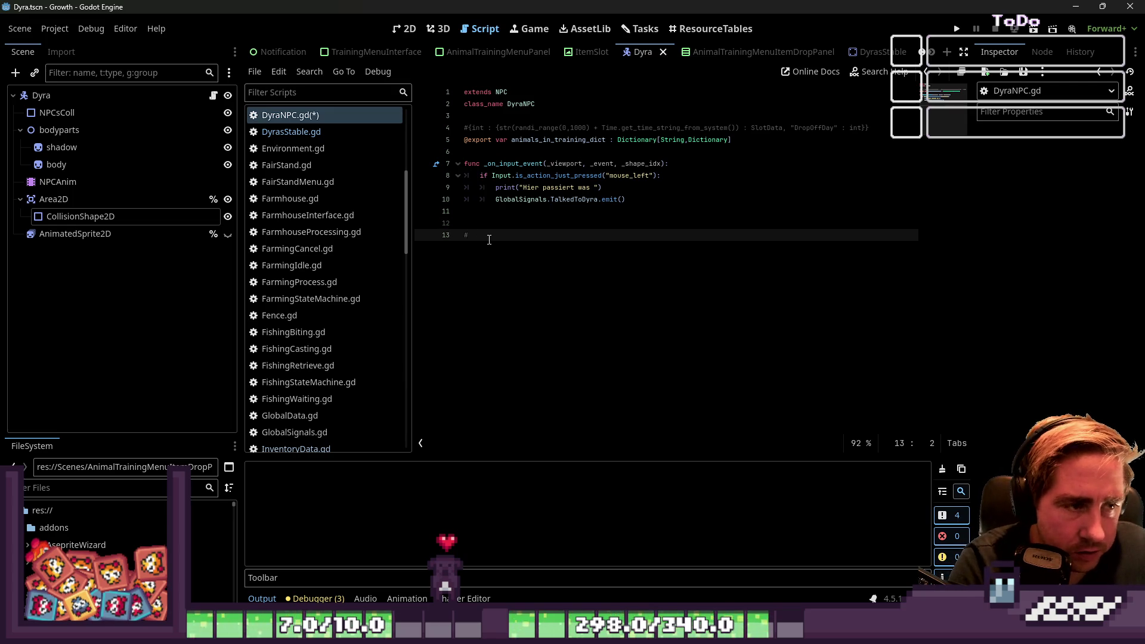
{"action": "type", "text": "Liste"}
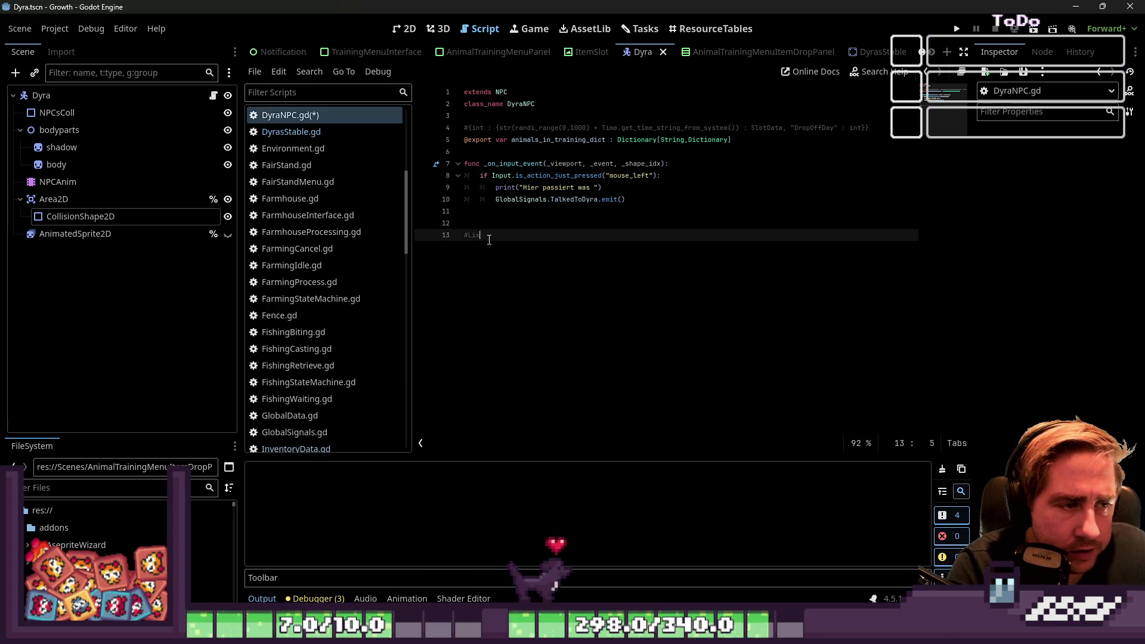
{"action": "key", "text": "Return"}
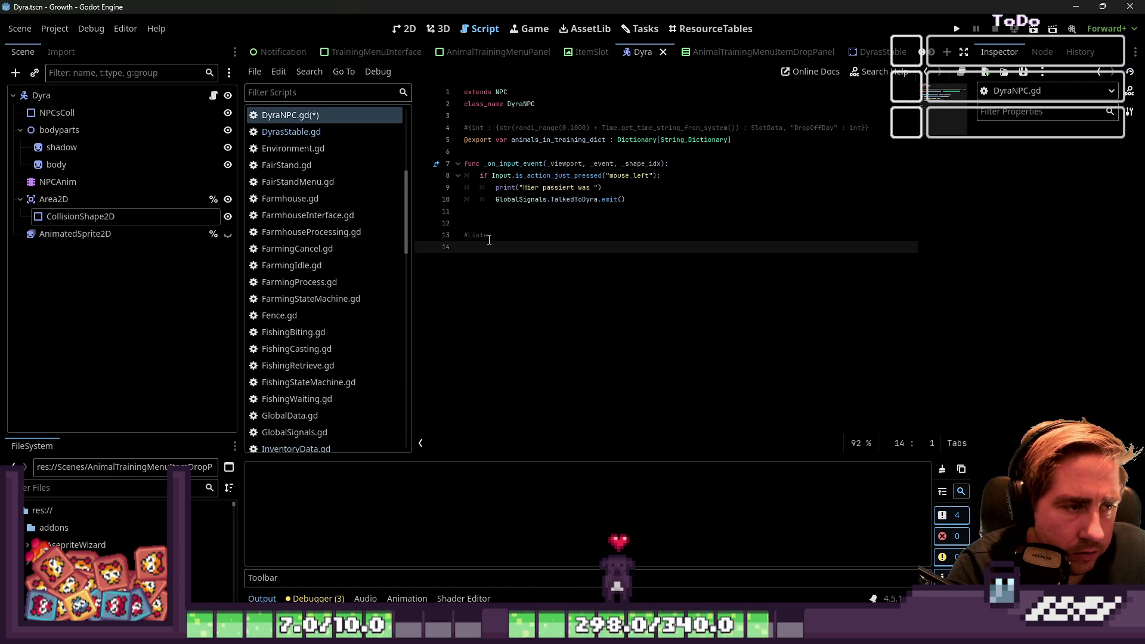
{"action": "key", "text": "BackSpace"}
{"action": "key", "text": "BackSpace"}
{"action": "key", "text": "BackSpace"}
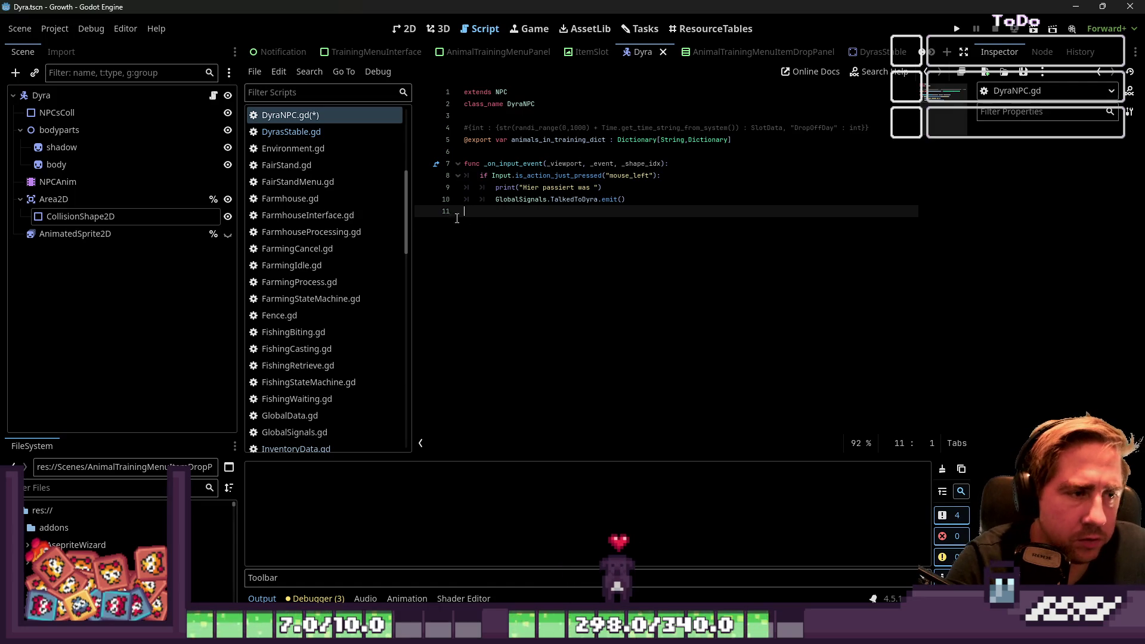
Step: Open the Dyra NPC task details from the Tasks board, enlarge the window, and tick TrainingStarten Funktion
{"action": "left_click", "coordinate": [643, 28]}
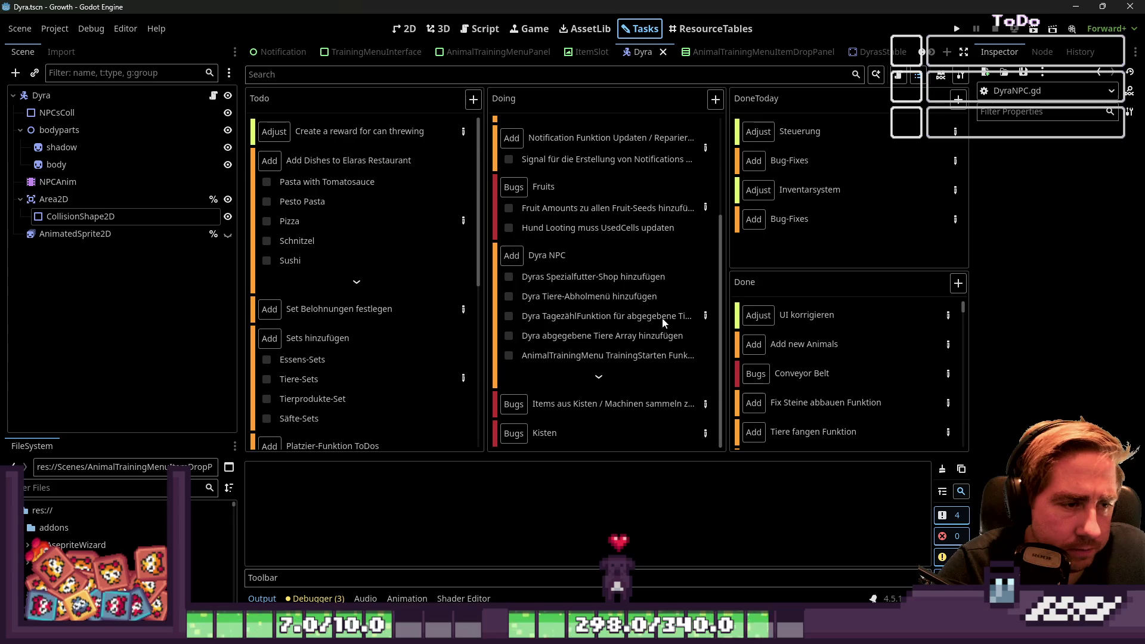
{"action": "double_click", "coordinate": [701, 312]}
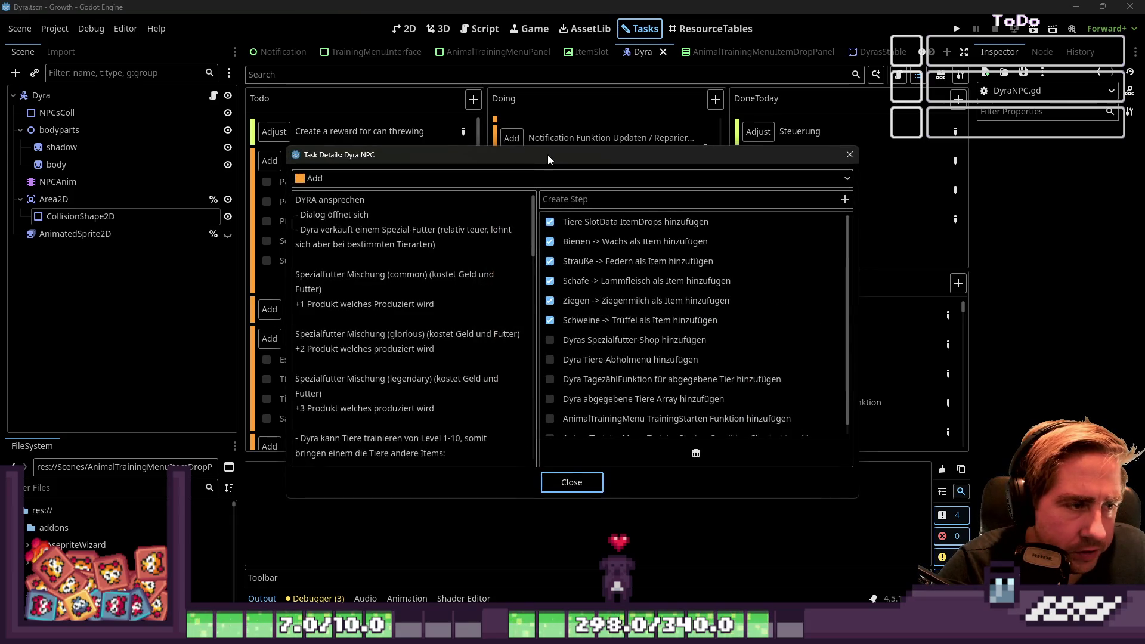
{"action": "mouse_move", "coordinate": [548, 155]}
{"action": "left_mouse_down"}
{"action": "mouse_move", "coordinate": [775, 99]}
{"action": "mouse_move", "coordinate": [874, 36]}
{"action": "left_mouse_up"}
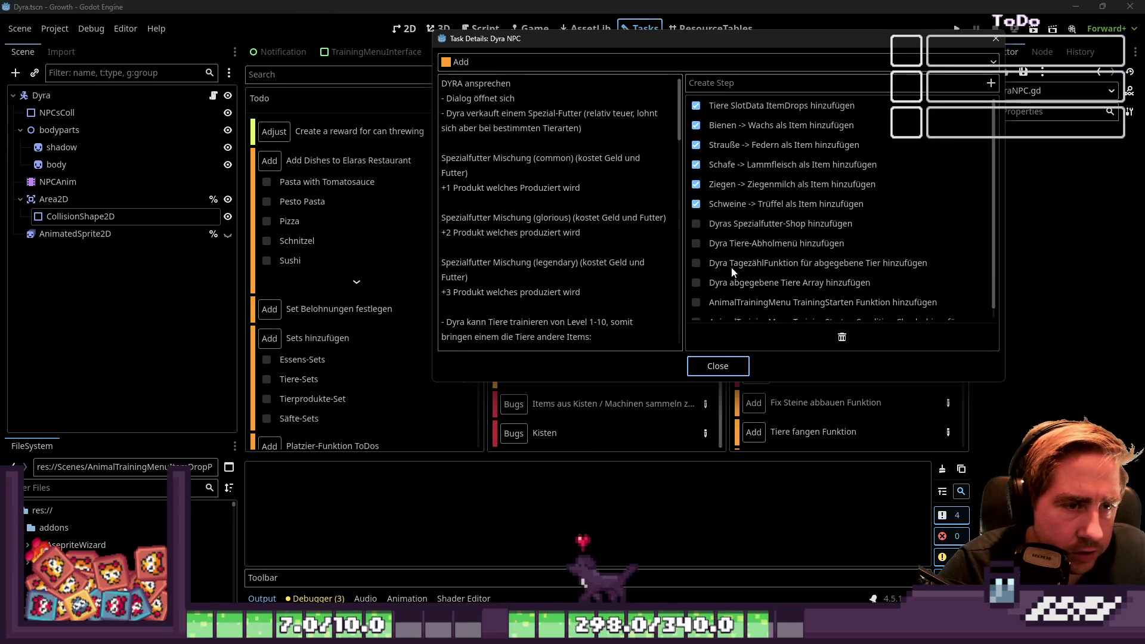
{"action": "left_click_drag", "start_coordinate": [777, 382], "coordinate": [777, 605]}
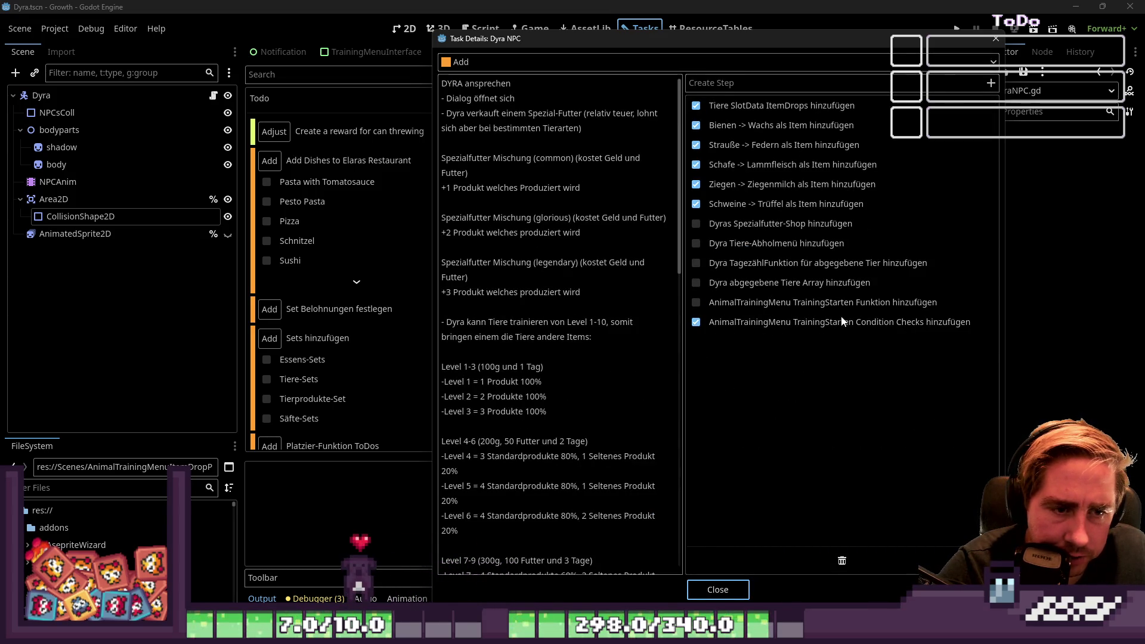
{"action": "left_click", "coordinate": [696, 303]}
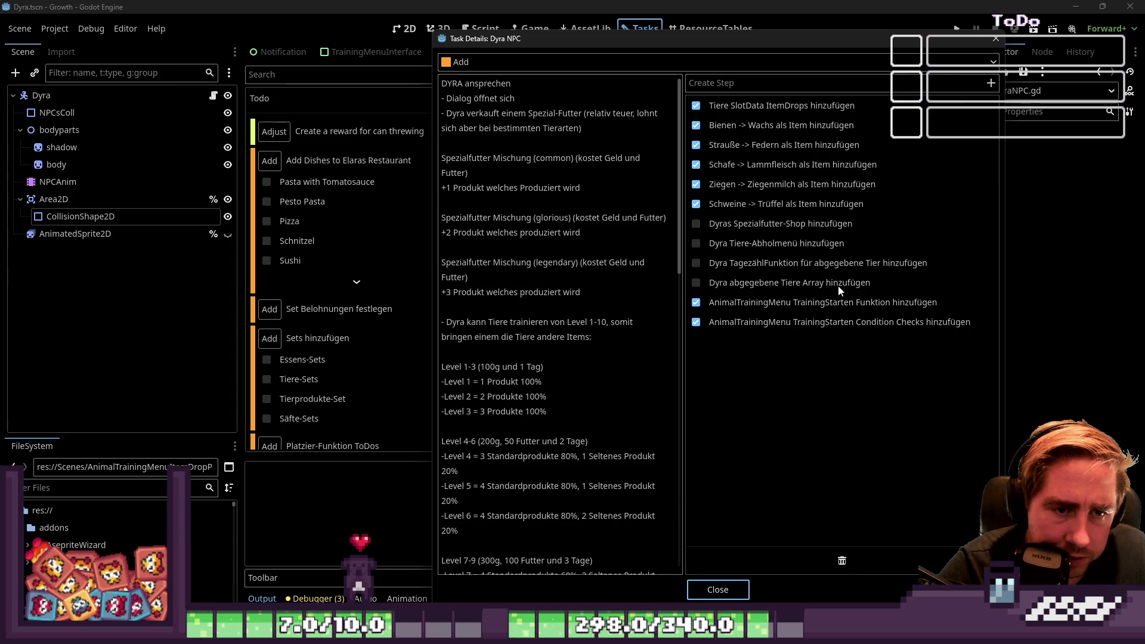
Step: Tick the abgegebene Tiere Array step and delete the TagezählFunktion step
{"action": "left_click", "coordinate": [696, 283]}
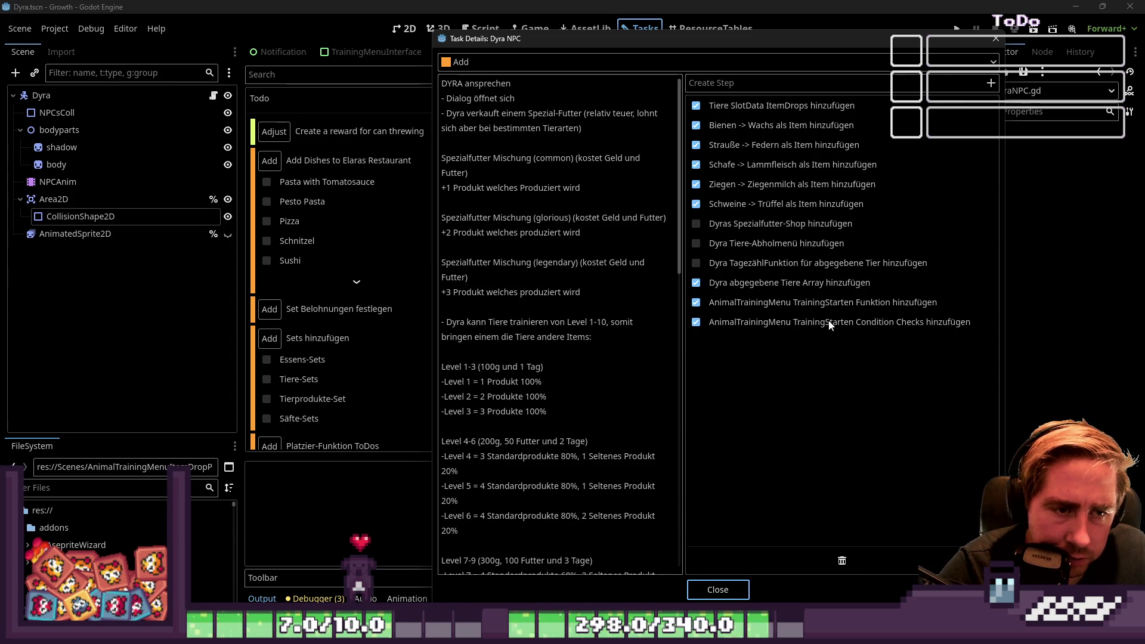
{"action": "right_click", "coordinate": [738, 263]}
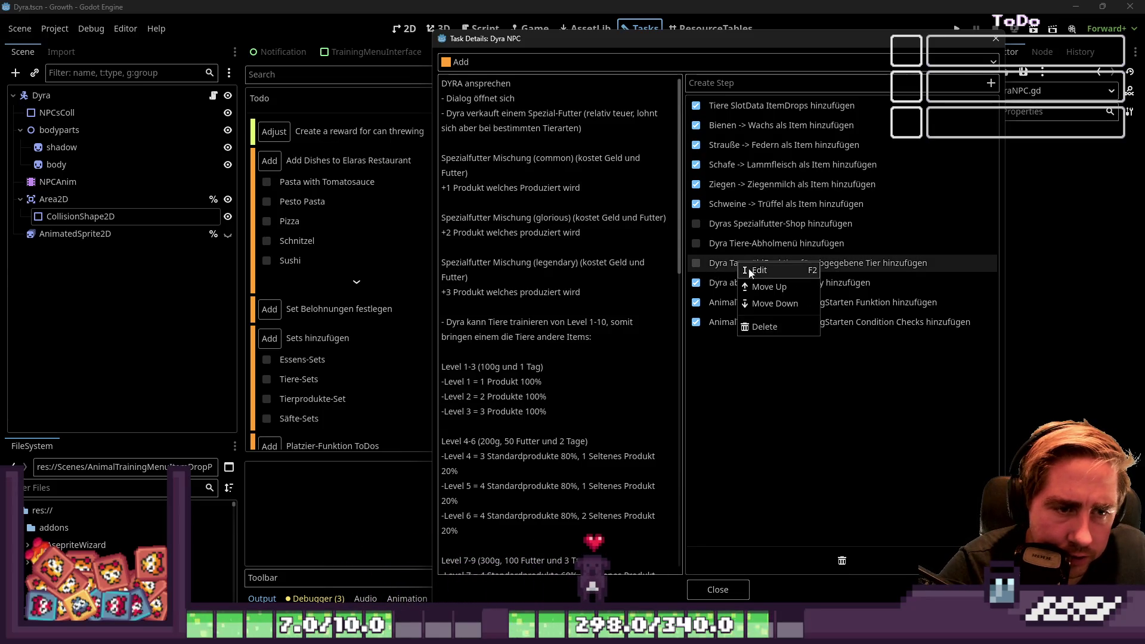
{"action": "left_click", "coordinate": [752, 327]}
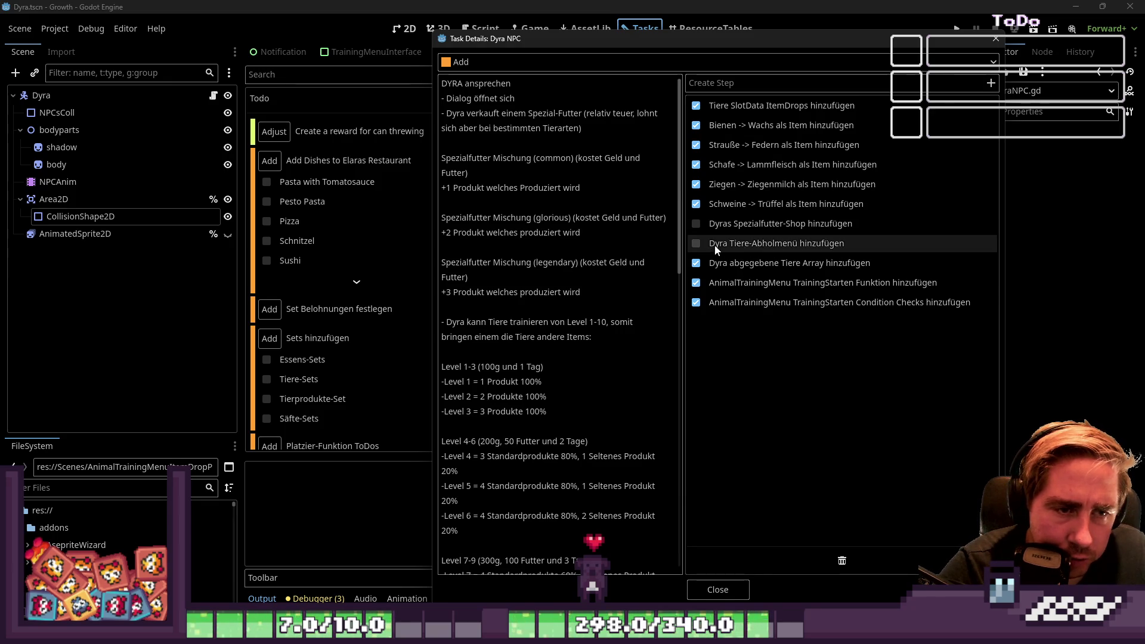
Step: Remove the blank lines after the For Animal in Array notes and start a new 'Tier' line
{"action": "scroll", "coordinate": [572, 341], "scroll_direction": "down", "scroll_amount": 10}
{"action": "scroll", "coordinate": [571, 412], "scroll_direction": "down", "scroll_amount": 3}
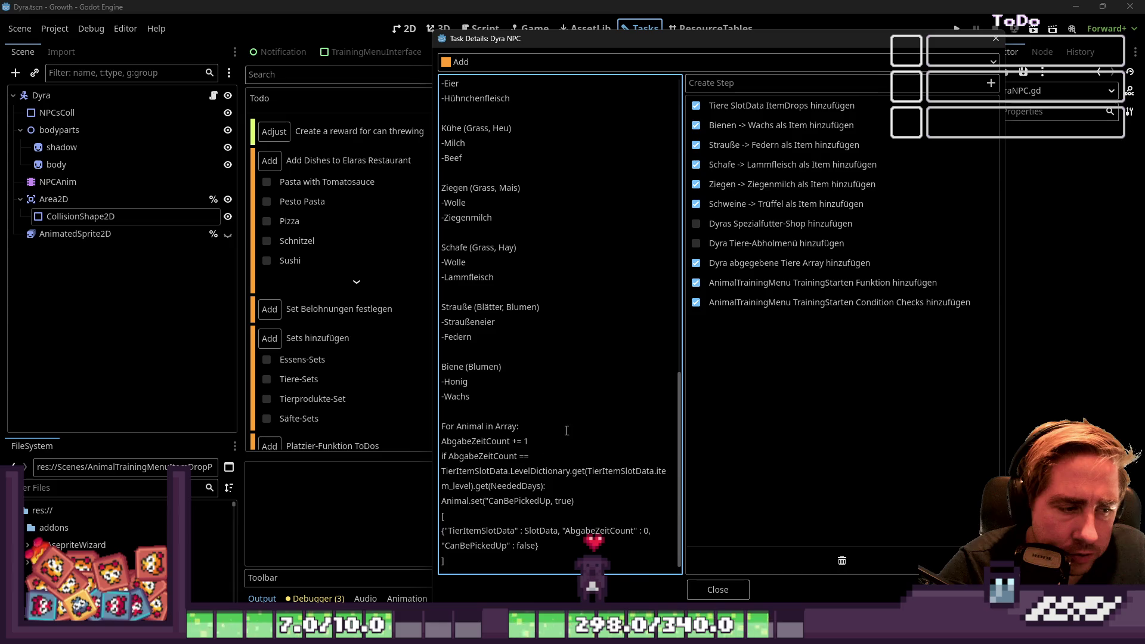
{"action": "key", "text": "Return"}
{"action": "key", "text": "Return"}
{"action": "key", "text": "Return"}
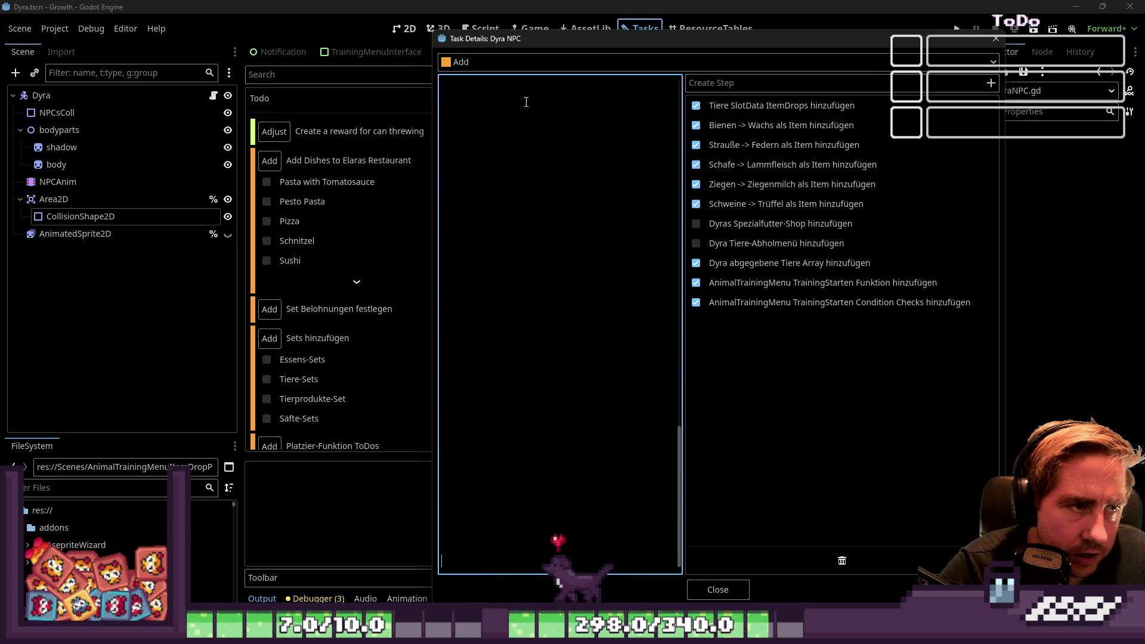
{"action": "scroll", "coordinate": [469, 256], "scroll_direction": "up", "scroll_amount": 7}
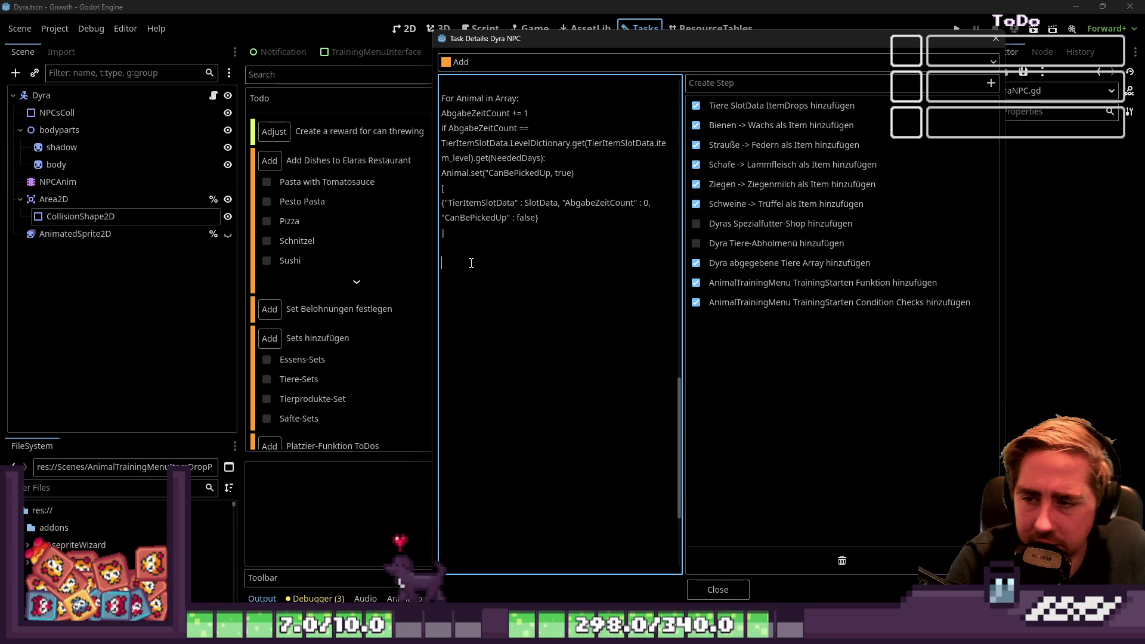
{"action": "key", "text": "shift+Down"}
{"action": "key", "text": "shift+Down"}
{"action": "key", "text": "shift+Down"}
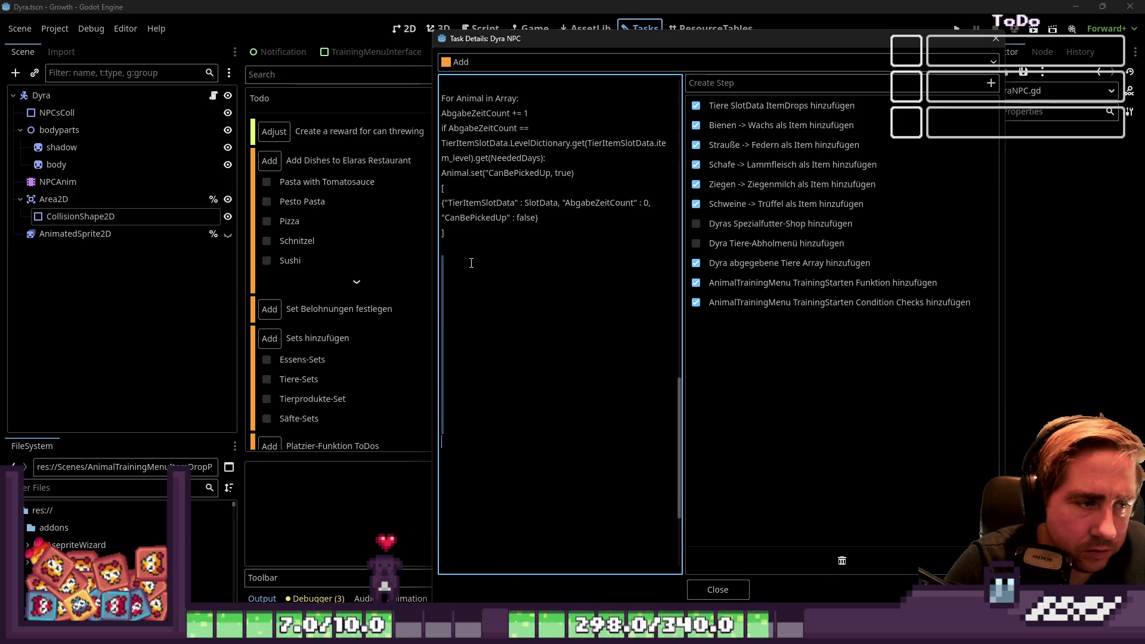
{"action": "key", "text": "BackSpace"}
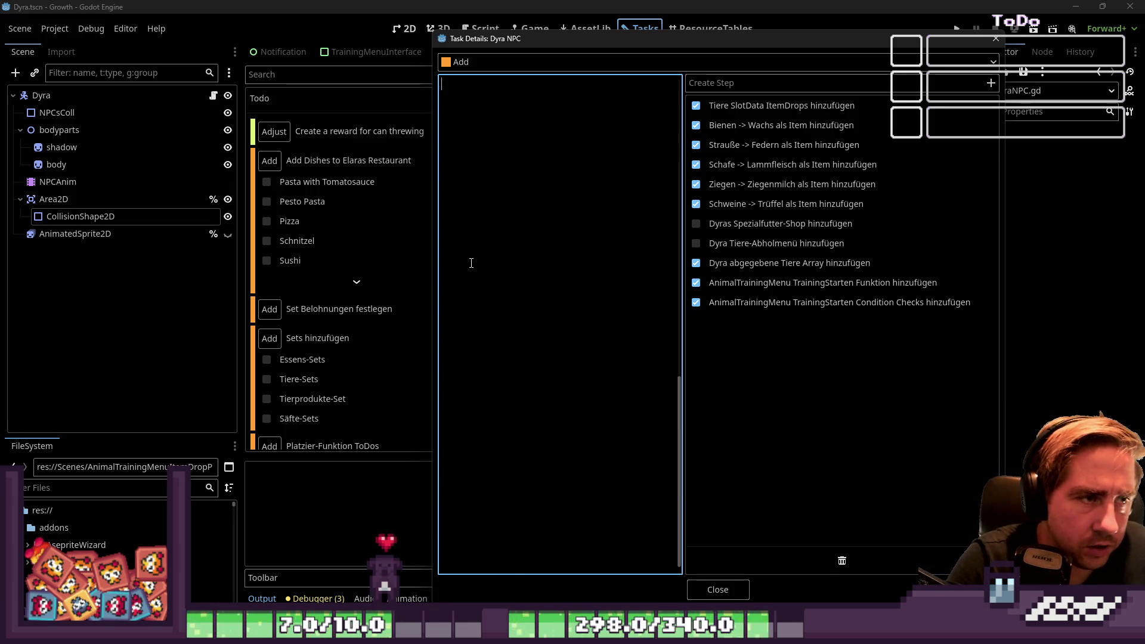
{"action": "key", "text": "BackSpace"}
{"action": "key", "text": "BackSpace"}
{"action": "key", "text": "BackSpace"}
{"action": "type", "text": "TierItemSlotData\" : SlotData, \"AbgabeZeitCount\" : 0, \"CanBePickedUp\" : false}"}
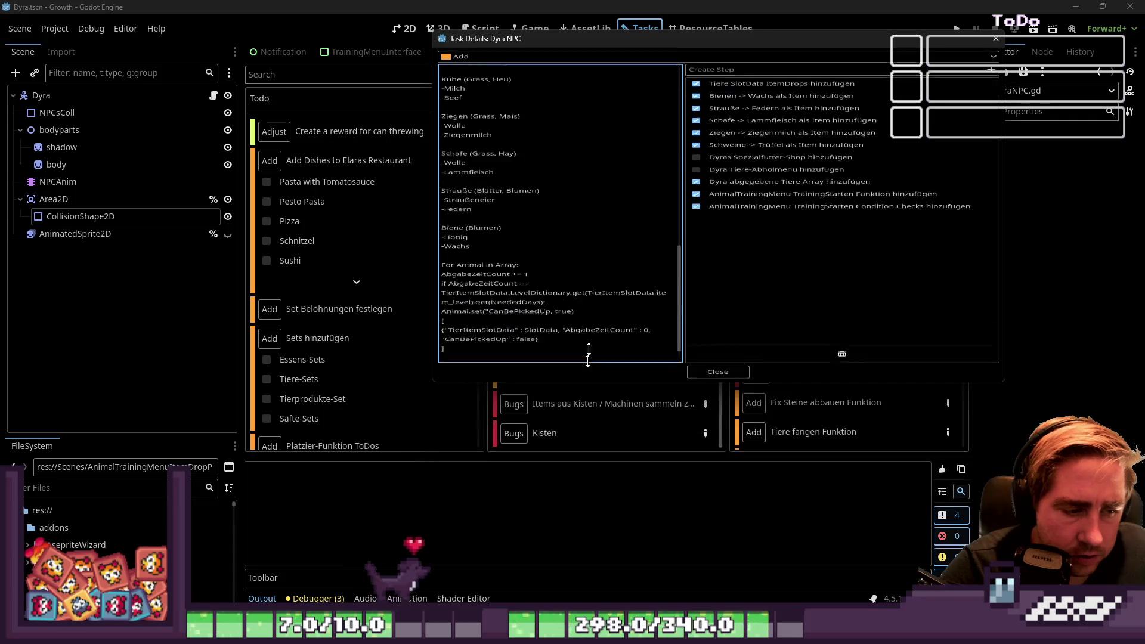
{"action": "scroll", "coordinate": [575, 325], "scroll_direction": "down", "scroll_amount": 5}
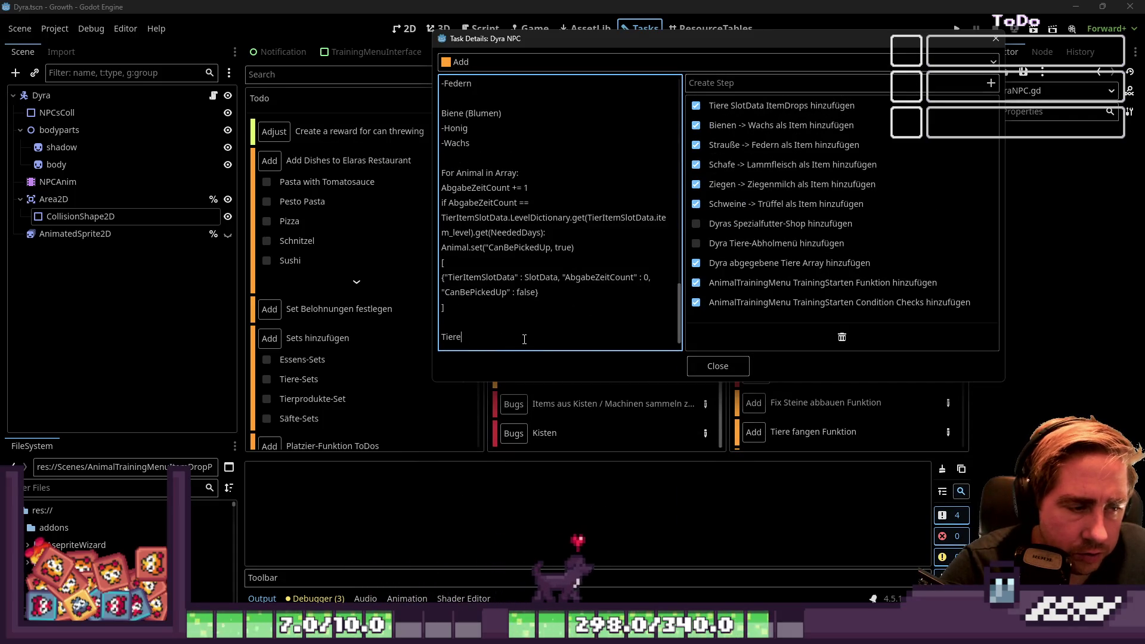
Step: Write the 'TiereAbholWindow:' heading on the new line of the Dyra NPC notes
{"action": "type", "text": "Abgabe Funkt"}
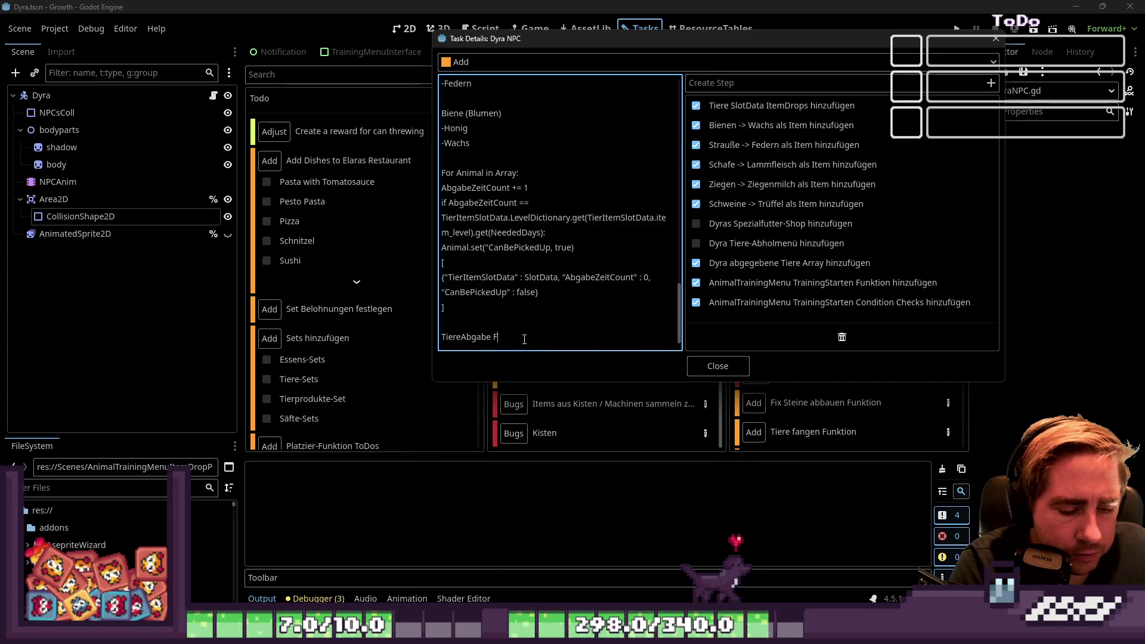
{"action": "key", "text": "BackSpace"}
{"action": "key", "text": "BackSpace"}
{"action": "key", "text": "BackSpace"}
{"action": "type", "text": "Windo"}
{"action": "key", "text": "BackSpace"}
{"action": "key", "text": "BackSpace"}
{"action": "key", "text": "BackSpace"}
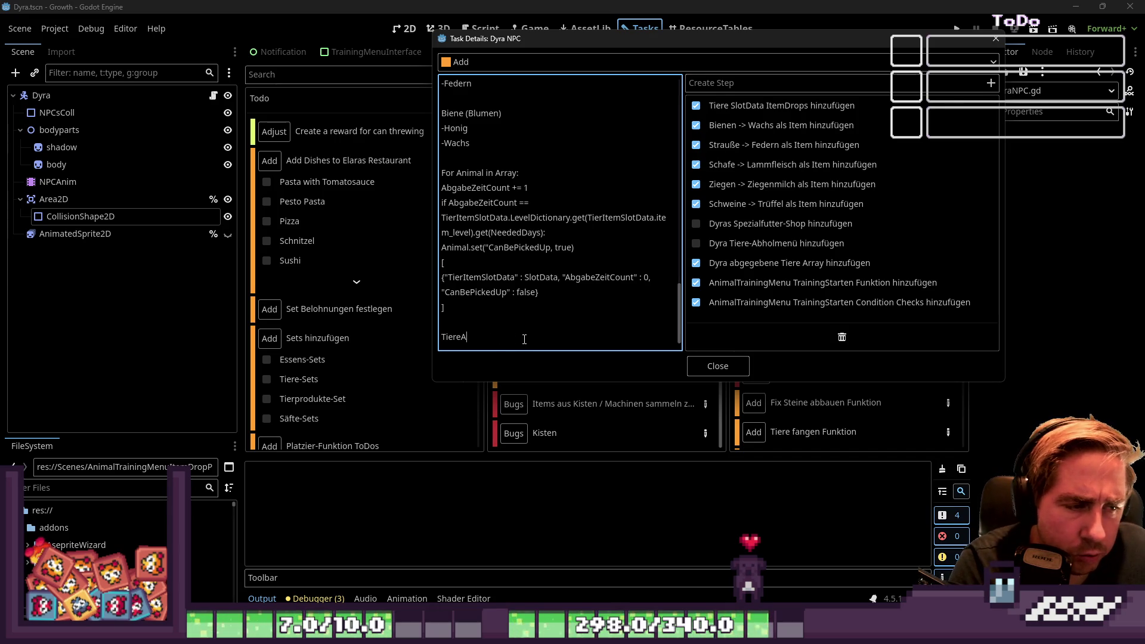
{"action": "type", "text": "bholWindow:"}
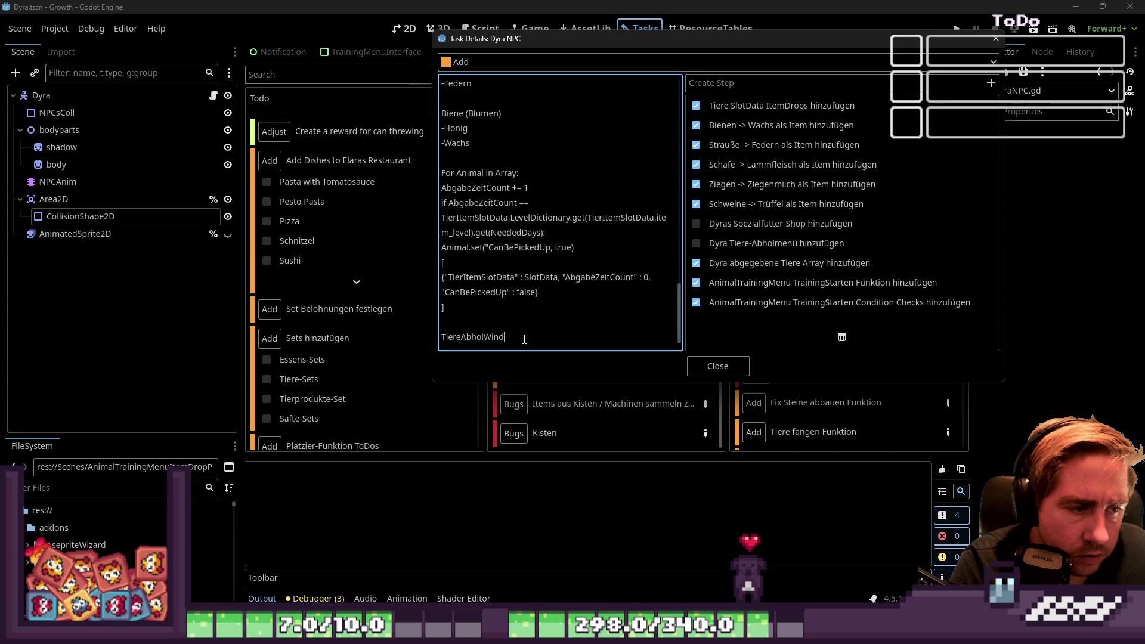
{"action": "key", "text": "Return"}
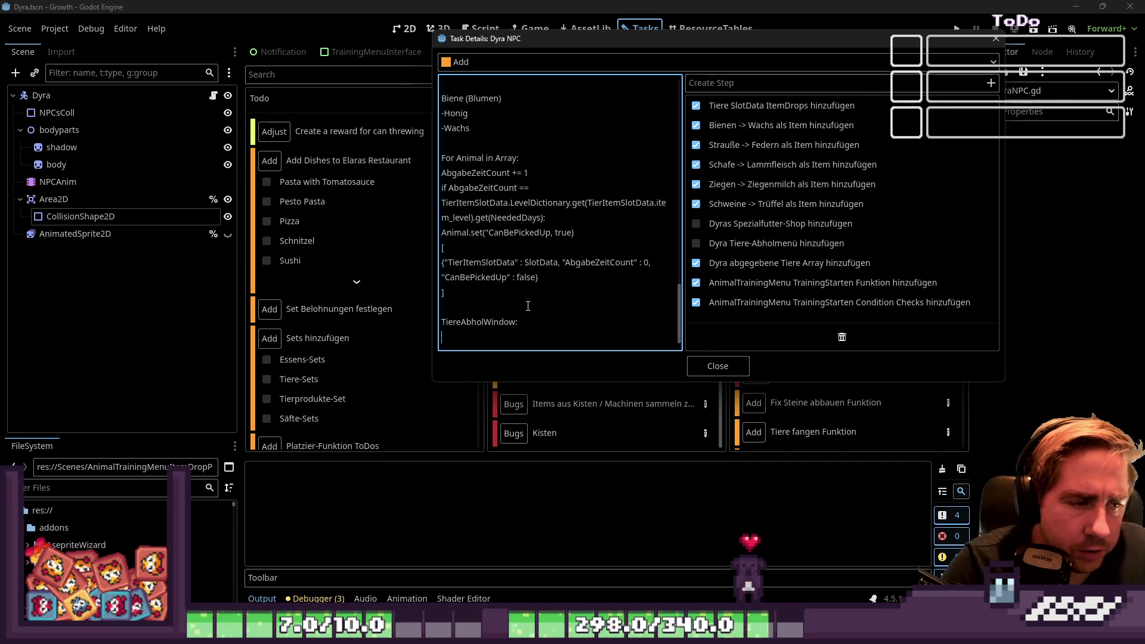
Step: Under it, add Titel "Pick Up Animals", Liste with '-> Abgegebene Tiere', and an indented '-> Bild' line
{"action": "type", "text": "Titel \""}
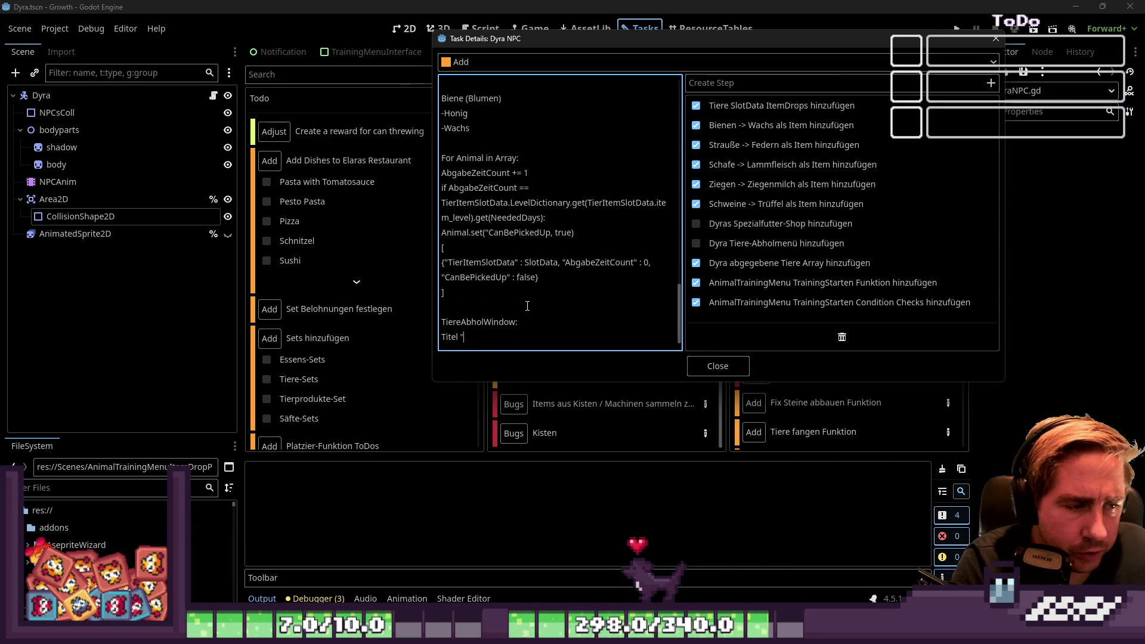
{"action": "type", "text": "Pick U"}
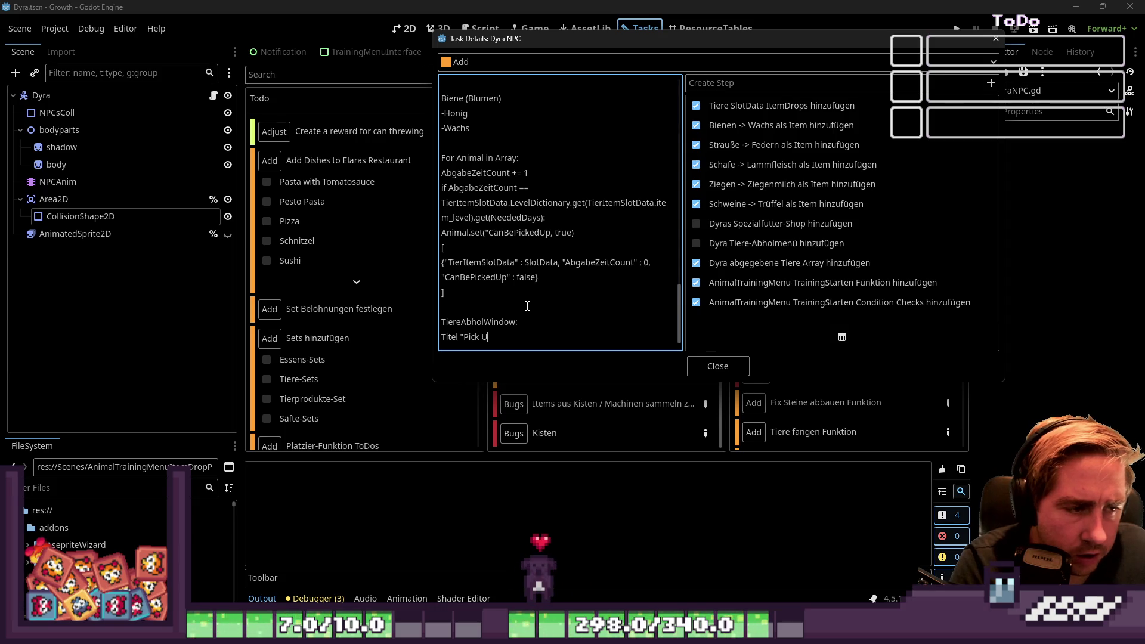
{"action": "type", "text": "p  "}
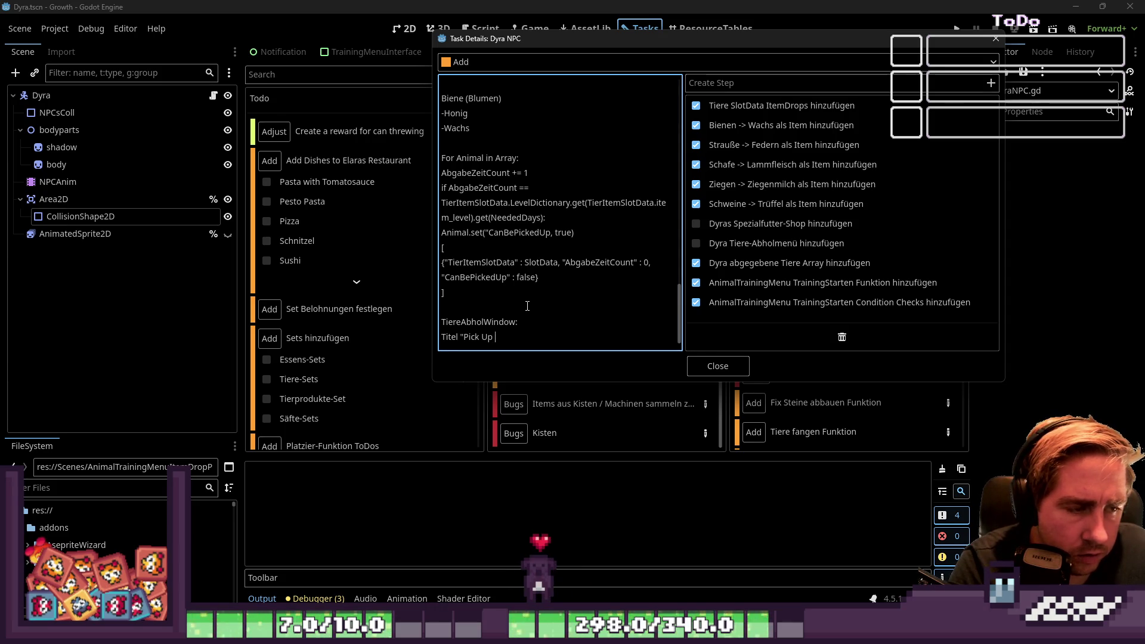
{"action": "type", "text": "Animals\""}
{"action": "key", "text": "Return"}
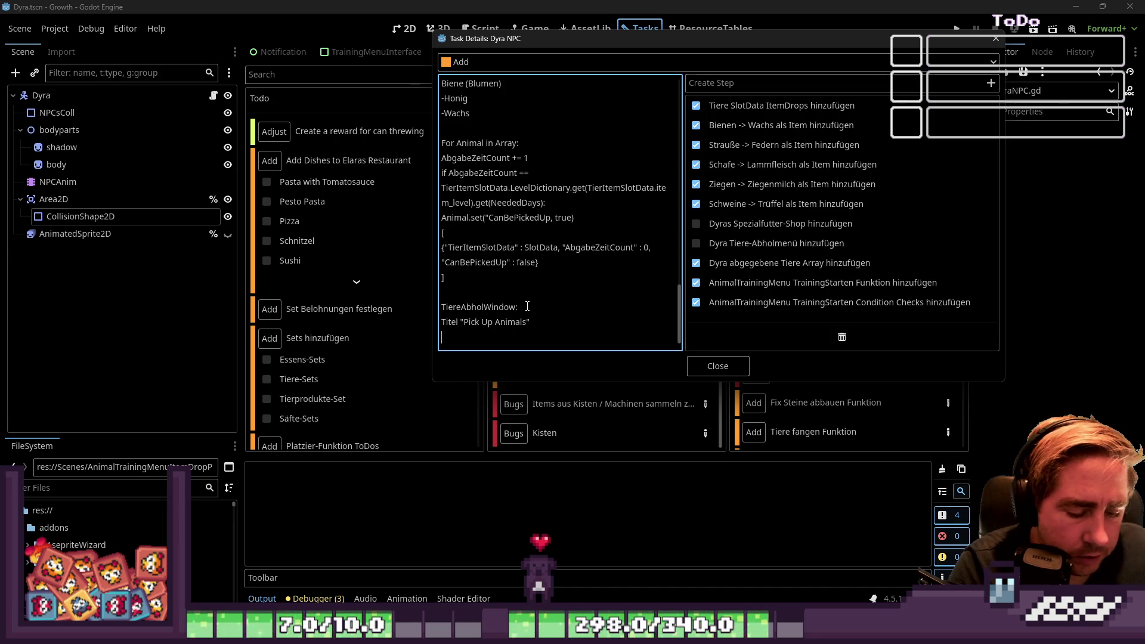
{"action": "type", "text": "S"}
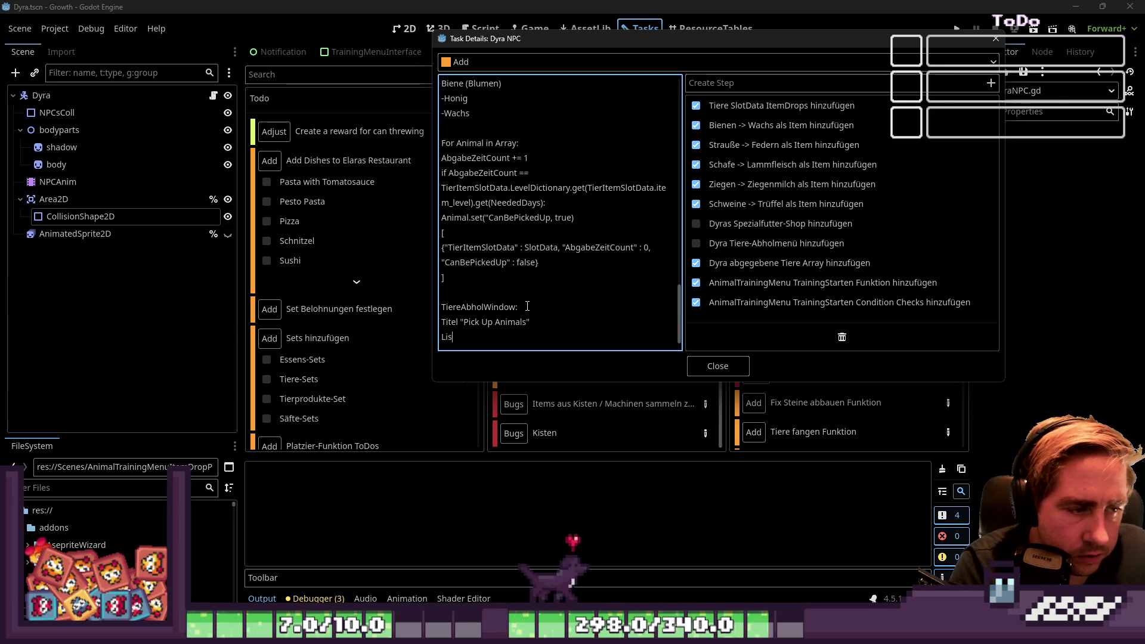
{"action": "type", "text": "iste"}
{"action": "key", "text": "Return"}
{"action": "type", "text": "-> Ti"}
{"action": "key", "text": "BackSpace"}
{"action": "key", "text": "BackSpace"}
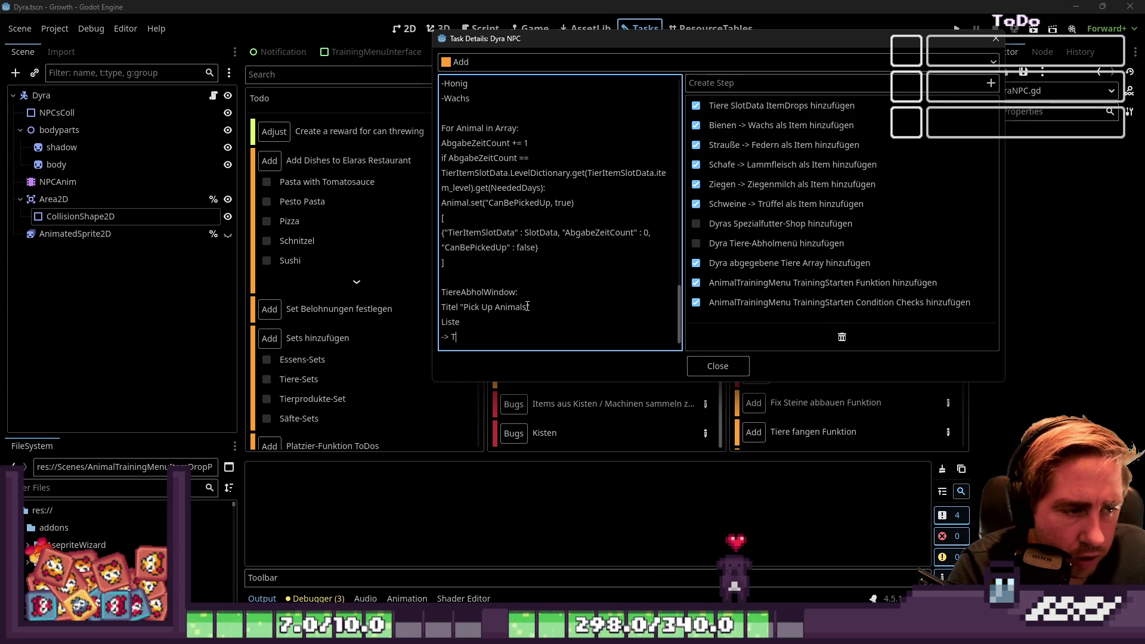
{"action": "type", "text": "bgegeben"}
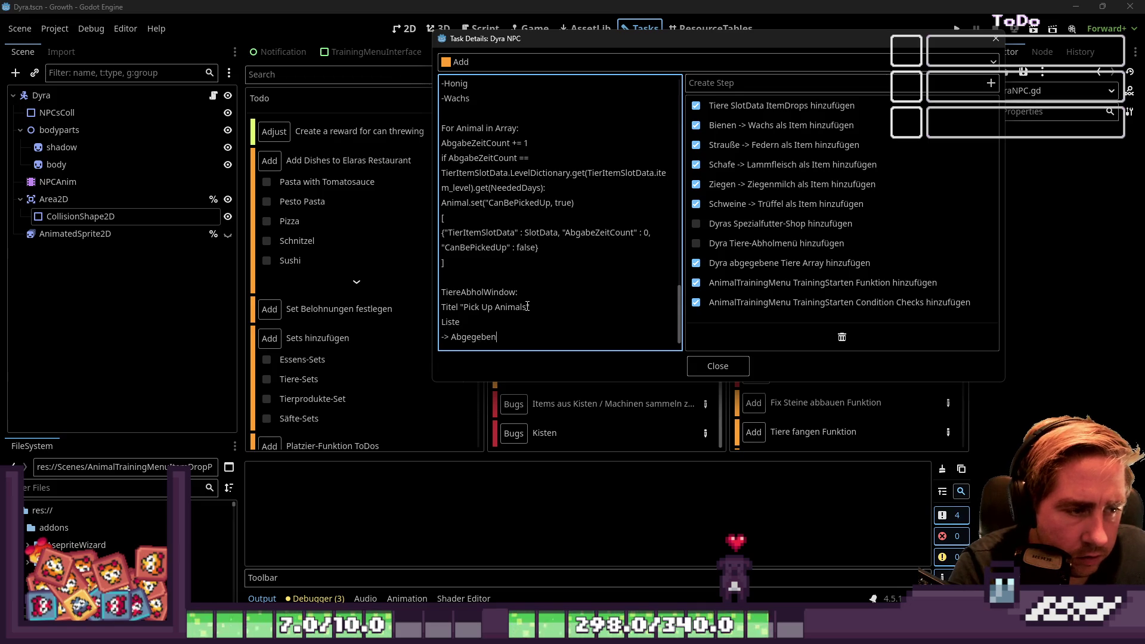
{"action": "type", "text": "e Tiere"}
{"action": "key", "text": "Return"}
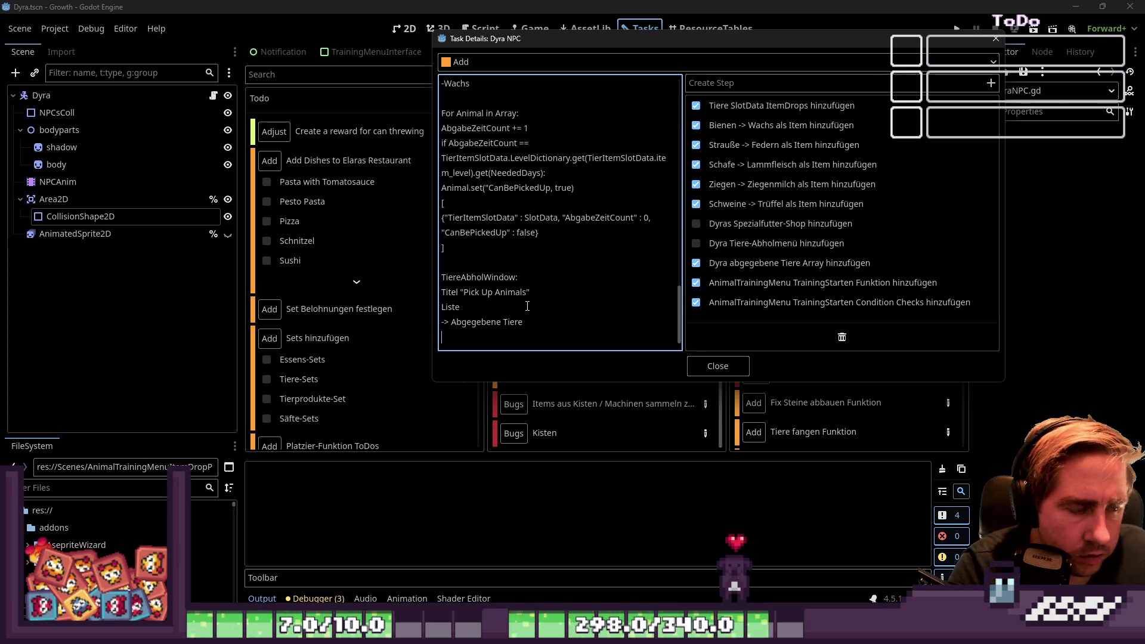
{"action": "key", "text": "Tab"}
{"action": "type", "text": "->"}
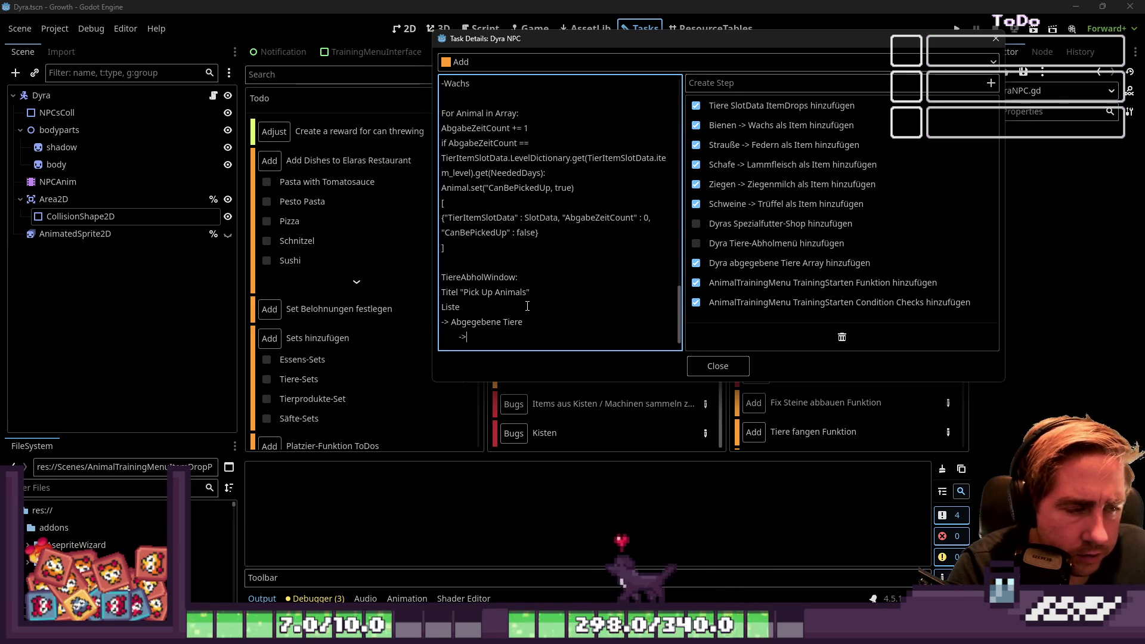
{"action": "type", "text": " Bild bom"}
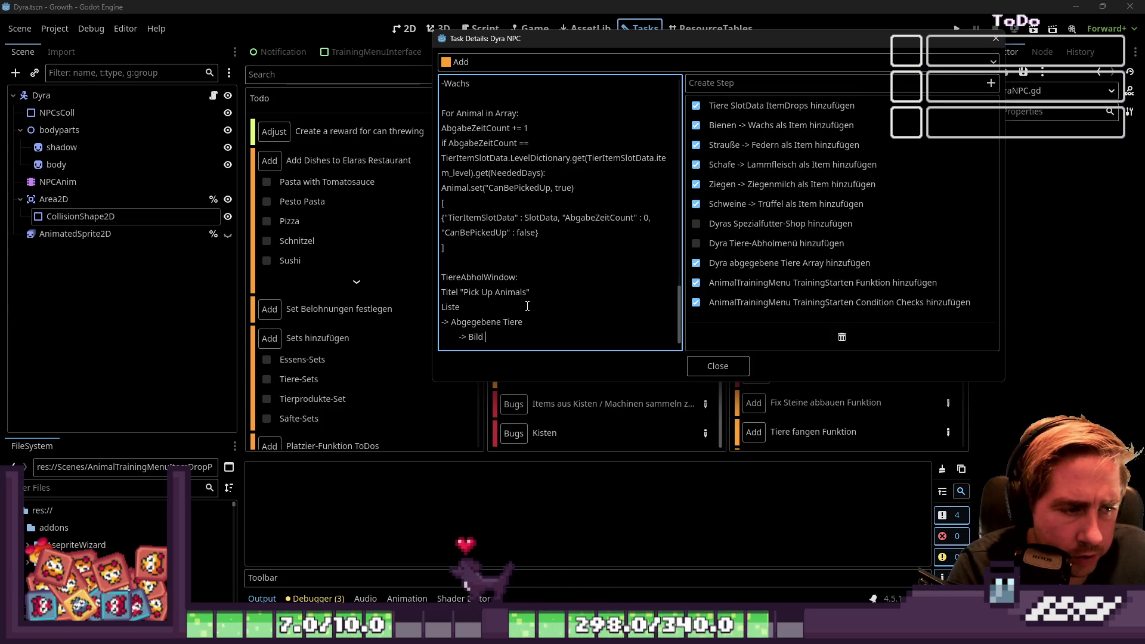
Step: Add the pick-up button entry '(falls abholbar)' to the animal notes and indent a new line
{"action": "key", "text": "BackSpace"}
{"action": "key", "text": "BackSpace"}
{"action": "key", "text": "BackSpace"}
{"action": "type", "text": "v"}
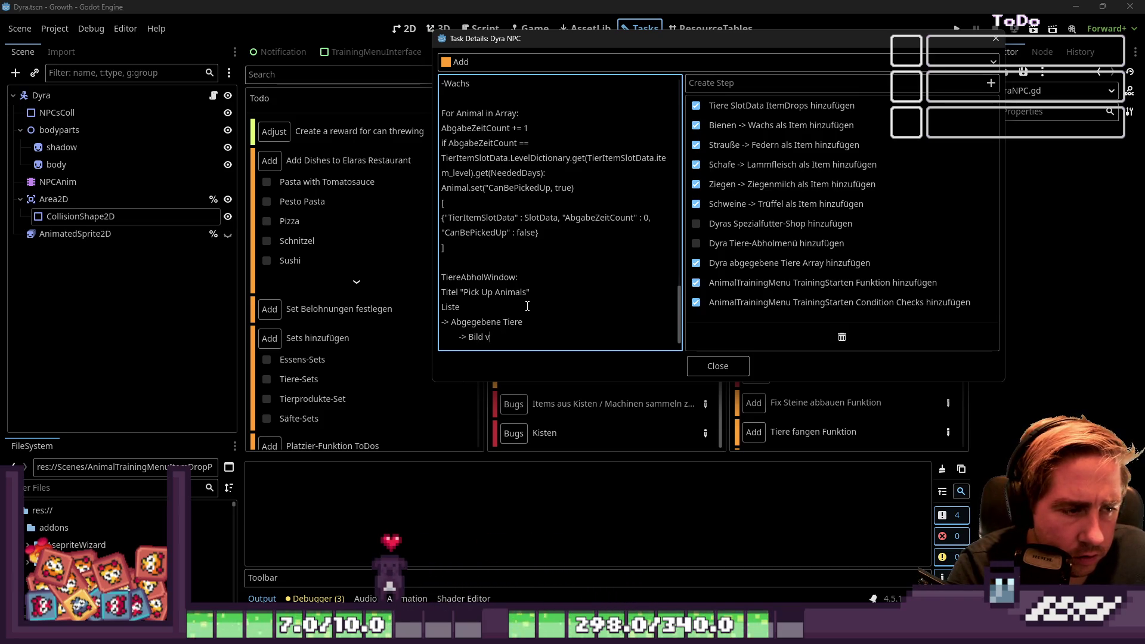
{"action": "type", "text": "om Tier, Level, "}
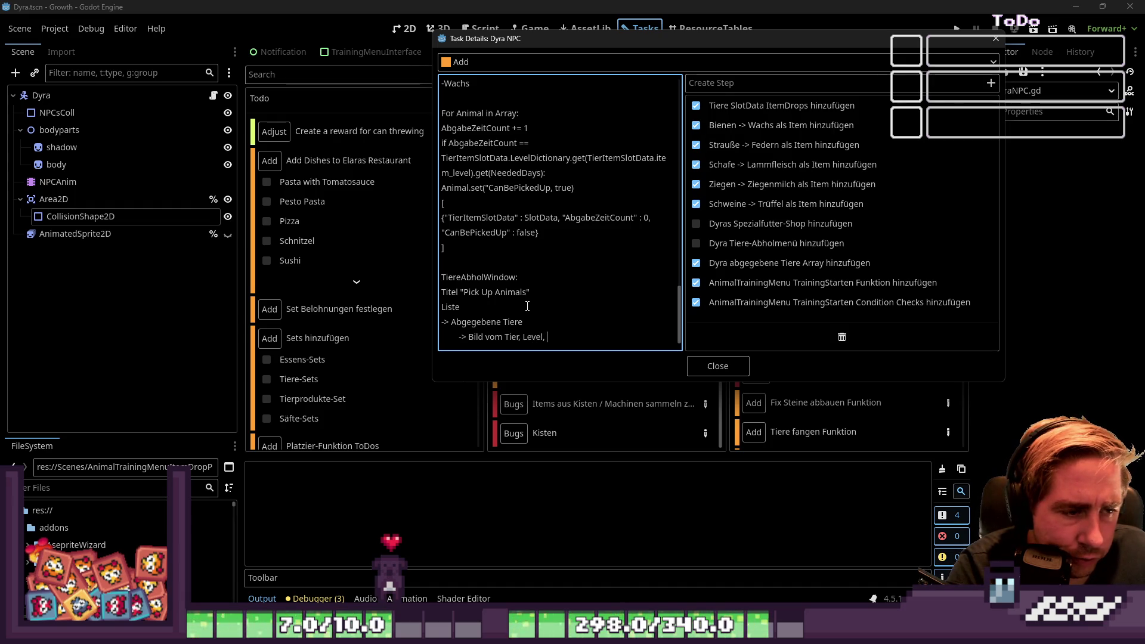
{"action": "type", "text": "butto"}
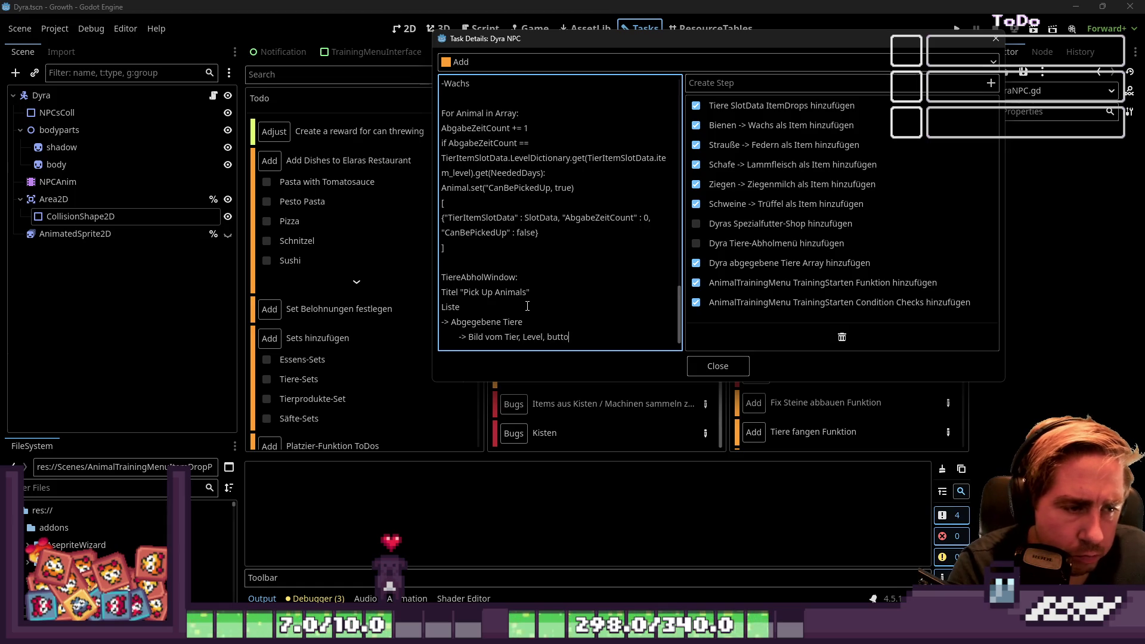
{"action": "type", "text": "n ("}
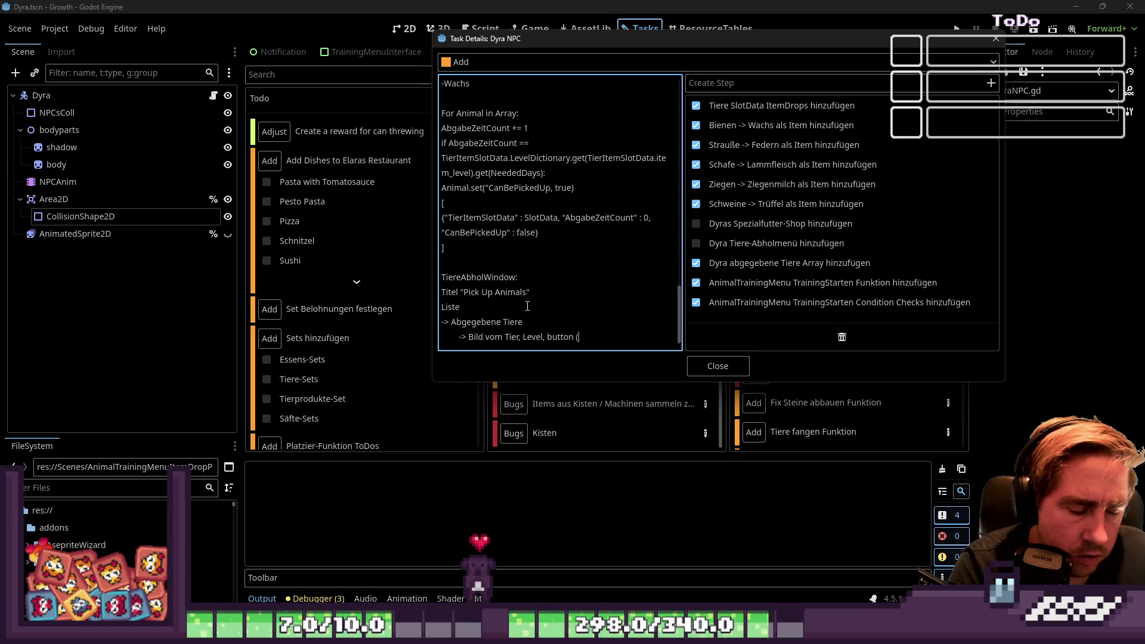
{"action": "type", "text": "falls abholbar"}
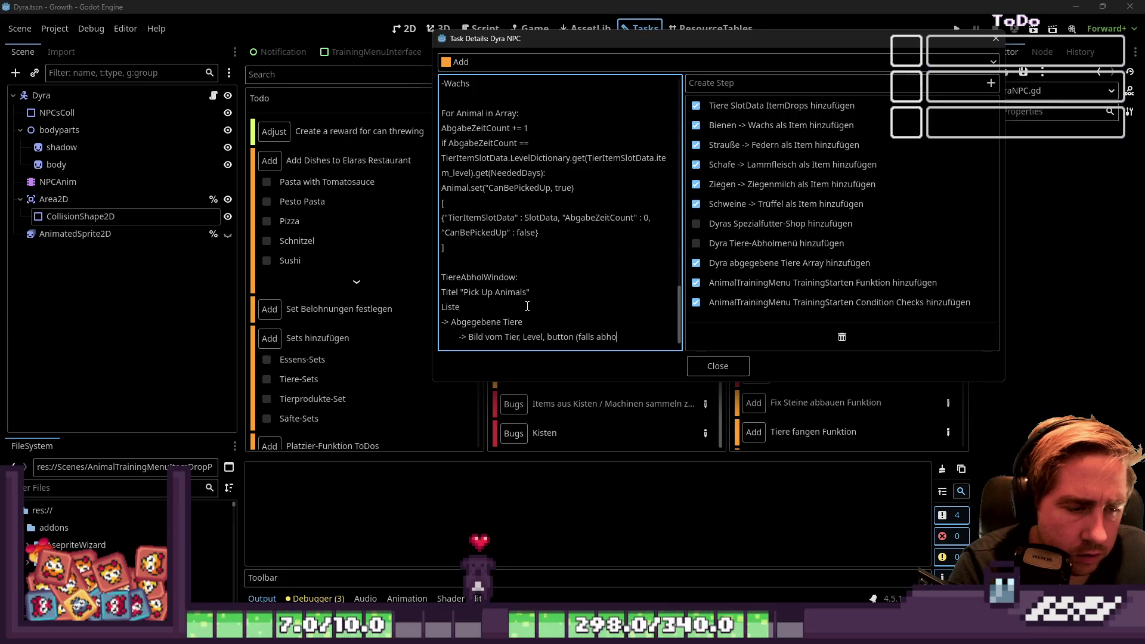
{"action": "key", "text": "Return"}
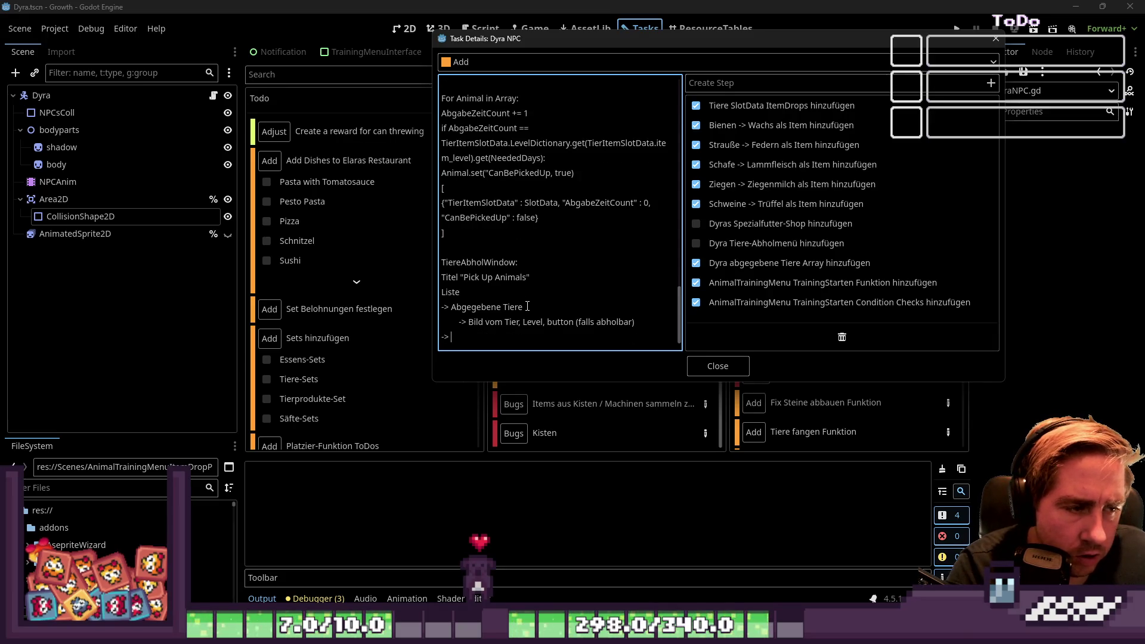
{"action": "key", "text": "Tab"}
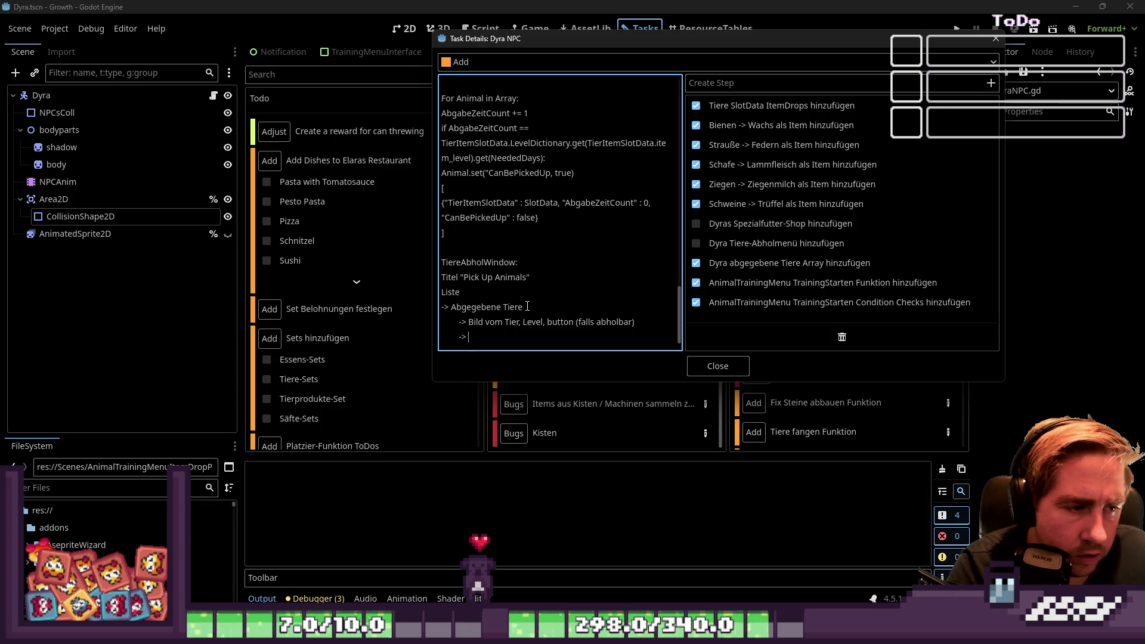
Step: Write the 'nicht abholbar' case: picture of the animal, level, and a days-remaining message
{"action": "key", "text": "BackSpace"}
{"action": "key", "text": "BackSpace"}
{"action": "key", "text": "BackSpace"}
{"action": "type", "text": "nic"}
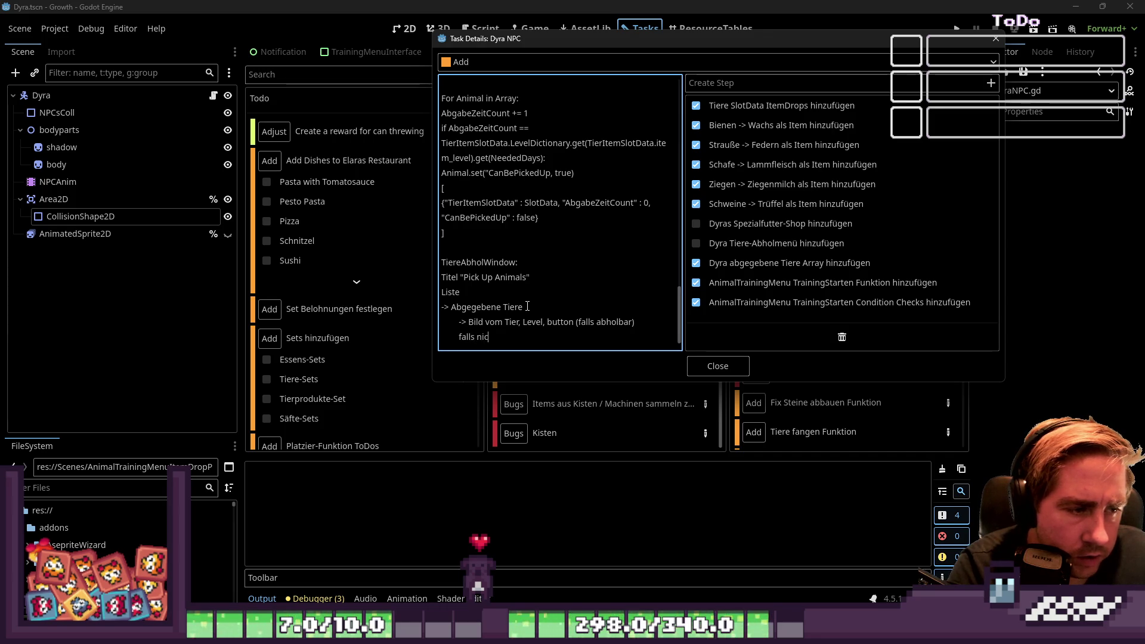
{"action": "type", "text": "ht abholbar"}
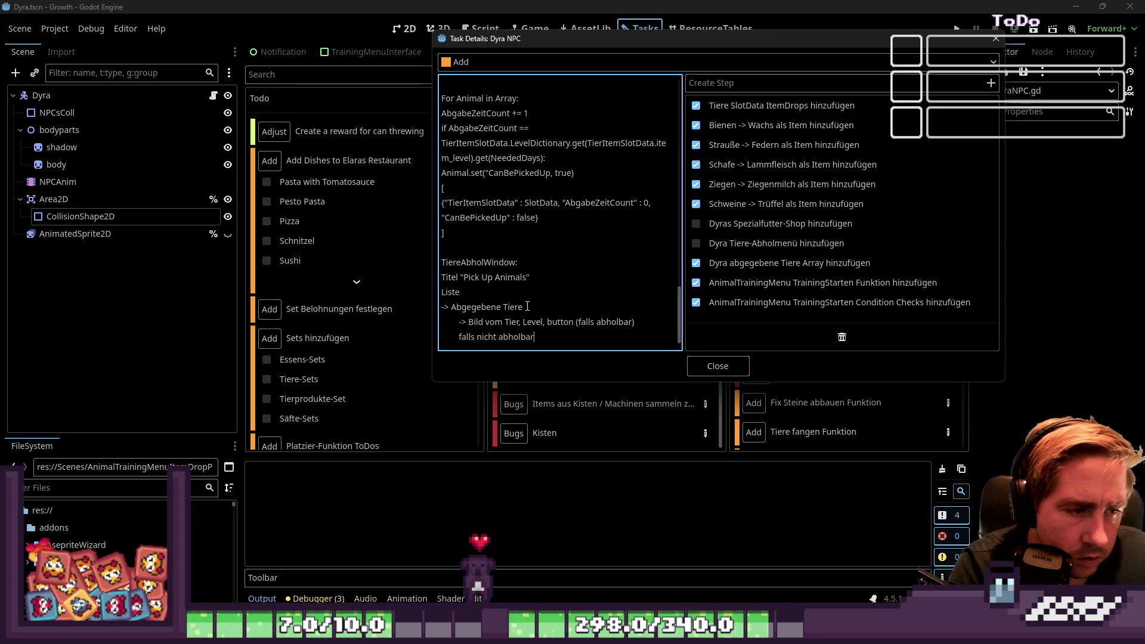
{"action": "key", "text": "Return"}
{"action": "type", "text": "-"}
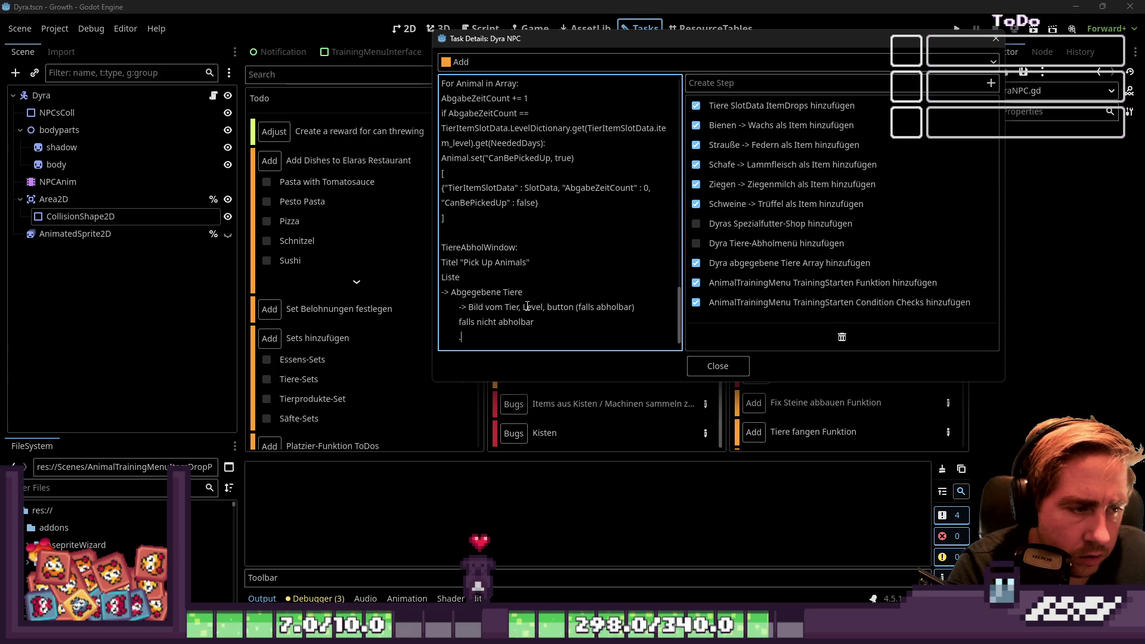
{"action": "type", "text": "> B"}
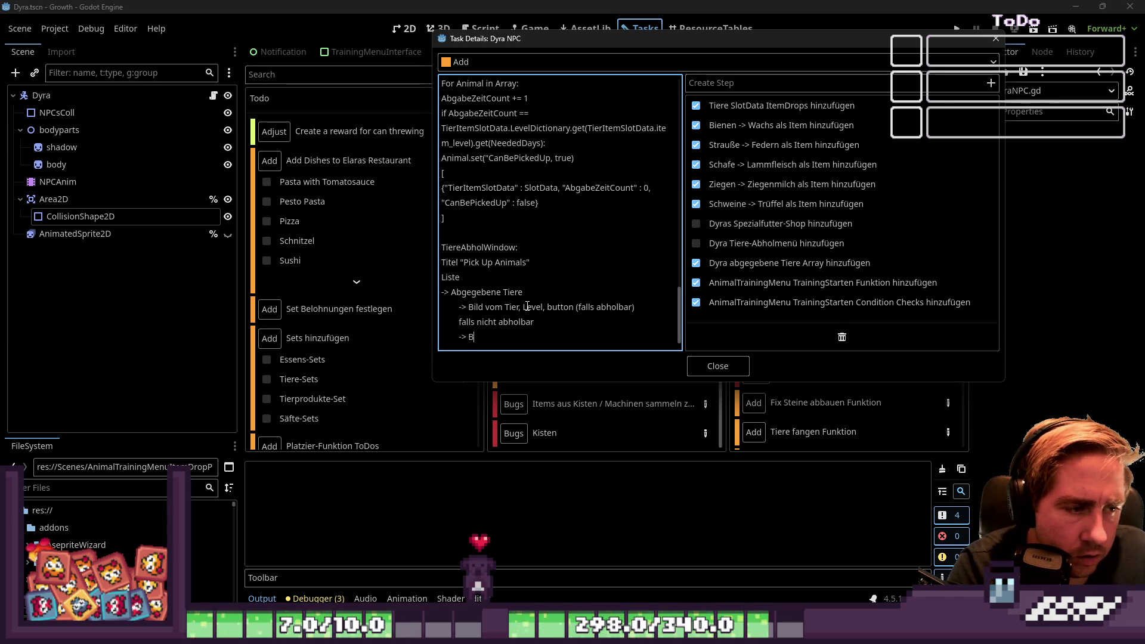
{"action": "type", "text": "ild vom Tier, L"}
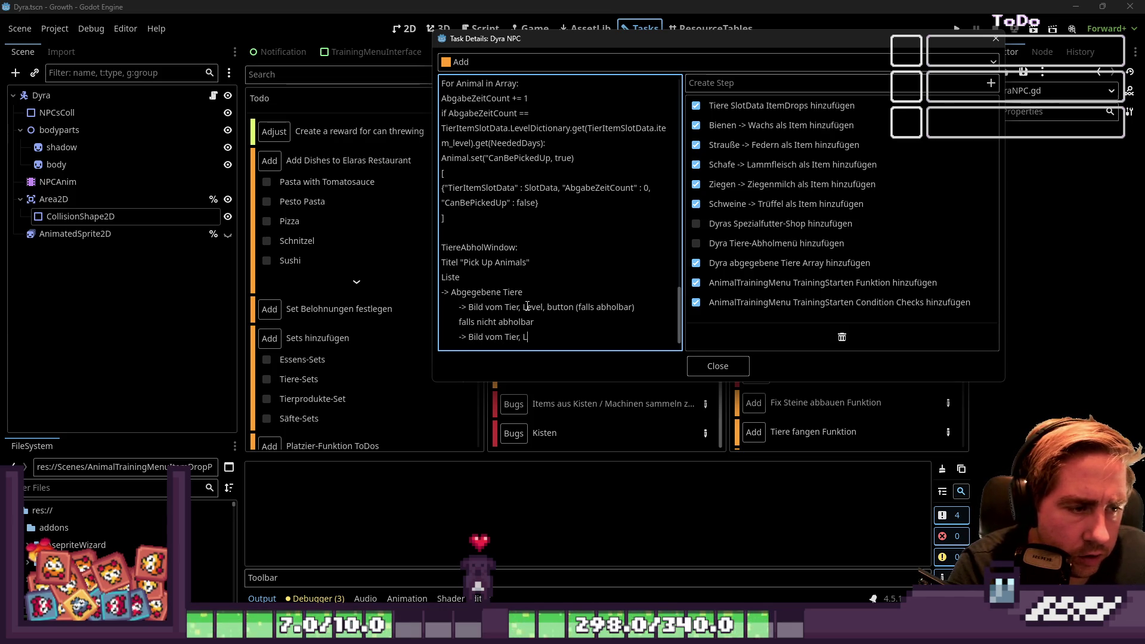
{"action": "type", "text": "evel, "}
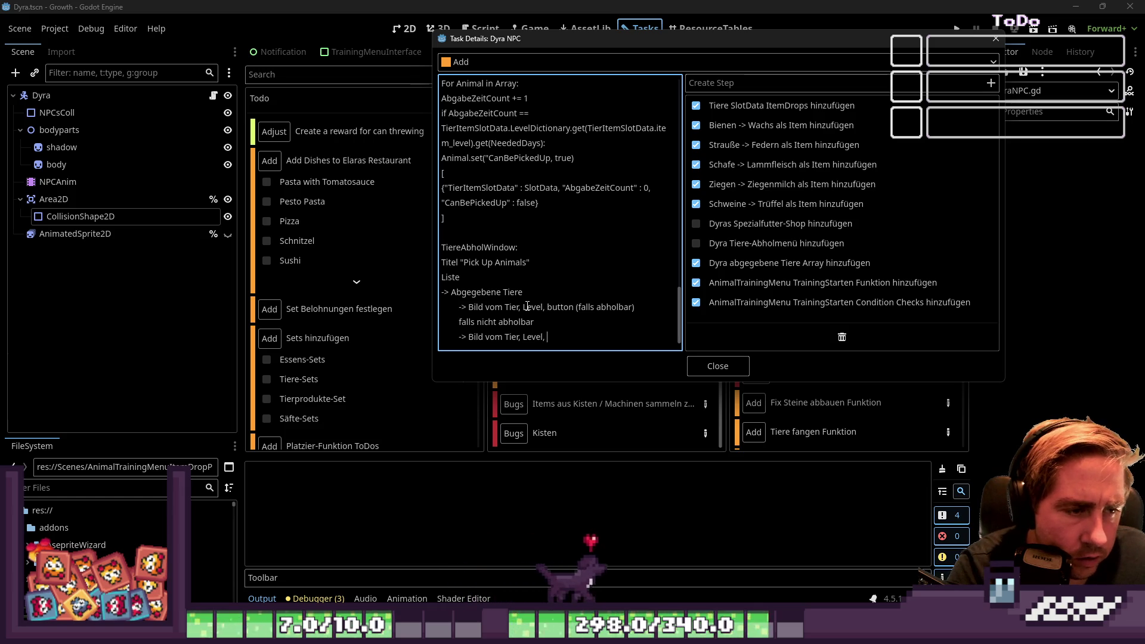
{"action": "type", "text": "\"noch \""}
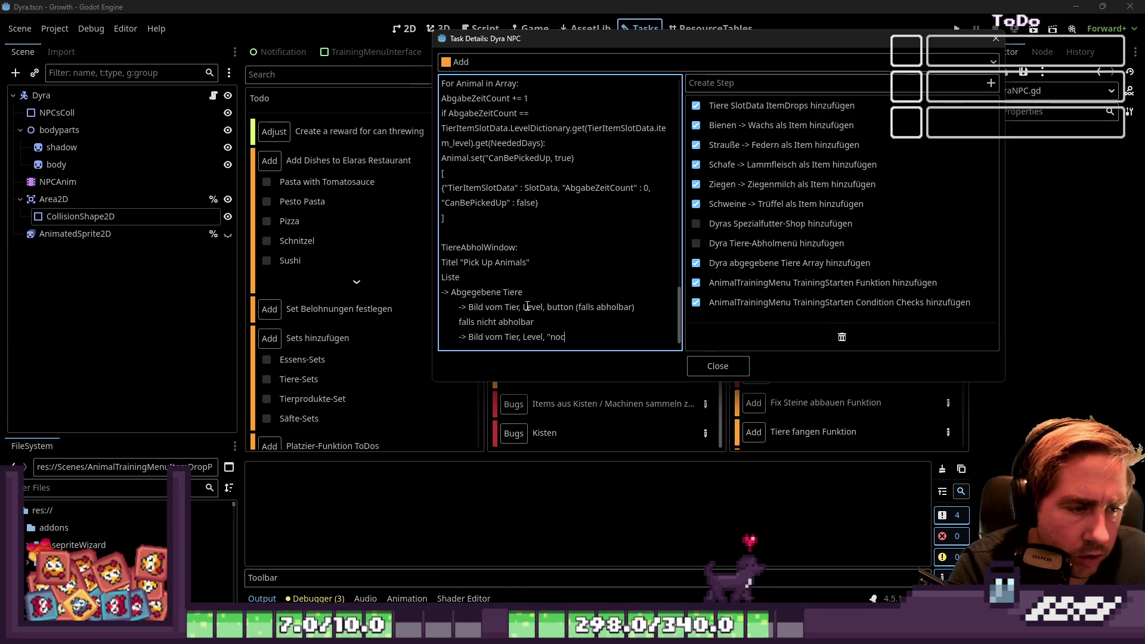
{"action": "key", "text": "BackSpace"}
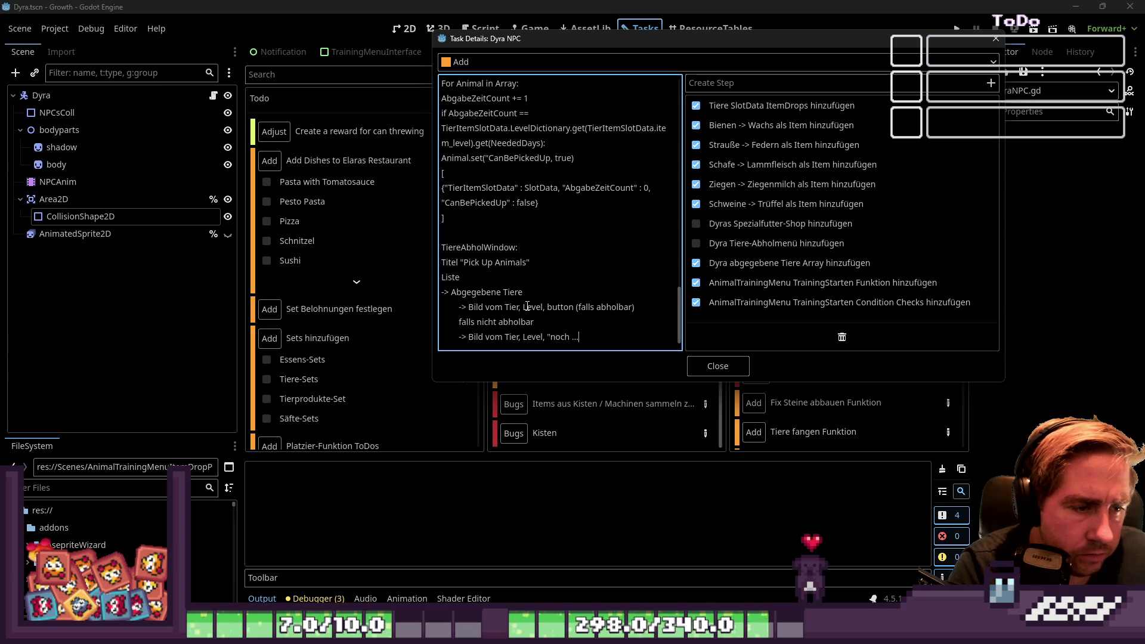
{"action": "type", "text": "Tage"}
{"action": "key", "text": "BackSpace"}
{"action": "key", "text": "BackSpace"}
{"action": "key", "text": "BackSpace"}
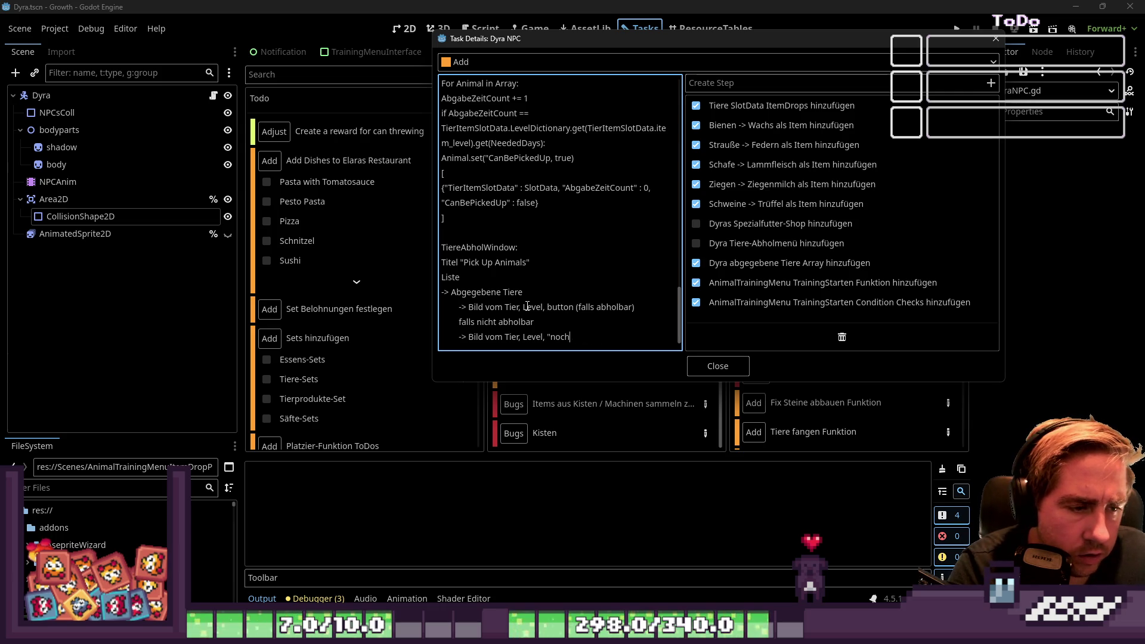
{"action": "type", "text": "l n"}
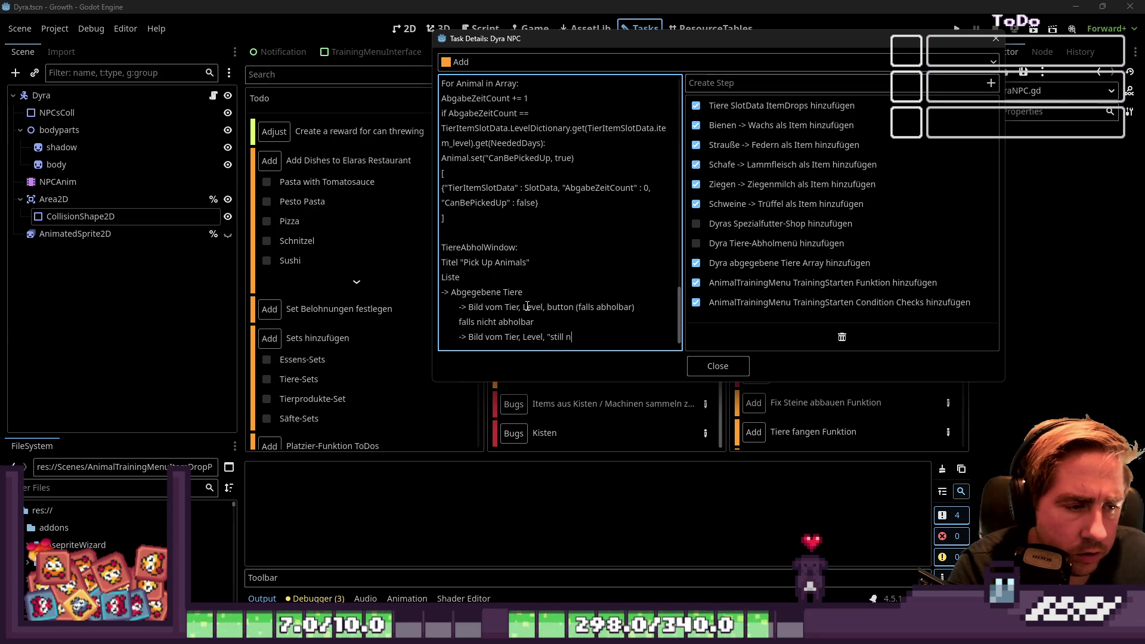
{"action": "type", "text": "eed"}
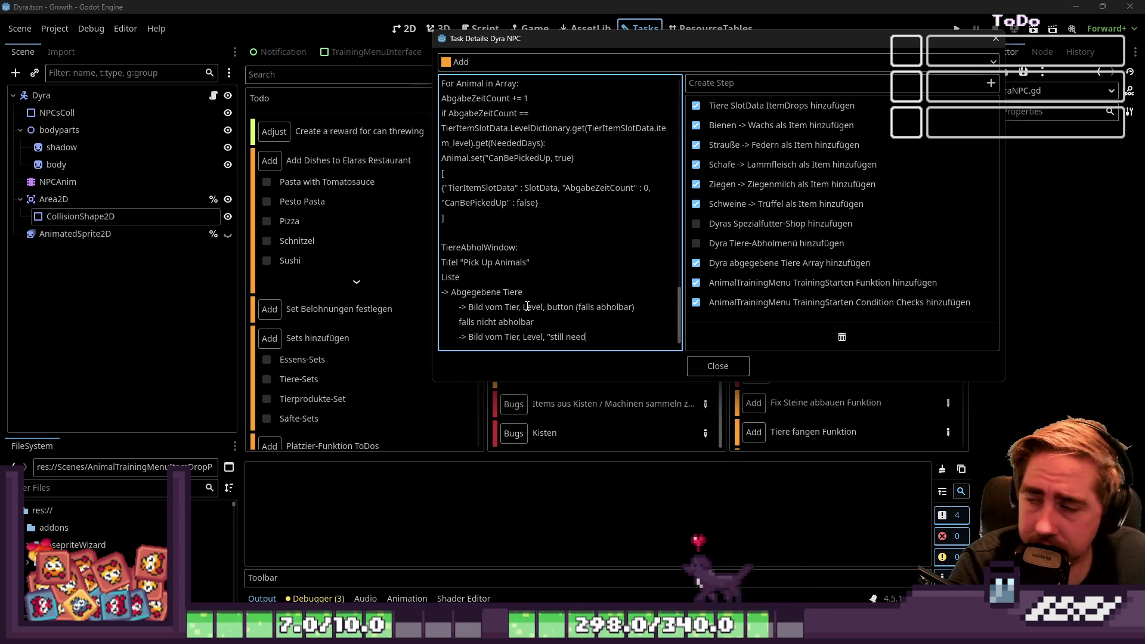
{"action": "type", "text": "s ...."}
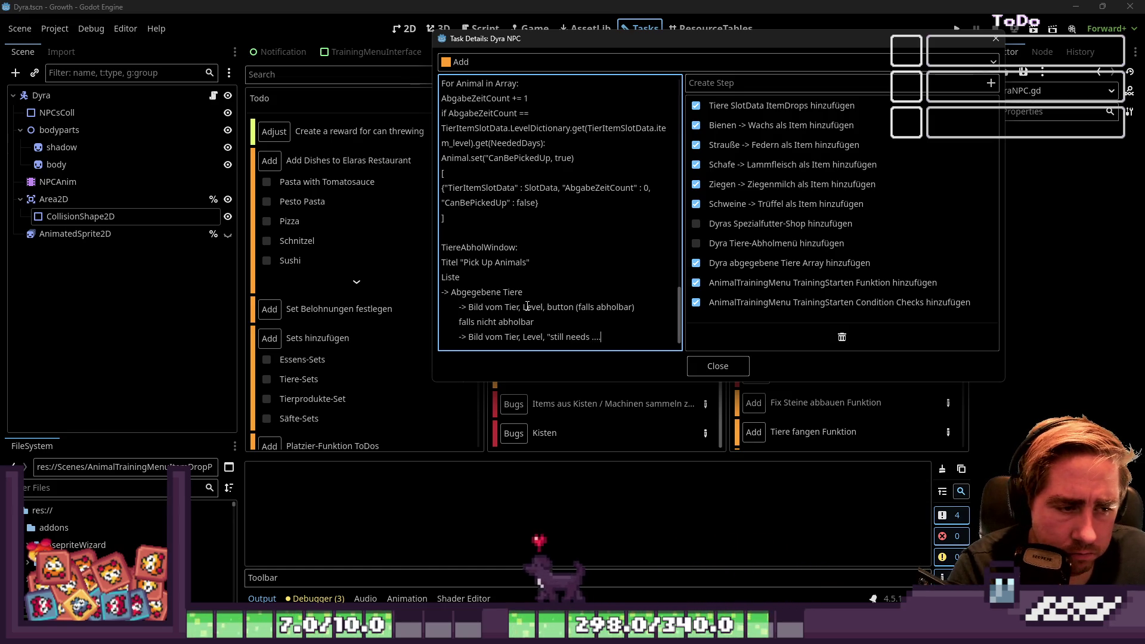
{"action": "type", "text": " days"}
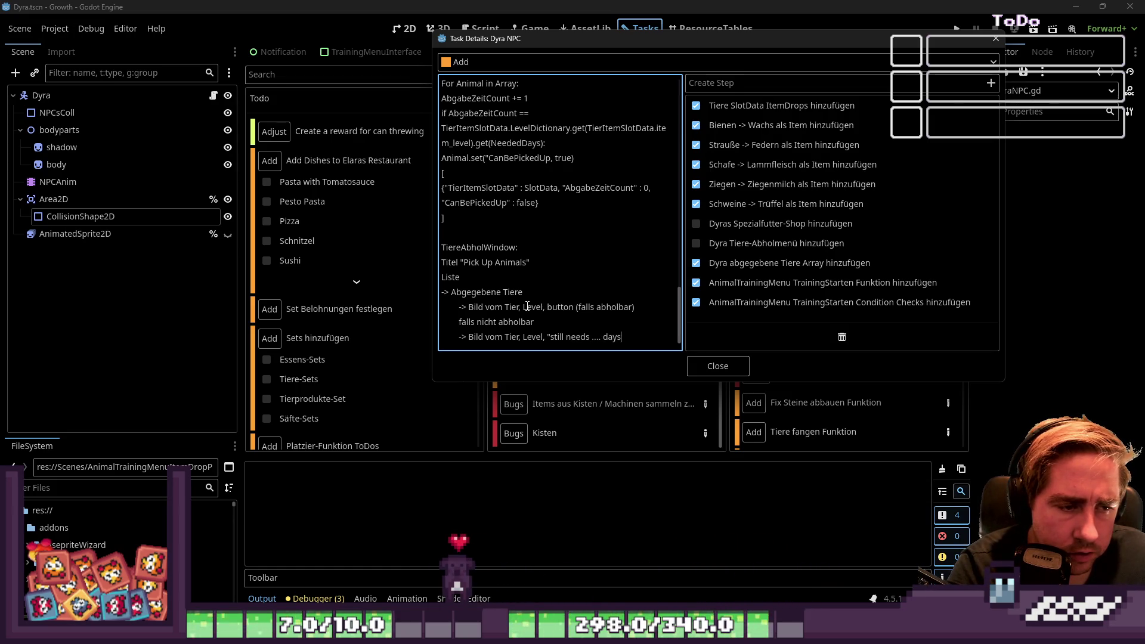
Step: Reword the message to 'come back in .... days' and add the heading 'Spieler drückt Abholbutton:'
{"action": "scroll", "coordinate": [527, 306], "scroll_direction": "down", "scroll_amount": 1}
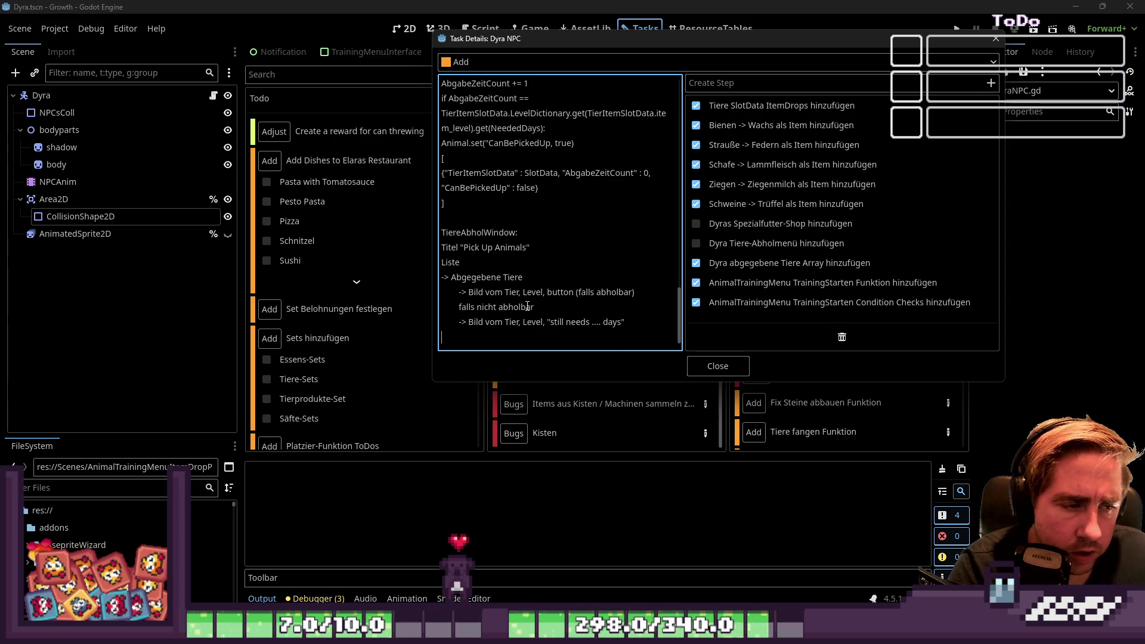
{"action": "key", "text": "BackSpace"}
{"action": "key", "text": "BackSpace"}
{"action": "key", "text": "BackSpace"}
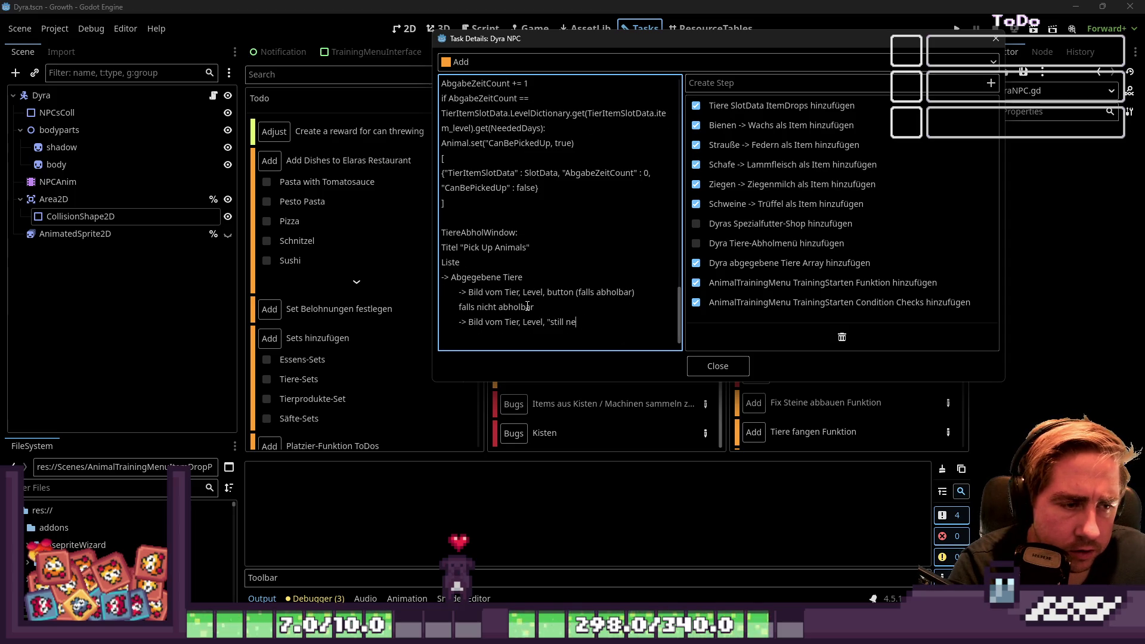
{"action": "key", "text": "BackSpace"}
{"action": "type", "text": "come back in ... days"}
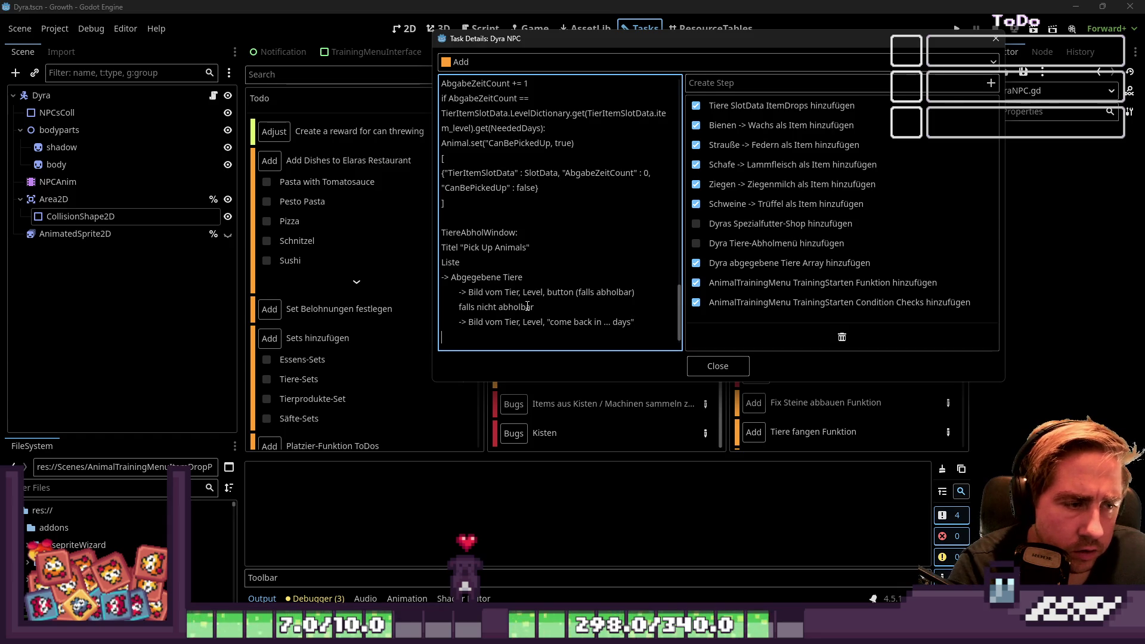
{"action": "key", "text": "Return"}
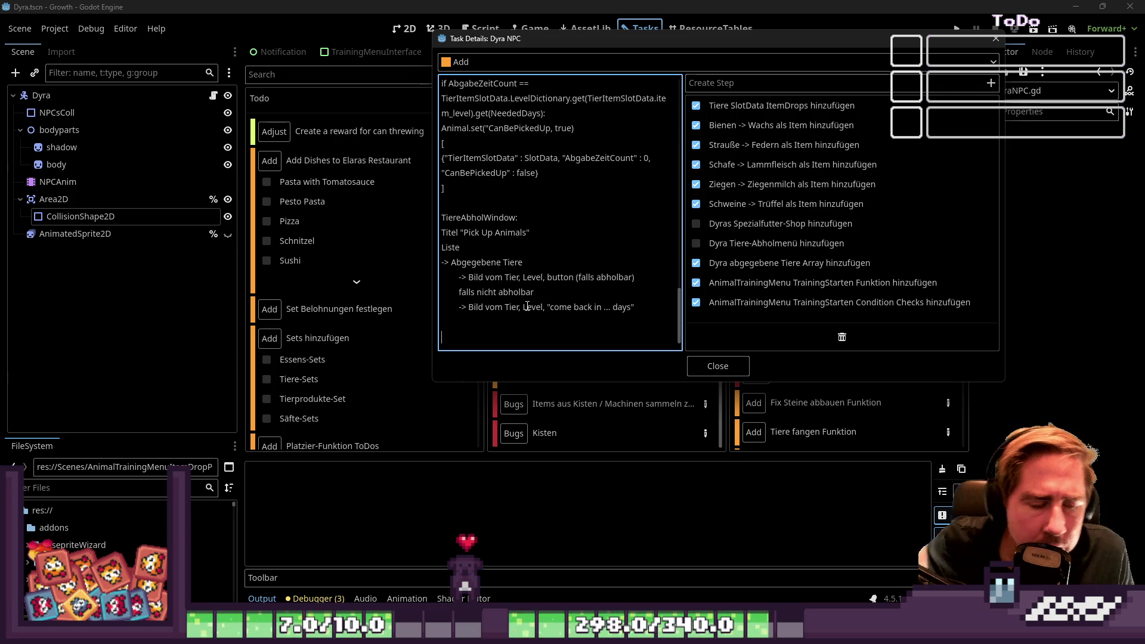
{"action": "type", "text": "-> Spieler drückt Abholbutton"}
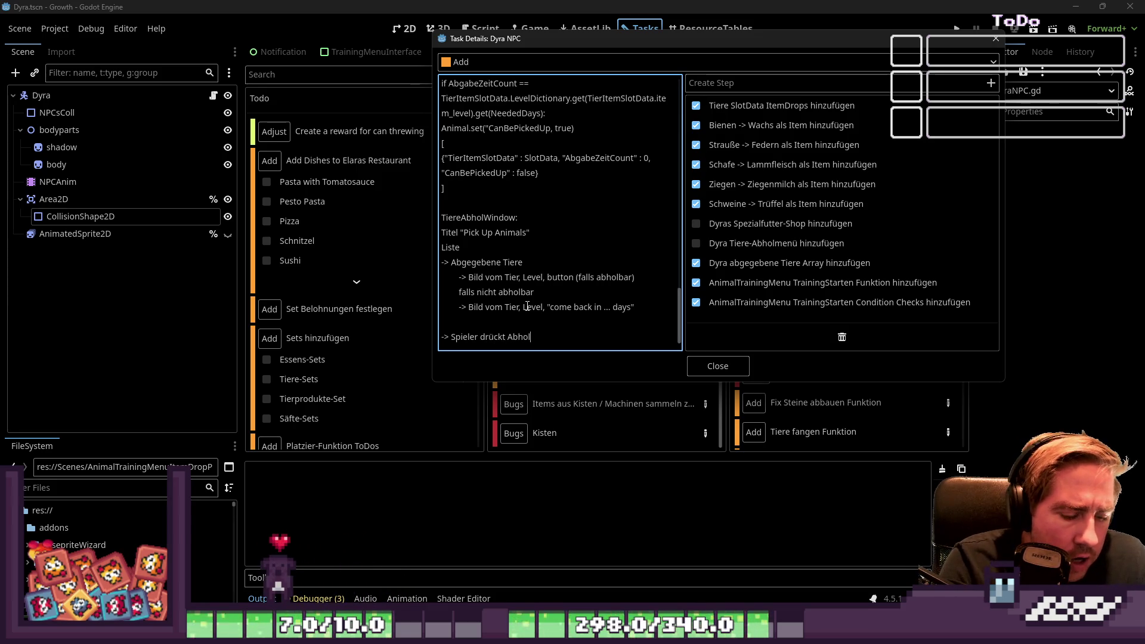
{"action": "type", "text": ":"}
Step: List the pick-up steps: animal added to player inventory, deleted from the Dictionary, its panel removed from the UI
{"action": "key", "text": "Return"}
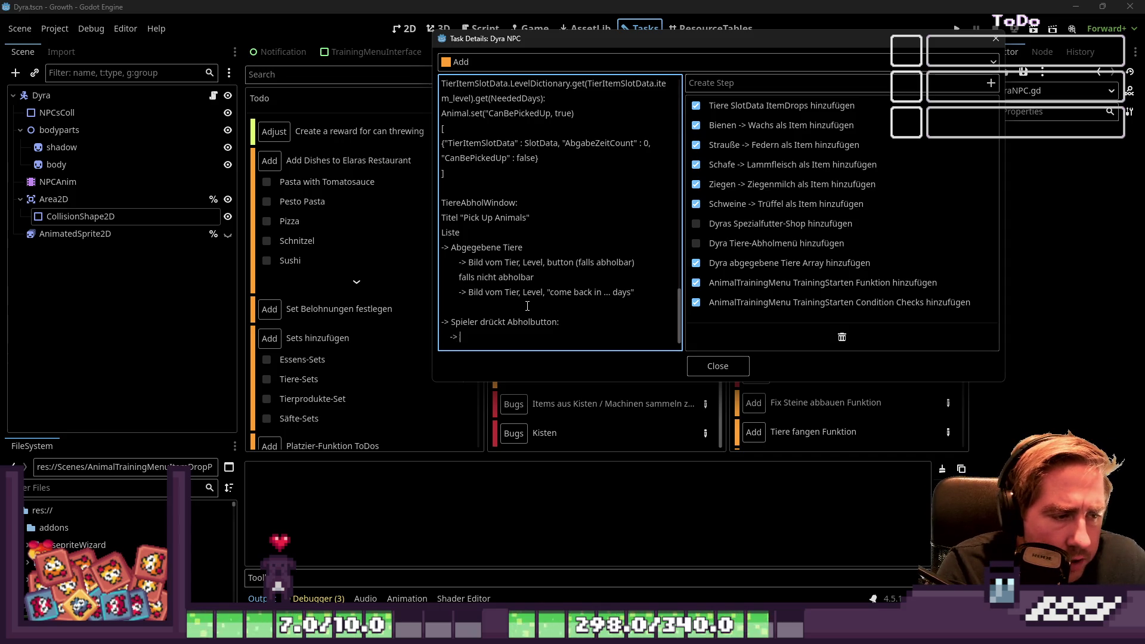
{"action": "type", "text": "Tier w"}
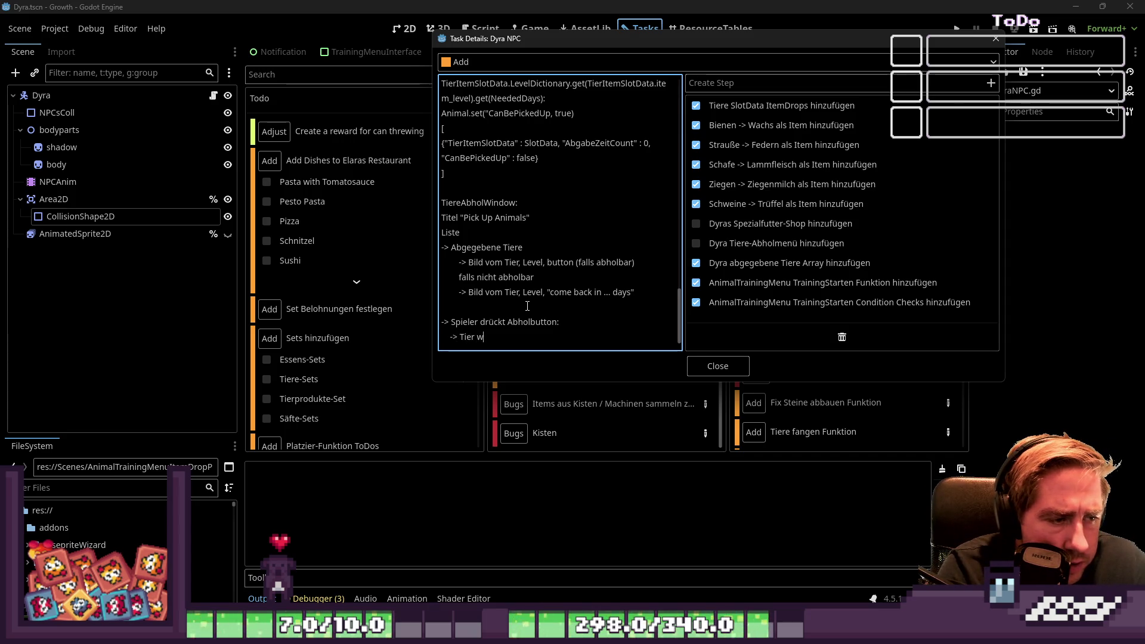
{"action": "type", "text": "ird dem Spile"}
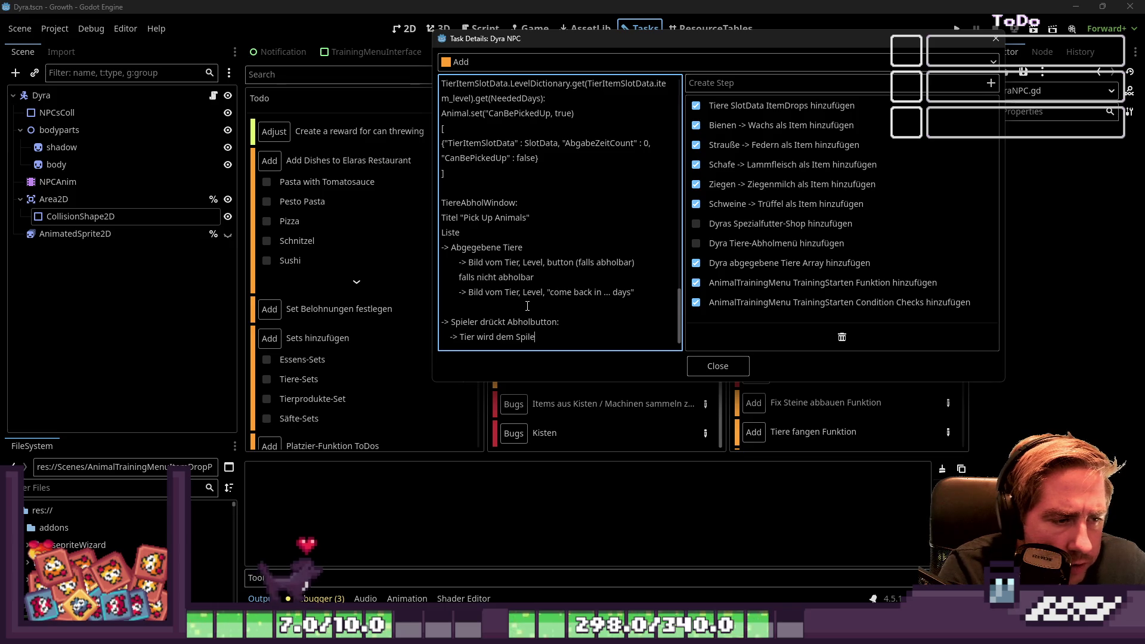
{"action": "key", "text": "BackSpace"}
{"action": "key", "text": "BackSpace"}
{"action": "type", "text": "eler I"}
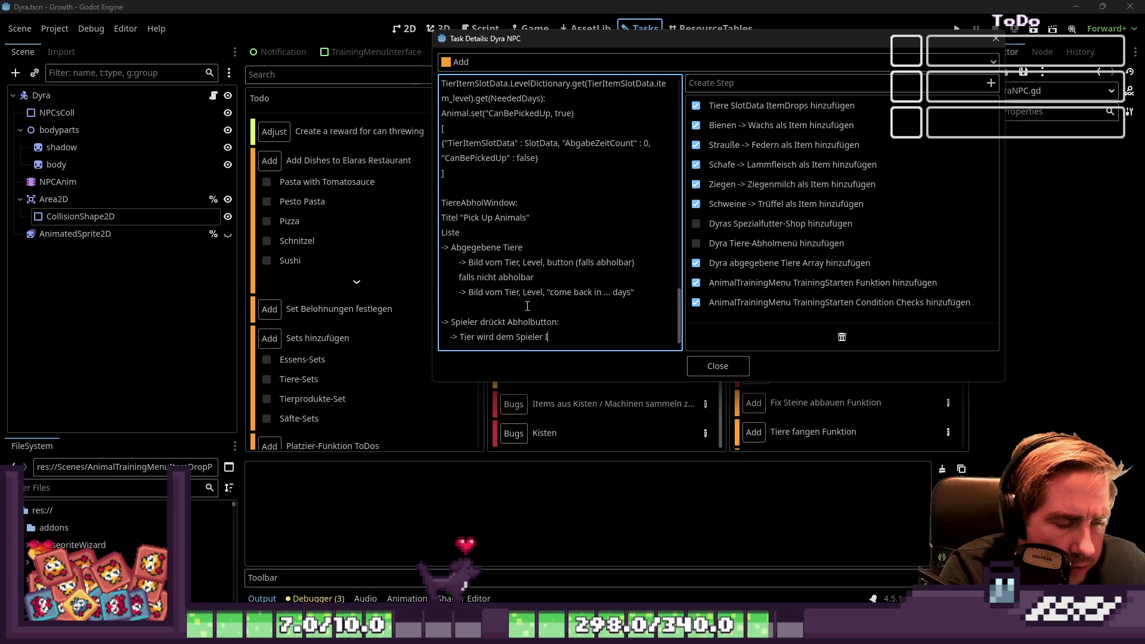
{"action": "type", "text": "nventar hinzu"}
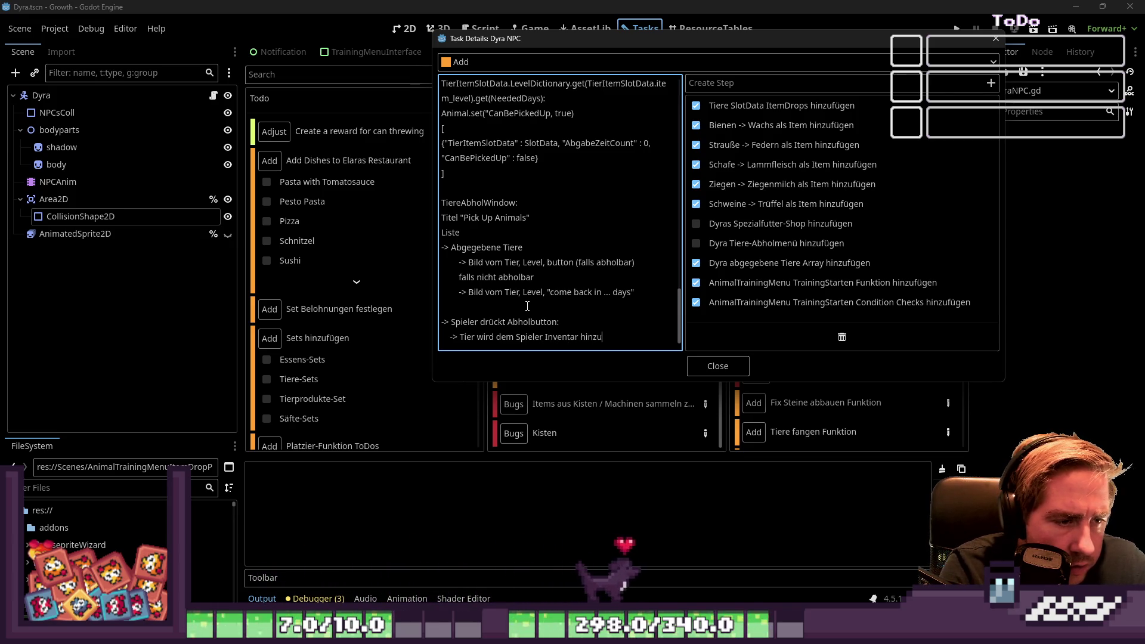
{"action": "type", "text": "gefügt"}
{"action": "key", "text": "Return"}
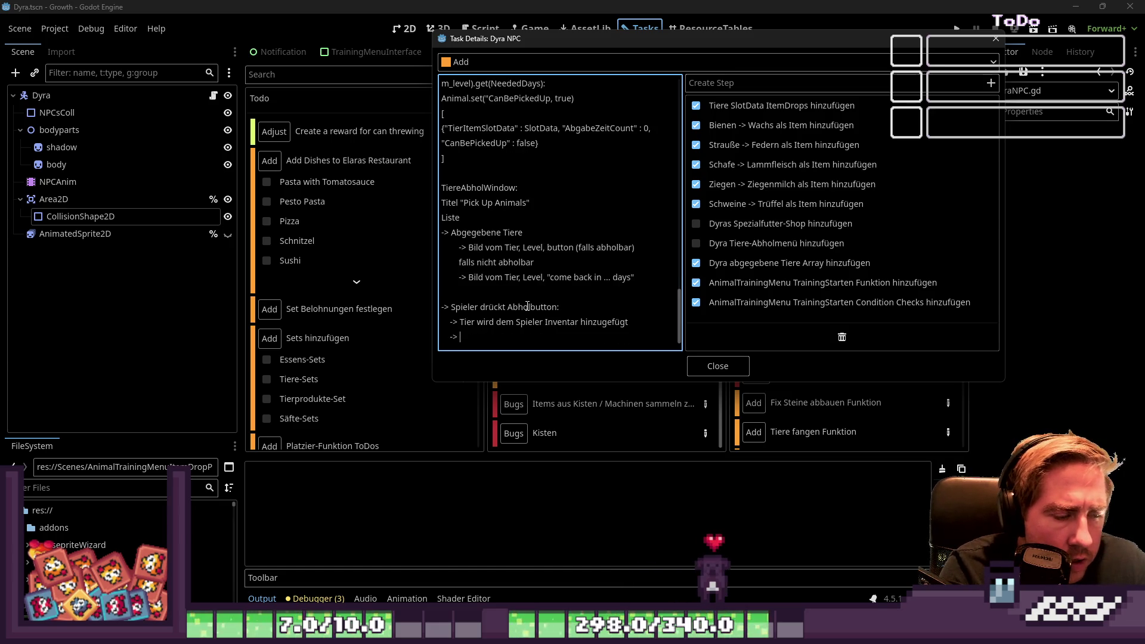
{"action": "type", "text": "d aus"}
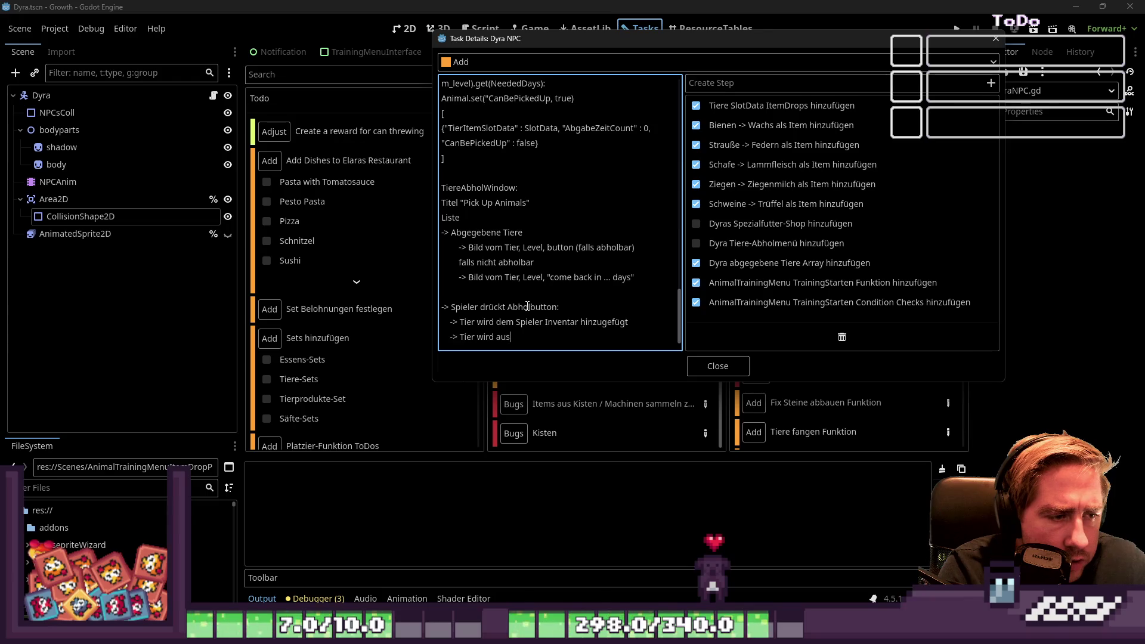
{"action": "type", "text": " dem Dictio"}
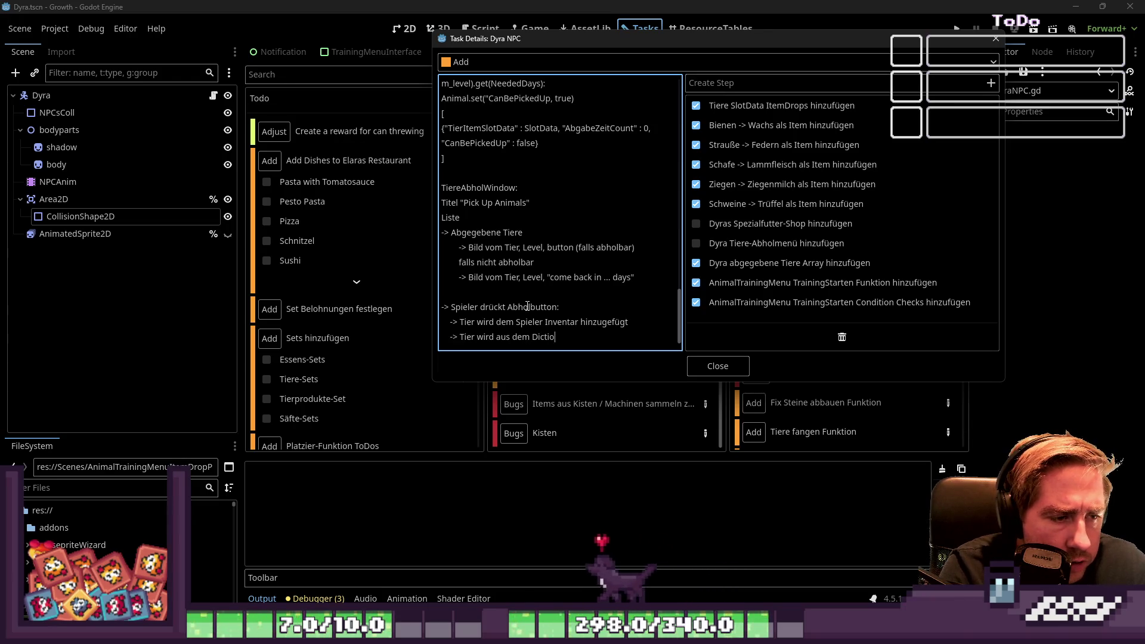
{"action": "type", "text": "nary gelöscht"}
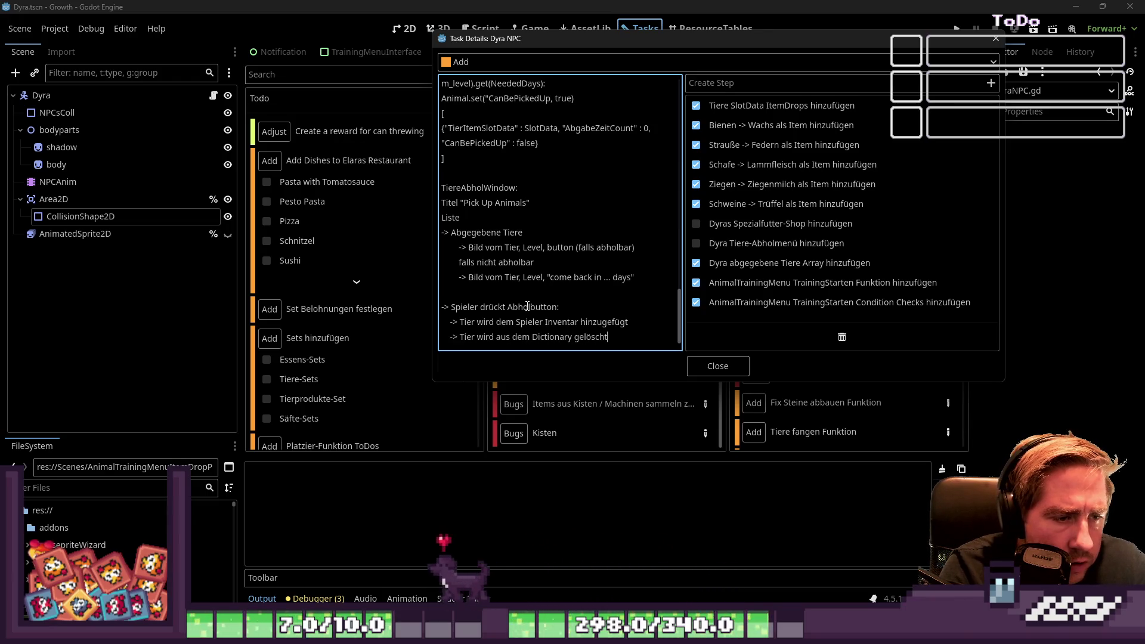
{"action": "key", "text": "Return"}
{"action": "type", "text": "-> Tier Panel wird"}
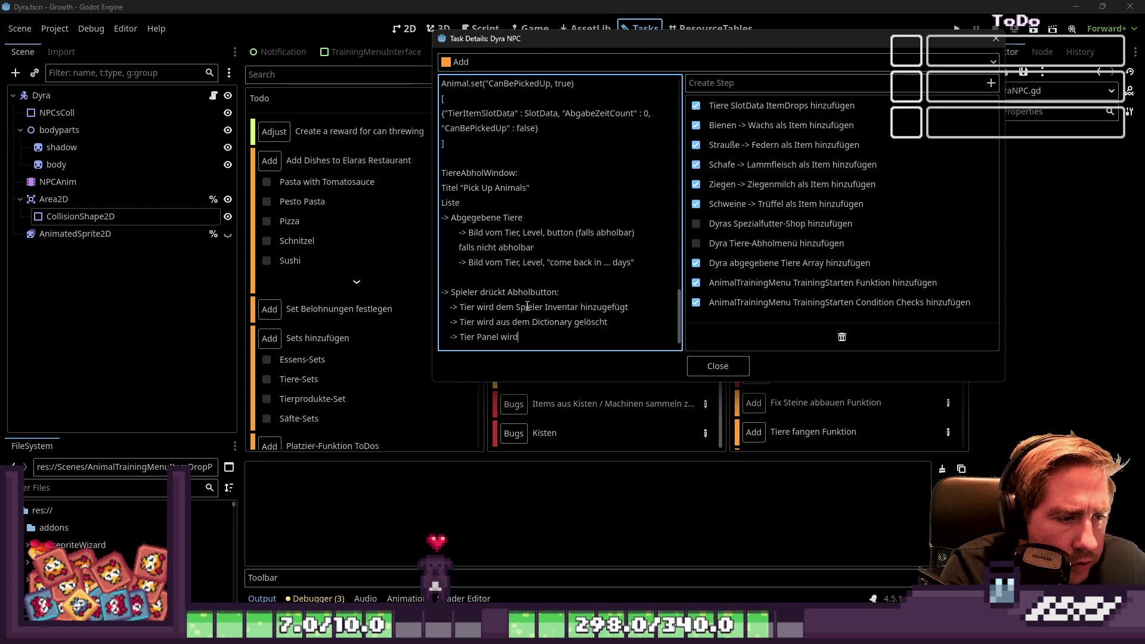
{"action": "type", "text": " aus der UI gelöscht"}
{"action": "key", "text": "Return"}
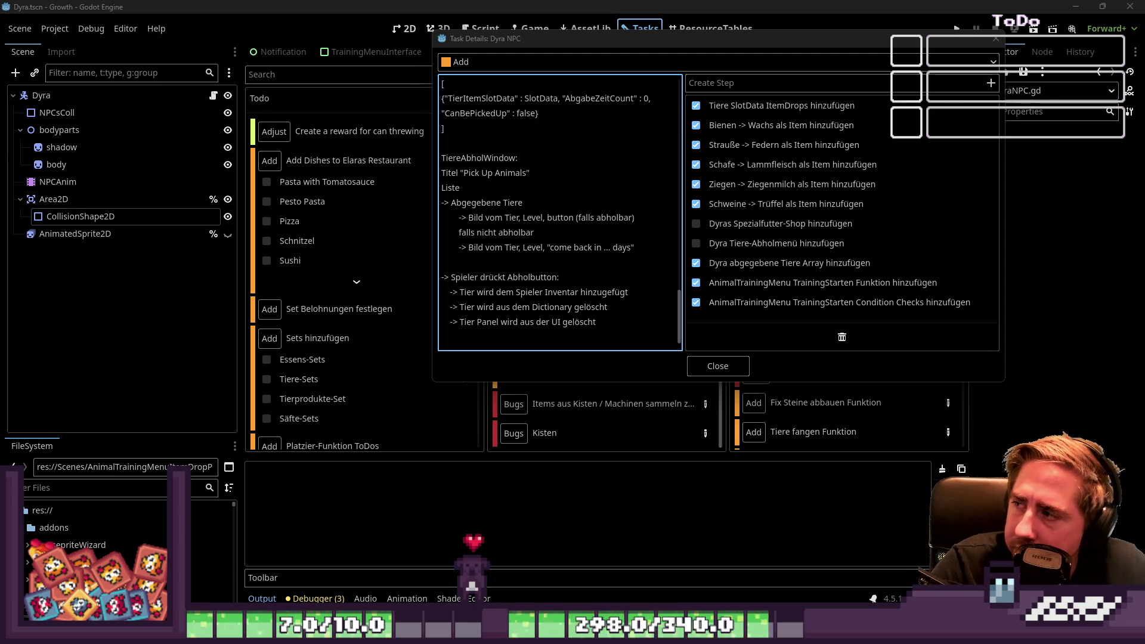
Step: Close the Dyra NPC task details and switch through the scene tabs to TrainingMenuInterface
{"action": "left_click", "coordinate": [706, 366]}
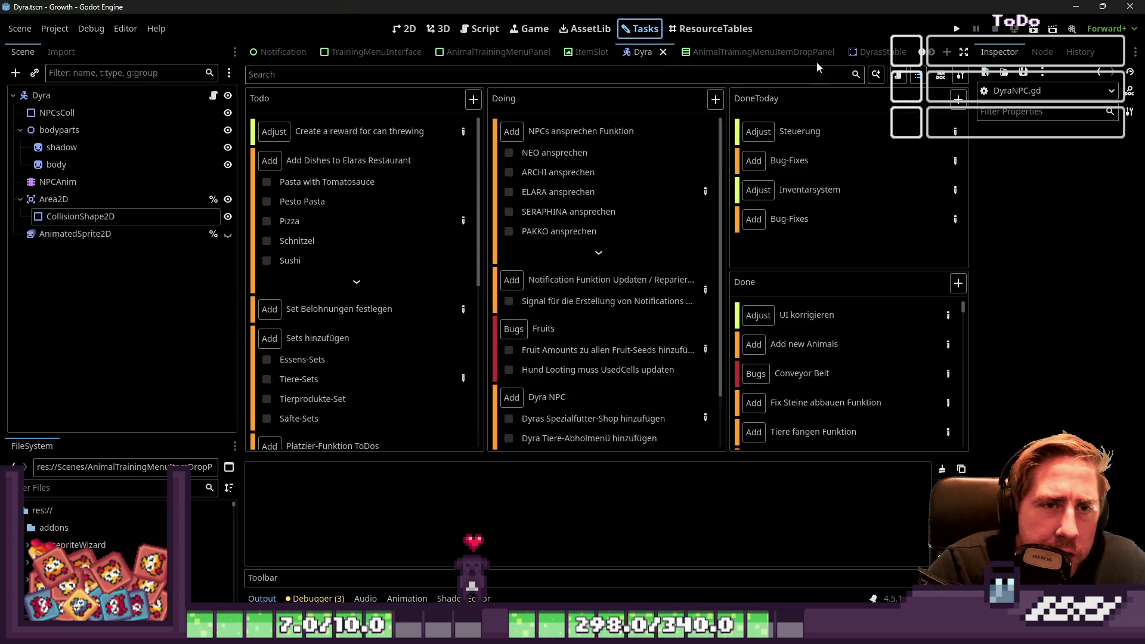
{"action": "left_click", "coordinate": [782, 52]}
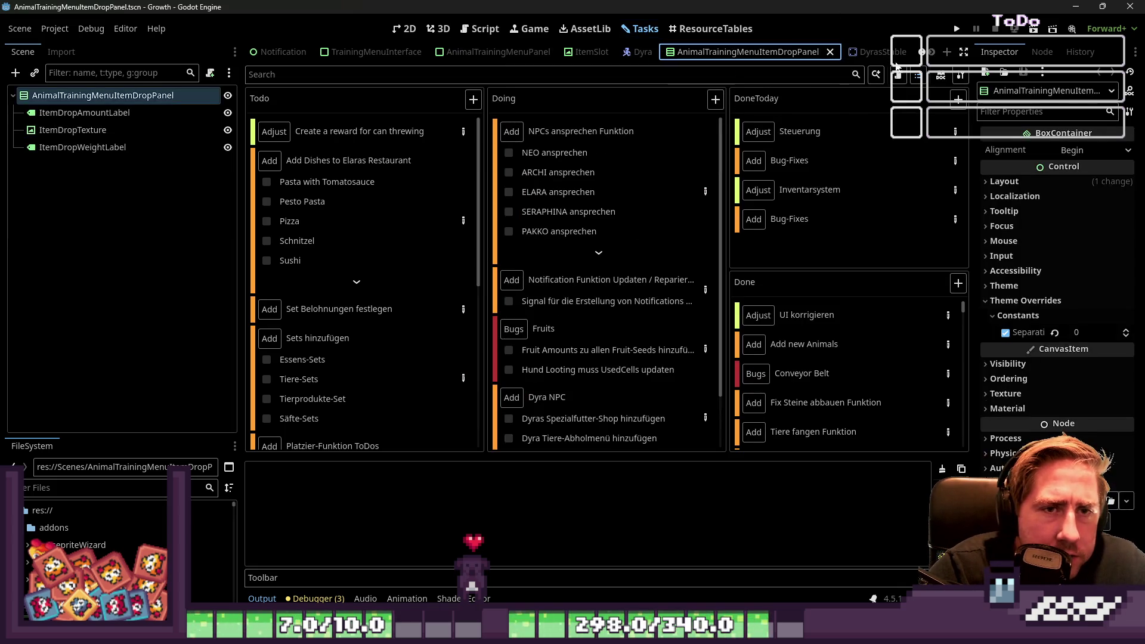
{"action": "left_click", "coordinate": [405, 29]}
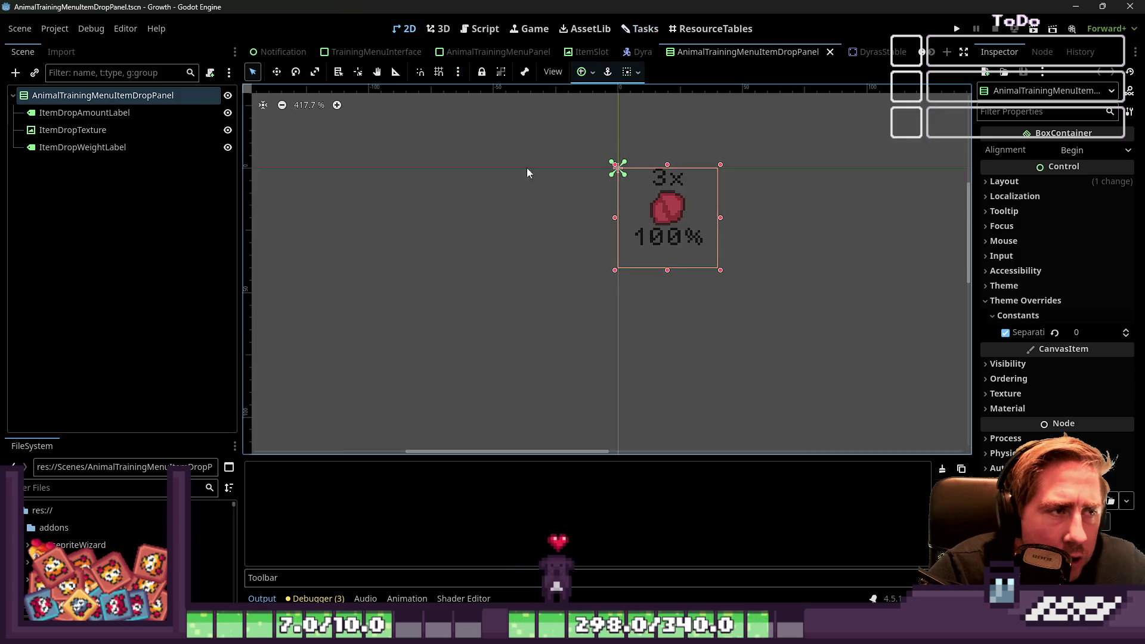
{"action": "left_click", "coordinate": [489, 52]}
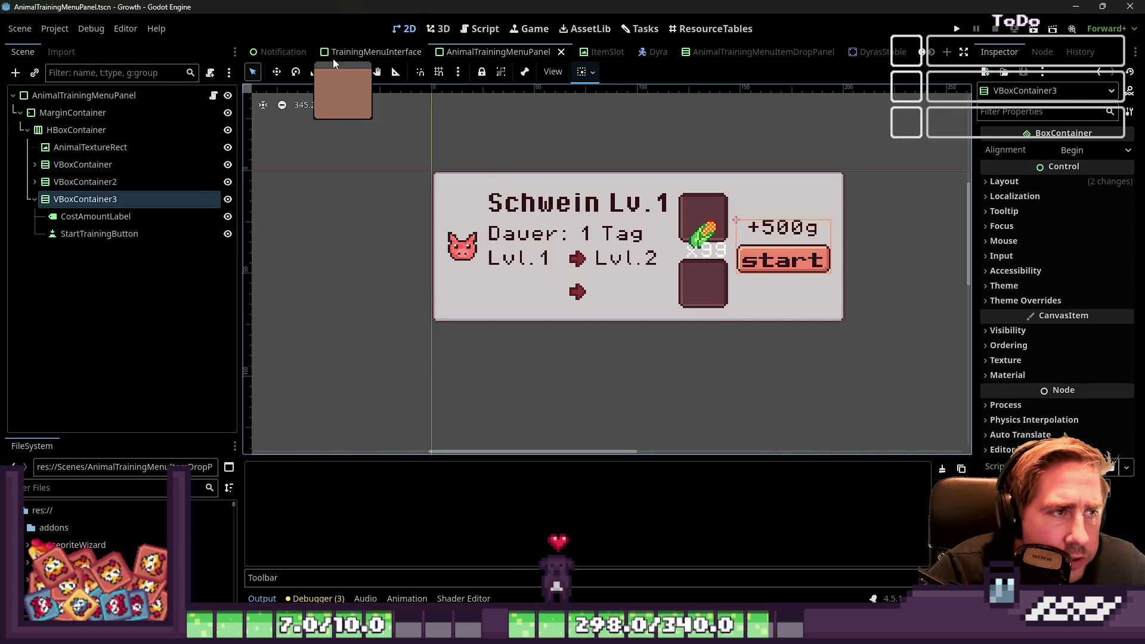
{"action": "left_click", "coordinate": [343, 53]}
Step: Inspect the MarginContainer, VBoxContainer, TitelLabel and ScrollContainer nodes, ending on the TrainingMenuInterface root
{"action": "scroll", "coordinate": [656, 268], "scroll_direction": "down", "scroll_amount": 5}
{"action": "left_click_drag", "start_coordinate": [468, 183], "coordinate": [703, 393]}
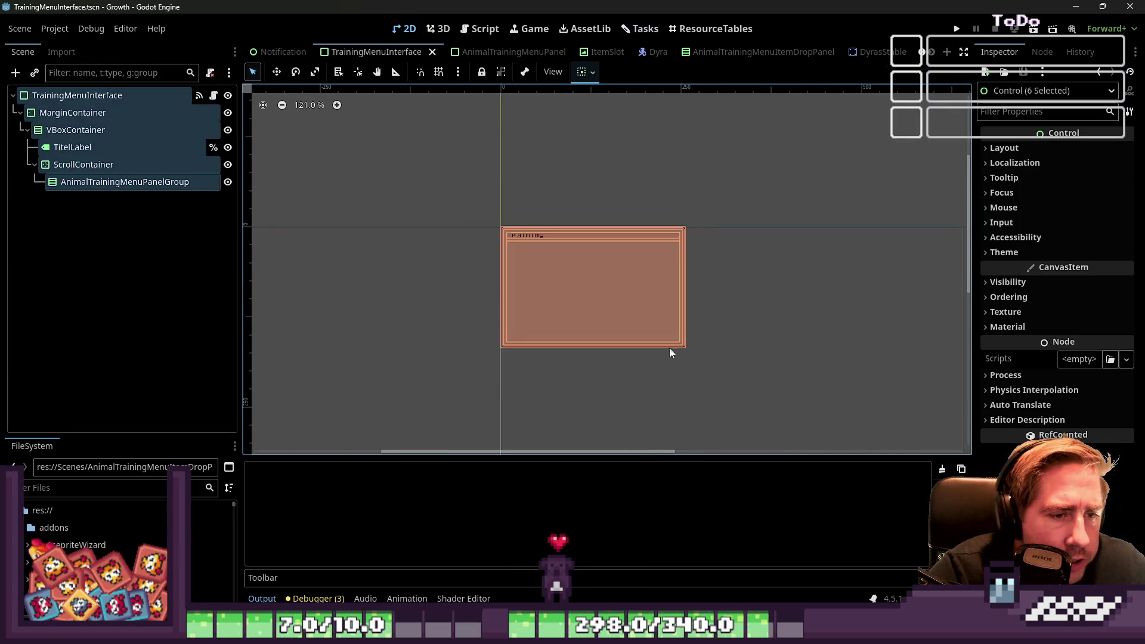
{"action": "left_click", "coordinate": [71, 113]}
{"action": "left_click", "coordinate": [66, 130]}
{"action": "left_click", "coordinate": [72, 113]}
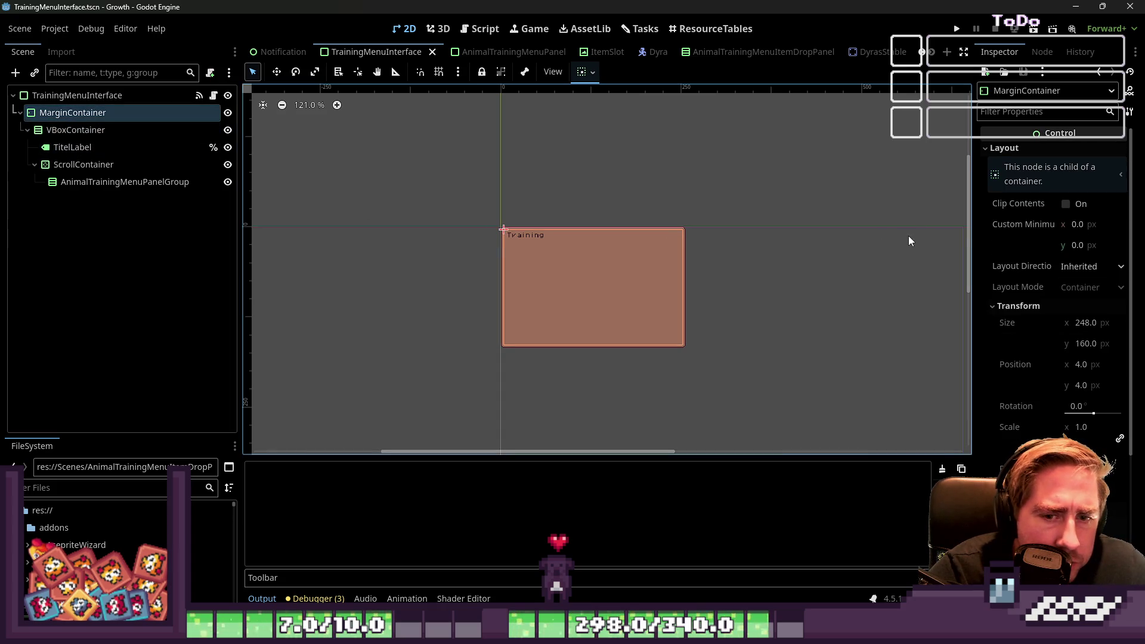
{"action": "left_click", "coordinate": [76, 130]}
{"action": "left_click", "coordinate": [1029, 356]}
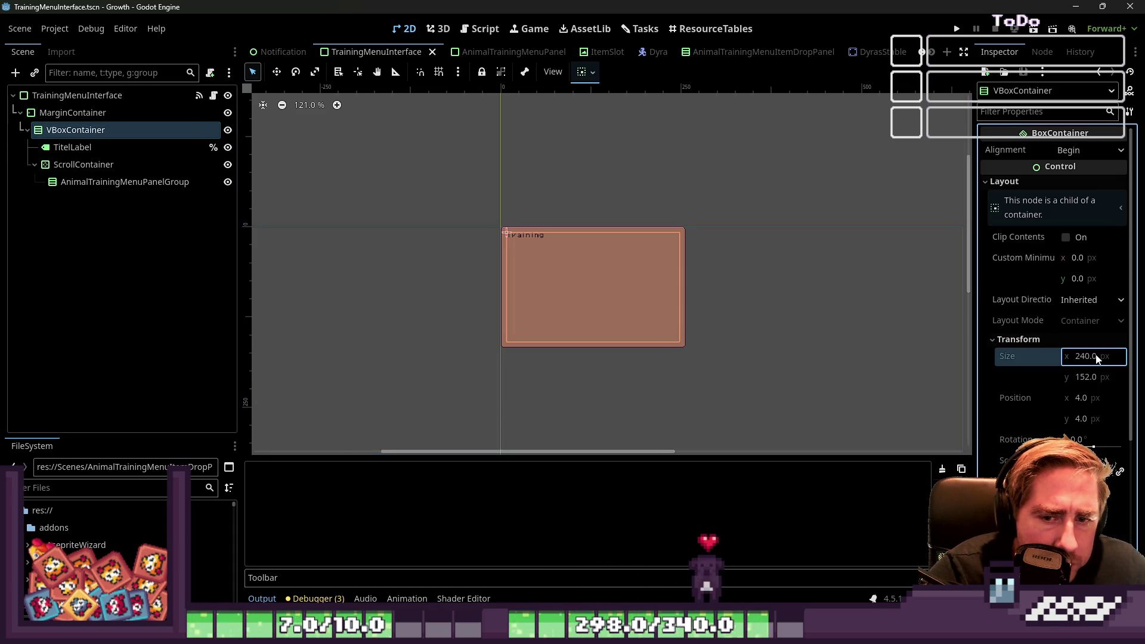
{"action": "left_click", "coordinate": [89, 146]}
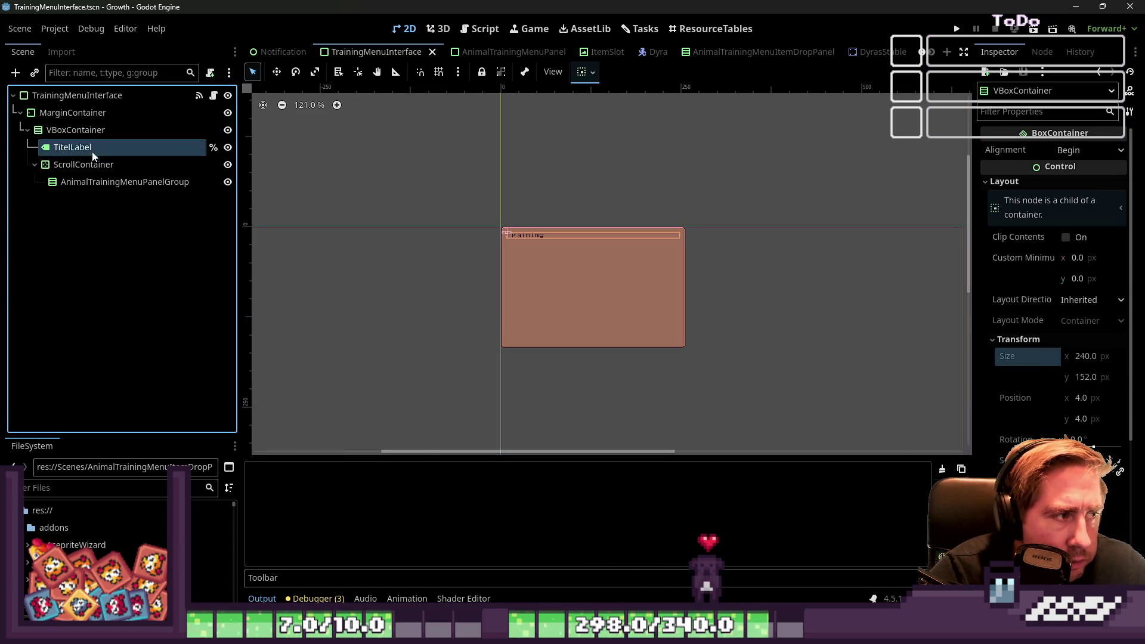
{"action": "left_click", "coordinate": [87, 164]}
{"action": "left_click", "coordinate": [92, 95]}
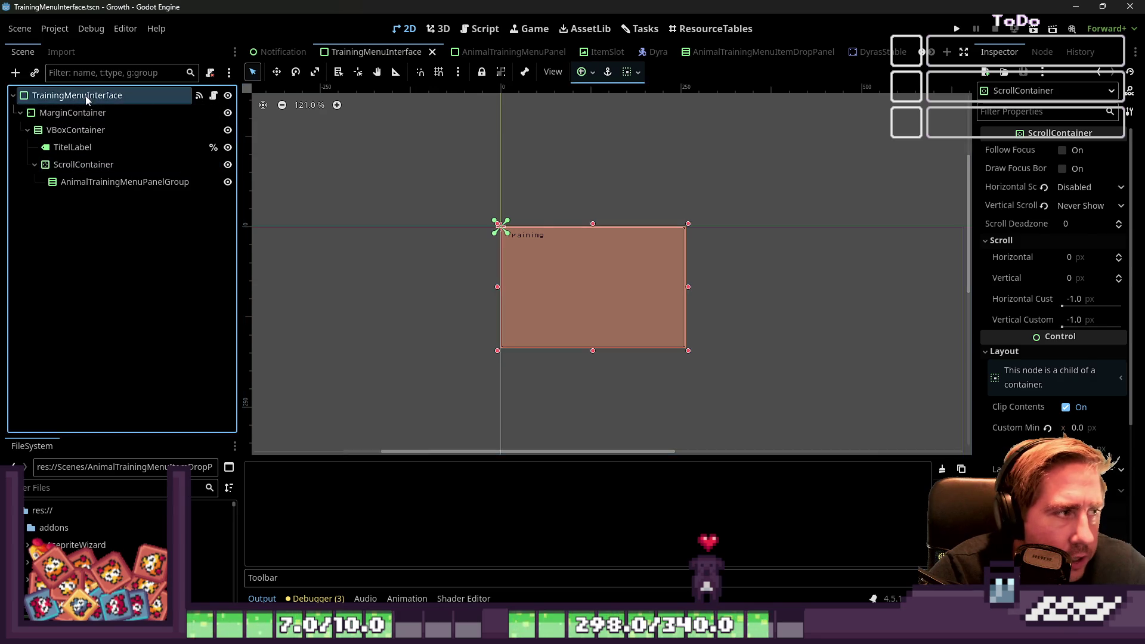
Step: Create a new scene and paste the copied training menu node tree into it
{"action": "left_click", "coordinate": [947, 52]}
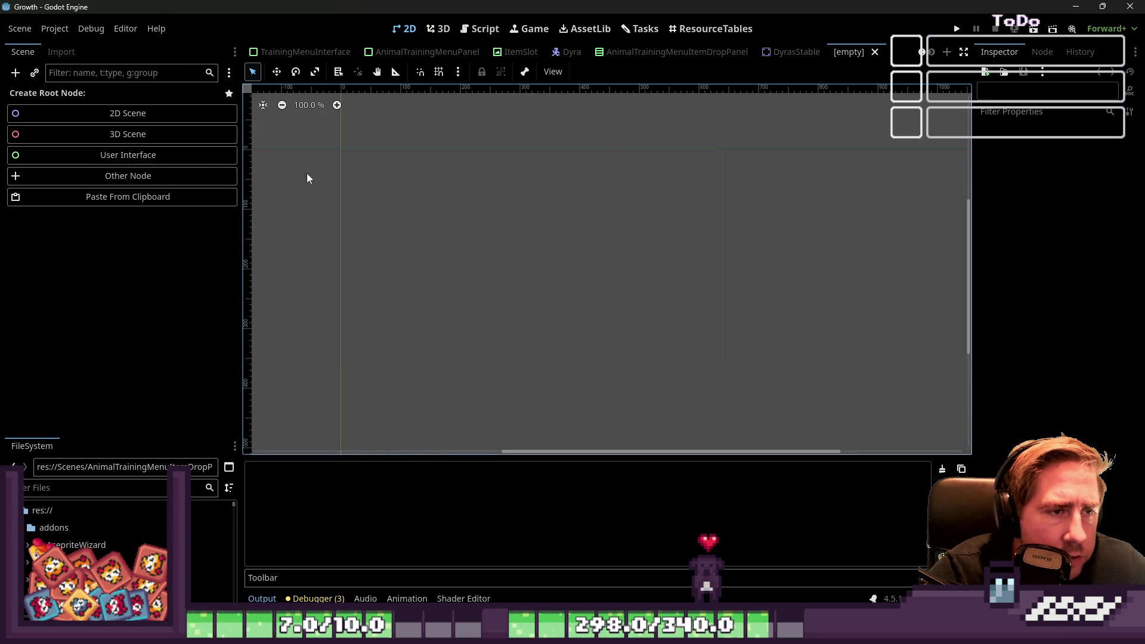
{"action": "left_click", "coordinate": [103, 194]}
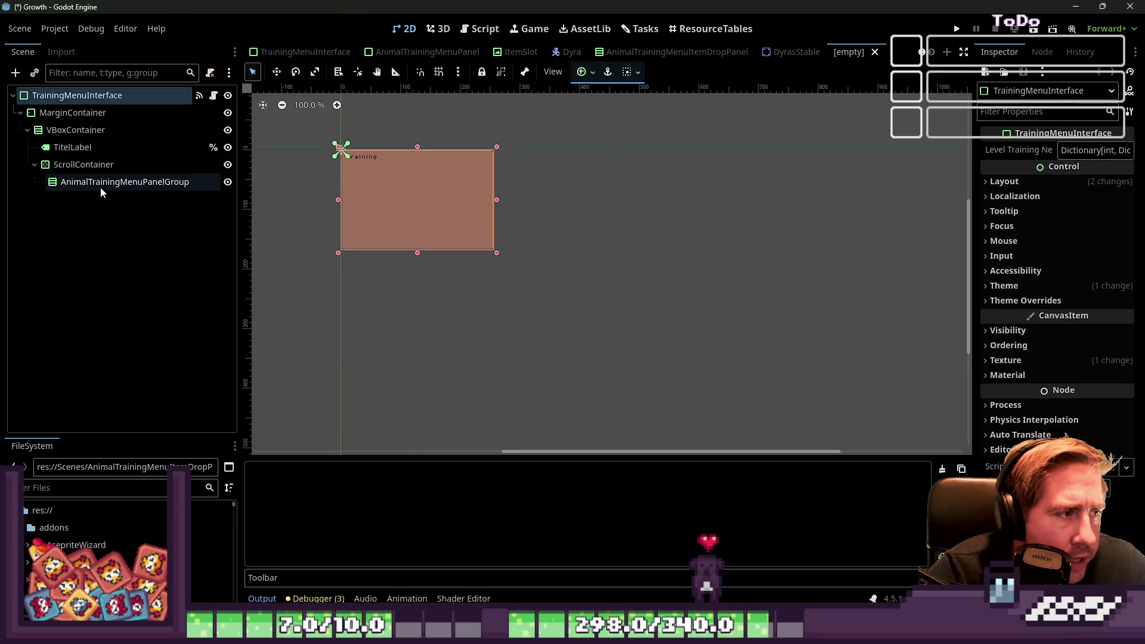
{"action": "scroll", "coordinate": [710, 248], "scroll_direction": "down", "scroll_amount": 2}
{"action": "scroll", "coordinate": [848, 222], "scroll_direction": "down", "scroll_amount": 1}
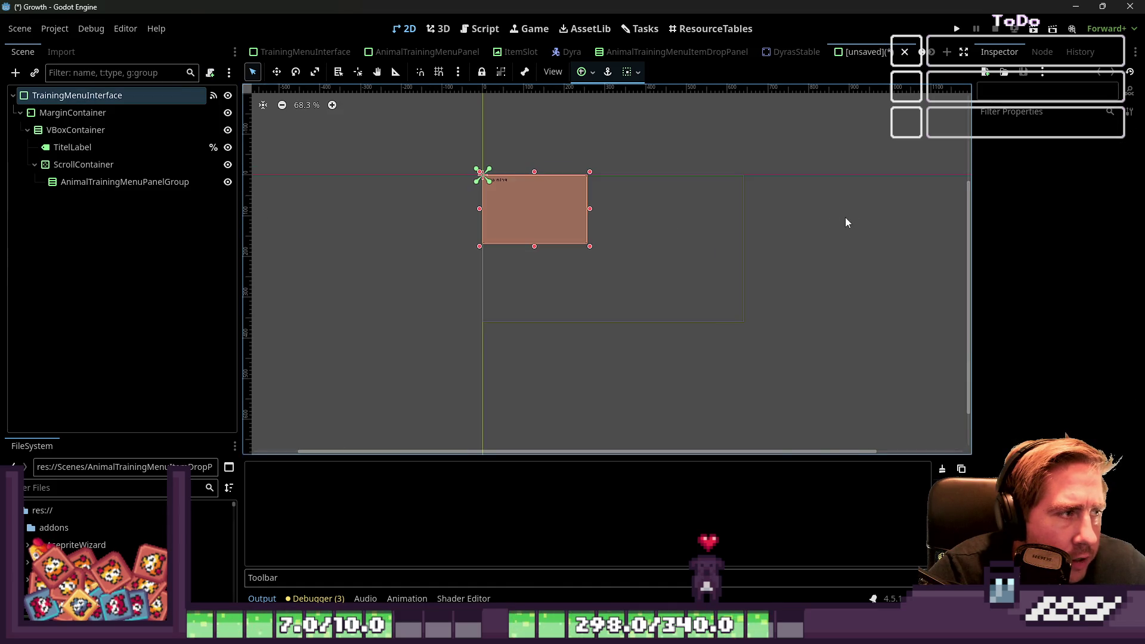
Step: Rename the pasted root node to DyraPickUpAnimal
{"action": "double_click", "coordinate": [136, 95]}
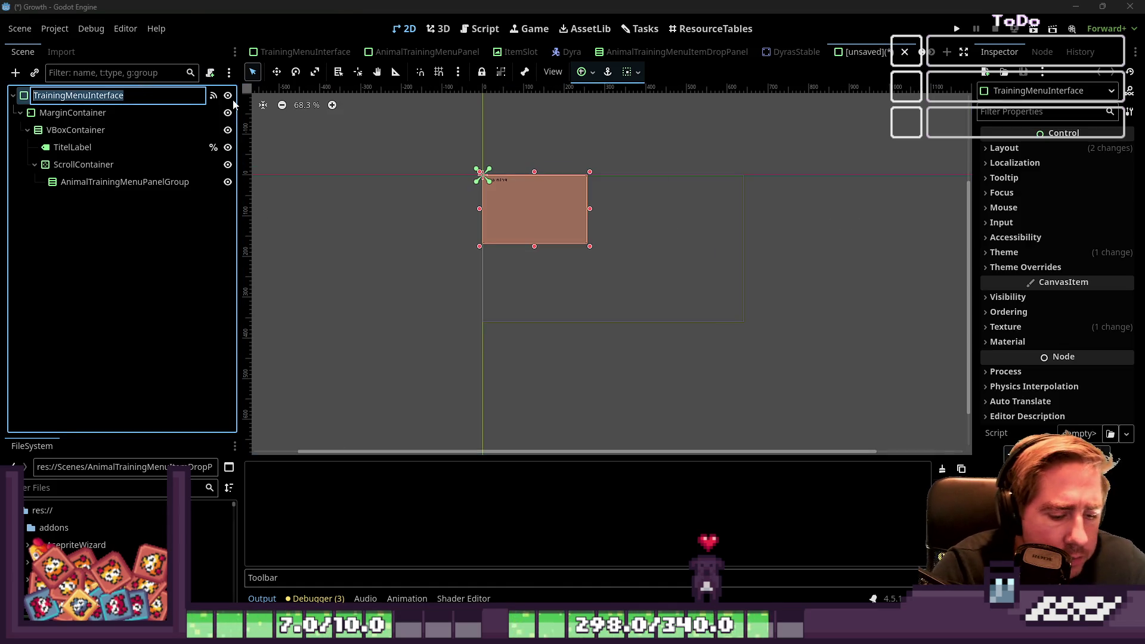
{"action": "type", "text": "PickUpAnimal"}
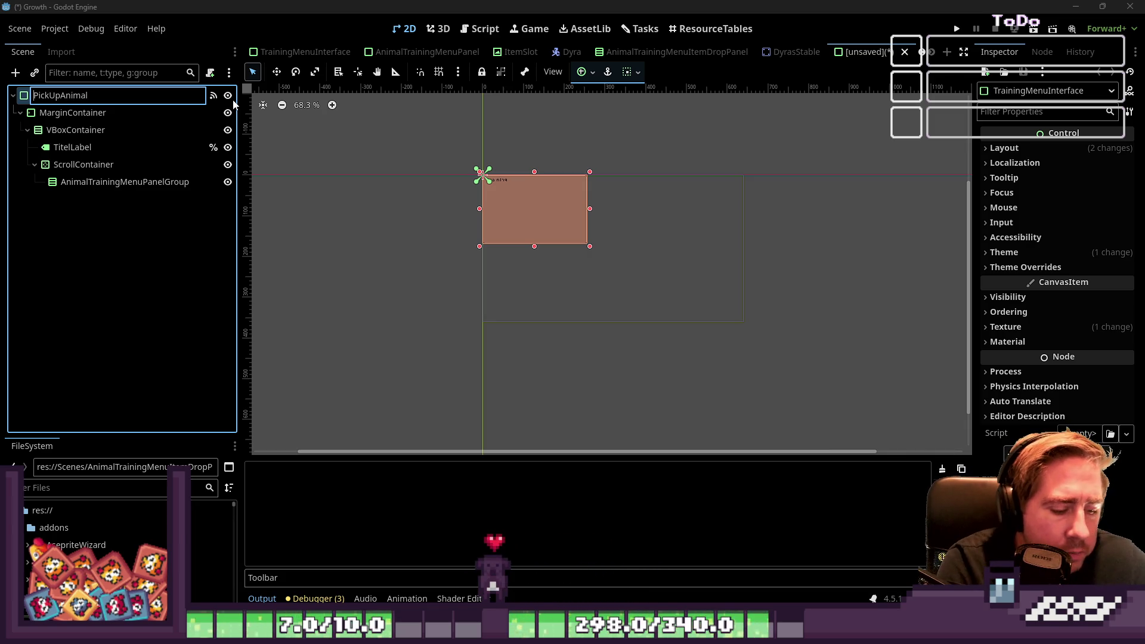
{"action": "key", "text": "Home"}
{"action": "type", "text": "Dyra"}
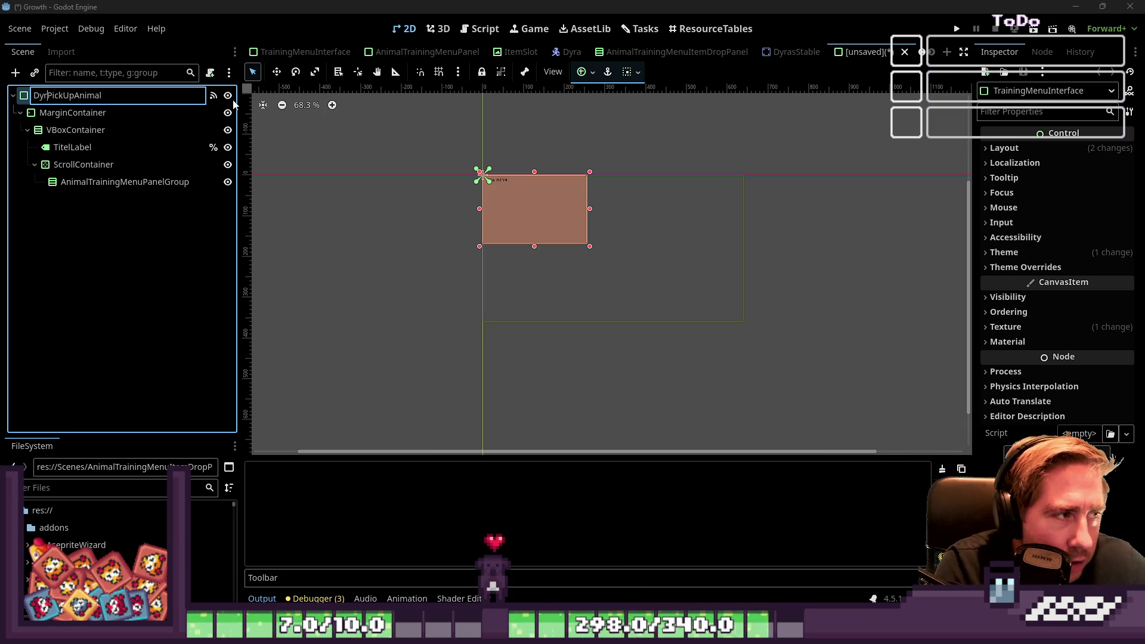
{"action": "key", "text": "Return"}
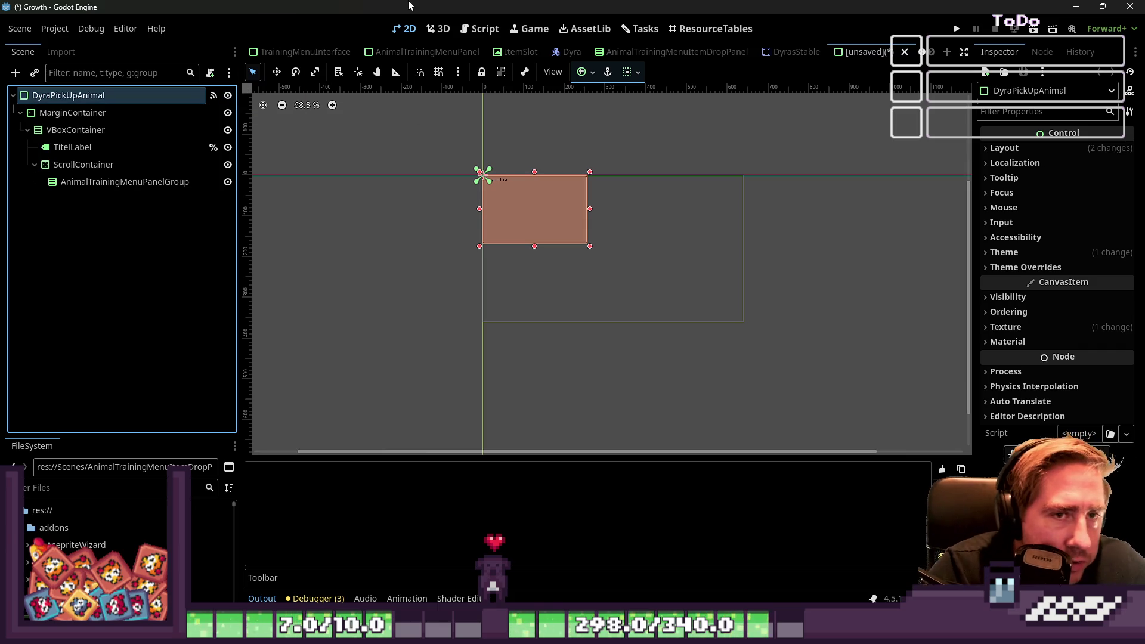
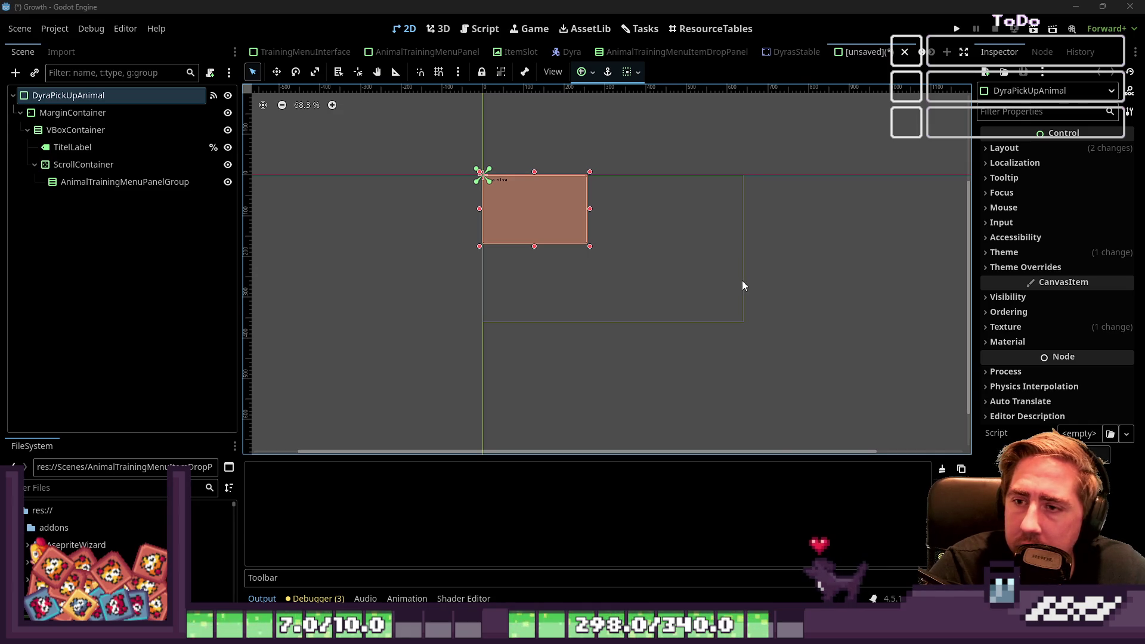
Step: Change the title label's text from the Training title to 'Pick Up Animals'
{"action": "scroll", "coordinate": [402, 148], "scroll_direction": "up", "scroll_amount": 1}
{"action": "key", "text": "Down"}
{"action": "key", "text": "Down"}
{"action": "key", "text": "Down"}
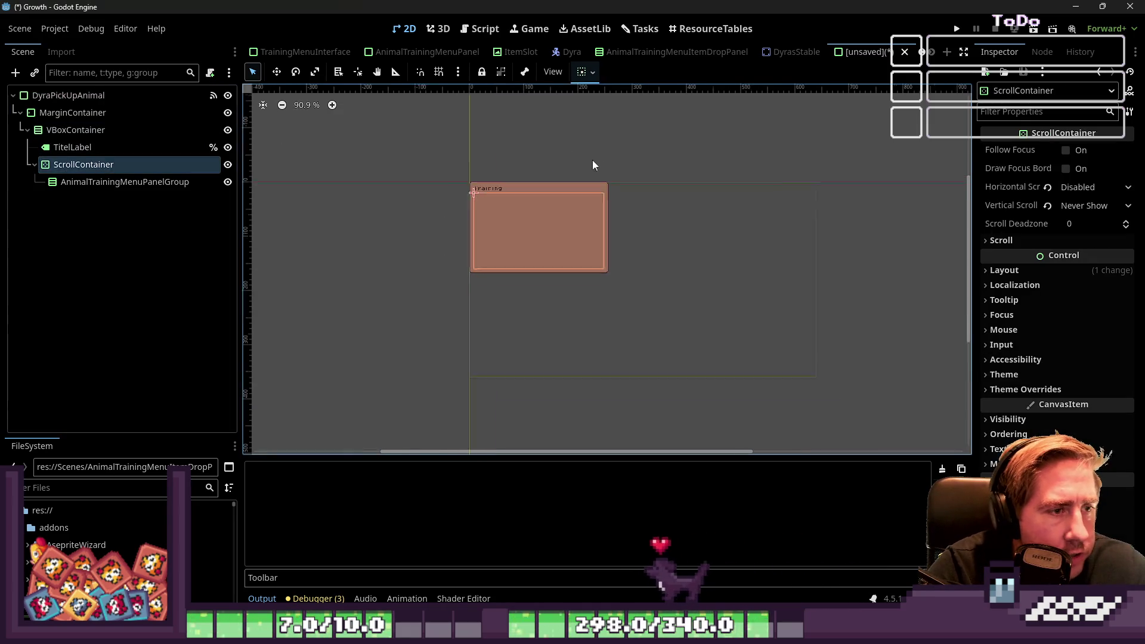
{"action": "scroll", "coordinate": [507, 157], "scroll_direction": "up", "scroll_amount": 3}
{"action": "left_click", "coordinate": [129, 113]}
{"action": "left_click", "coordinate": [103, 132]}
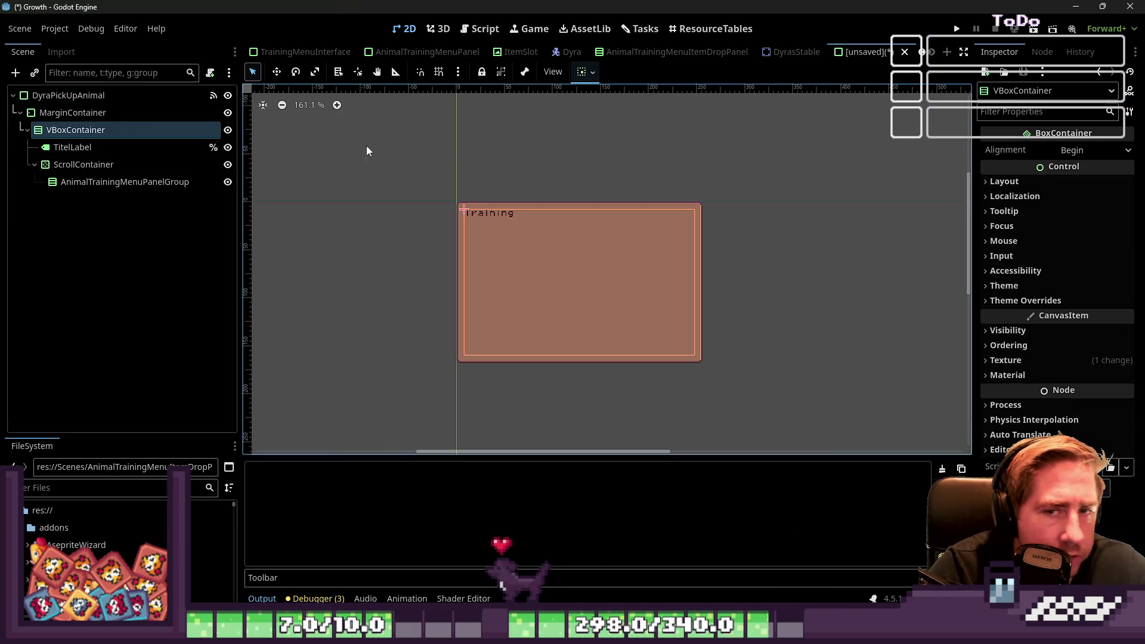
{"action": "left_click", "coordinate": [99, 146]}
{"action": "left_click", "coordinate": [1066, 161]}
{"action": "key", "text": "ctrl+a"}
{"action": "type", "text": "Pick up"}
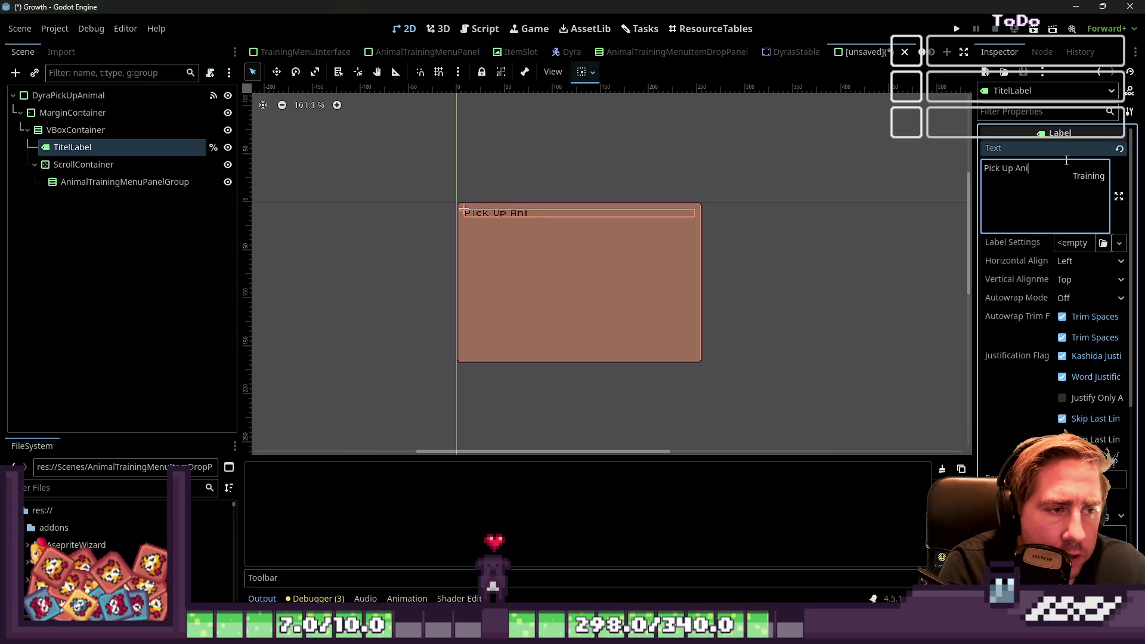
{"action": "type", "text": "ls"}
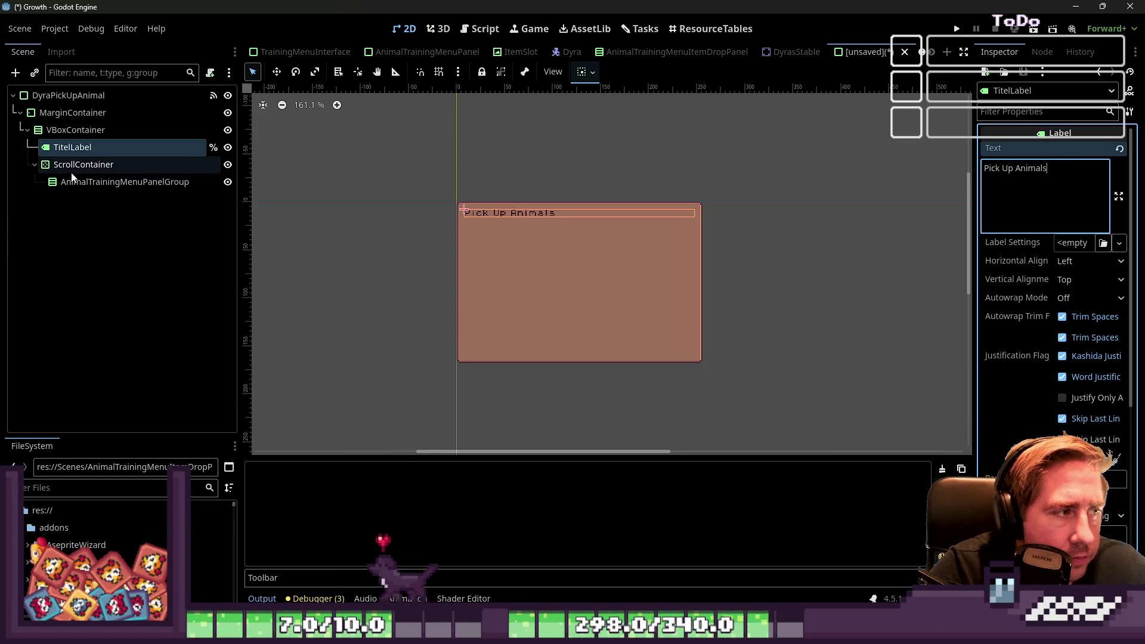
Step: Rename the AnimalTrainingMenuPanelGroup node to AnimalsForPickUpGroup
{"action": "left_click", "coordinate": [71, 167]}
{"action": "left_click", "coordinate": [127, 184]}
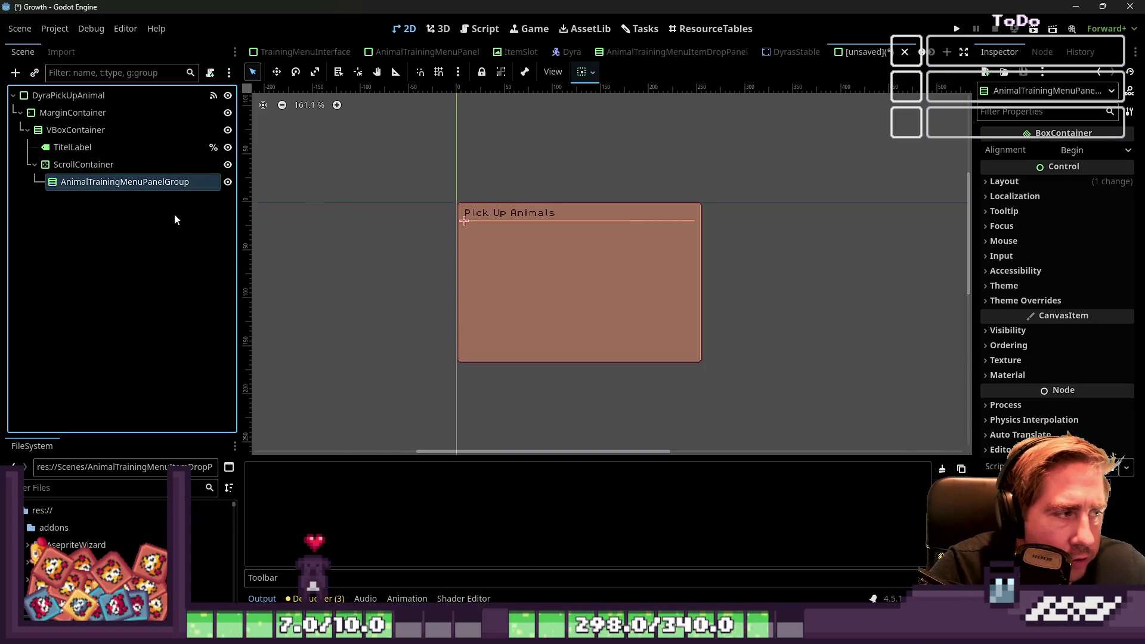
{"action": "key", "text": "F2"}
{"action": "type", "text": "PickUp"}
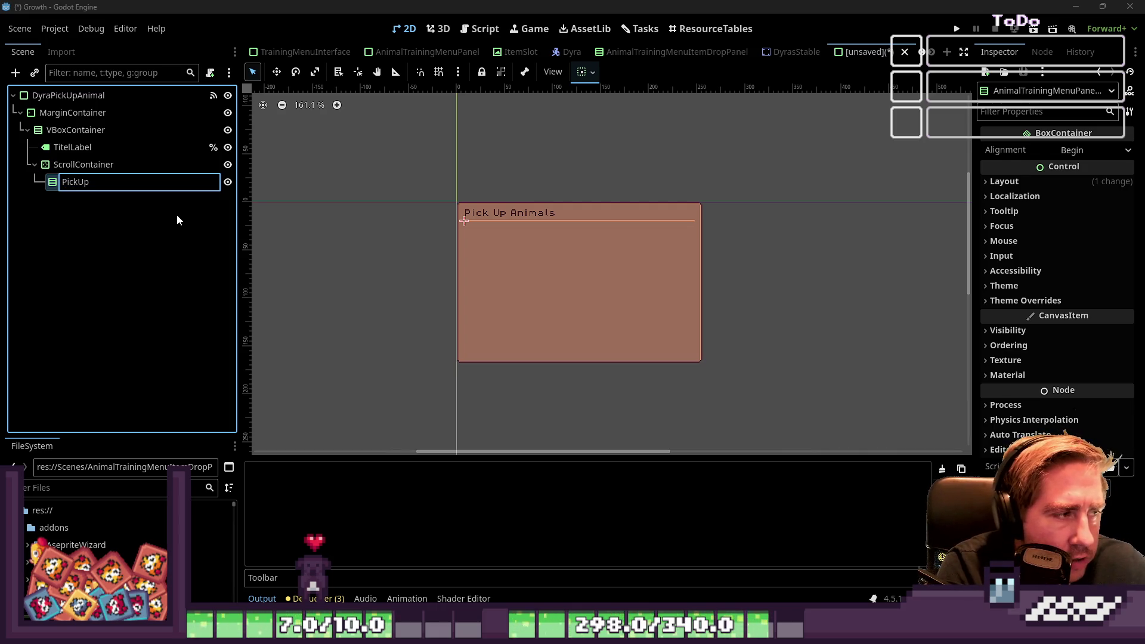
{"action": "key", "text": "BackSpace"}
{"action": "key", "text": "BackSpace"}
{"action": "key", "text": "BackSpace"}
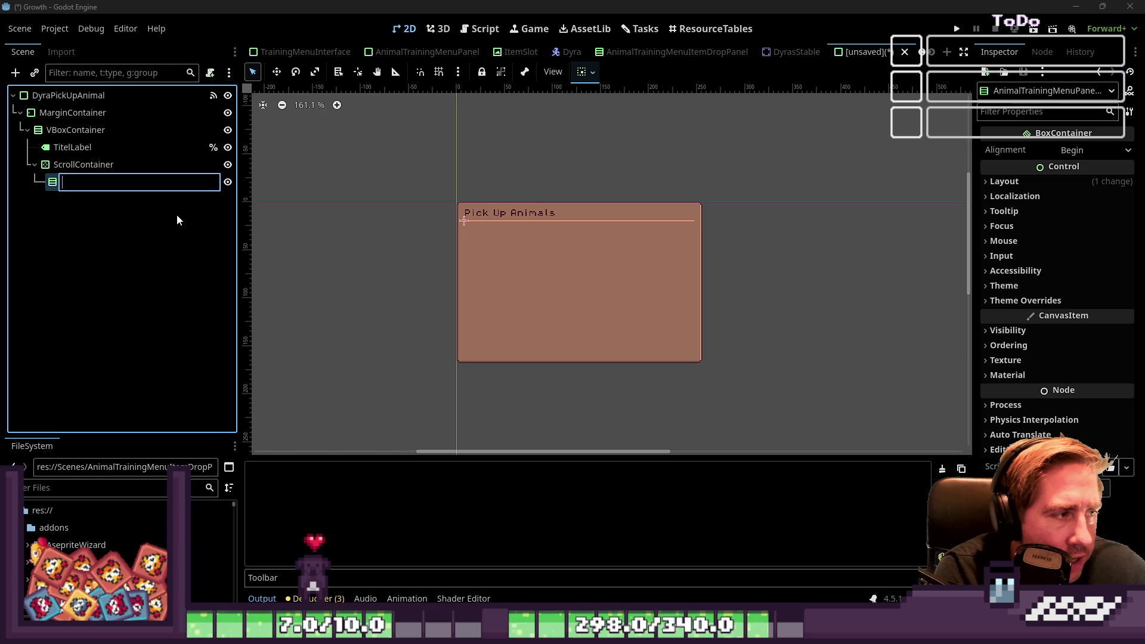
{"action": "type", "text": "Animals"}
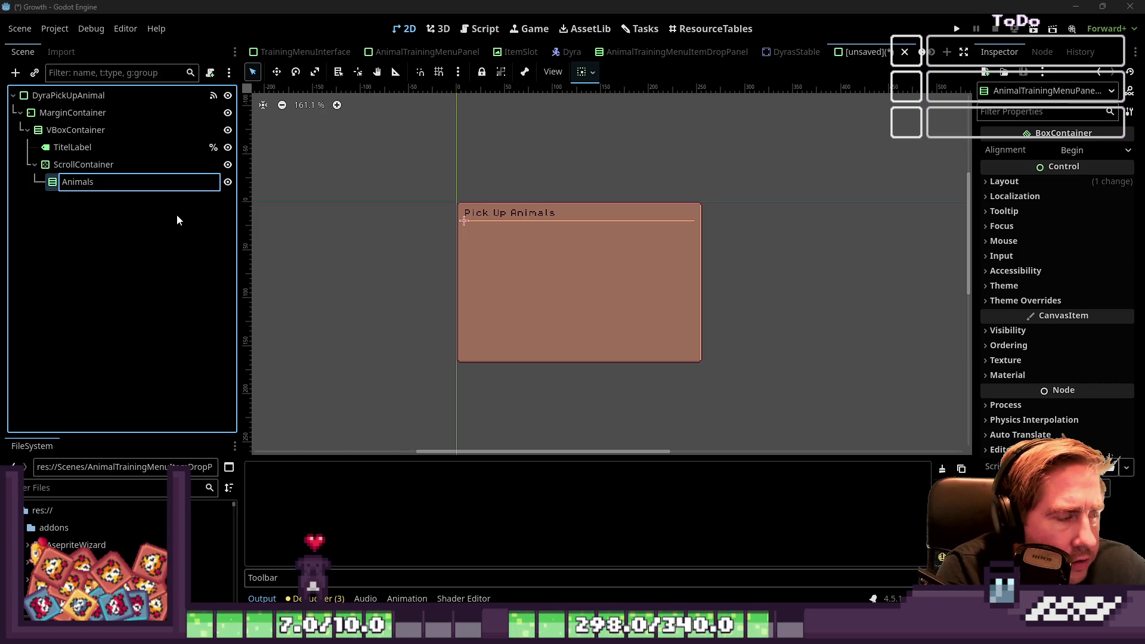
{"action": "type", "text": "ForPickUp"}
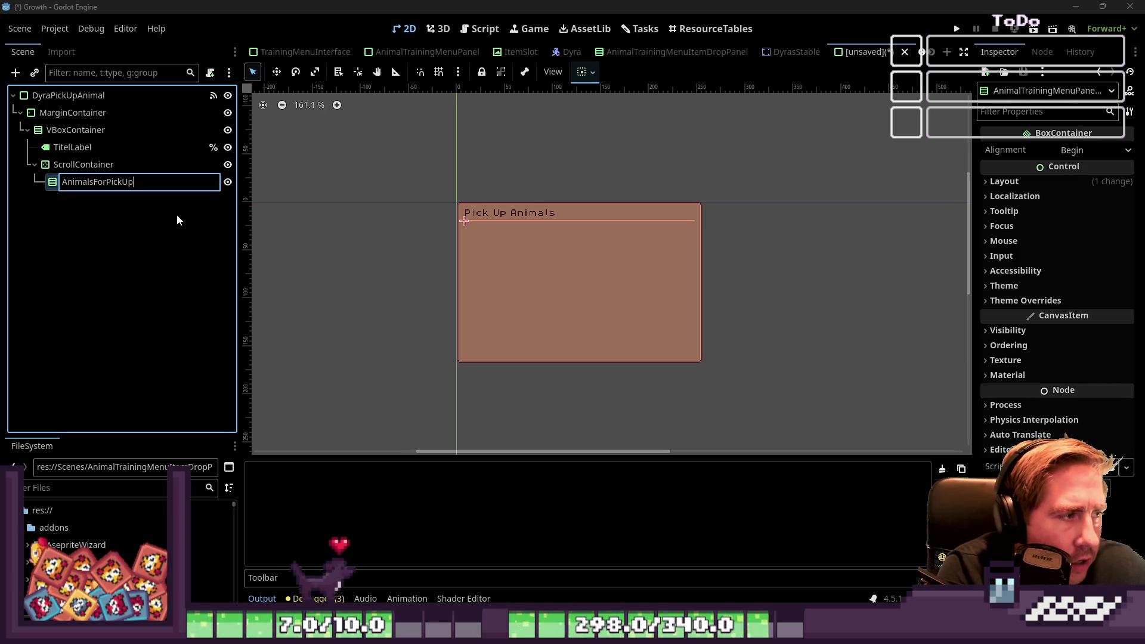
{"action": "type", "text": "Group"}
{"action": "key", "text": "Return"}
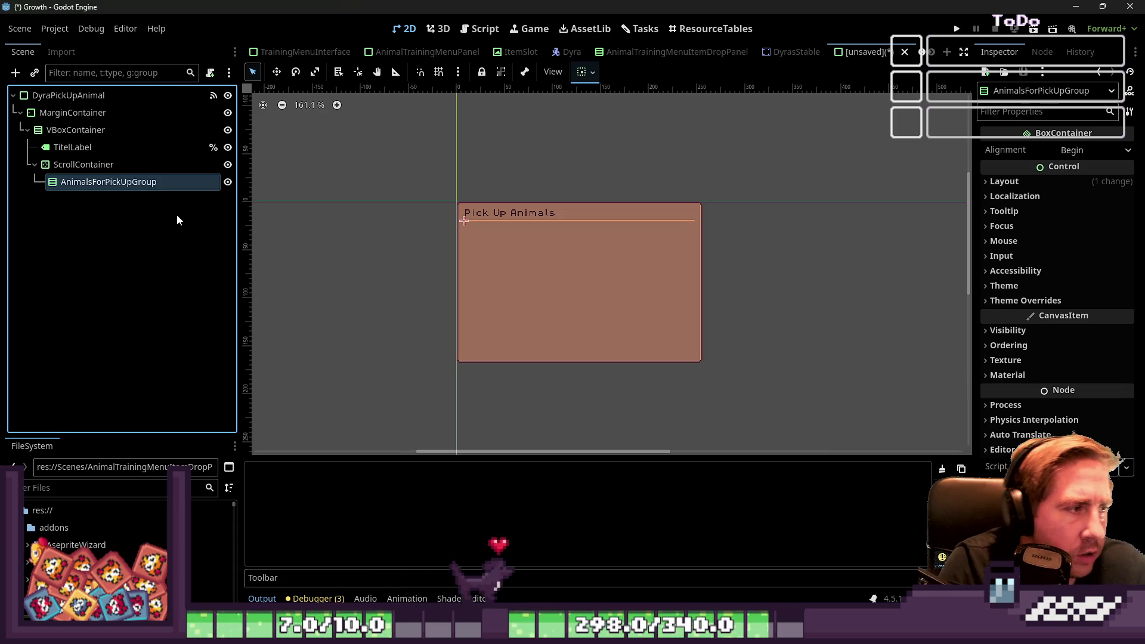
{"action": "left_click", "coordinate": [143, 151]}
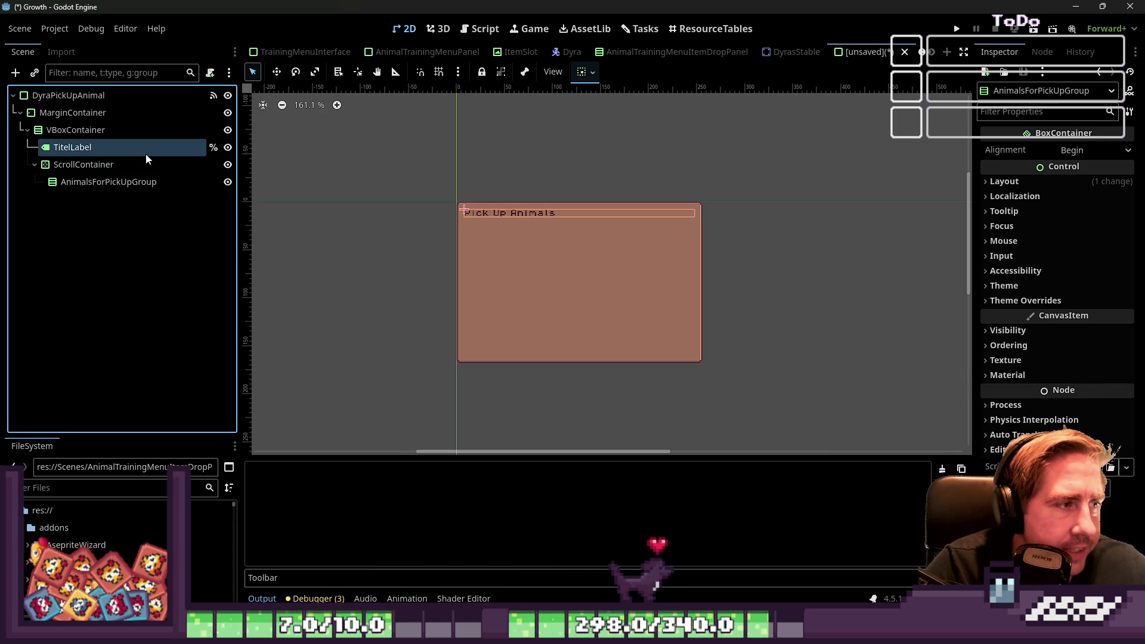
Step: Clear the node selection and show the root node's connected signals in the Node dock
{"action": "scroll", "coordinate": [341, 184], "scroll_direction": "up", "scroll_amount": 2}
{"action": "right_click", "coordinate": [175, 145]}
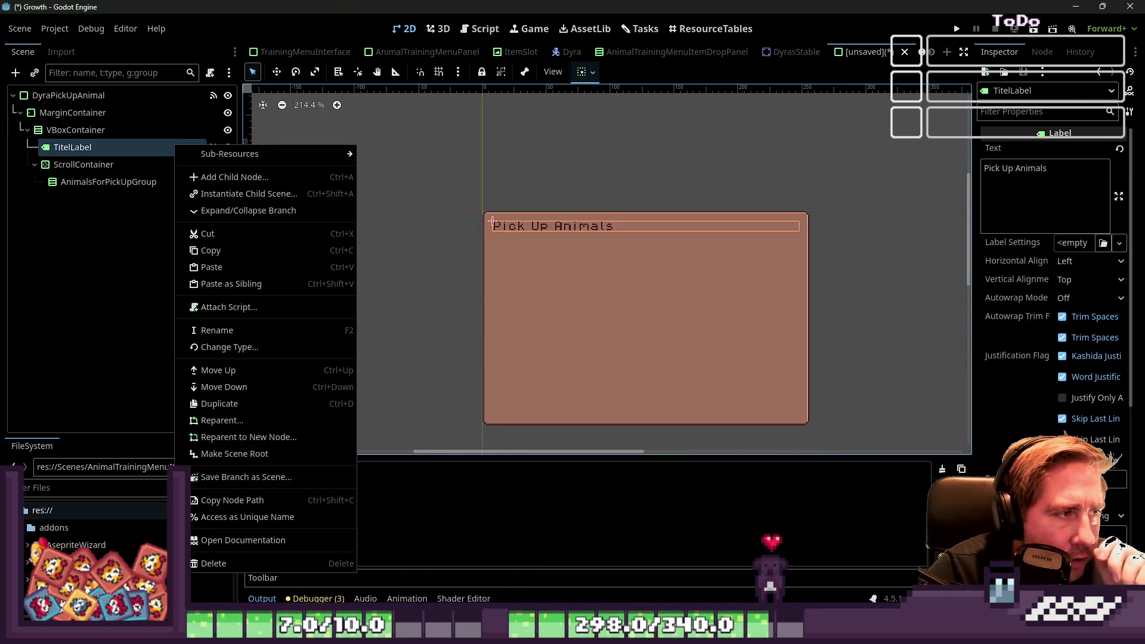
{"action": "left_click", "coordinate": [452, 194]}
{"action": "left_click_drag", "start_coordinate": [379, 154], "coordinate": [804, 427]}
{"action": "left_click", "coordinate": [371, 150]}
{"action": "left_click", "coordinate": [98, 113]}
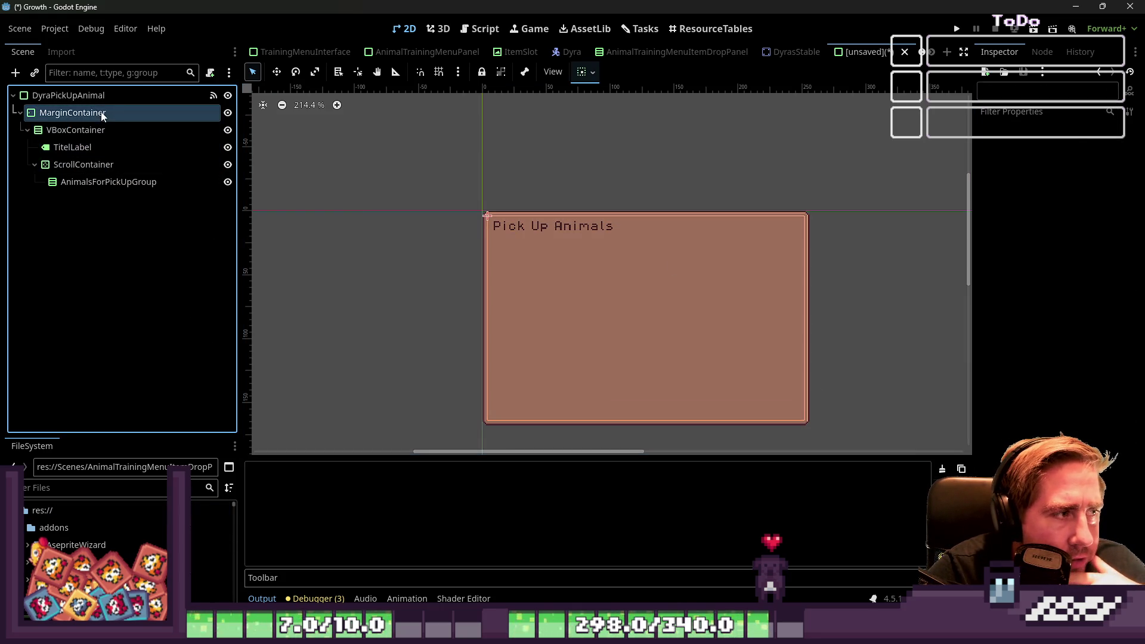
{"action": "left_click", "coordinate": [214, 96]}
Step: Review the root's gui_input connection options, then begin attaching a script to the DyraPickUpAnimal root
{"action": "right_click", "coordinate": [1039, 237]}
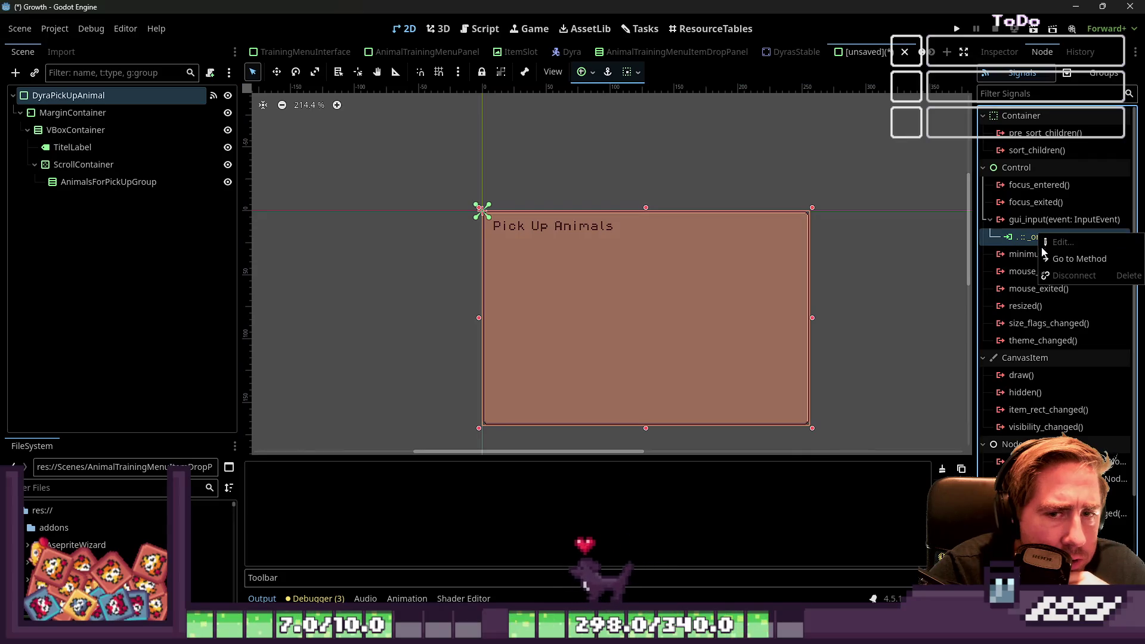
{"action": "left_click", "coordinate": [90, 111]}
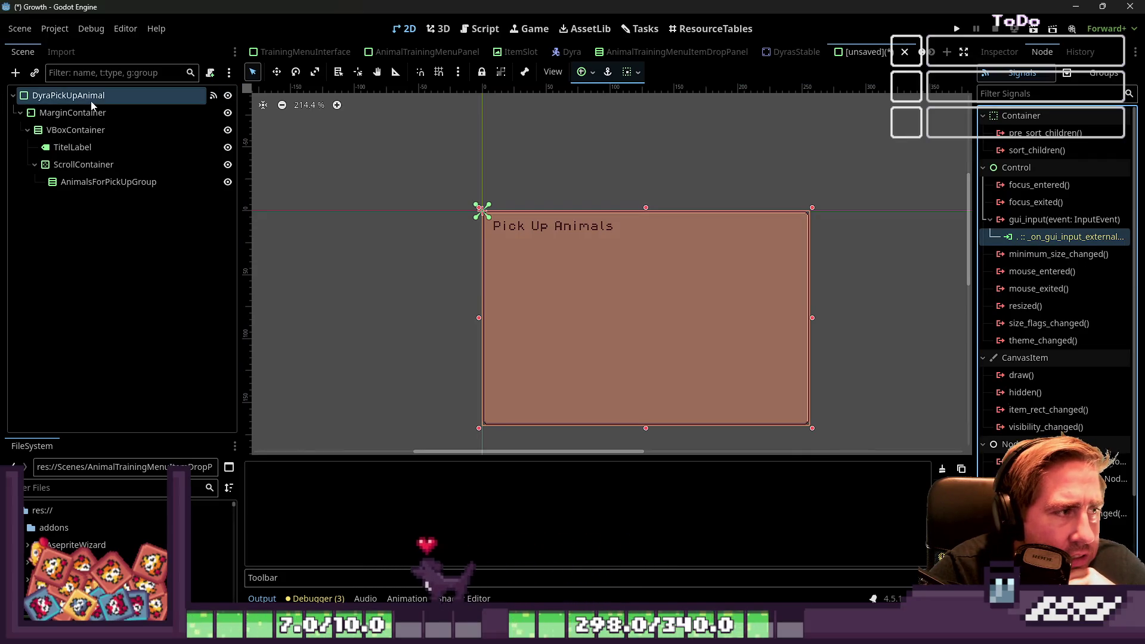
{"action": "right_click", "coordinate": [1021, 222]}
{"action": "right_click", "coordinate": [1010, 239]}
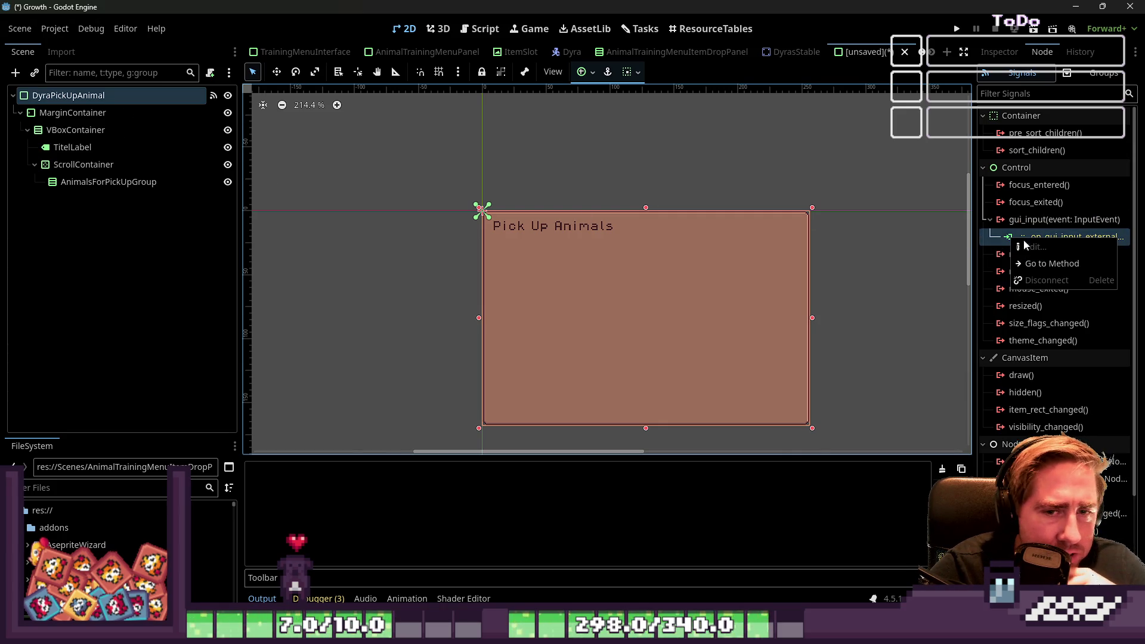
{"action": "left_click", "coordinate": [1049, 234]}
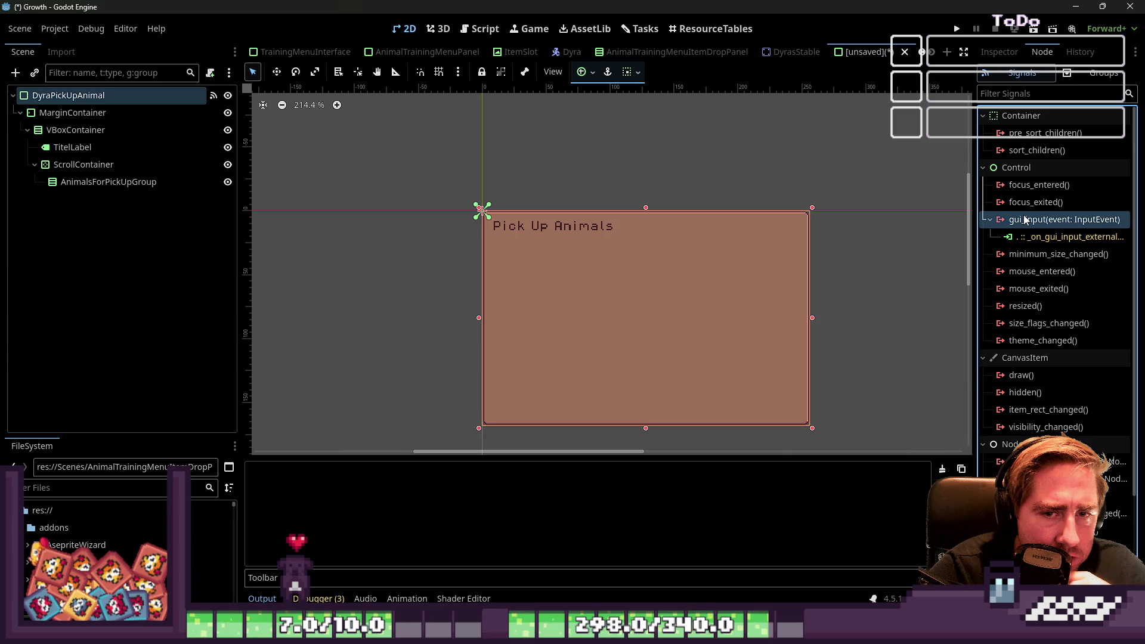
{"action": "left_click", "coordinate": [96, 94]}
{"action": "left_click", "coordinate": [209, 72]}
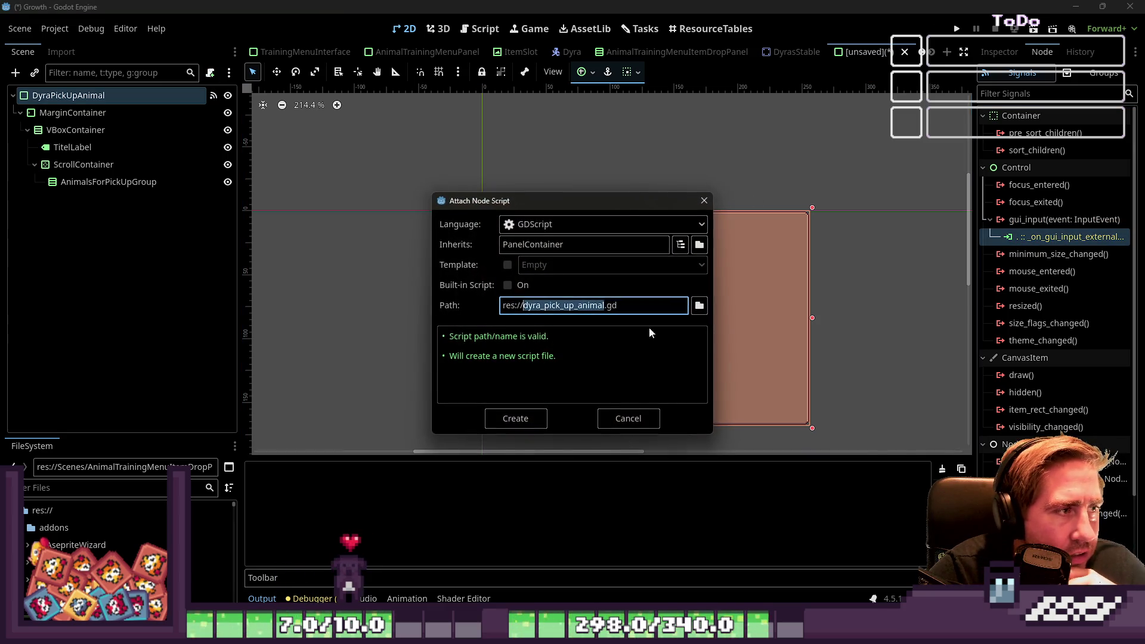
Step: Save the scene as res://Scenes/DyraPickUpAnimal.tscn
{"action": "key", "text": "Escape"}
{"action": "key", "text": "ctrl+s"}
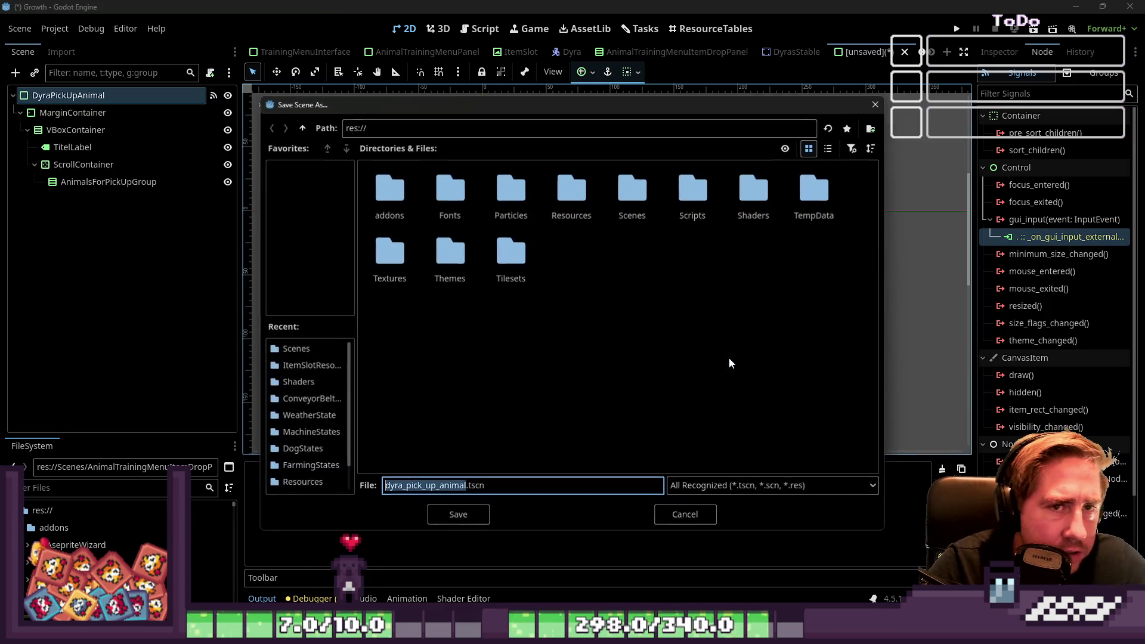
{"action": "double_click", "coordinate": [632, 191]}
{"action": "left_click", "coordinate": [444, 485]}
{"action": "type", "text": "D"}
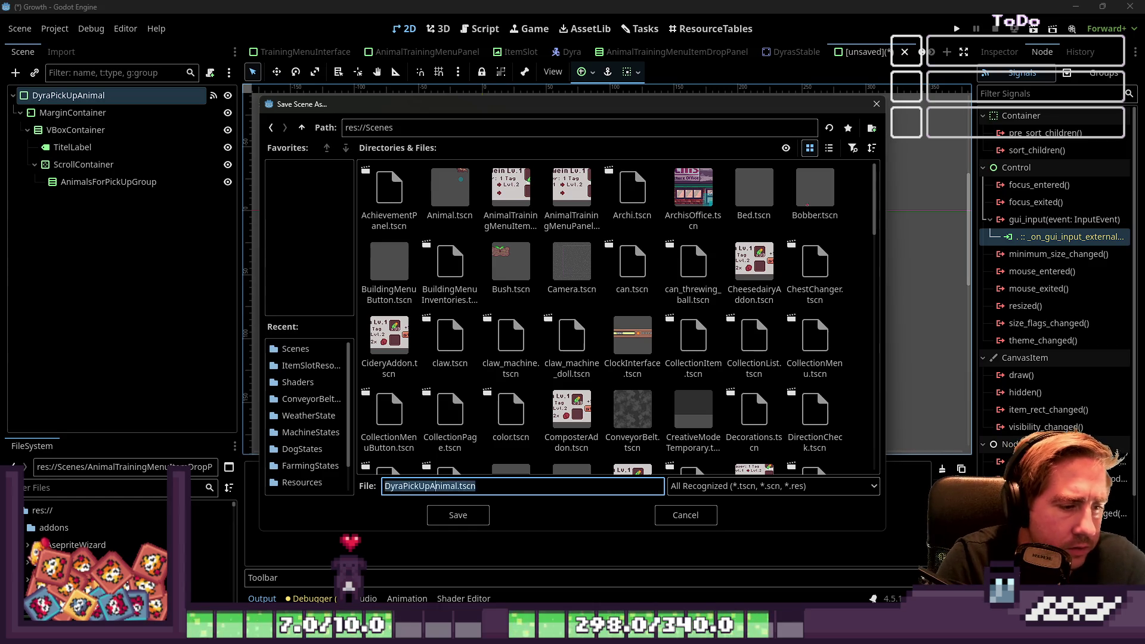
{"action": "key", "text": "Return"}
Step: Create a new root script at res://Scripts/DyraPickUpAnimal.gd
{"action": "left_click", "coordinate": [210, 72]}
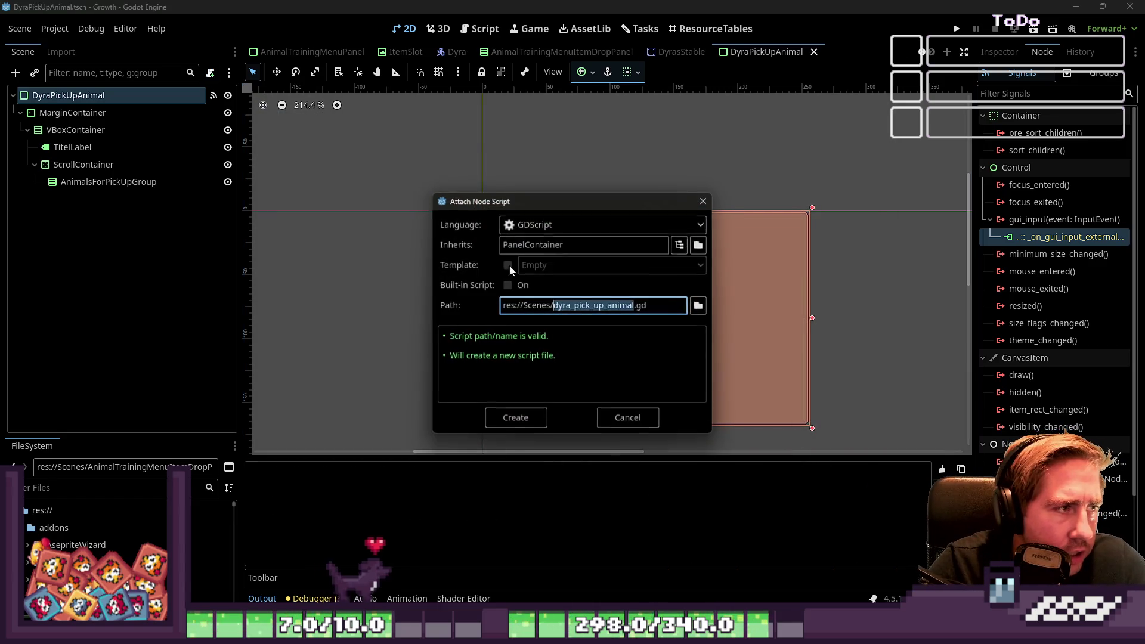
{"action": "type", "text": "Dyra"}
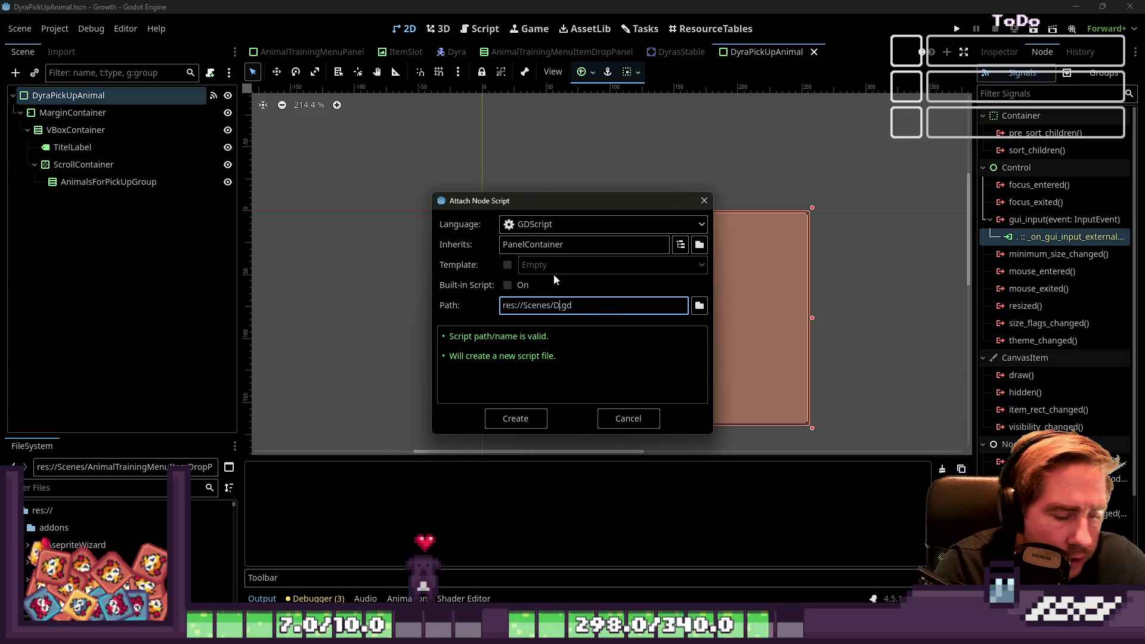
{"action": "type", "text": "PickUpAni"}
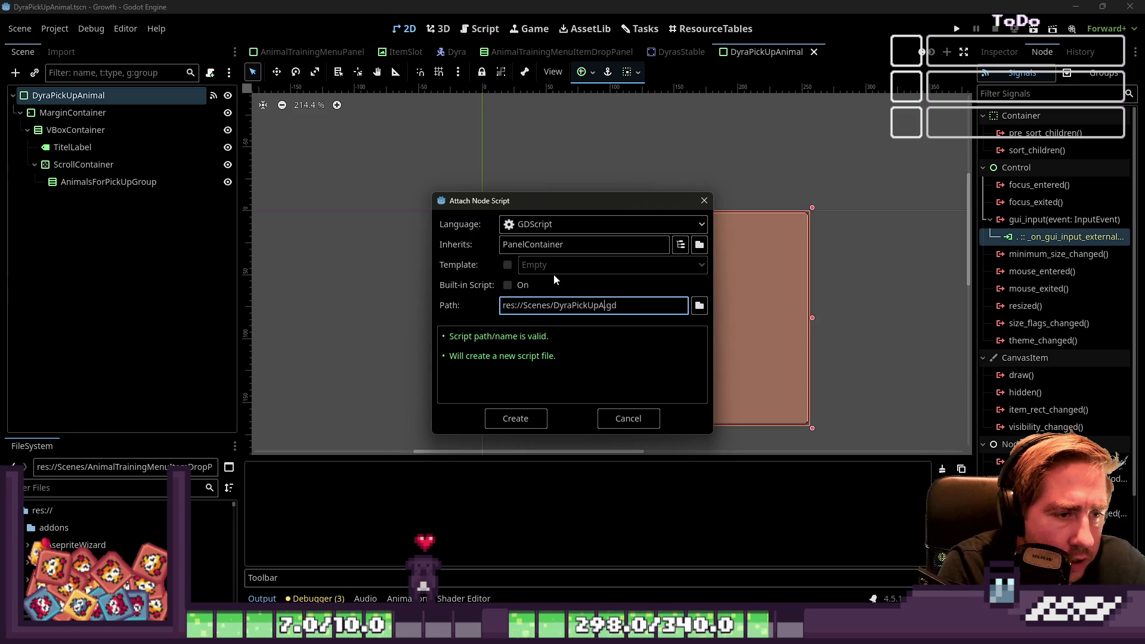
{"action": "type", "text": "mal"}
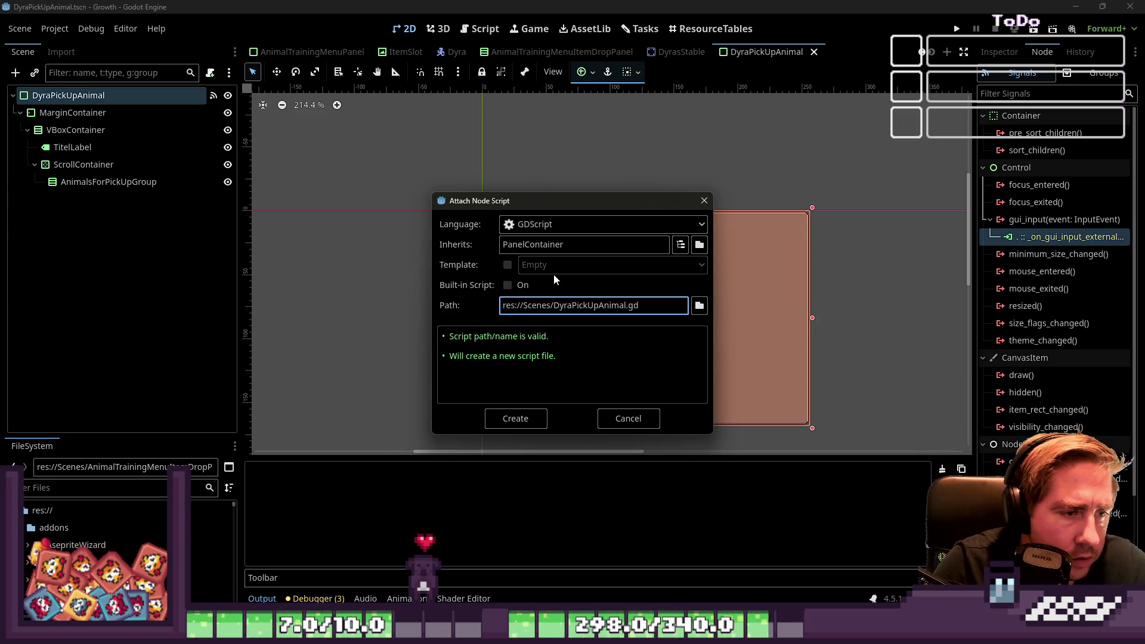
{"action": "key", "text": "shift+Right"}
{"action": "type", "text": "ript"}
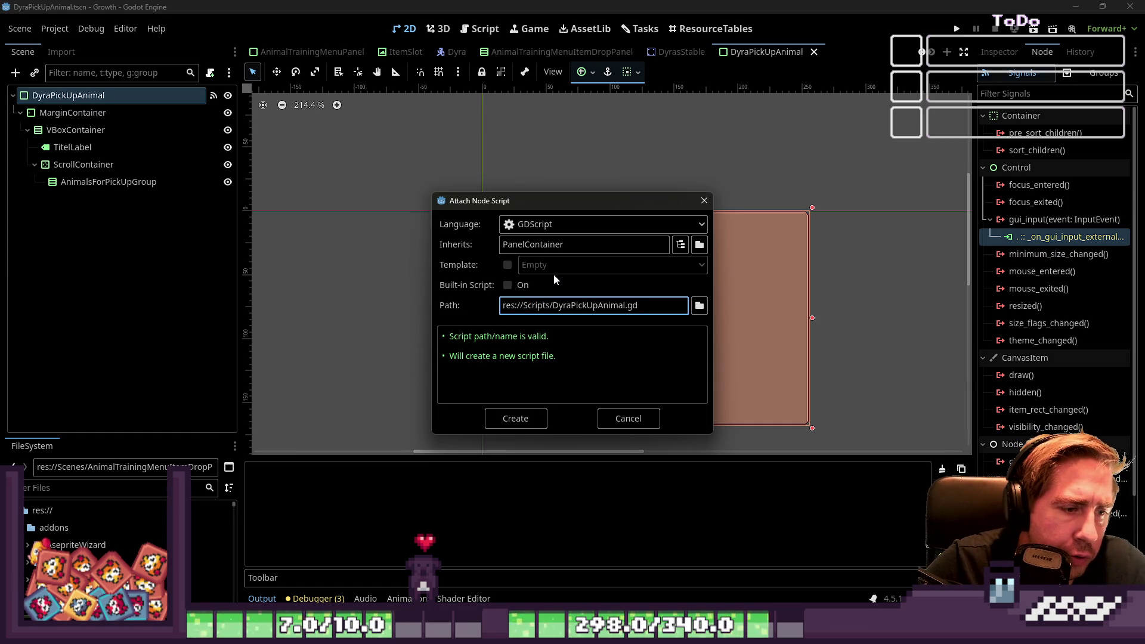
{"action": "key", "text": "Return"}
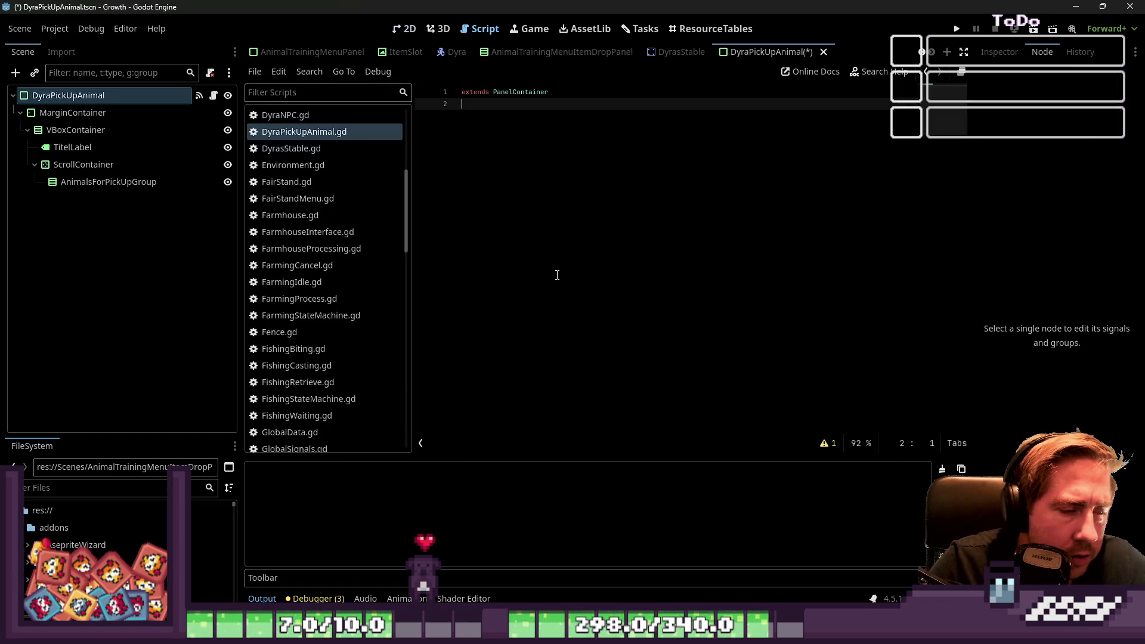
Step: Declare class_name DyraPickUpAnimal in the script and save
{"action": "type", "text": "clas_name DyraPickUpU"}
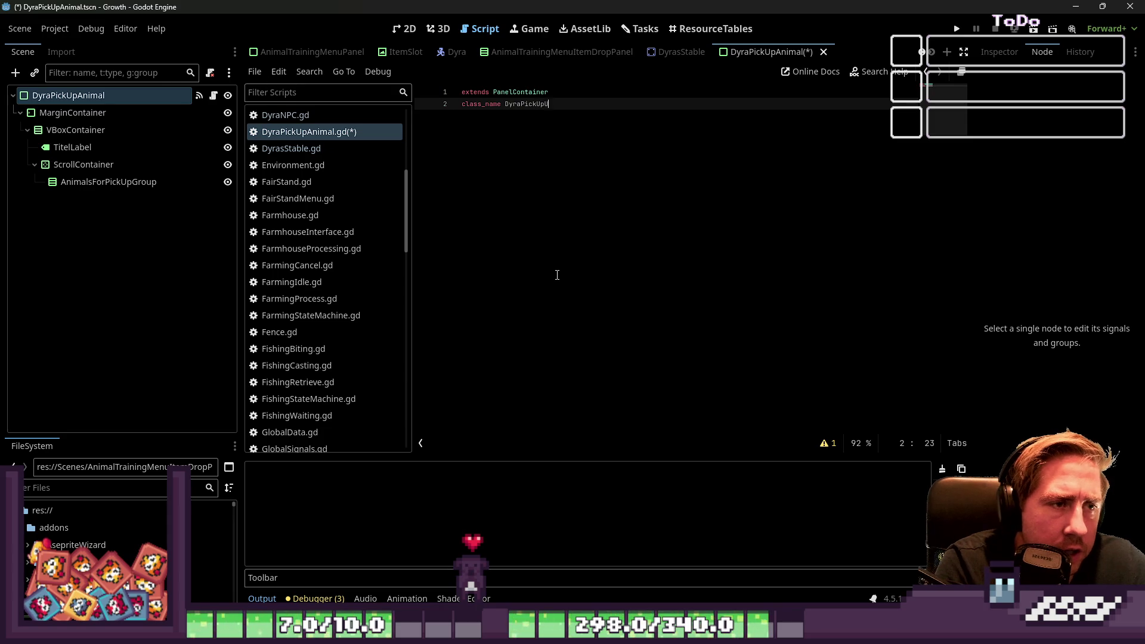
{"action": "type", "text": "al"}
{"action": "key", "text": "Return"}
{"action": "key", "text": "ctrl+s"}
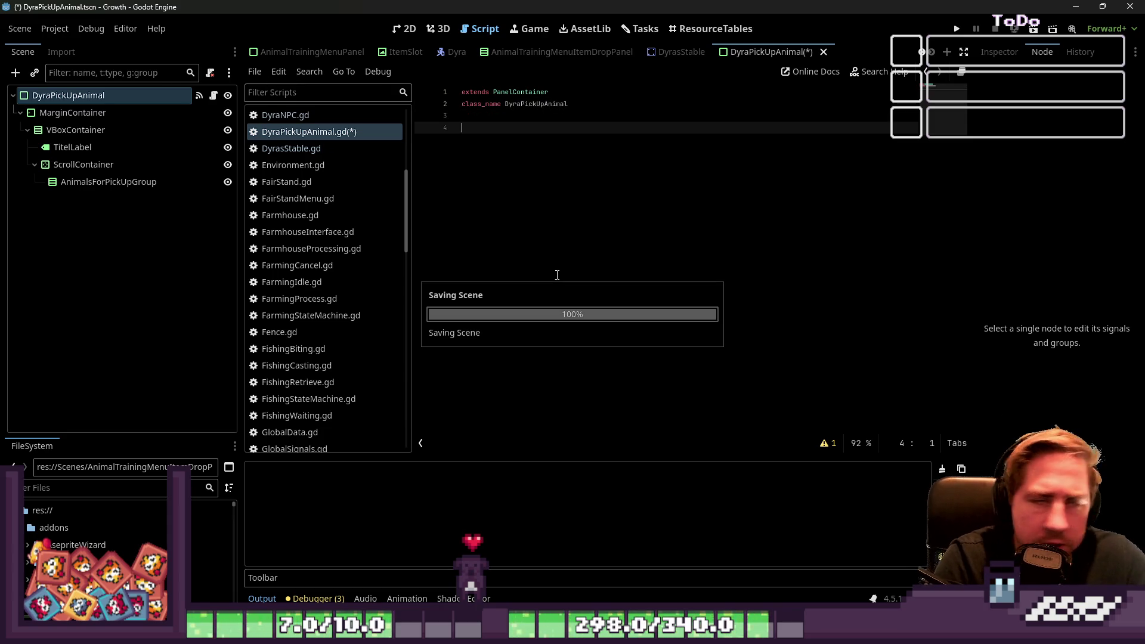
Step: Check the root's existing gui_input connection and start connecting gui_input to a new method
{"action": "left_click", "coordinate": [182, 97]}
{"action": "left_click", "coordinate": [188, 96]}
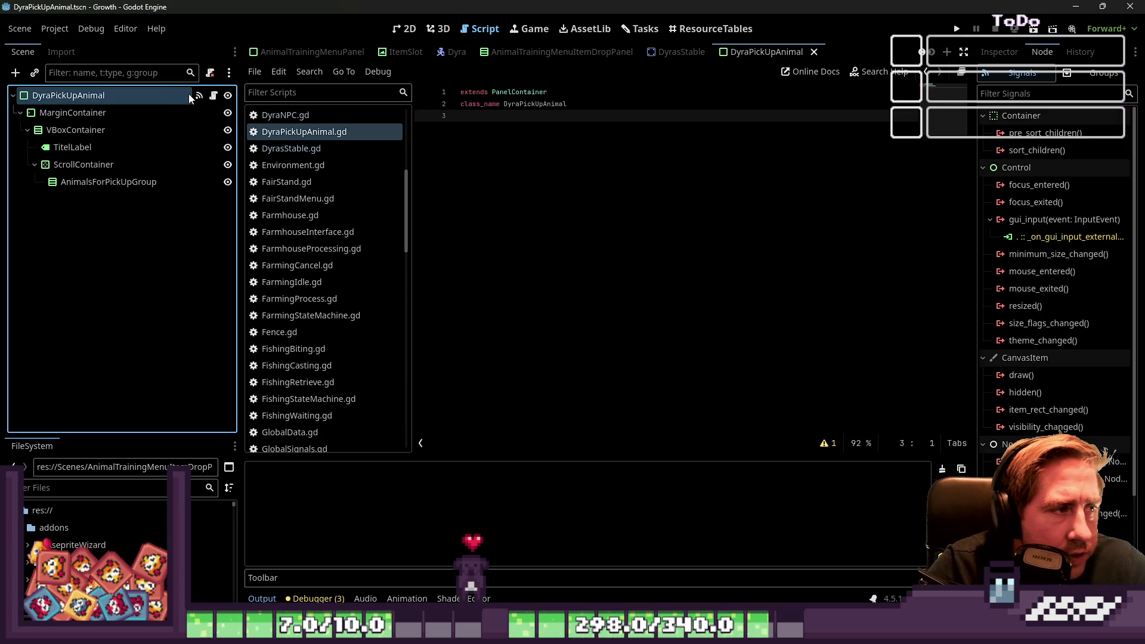
{"action": "left_click", "coordinate": [1034, 242]}
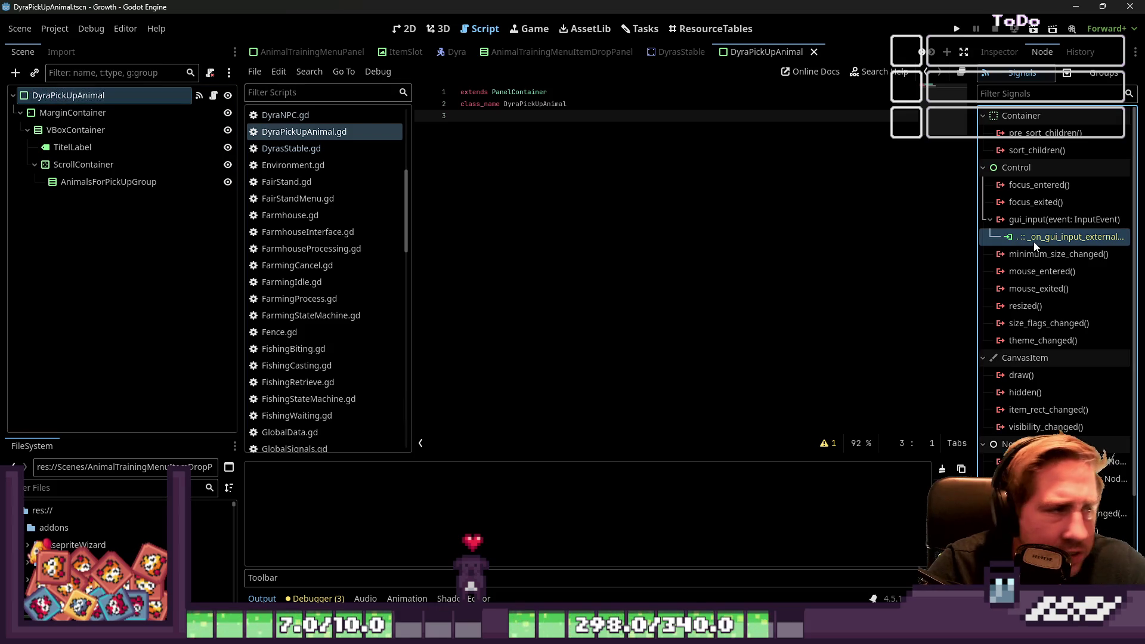
{"action": "right_click", "coordinate": [160, 98]}
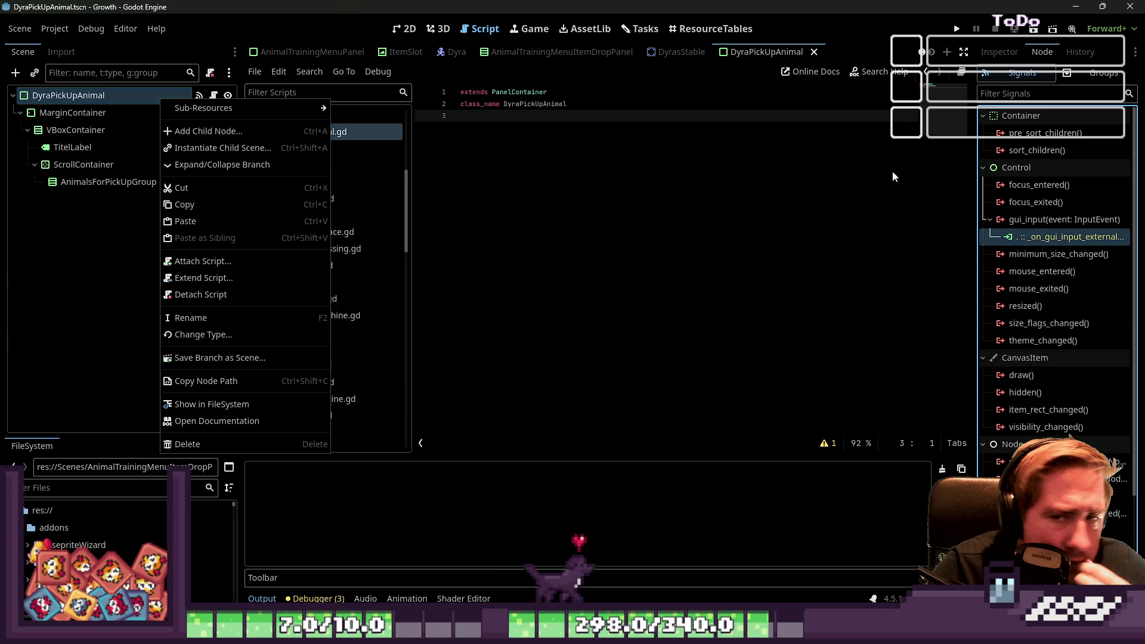
{"action": "left_click", "coordinate": [1035, 229]}
{"action": "right_click", "coordinate": [1026, 225]}
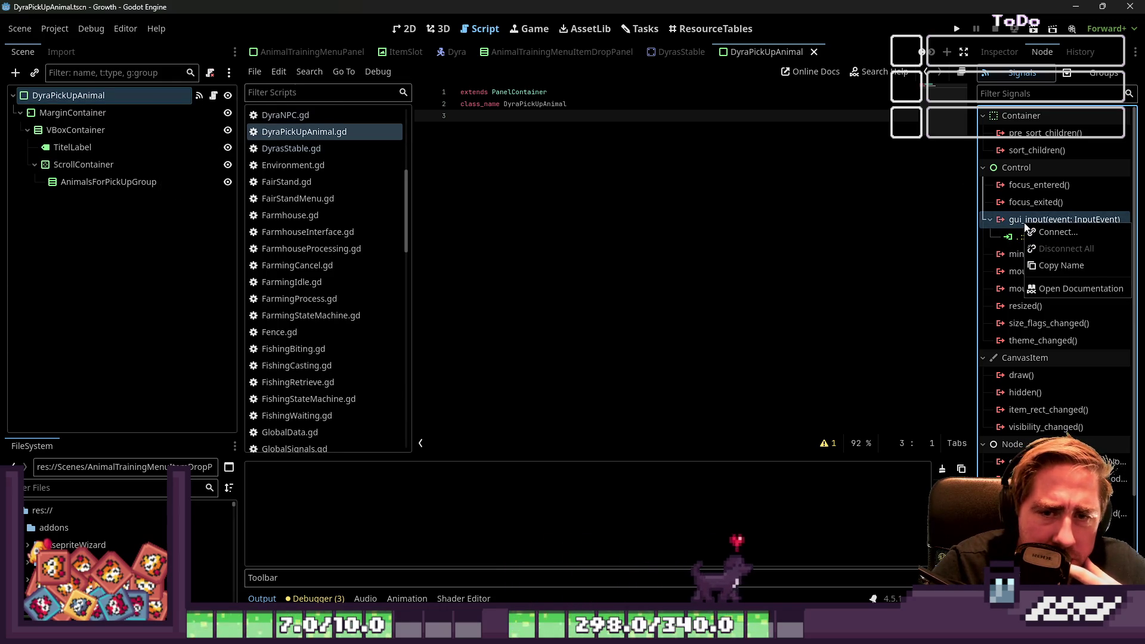
{"action": "left_click", "coordinate": [1055, 232]}
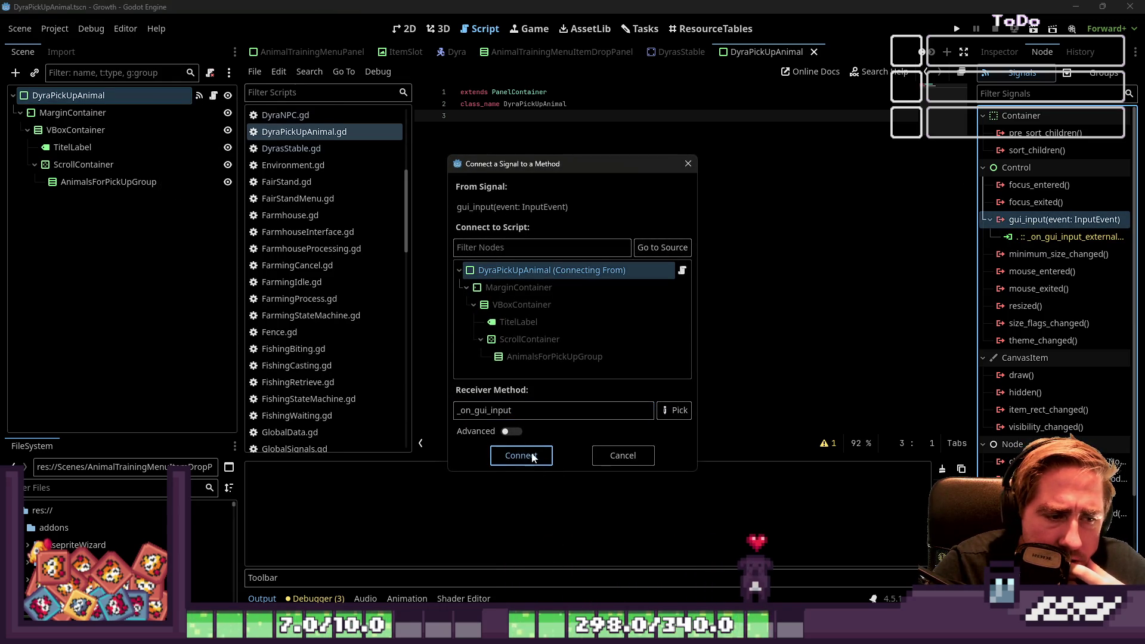
Step: Connect gui_input to a new _on_gui_input method, then disconnect that new connection
{"action": "left_click", "coordinate": [522, 455]}
{"action": "right_click", "coordinate": [1038, 254]}
{"action": "left_click", "coordinate": [1050, 238]}
{"action": "right_click", "coordinate": [1050, 238]}
{"action": "left_click", "coordinate": [1033, 254]}
{"action": "right_click", "coordinate": [1033, 254]}
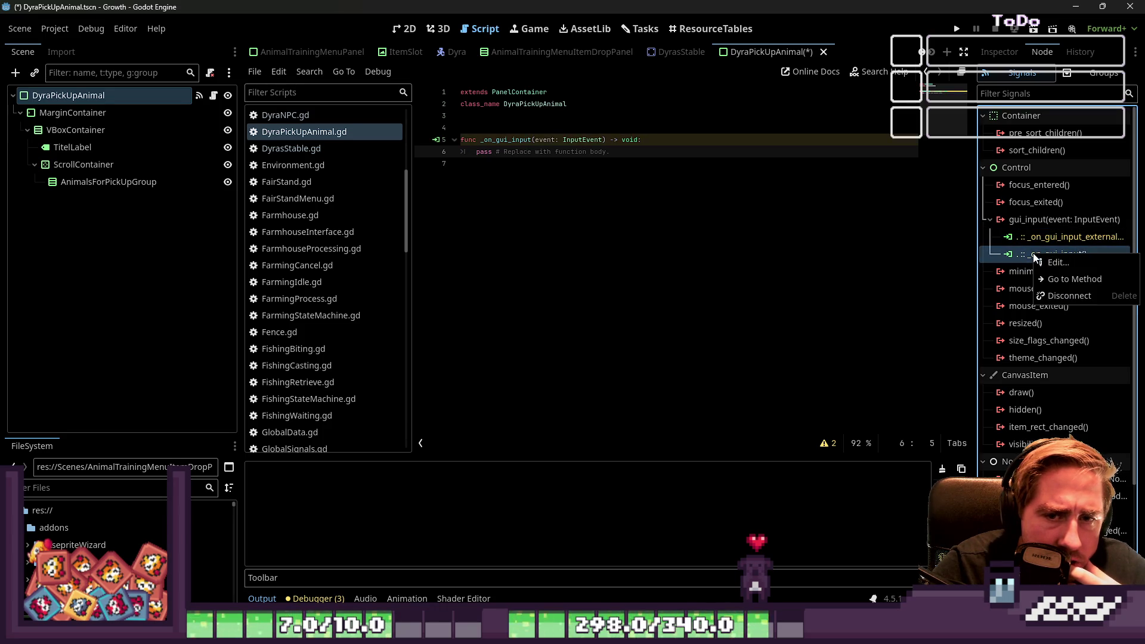
{"action": "left_click", "coordinate": [1049, 295]}
Step: Undo the disconnection and remove all gui_input connections with Disconnect All
{"action": "right_click", "coordinate": [1037, 238]}
{"action": "left_click", "coordinate": [1018, 234]}
{"action": "left_click", "coordinate": [1026, 219]}
{"action": "key", "text": "ctrl+z"}
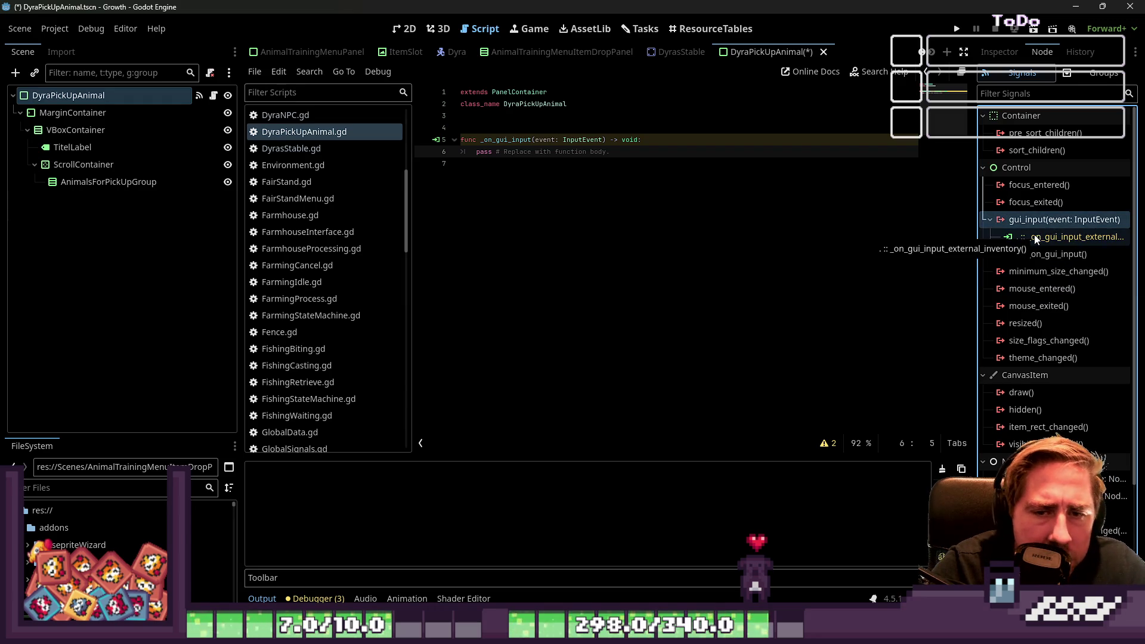
{"action": "right_click", "coordinate": [1039, 219]}
{"action": "left_click", "coordinate": [1074, 249]}
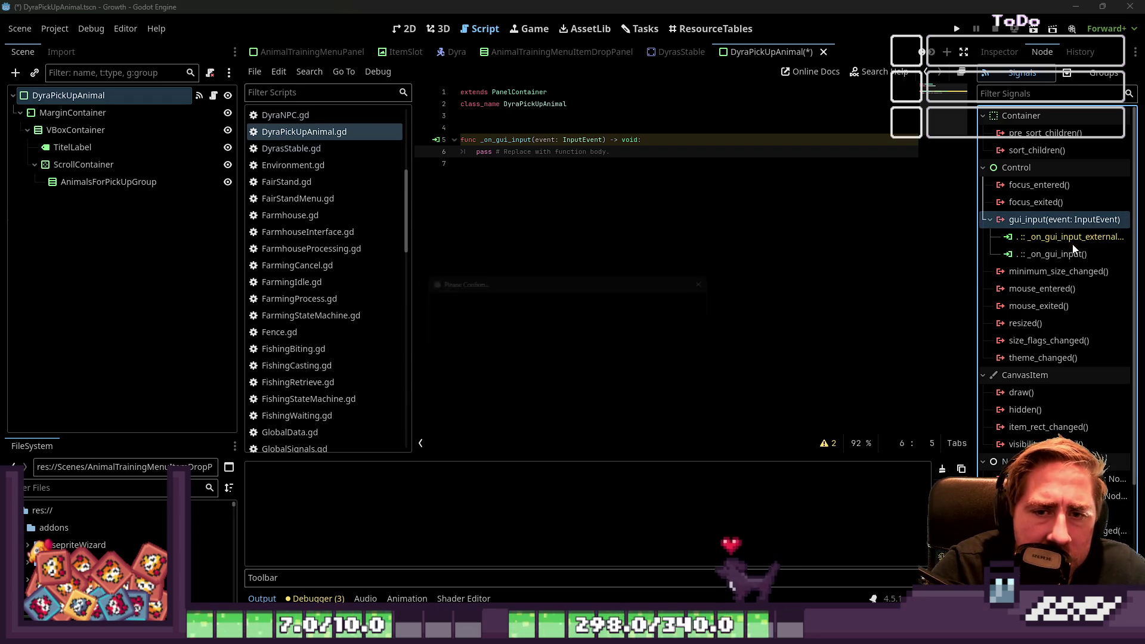
{"action": "left_click", "coordinate": [509, 335]}
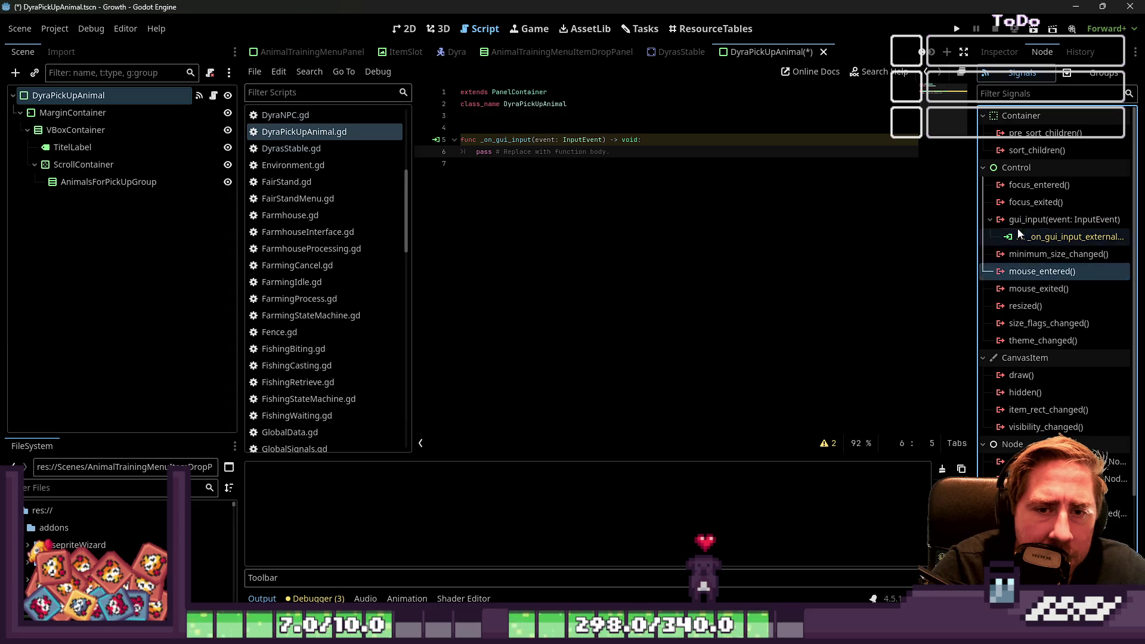
Step: Reselect the root and review its signals, groups and remaining external gui_input connection
{"action": "left_click", "coordinate": [146, 105]}
{"action": "left_click", "coordinate": [177, 91]}
{"action": "left_click", "coordinate": [1045, 132]}
{"action": "left_click", "coordinate": [1094, 73]}
{"action": "left_click", "coordinate": [1022, 72]}
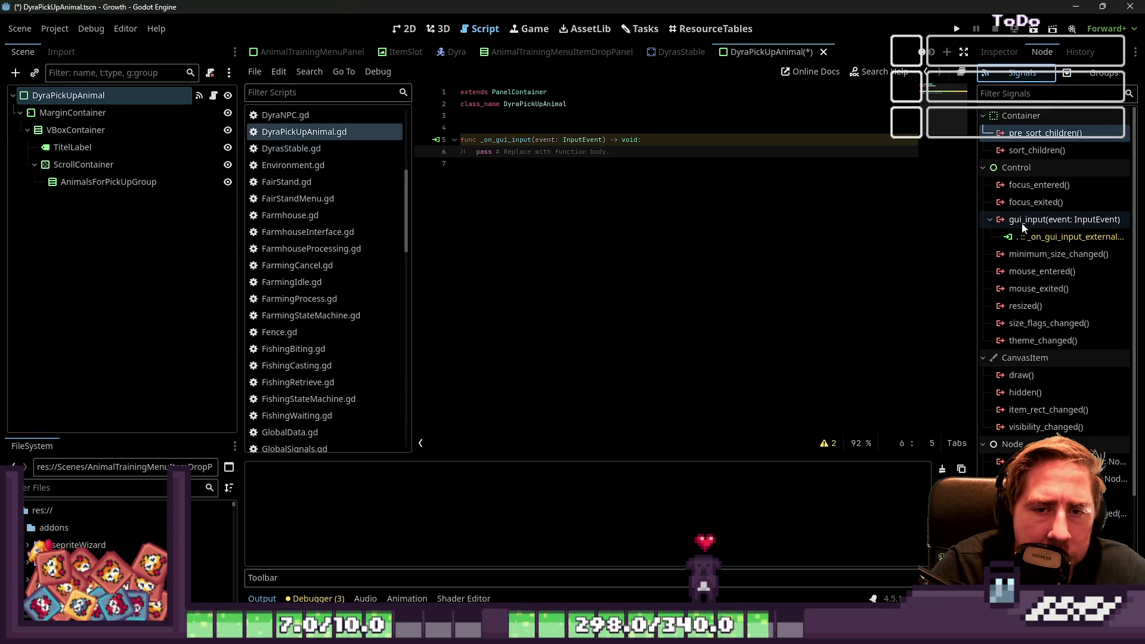
{"action": "right_click", "coordinate": [1022, 224]}
{"action": "left_click", "coordinate": [1014, 240]}
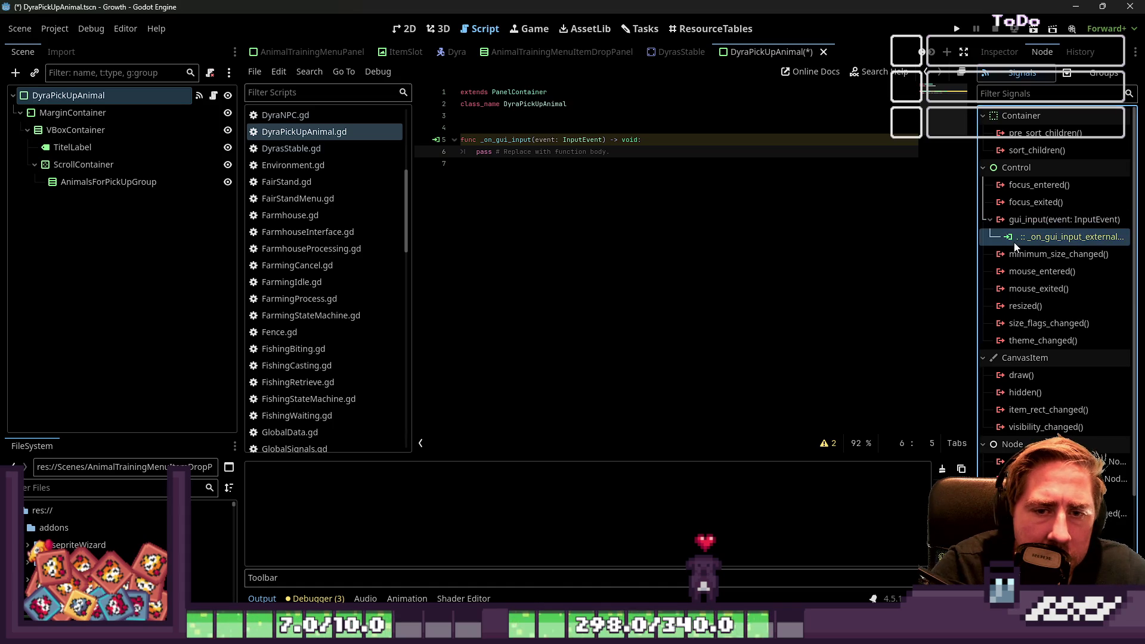
{"action": "left_click", "coordinate": [1014, 241]}
{"action": "right_click", "coordinate": [1013, 219]}
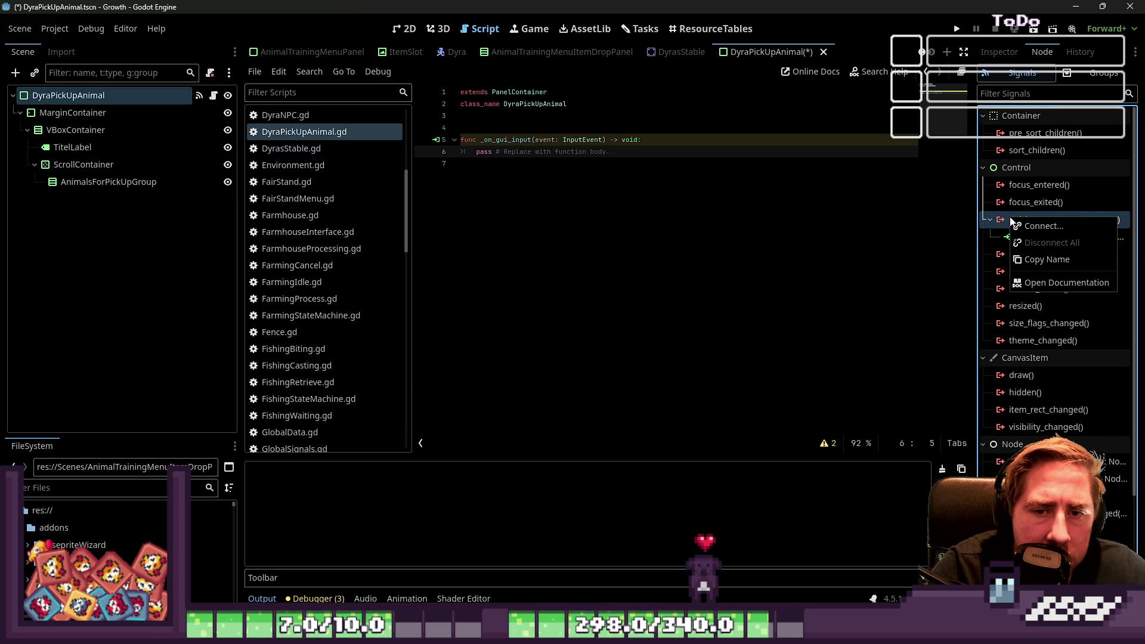
{"action": "left_click", "coordinate": [1004, 243]}
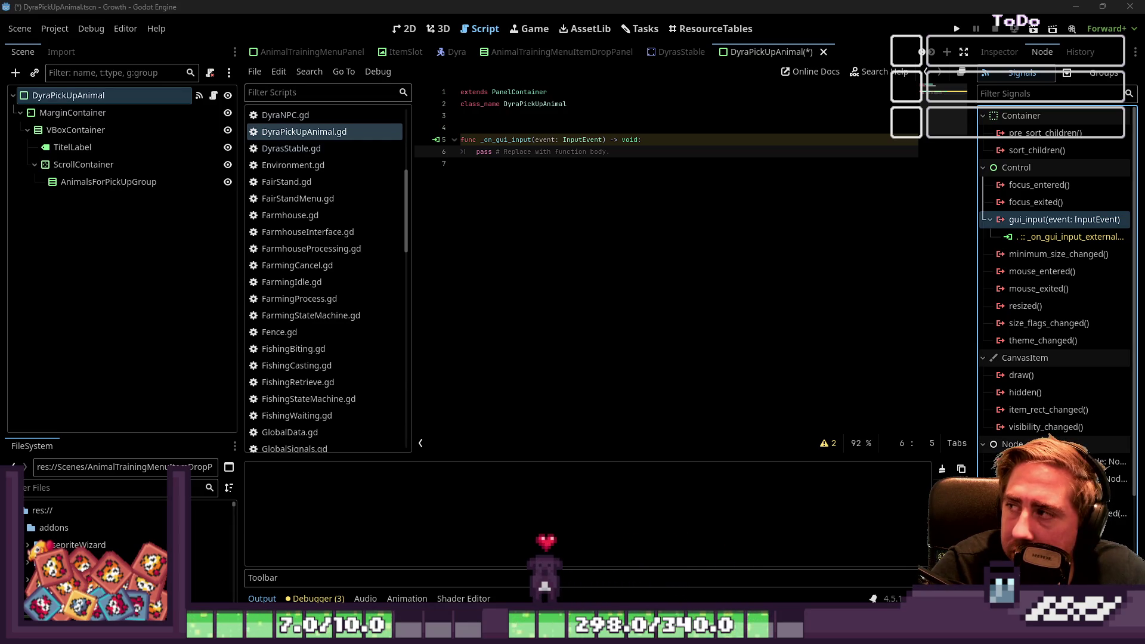
Step: Disconnect the external gui_input connection from the DyraPickUpAnimal root
{"action": "right_click", "coordinate": [1037, 236]}
{"action": "right_click", "coordinate": [1028, 244]}
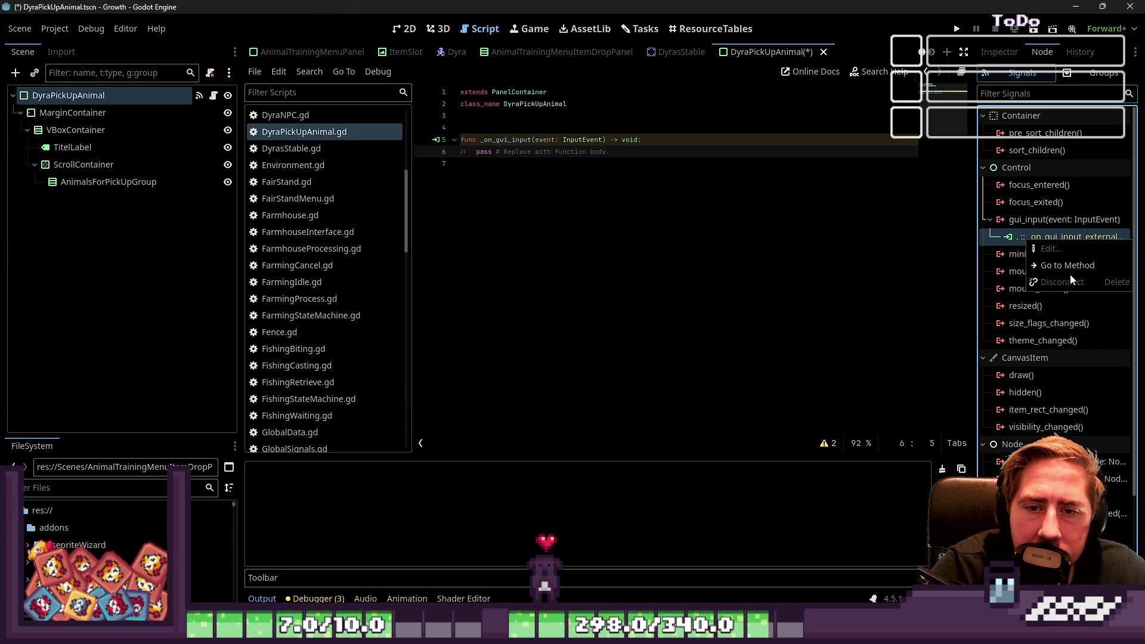
{"action": "key", "text": "Escape"}
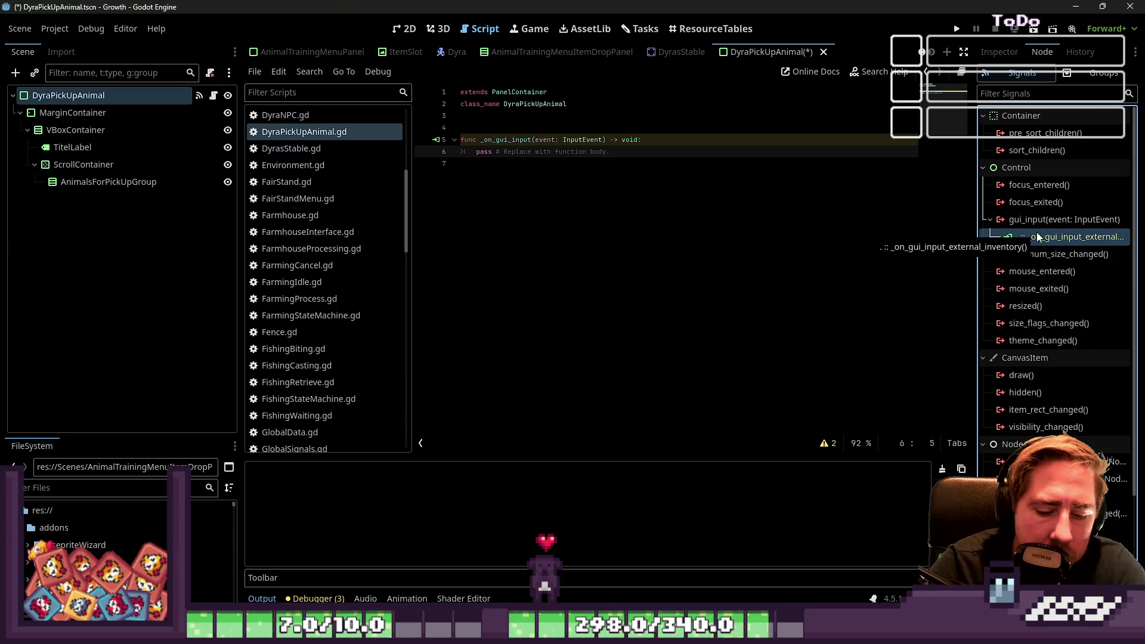
{"action": "key", "text": "Delete"}
{"action": "left_click", "coordinate": [589, 257]}
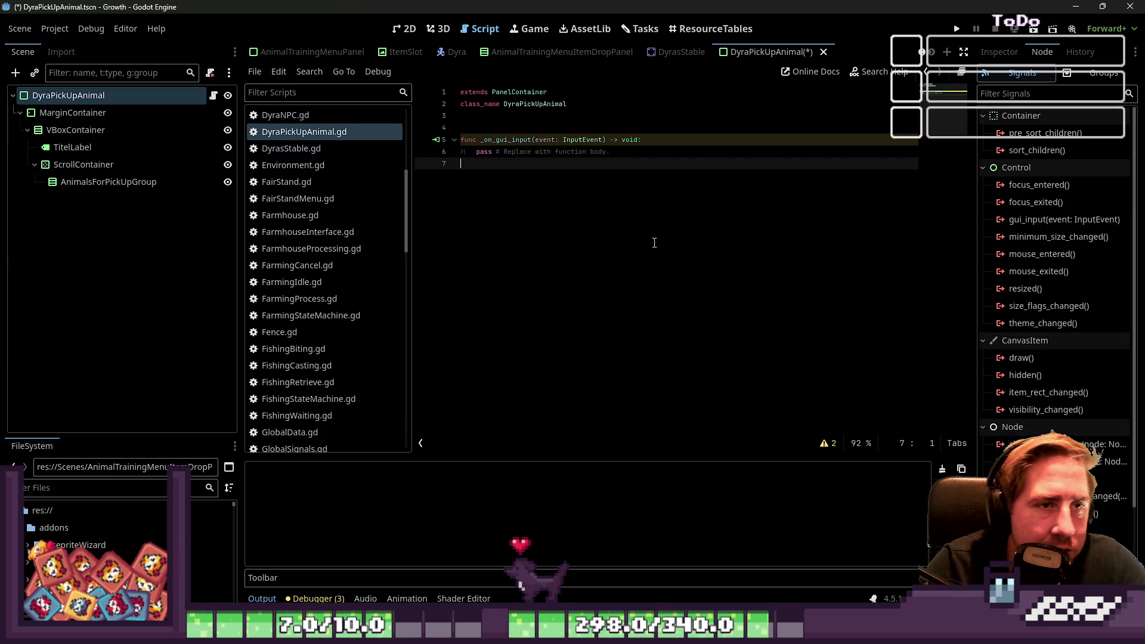
Step: Look through the AnimalTrainingMenuItemDropPanel and AnimalTrainingMenuPanel scenes, selecting the panel root
{"action": "left_click", "coordinate": [571, 53]}
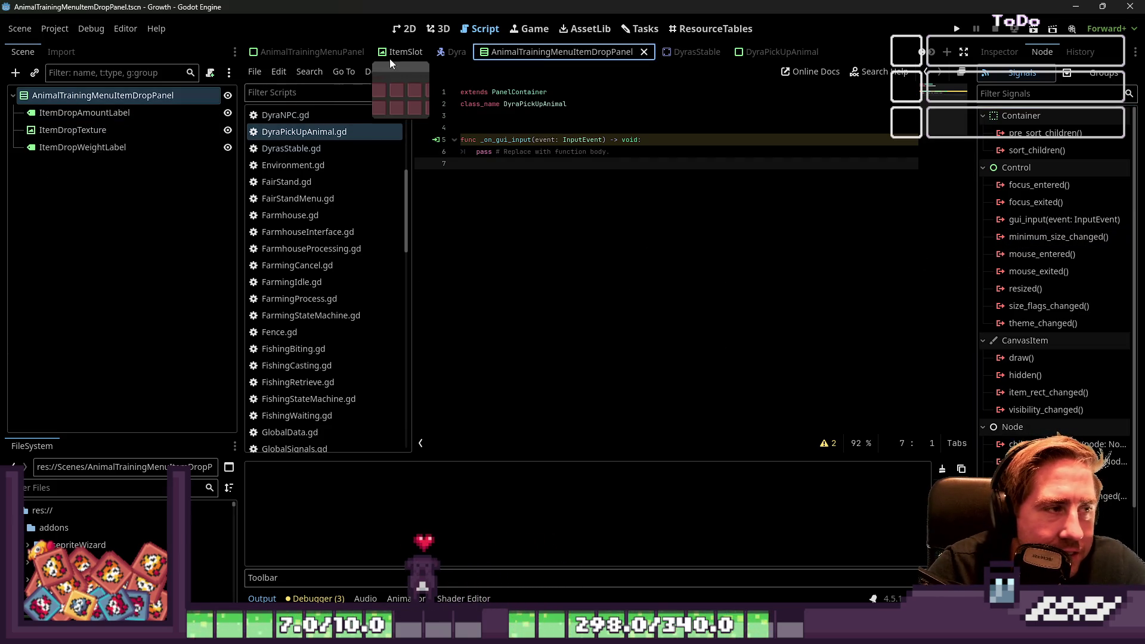
{"action": "left_click", "coordinate": [315, 54]}
{"action": "scroll", "coordinate": [525, 54], "scroll_direction": "up", "scroll_amount": 5}
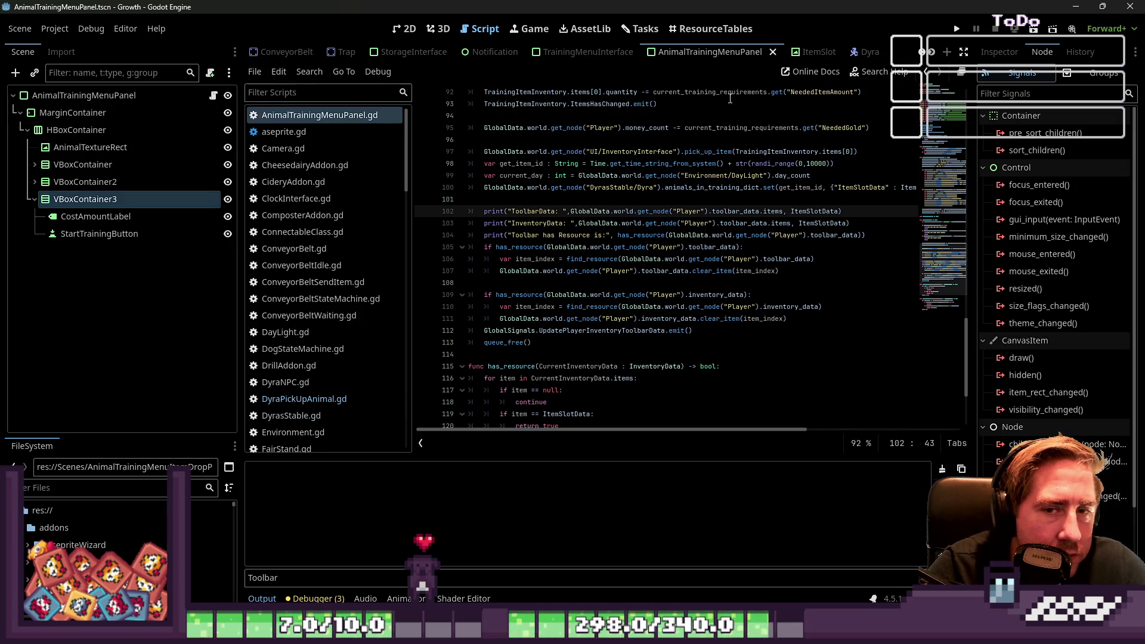
{"action": "left_click", "coordinate": [66, 99]}
{"action": "scroll", "coordinate": [693, 55], "scroll_direction": "down", "scroll_amount": 5}
{"action": "left_click", "coordinate": [560, 54]}
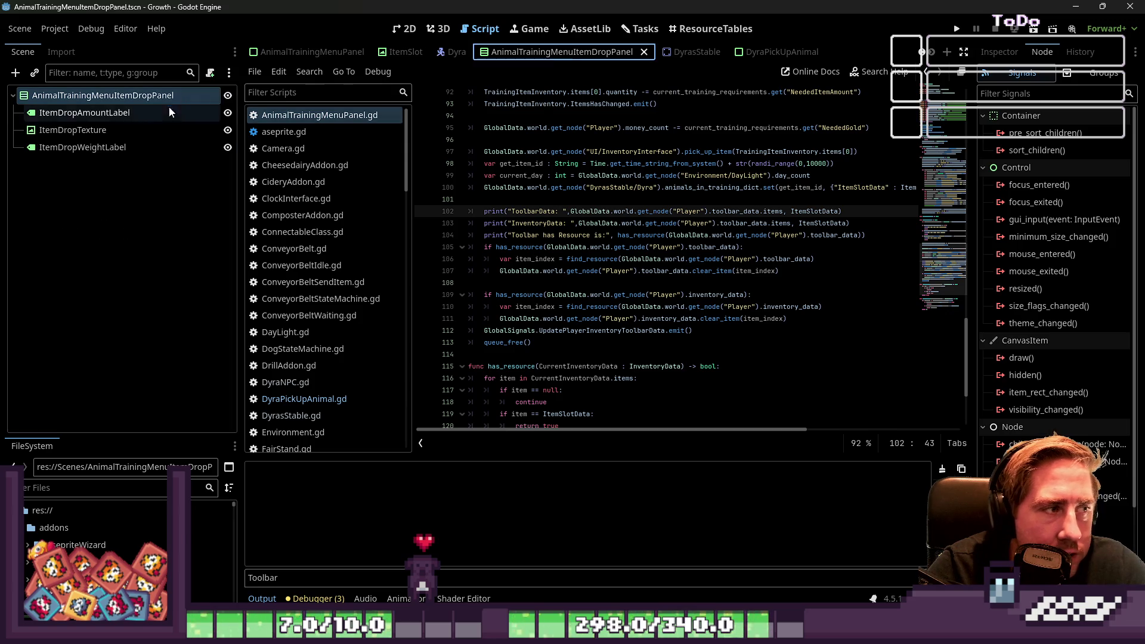
{"action": "scroll", "coordinate": [349, 56], "scroll_direction": "up", "scroll_amount": 4}
{"action": "left_click", "coordinate": [620, 52]}
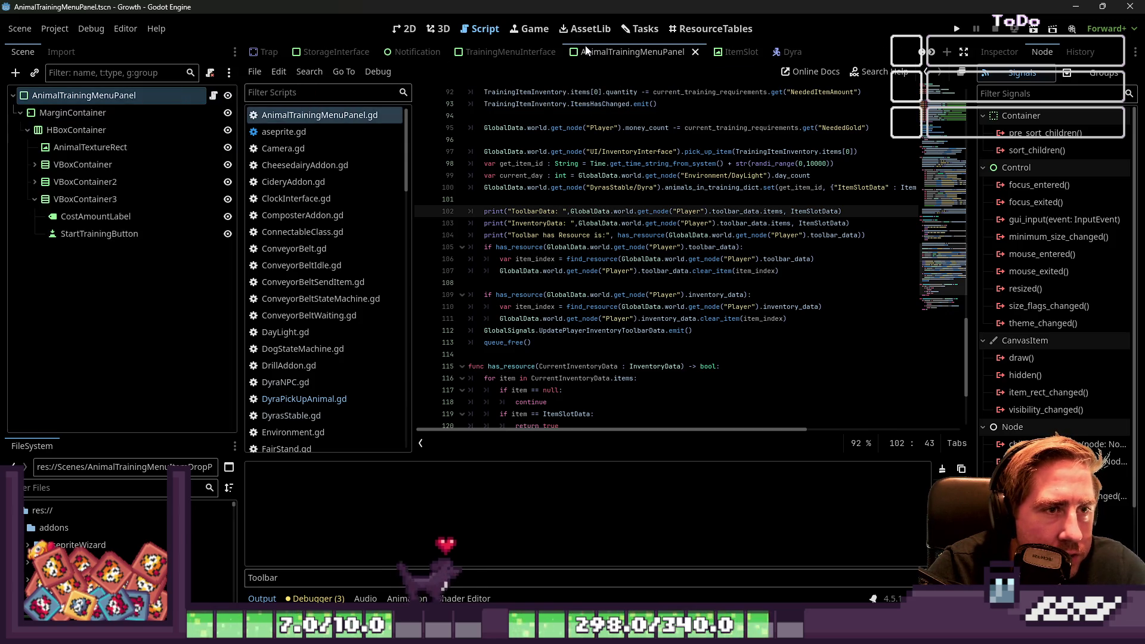
{"action": "scroll", "coordinate": [576, 52], "scroll_direction": "up", "scroll_amount": 1}
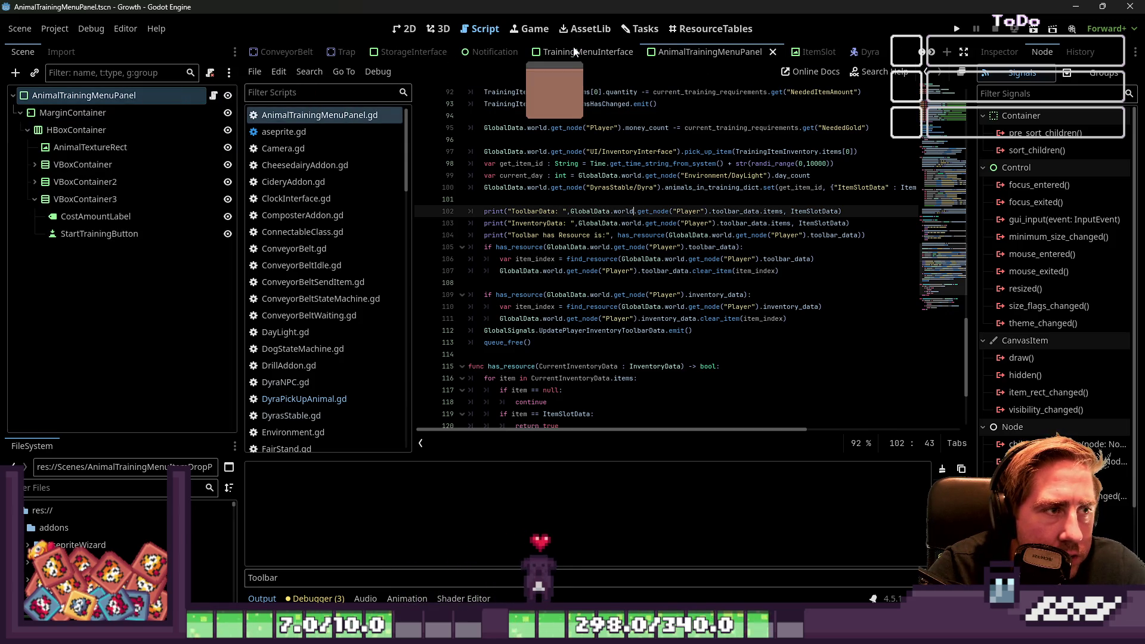
Step: Disconnect TrainingMenuInterface's gui_input connection, save it, and return to DyraPickUpAnimal
{"action": "left_click", "coordinate": [543, 54]}
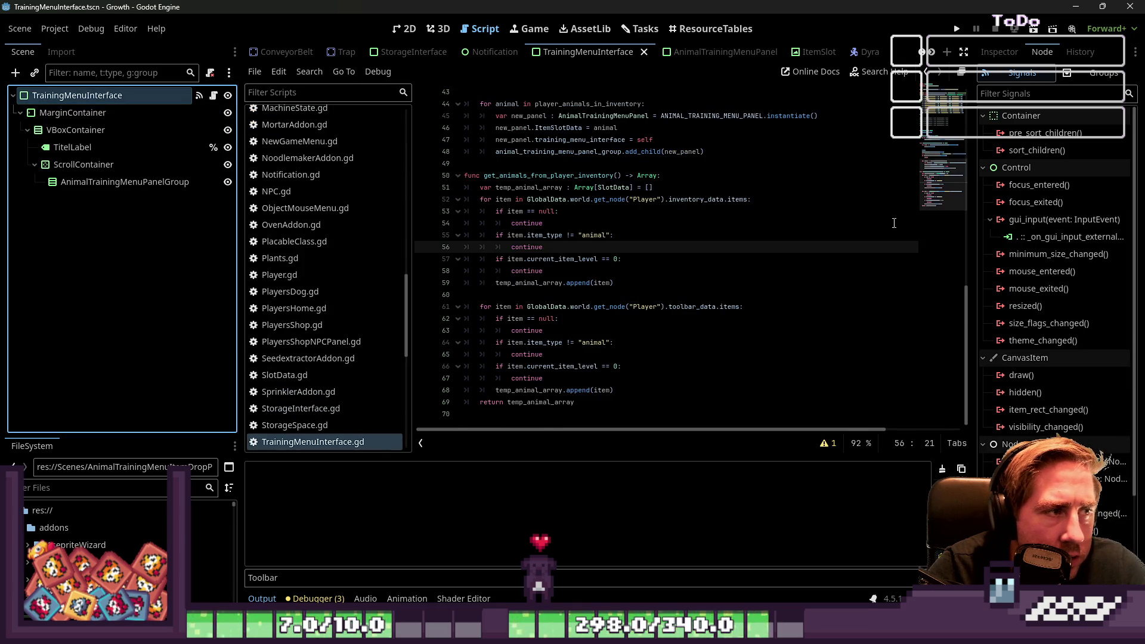
{"action": "left_click", "coordinate": [1038, 221]}
{"action": "left_click", "coordinate": [1033, 236]}
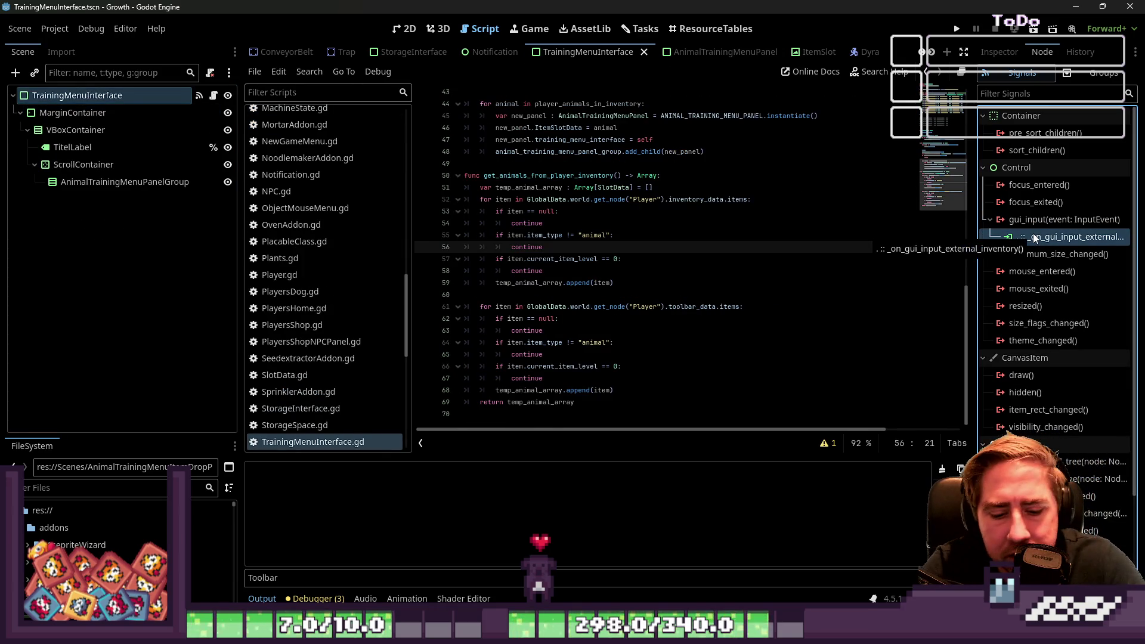
{"action": "key", "text": "Delete"}
{"action": "left_click", "coordinate": [654, 175]}
{"action": "key", "text": "ctrl+s"}
{"action": "scroll", "coordinate": [593, 53], "scroll_direction": "down", "scroll_amount": 3}
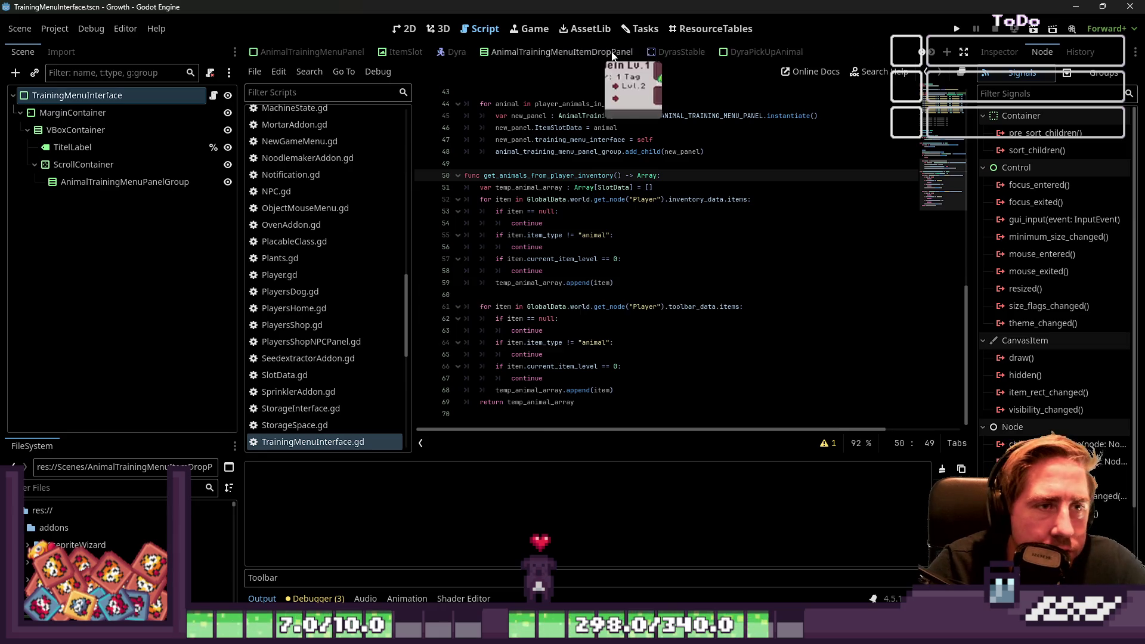
{"action": "left_click", "coordinate": [747, 53]}
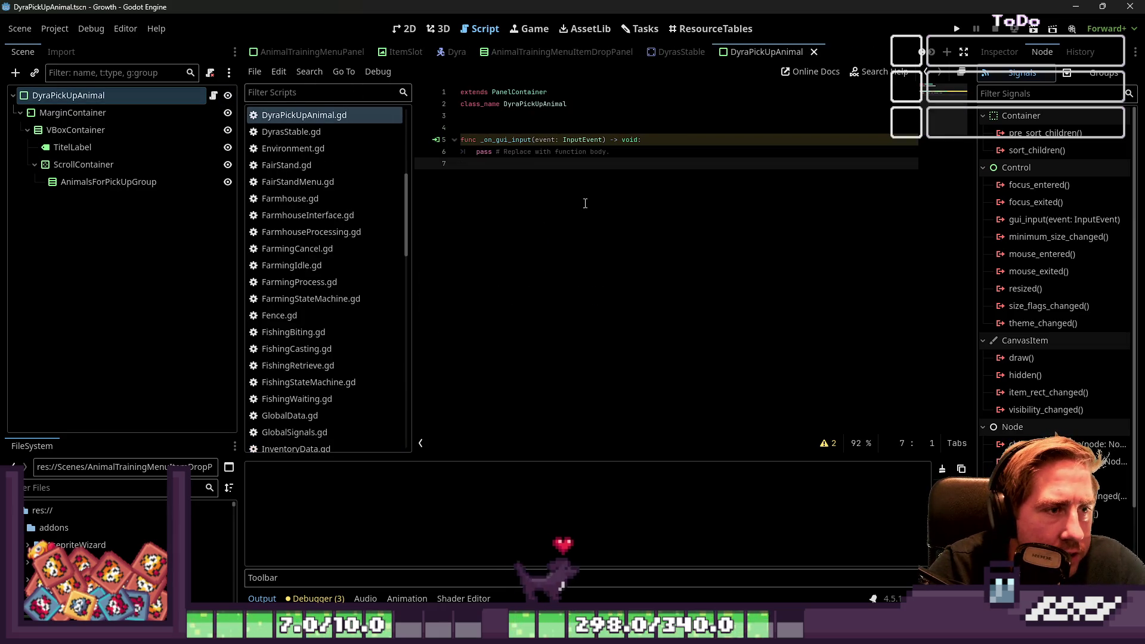
Step: Delete the empty _on_gui_input function from the script and select AnimalsForPickUpGroup
{"action": "key", "text": "shift+Up"}
{"action": "key", "text": "shift+Up"}
{"action": "key", "text": "shift+Up"}
{"action": "key", "text": "BackSpace"}
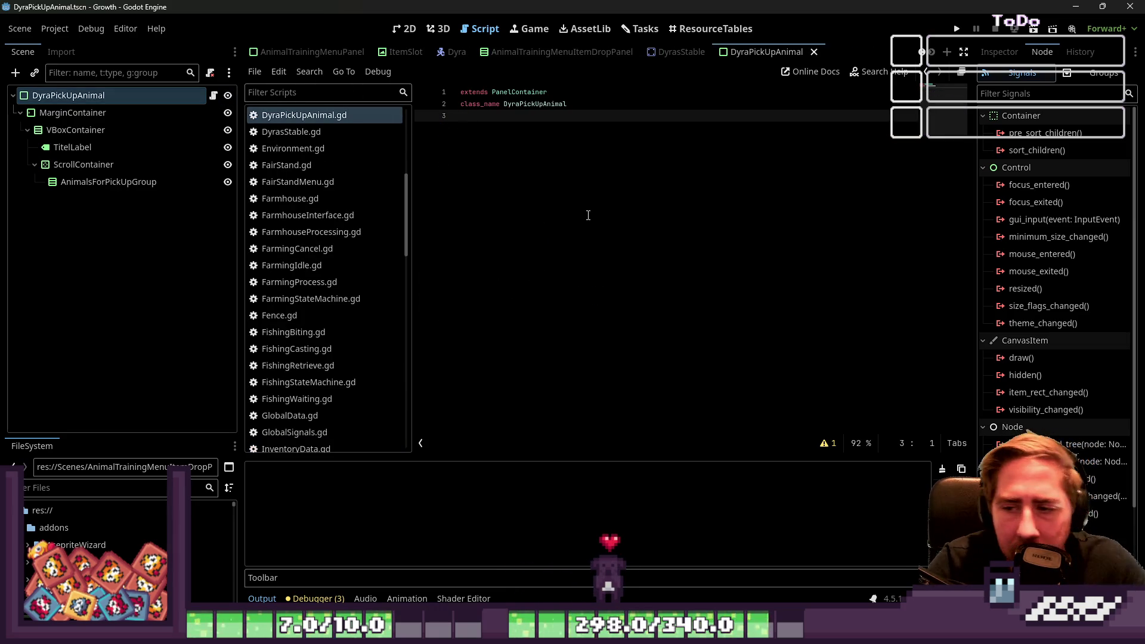
{"action": "key", "text": "Return"}
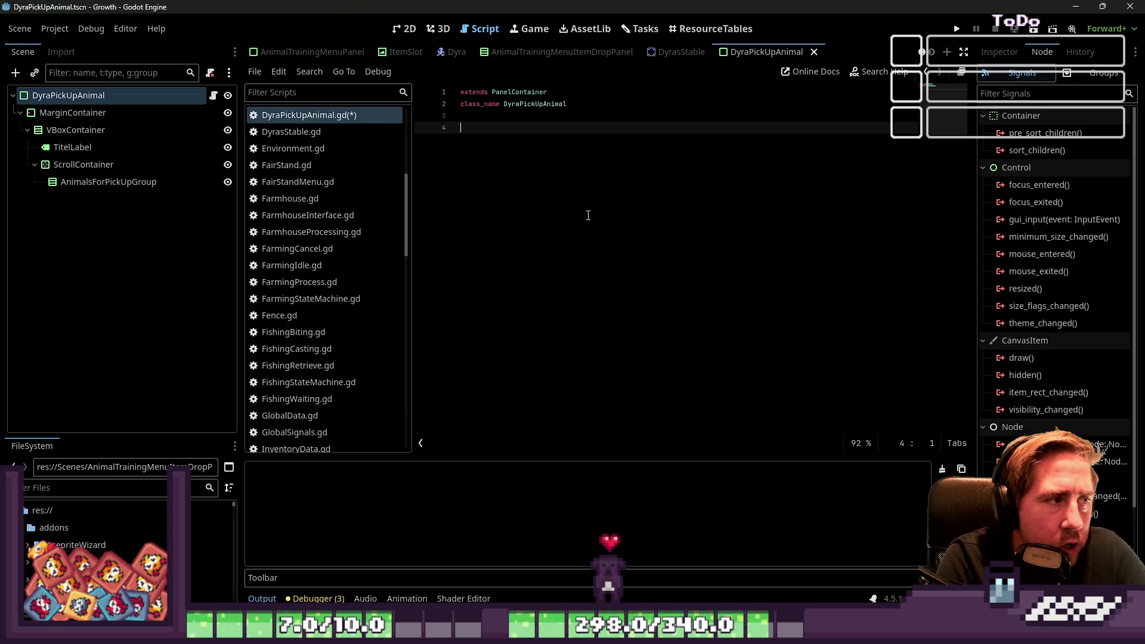
{"action": "key", "text": "BackSpace"}
{"action": "key", "text": "BackSpace"}
{"action": "left_click", "coordinate": [90, 182]}
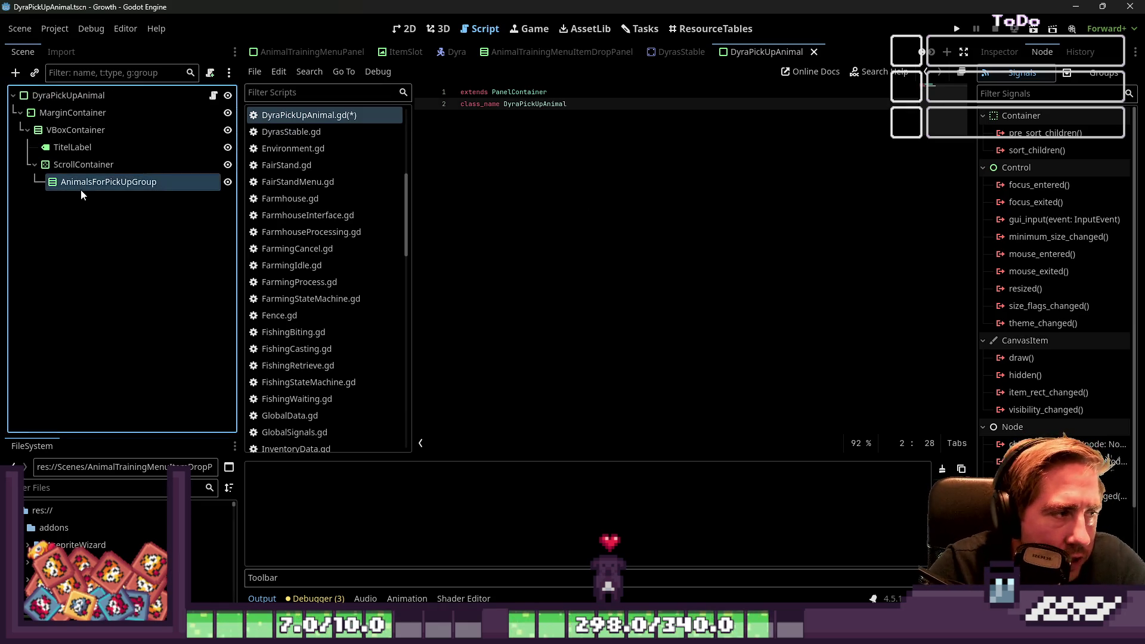
{"action": "key", "text": "ctrl+a"}
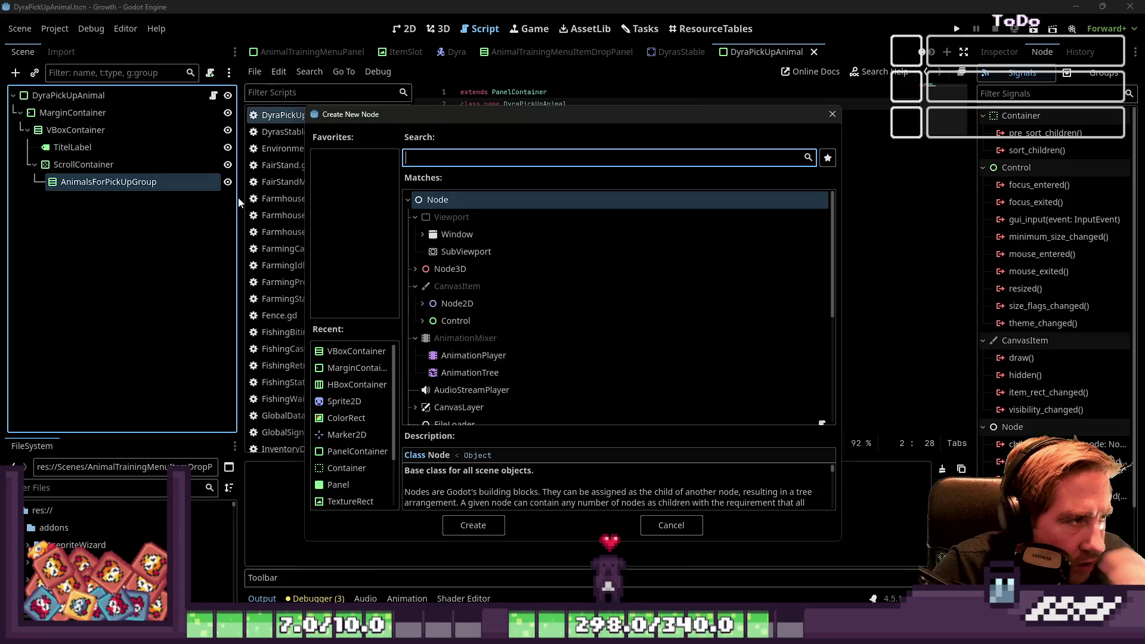
{"action": "key", "text": "Escape"}
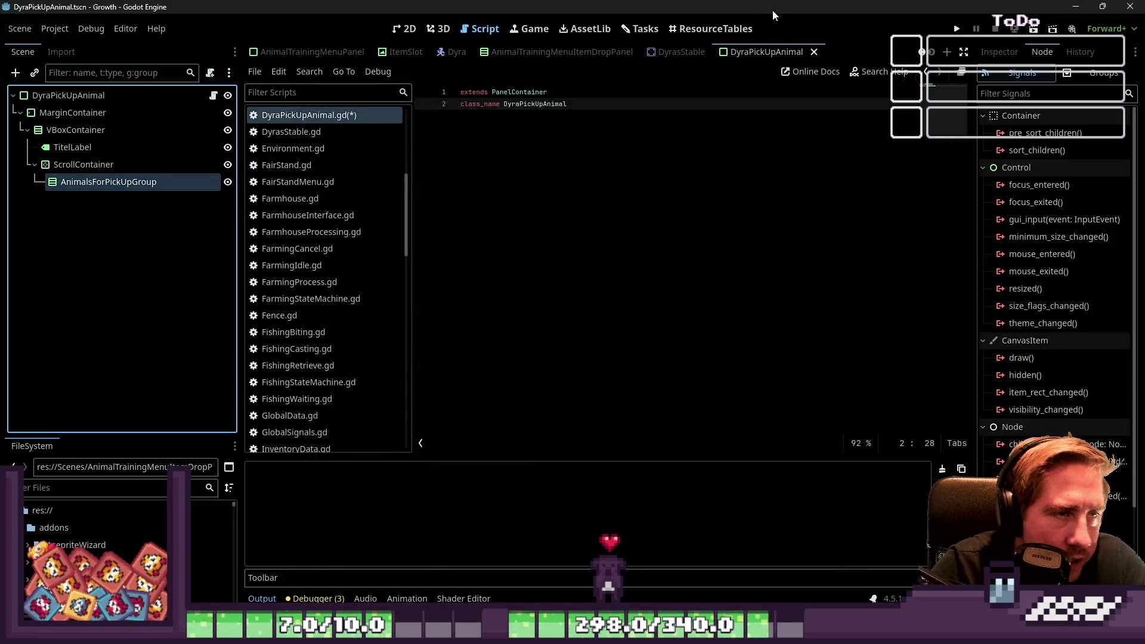
Step: Show the training menu panel in the 2D editor and select all its nodes
{"action": "left_click", "coordinate": [676, 52]}
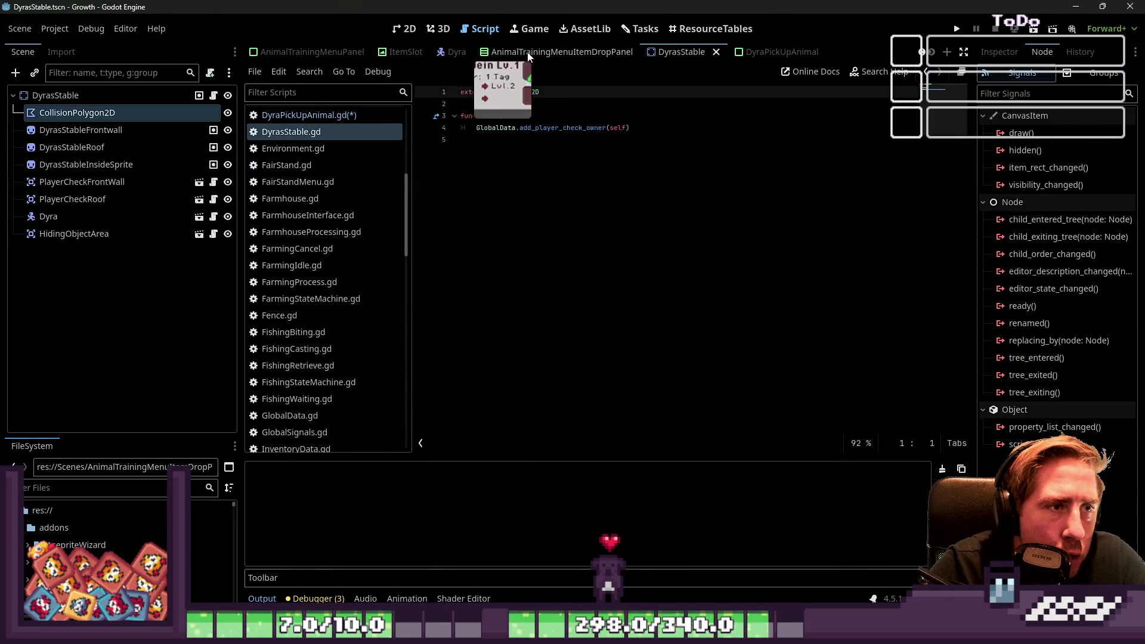
{"action": "left_click", "coordinate": [507, 53]}
{"action": "left_click", "coordinate": [397, 33]}
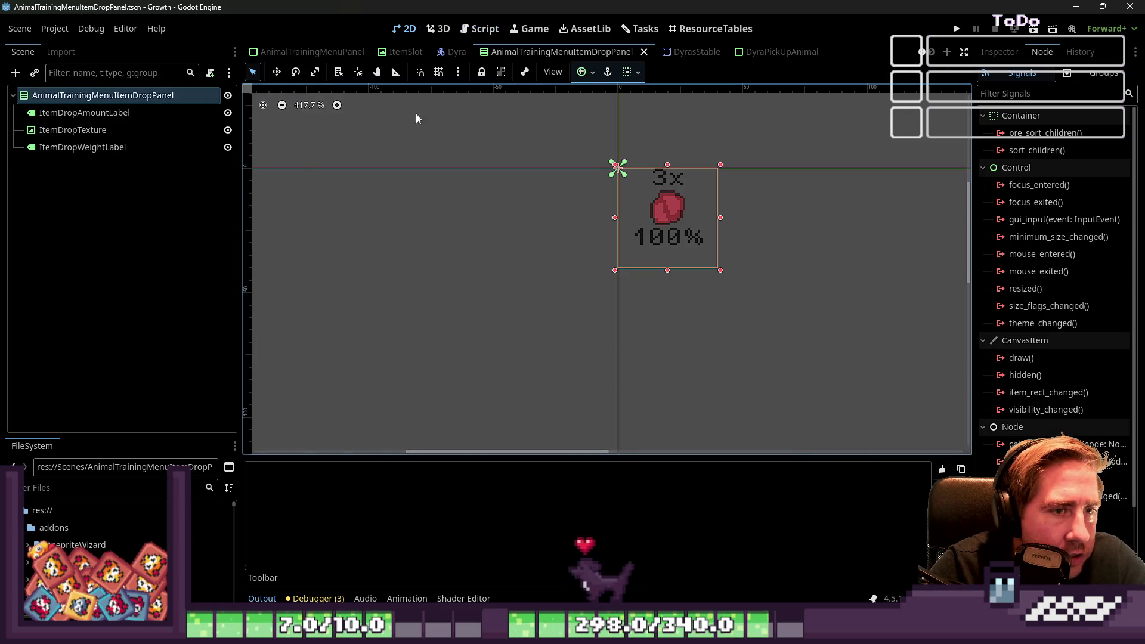
{"action": "left_click", "coordinate": [313, 52]}
{"action": "scroll", "coordinate": [450, 212], "scroll_direction": "down", "scroll_amount": 1}
{"action": "left_click_drag", "start_coordinate": [363, 130], "coordinate": [817, 370]}
{"action": "left_click", "coordinate": [40, 96]}
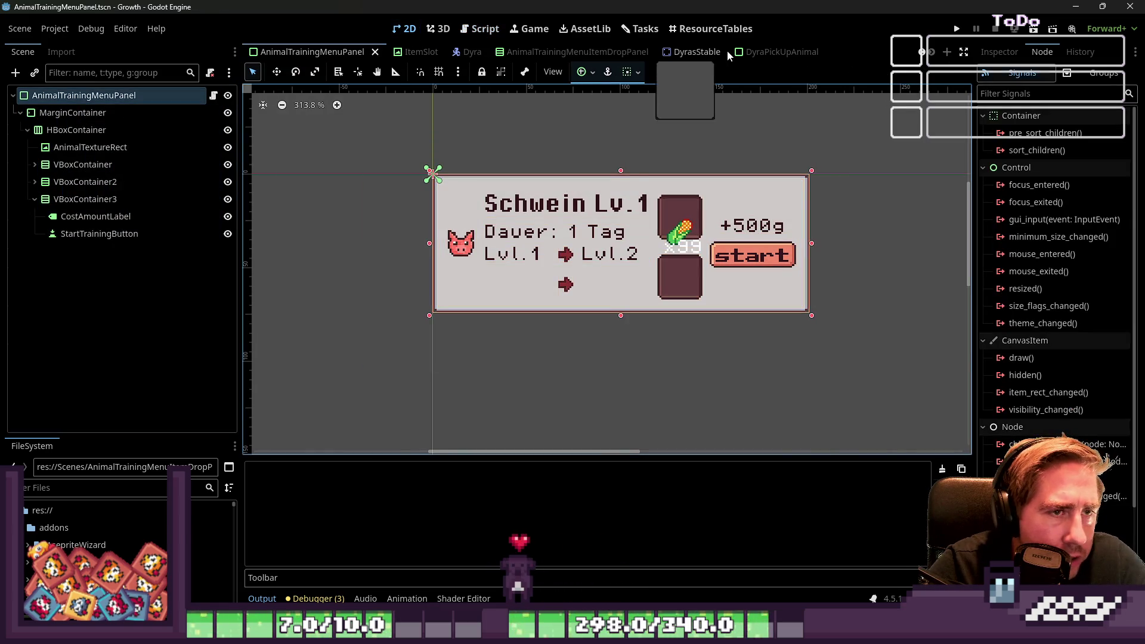
Step: Create a new scene and paste the copied training panel as its root
{"action": "left_click", "coordinate": [753, 52]}
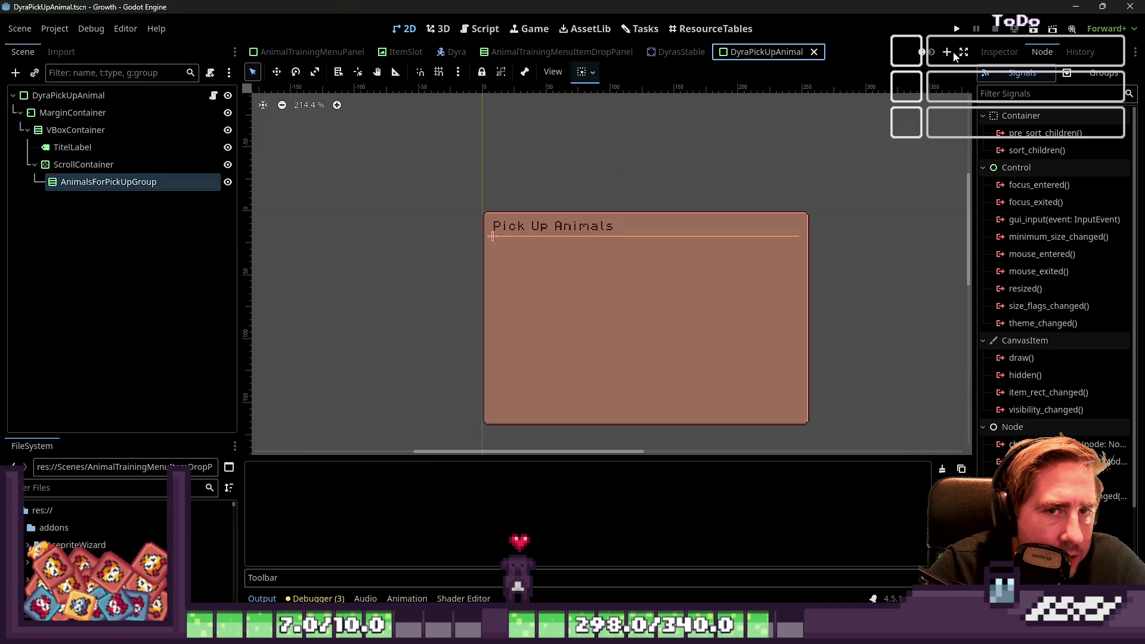
{"action": "left_click", "coordinate": [952, 54]}
{"action": "left_click", "coordinate": [65, 201]}
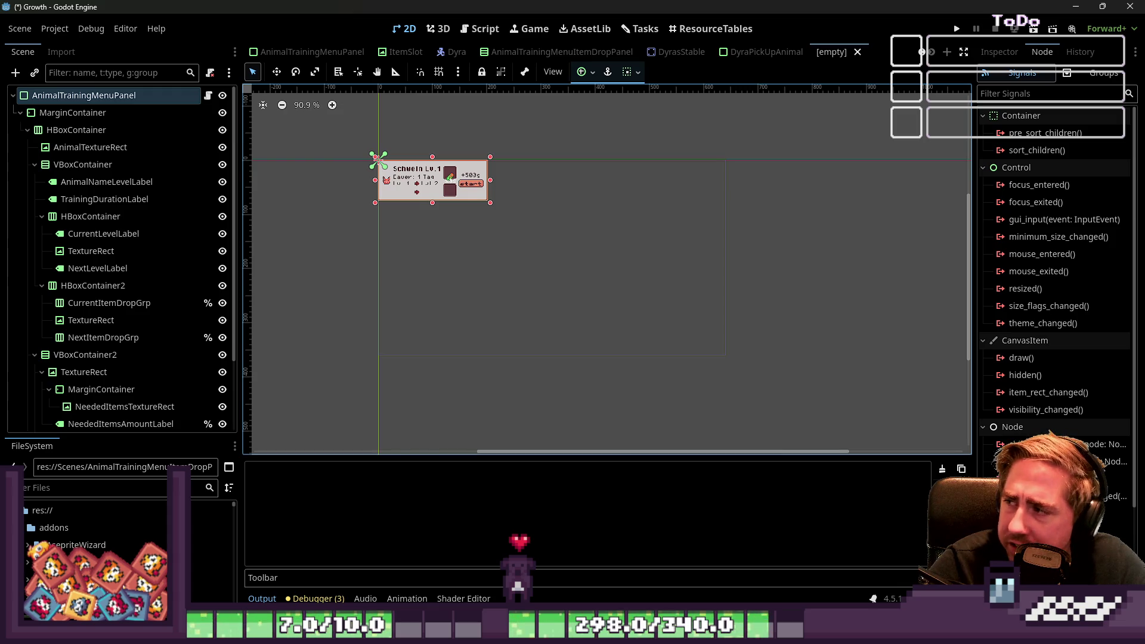
Step: Delete the HBoxContainer branch and its children from the pasted panel
{"action": "scroll", "coordinate": [400, 191], "scroll_direction": "up", "scroll_amount": 10}
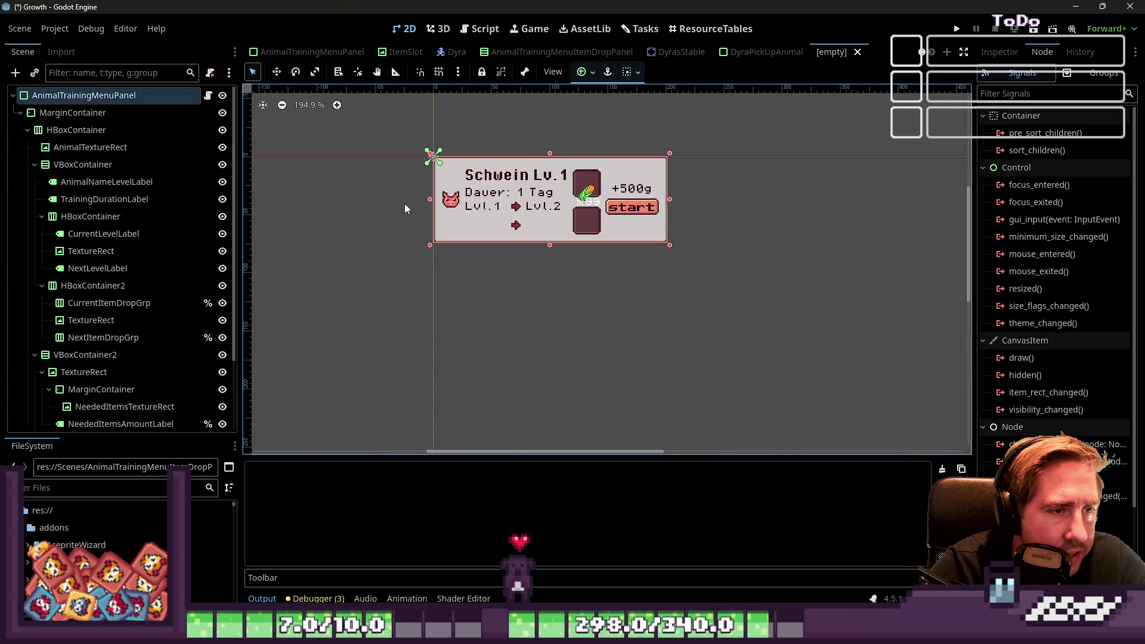
{"action": "left_click", "coordinate": [28, 130]}
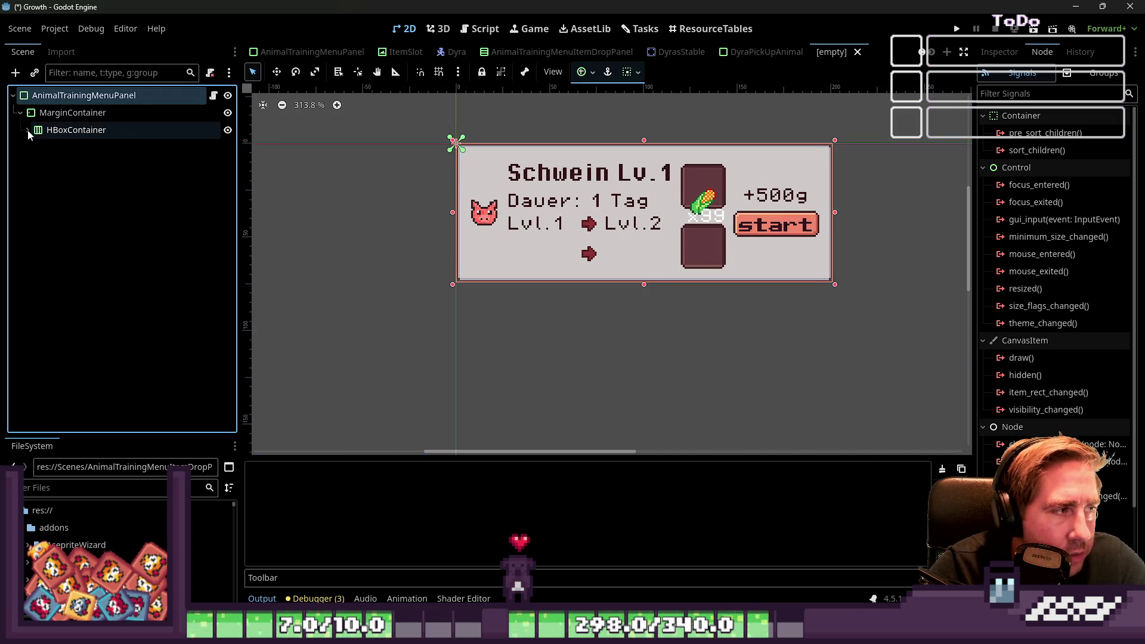
{"action": "double_click", "coordinate": [37, 122]}
{"action": "left_click", "coordinate": [28, 130]}
{"action": "left_click", "coordinate": [39, 132]}
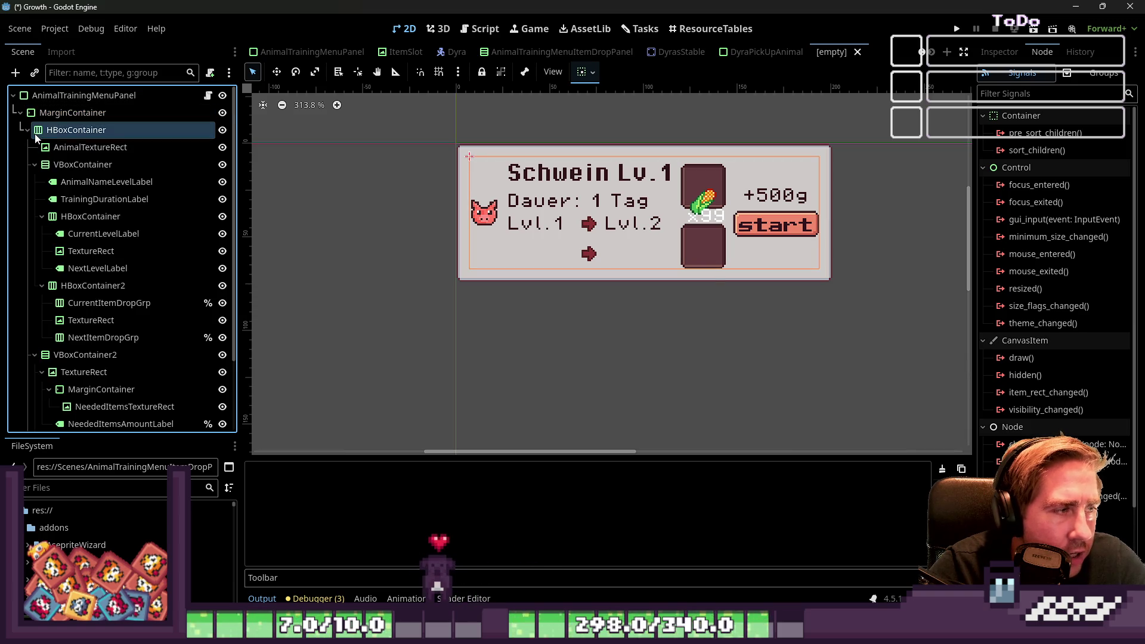
{"action": "left_click", "coordinate": [27, 130]}
{"action": "right_click", "coordinate": [52, 130]}
{"action": "left_click", "coordinate": [96, 528]}
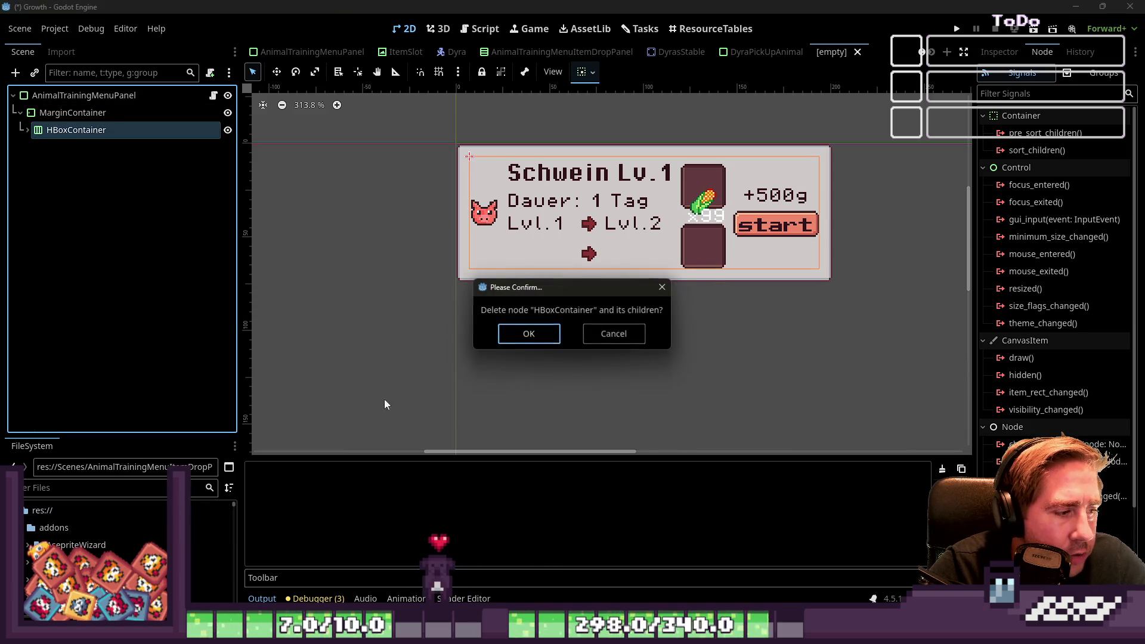
{"action": "left_click", "coordinate": [520, 334]}
Step: Check the root's script, select MarginContainer, and view the empty panel in the 2D editor
{"action": "left_click", "coordinate": [213, 95]}
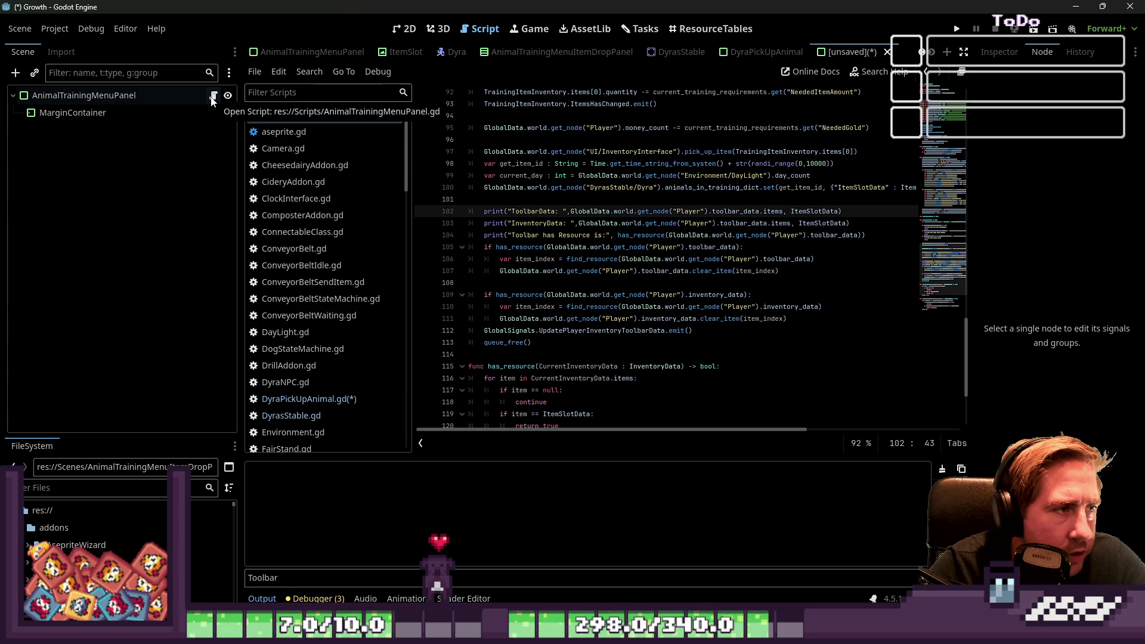
{"action": "right_click", "coordinate": [154, 99]}
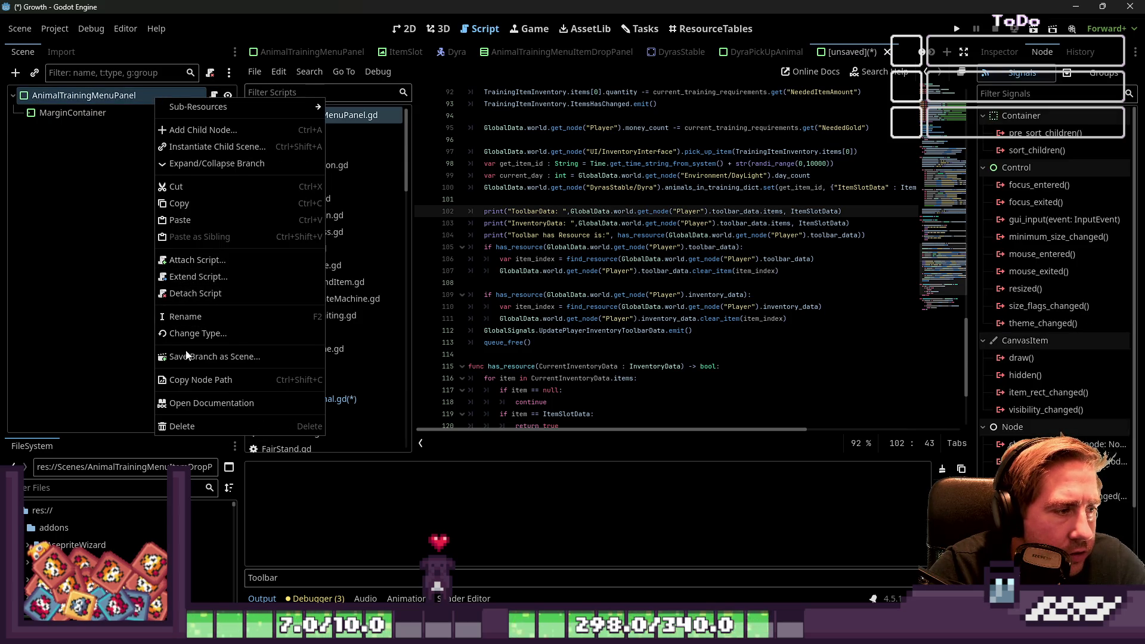
{"action": "left_click", "coordinate": [153, 154]}
{"action": "left_click", "coordinate": [159, 112]}
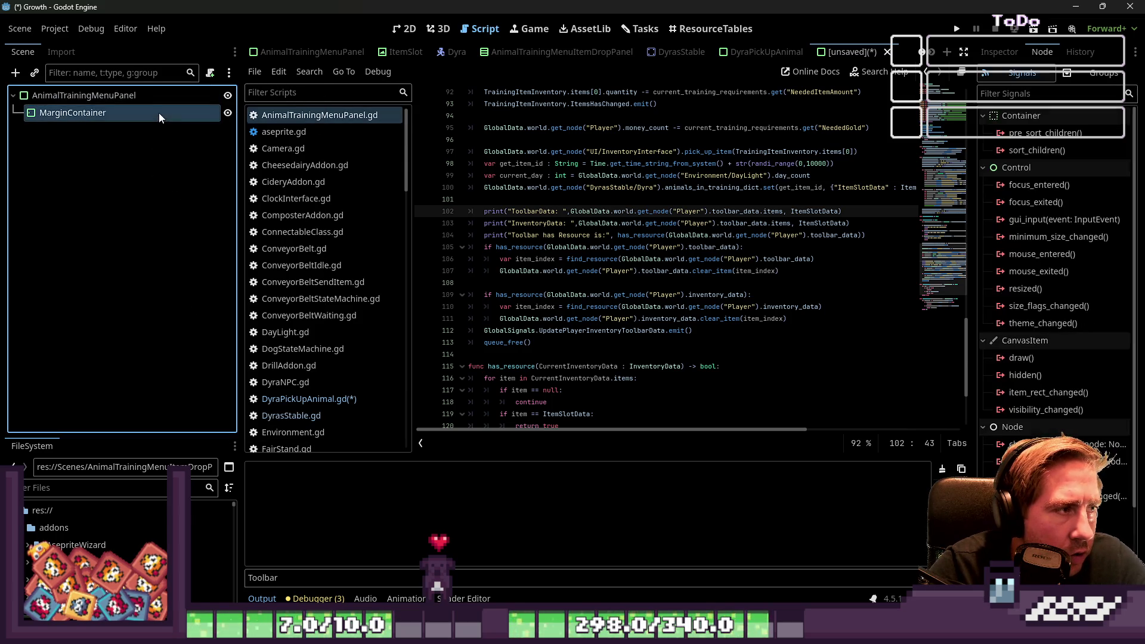
{"action": "left_click", "coordinate": [728, 57]}
{"action": "left_click", "coordinate": [858, 52]}
{"action": "left_click", "coordinate": [89, 112]}
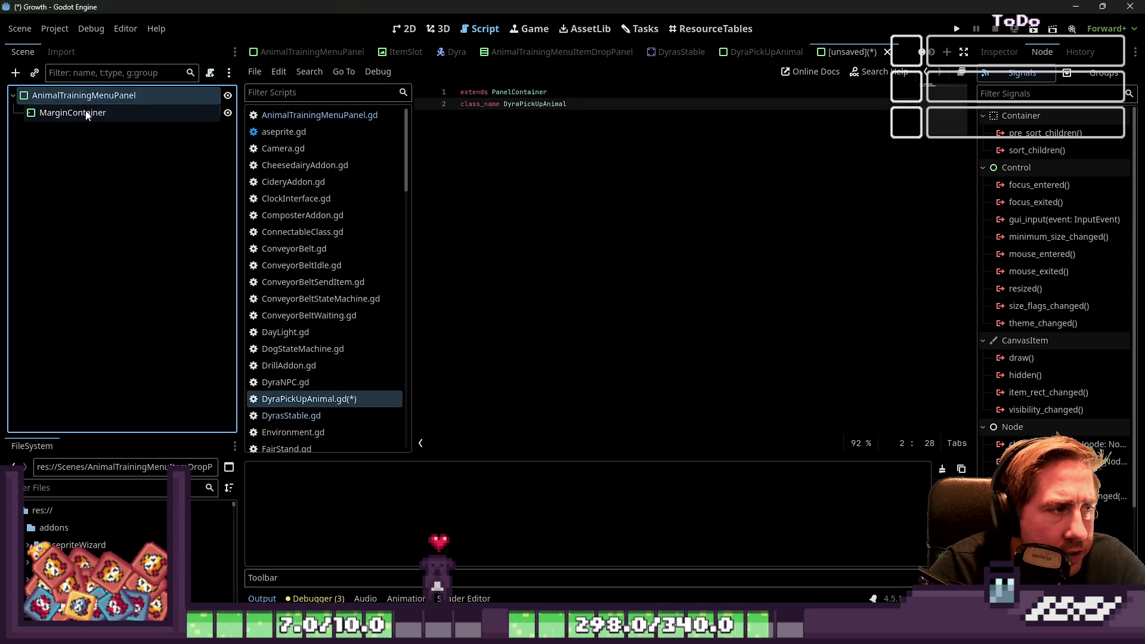
{"action": "left_click", "coordinate": [393, 29]}
{"action": "left_click", "coordinate": [67, 96]}
{"action": "left_click", "coordinate": [679, 199]}
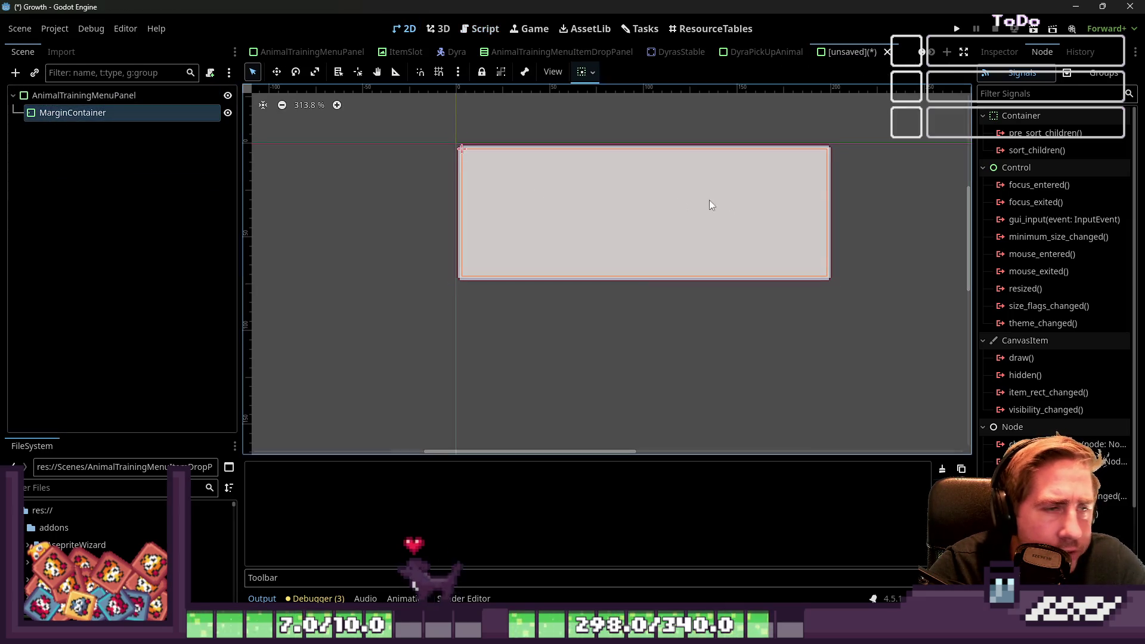
Step: Add an HBoxContainer as a child of the MarginContainer
{"action": "left_click", "coordinate": [999, 52]}
{"action": "left_click", "coordinate": [1004, 148]}
{"action": "left_click", "coordinate": [1005, 148]}
{"action": "left_click", "coordinate": [58, 115]}
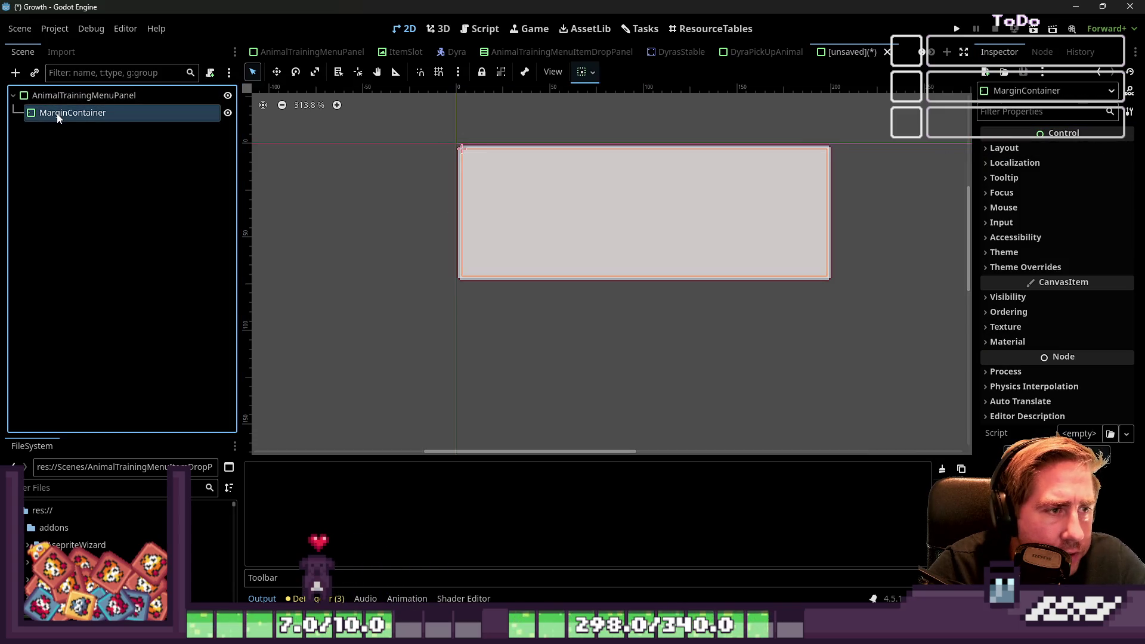
{"action": "key", "text": "ctrl+a"}
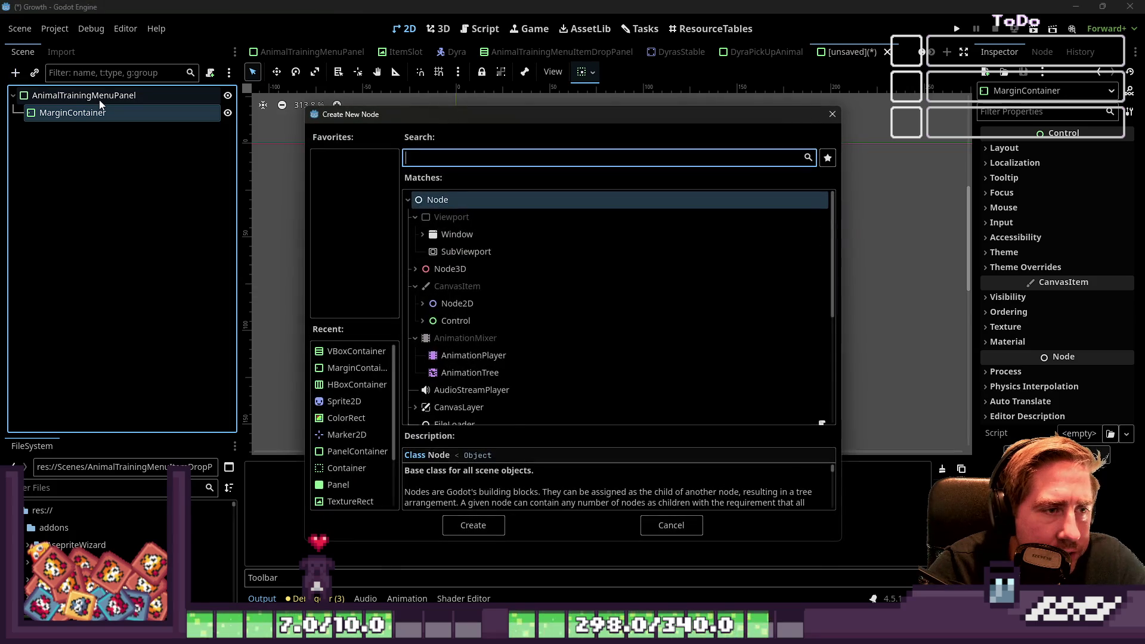
{"action": "type", "text": "VB"}
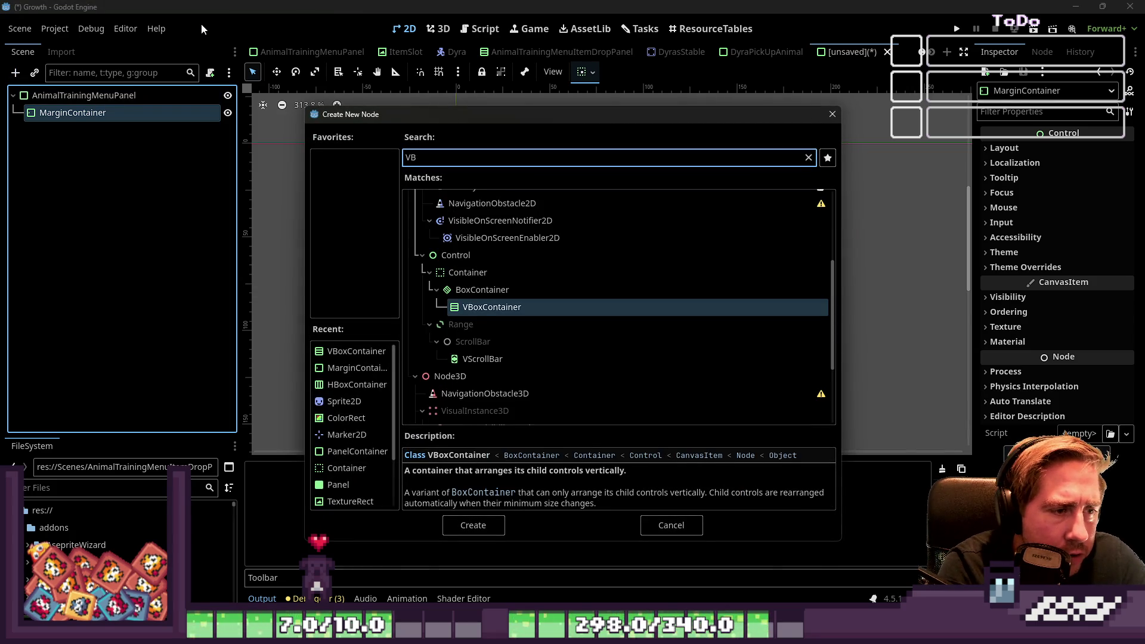
{"action": "key", "text": "BackSpace"}
{"action": "key", "text": "BackSpace"}
{"action": "type", "text": "HSli"}
{"action": "key", "text": "BackSpace"}
{"action": "key", "text": "BackSpace"}
{"action": "key", "text": "BackSpace"}
{"action": "type", "text": "bo"}
{"action": "key", "text": "Return"}
Step: Add a TextureRect inside the HBoxContainer
{"action": "key", "text": "ctrl+a"}
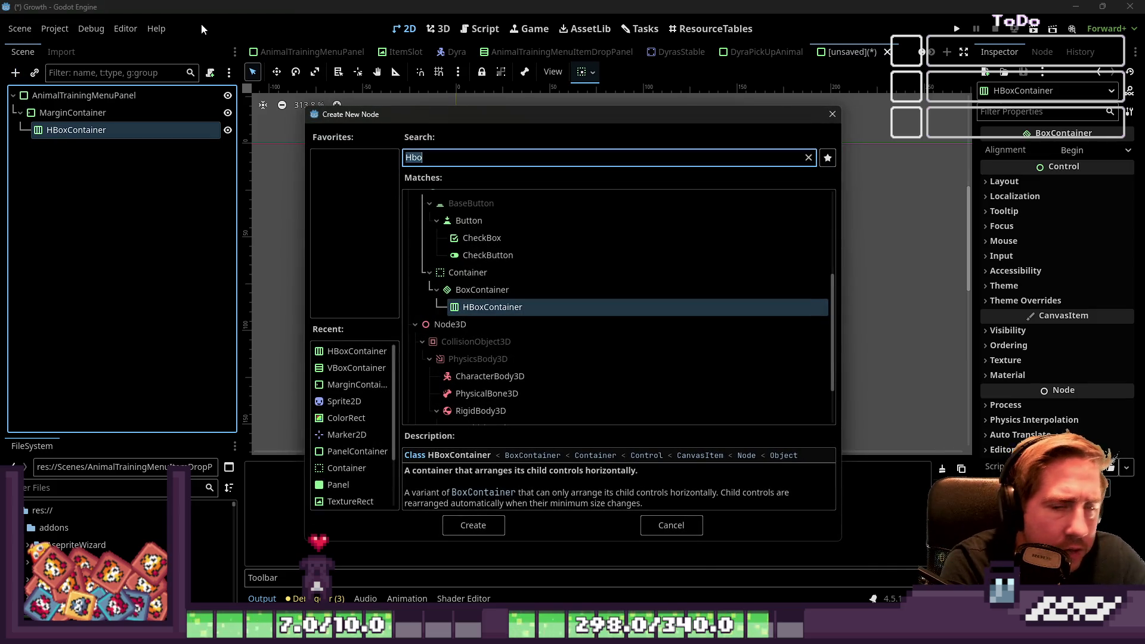
{"action": "type", "text": "Animal"}
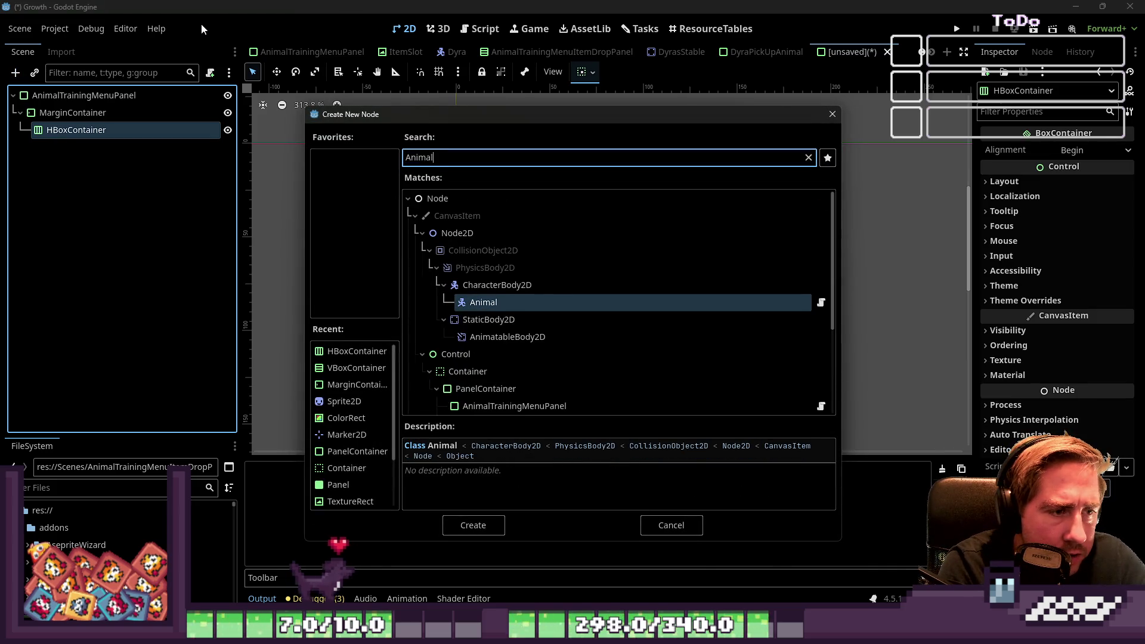
{"action": "type", "text": "Pi"}
{"action": "key", "text": "BackSpace"}
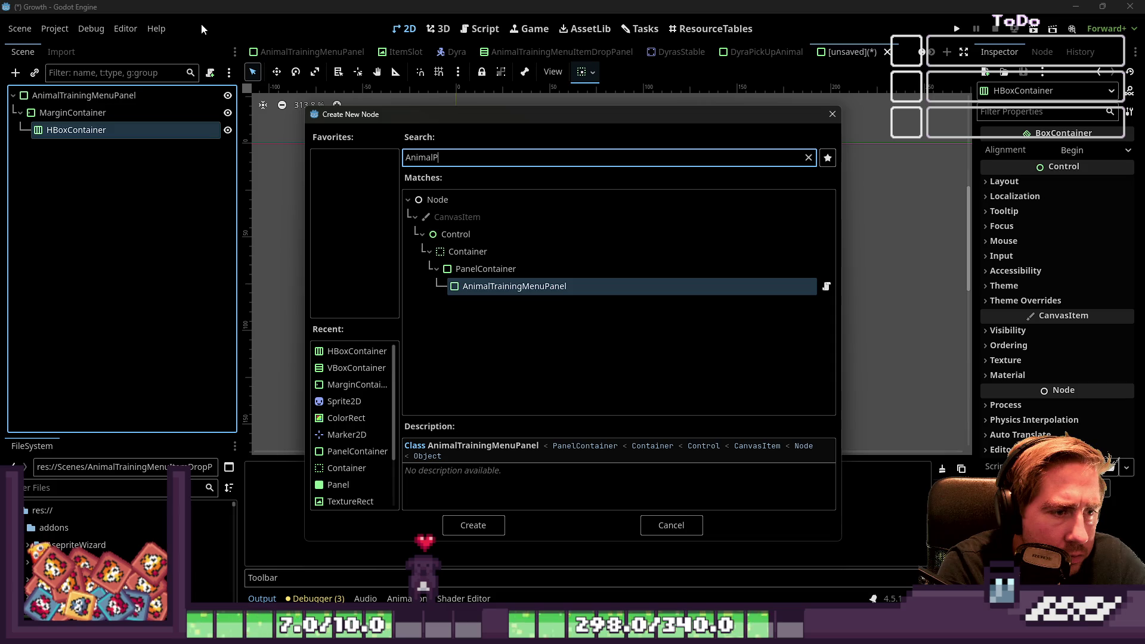
{"action": "key", "text": "BackSpace"}
{"action": "key", "text": "BackSpace"}
{"action": "key", "text": "BackSpace"}
{"action": "type", "text": "Pic"}
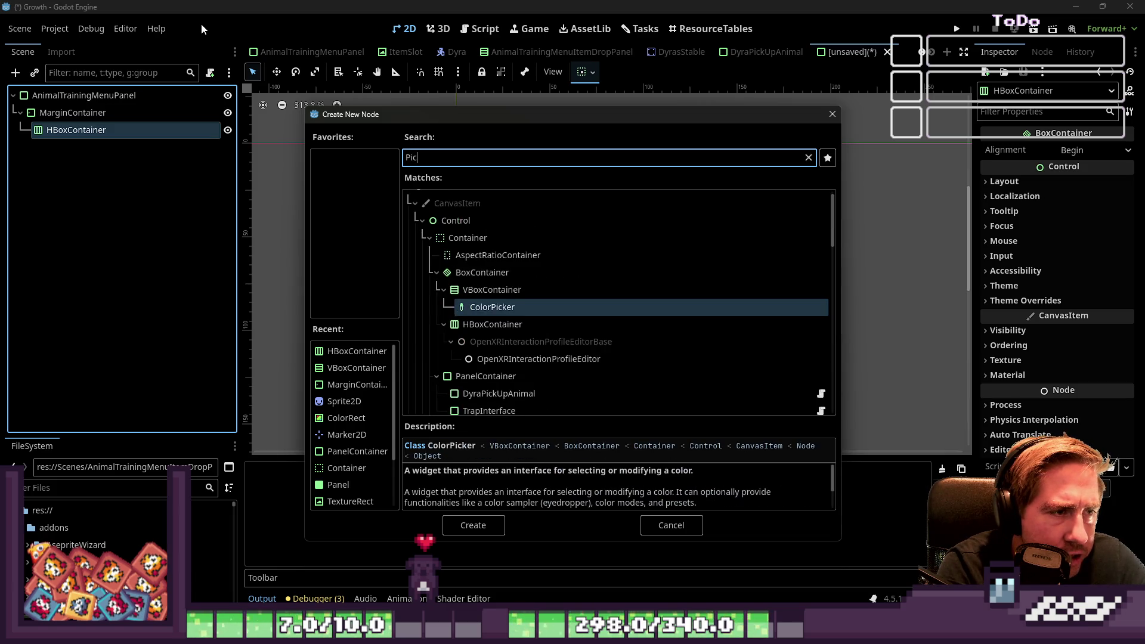
{"action": "key", "text": "BackSpace"}
{"action": "key", "text": "BackSpace"}
{"action": "type", "text": "TextureR"}
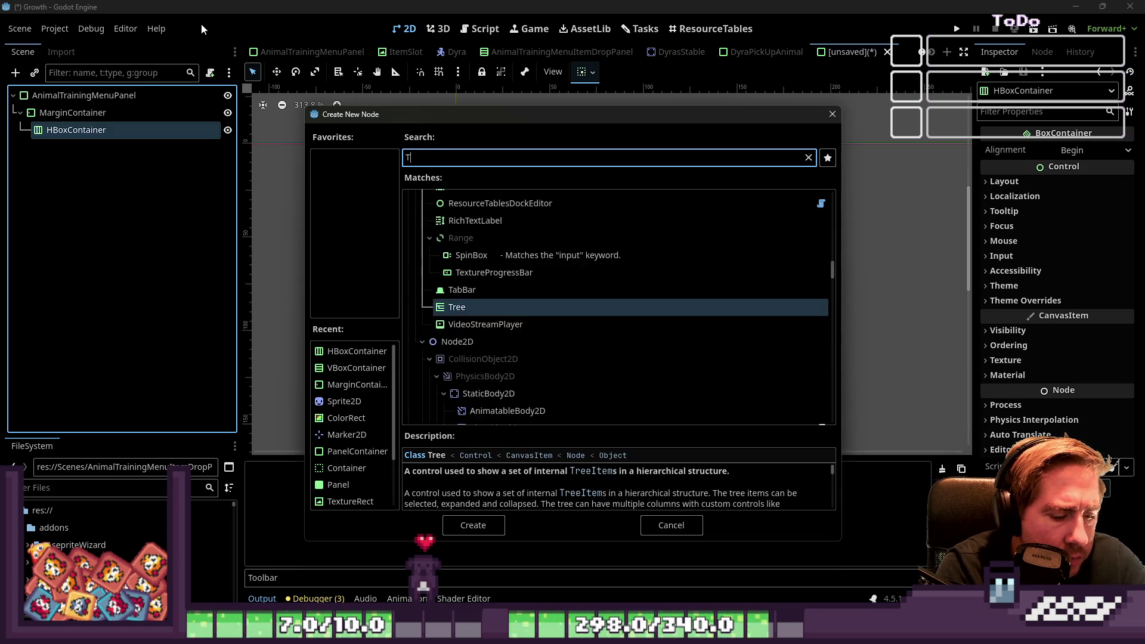
{"action": "key", "text": "Return"}
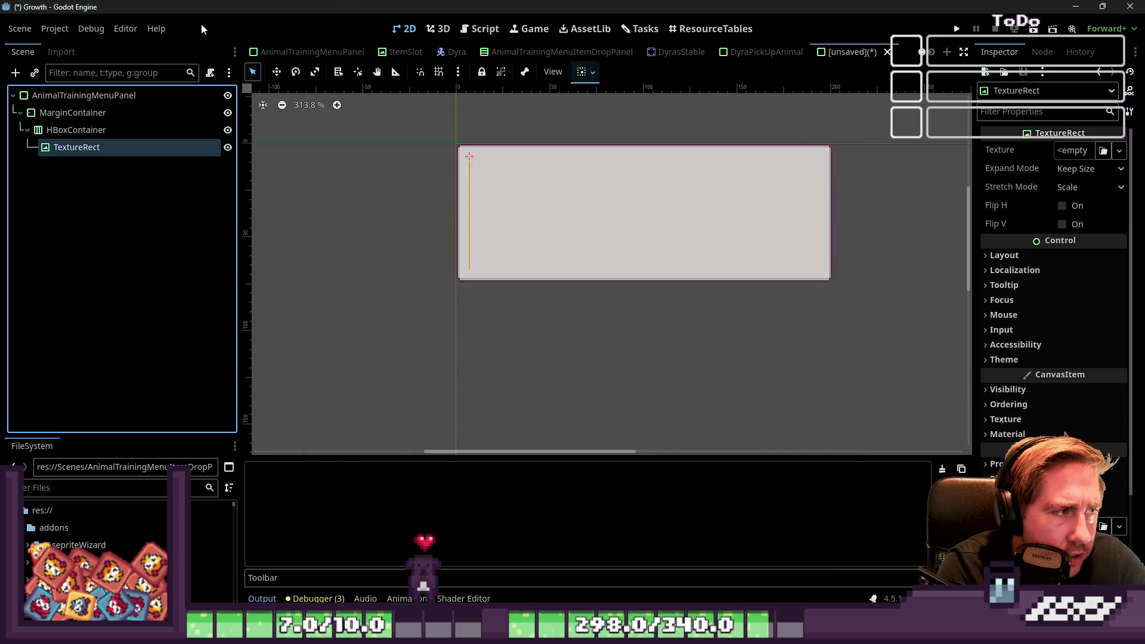
Step: Add a Label after the TextureRect in the HBoxContainer
{"action": "key", "text": "Up"}
{"action": "key", "text": "ctrl+a"}
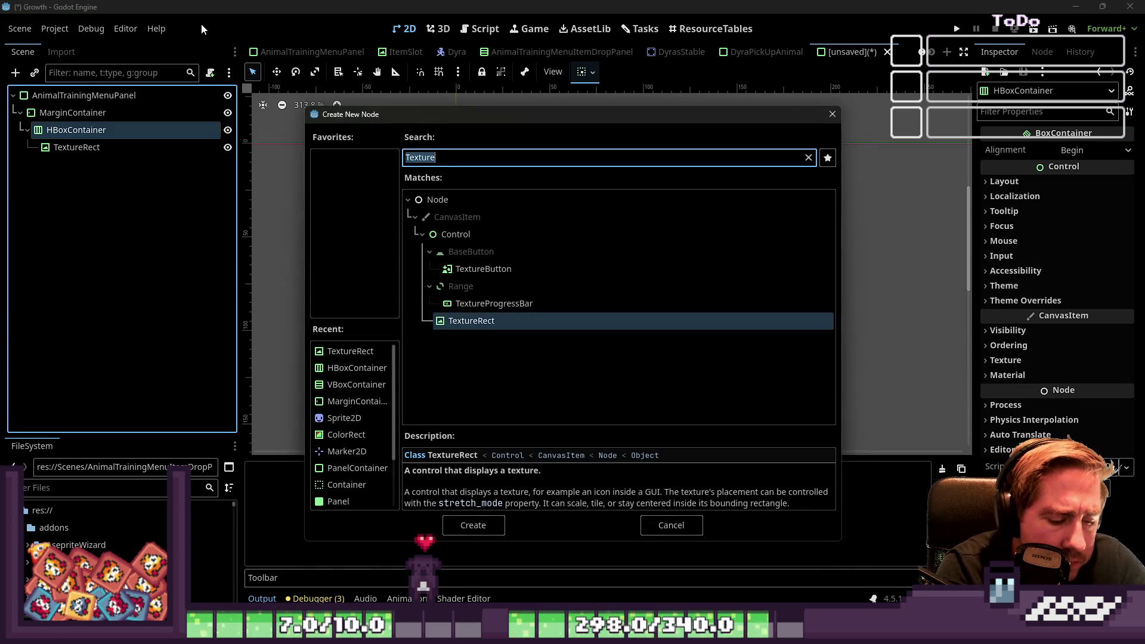
{"action": "type", "text": "Label"}
{"action": "key", "text": "Return"}
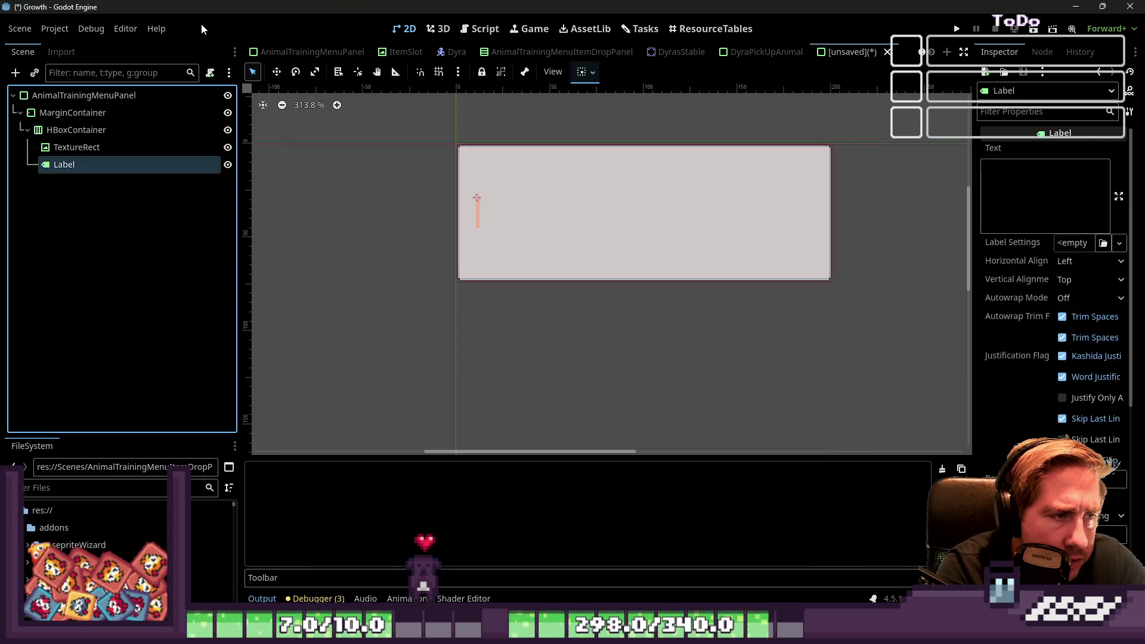
{"action": "key", "text": "Up"}
{"action": "key", "text": "Up"}
{"action": "key", "text": "Up"}
{"action": "key", "text": "Down"}
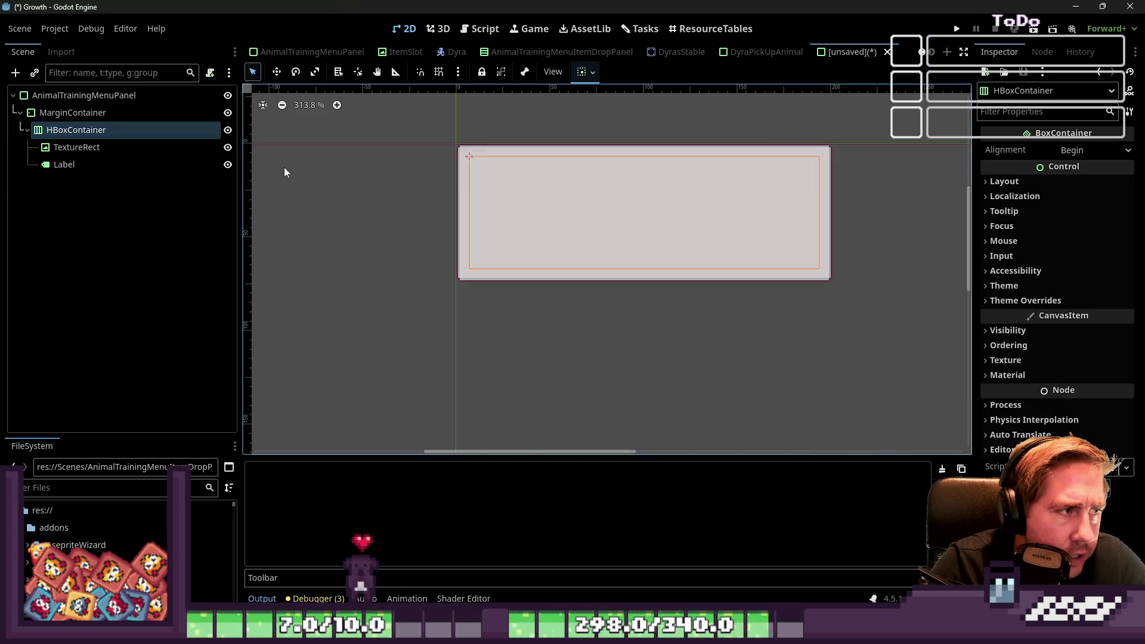
Step: Assign the pig texture from the FileSystem to the TextureRect
{"action": "key", "text": "ctrl+a"}
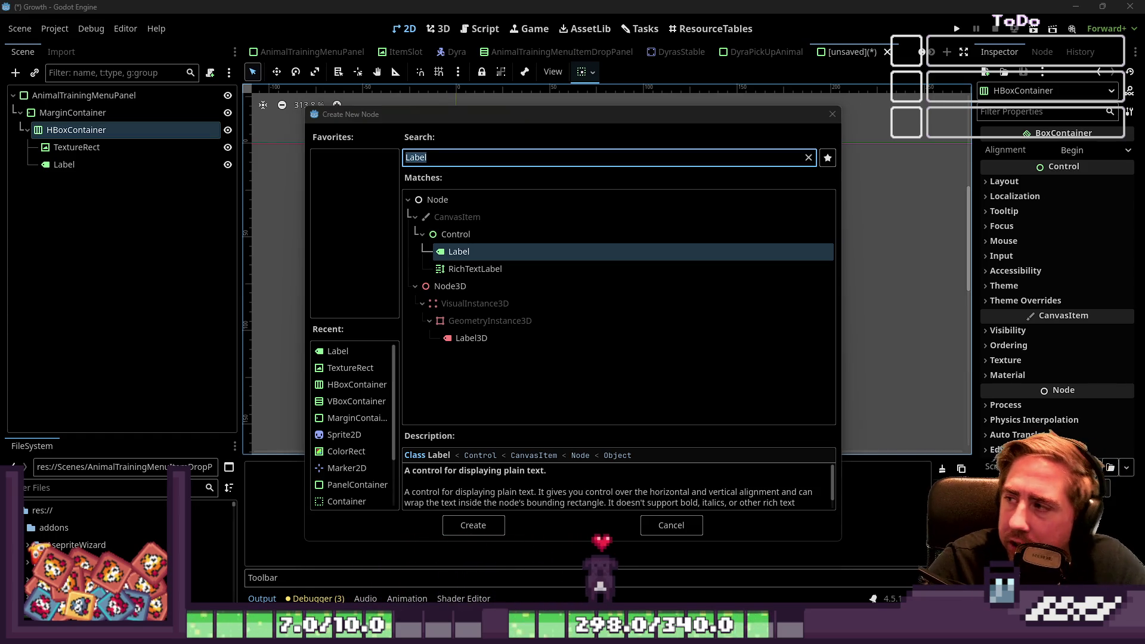
{"action": "left_click", "coordinate": [660, 526]}
{"action": "left_click", "coordinate": [62, 147]}
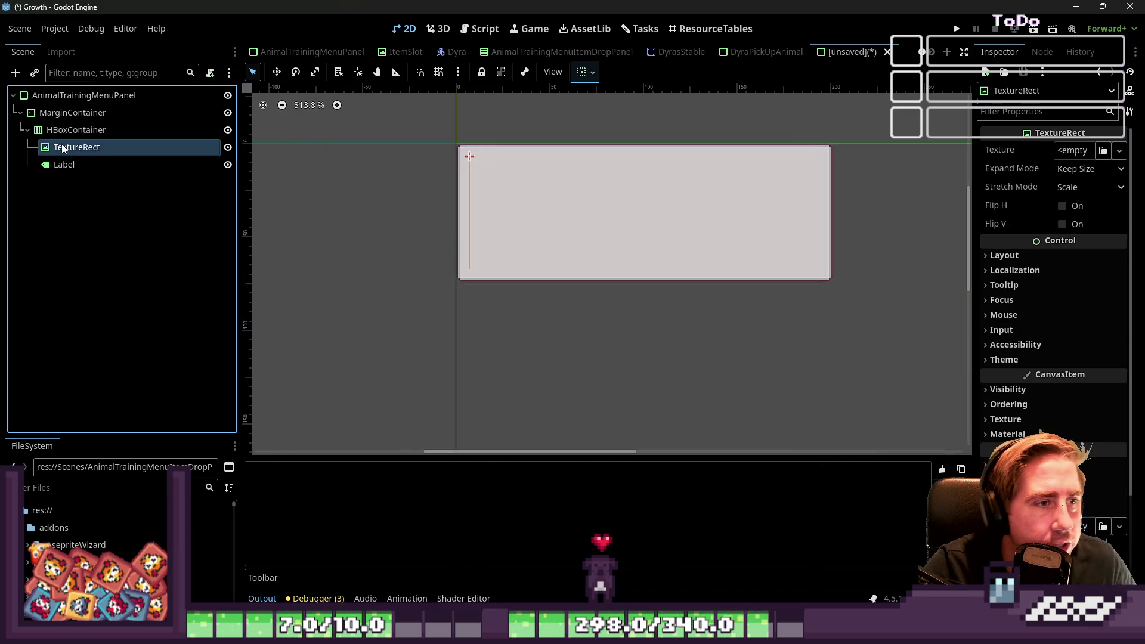
{"action": "left_click", "coordinate": [93, 483]}
{"action": "scroll", "coordinate": [66, 540], "scroll_direction": "down", "scroll_amount": 5}
{"action": "left_click", "coordinate": [90, 576]}
{"action": "scroll", "coordinate": [90, 555], "scroll_direction": "down", "scroll_amount": 1}
{"action": "left_click_drag", "start_coordinate": [90, 592], "coordinate": [71, 148]}
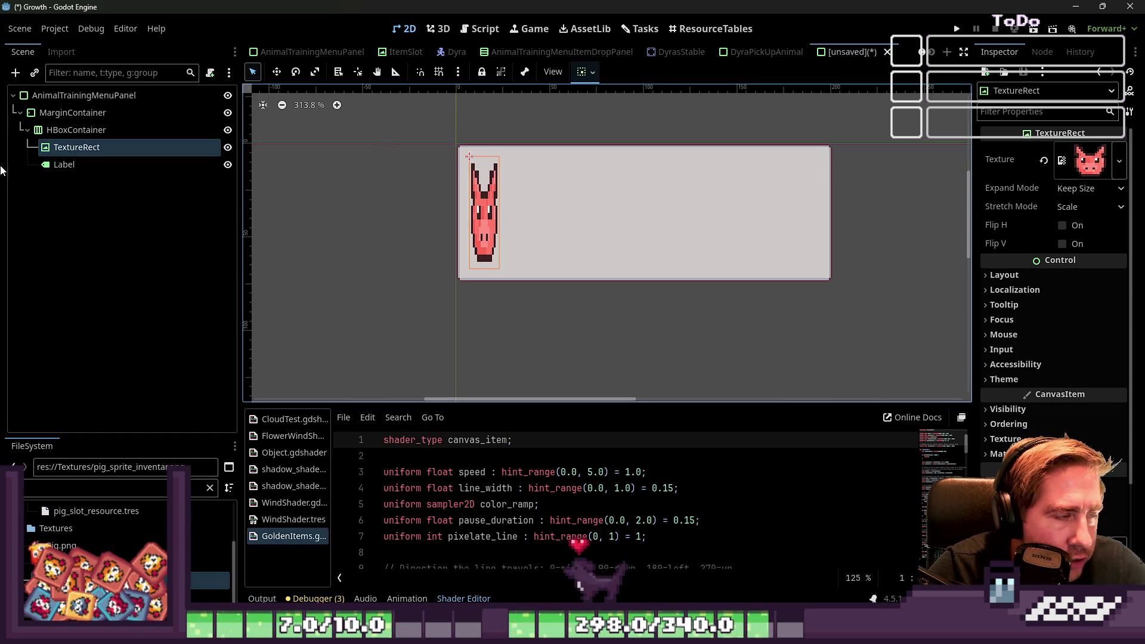
Step: Shrink the root panel's height so it fits the single pig row
{"action": "left_click", "coordinate": [76, 129]}
{"action": "left_click", "coordinate": [54, 115]}
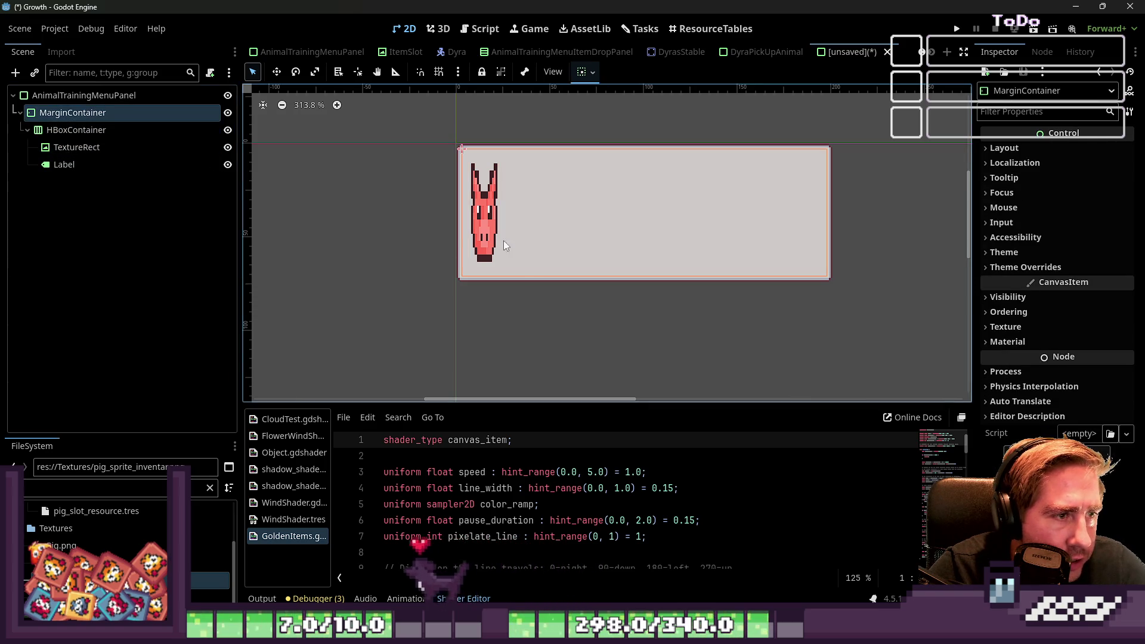
{"action": "left_click", "coordinate": [71, 95]}
{"action": "left_click_drag", "start_coordinate": [644, 285], "coordinate": [654, 146]}
{"action": "left_click", "coordinate": [76, 147]}
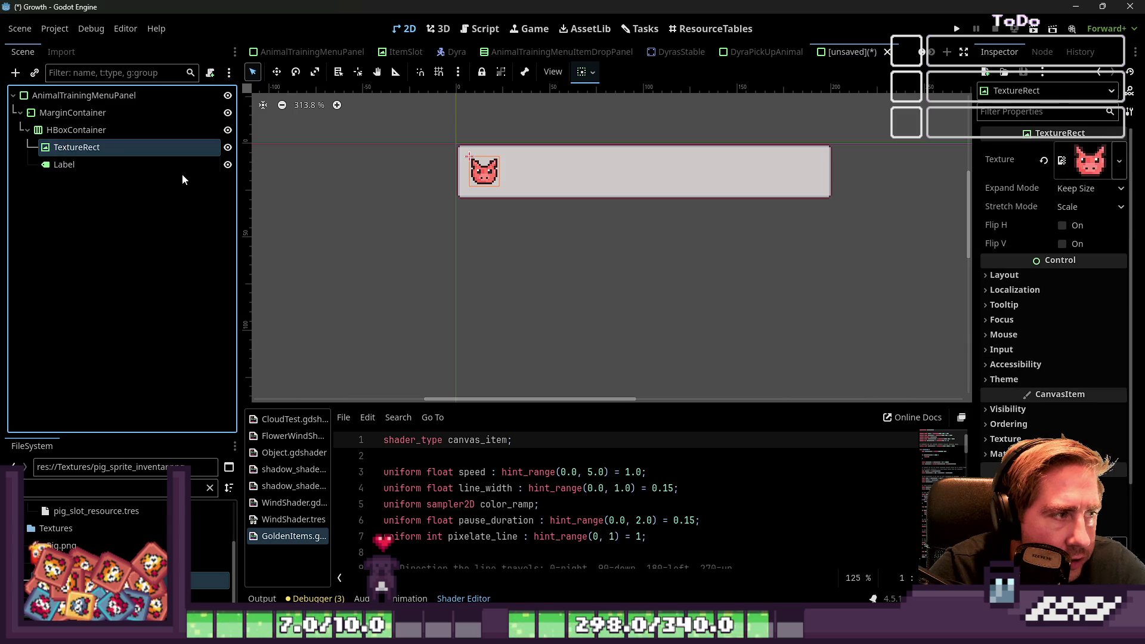
{"action": "left_click", "coordinate": [106, 129]}
{"action": "left_click", "coordinate": [73, 164]}
{"action": "left_click", "coordinate": [1036, 188]}
{"action": "type", "text": "Pig"}
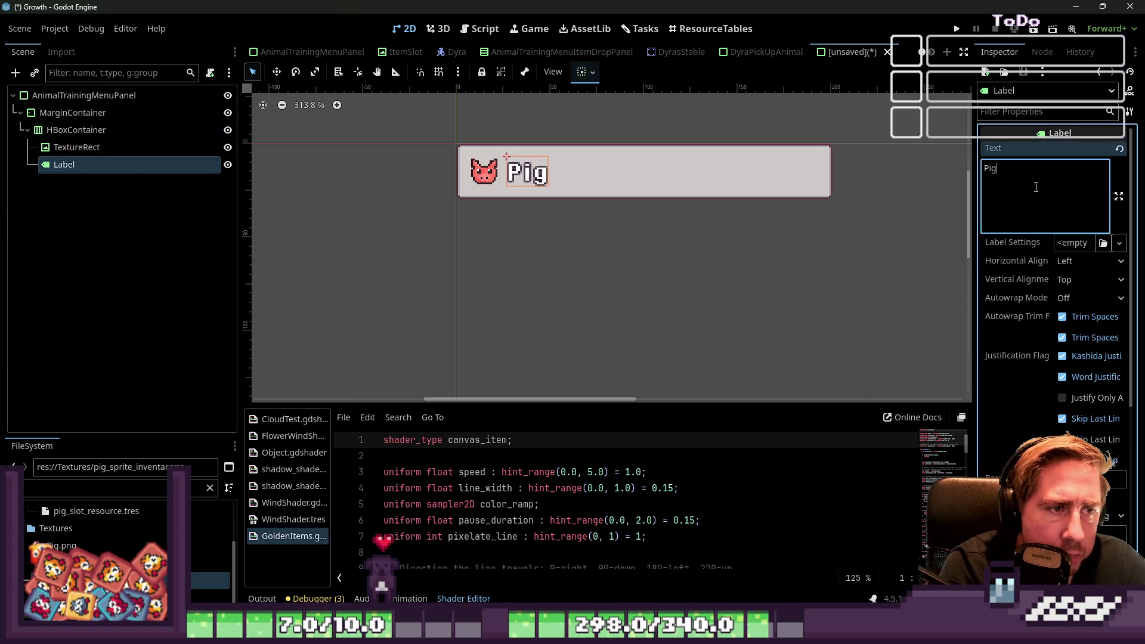
Step: Set the Label text to 'Pig Lvl. 2 - Lvl 3', then switch to the DyraPickUpAnimal scene
{"action": "type", "text": " Lvl."}
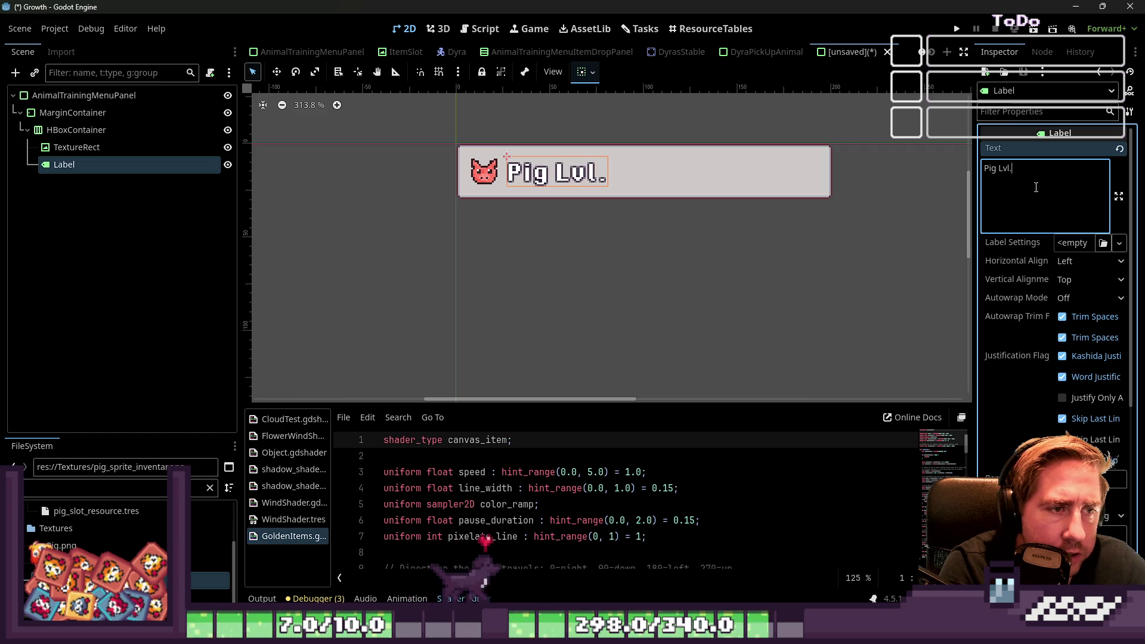
{"action": "type", "text": " 2"}
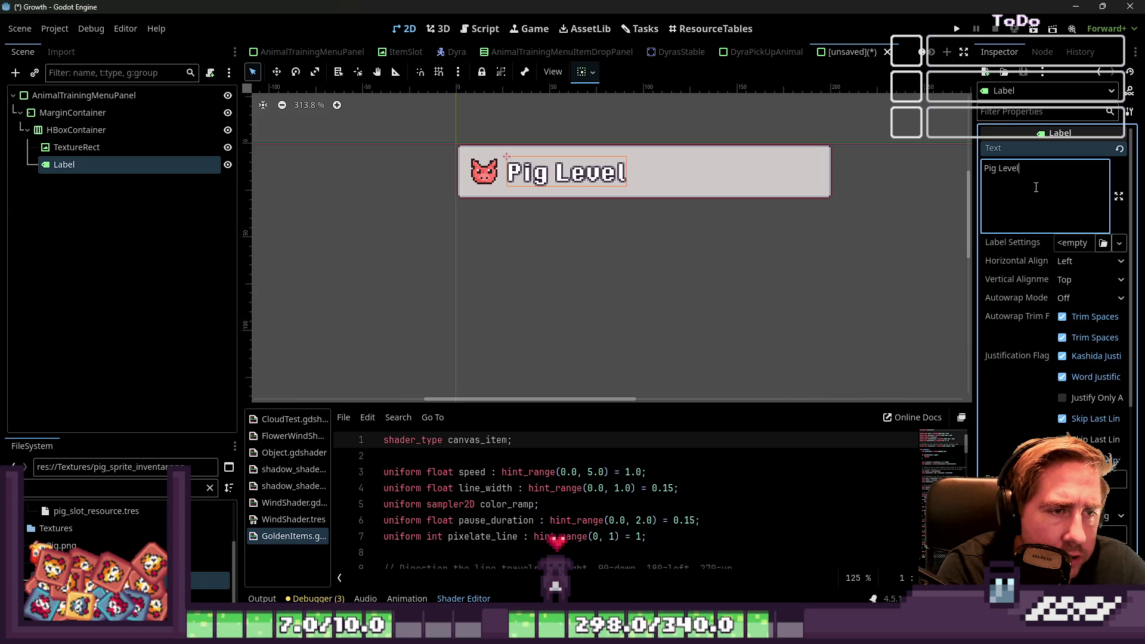
{"action": "type", "text": ". 2 - Lvl 3"}
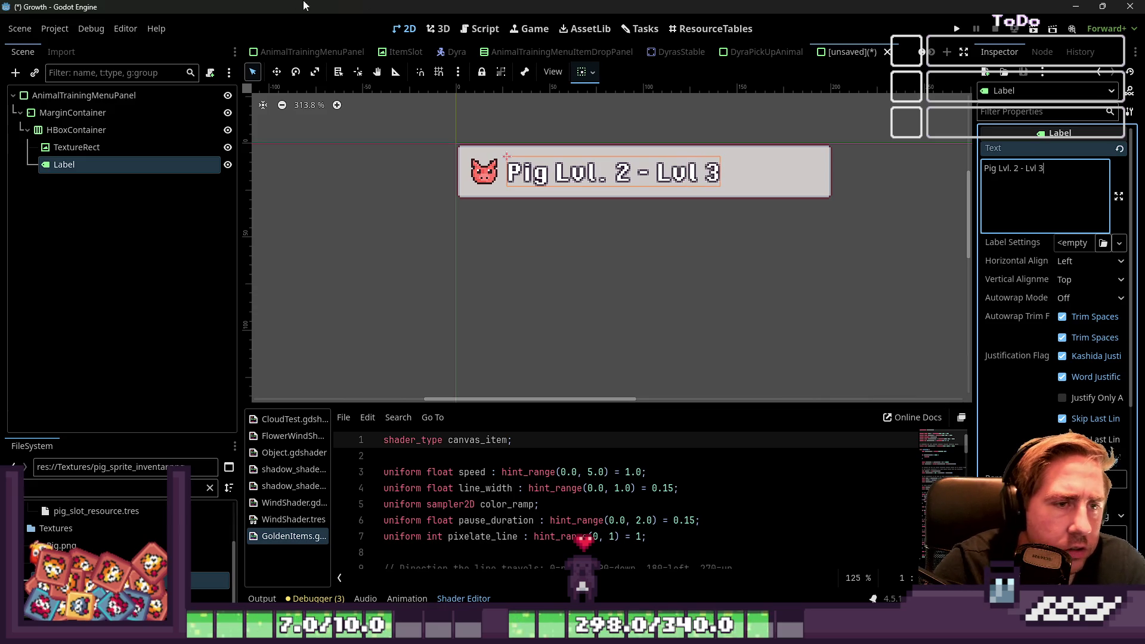
{"action": "key", "text": "Up"}
{"action": "left_click", "coordinate": [61, 169]}
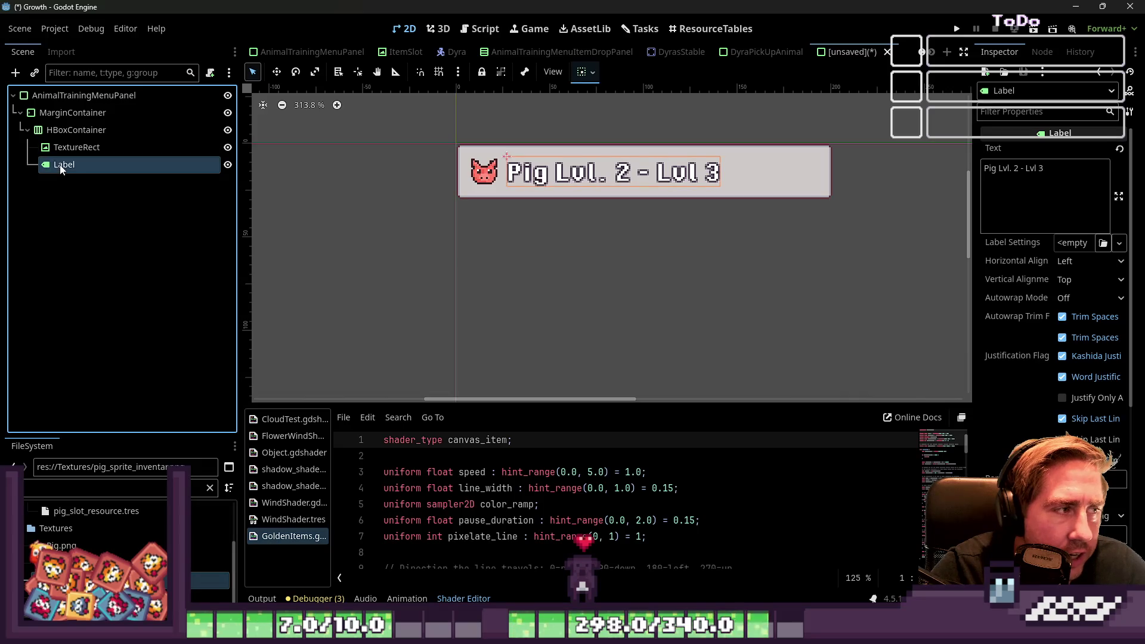
{"action": "left_click", "coordinate": [763, 52]}
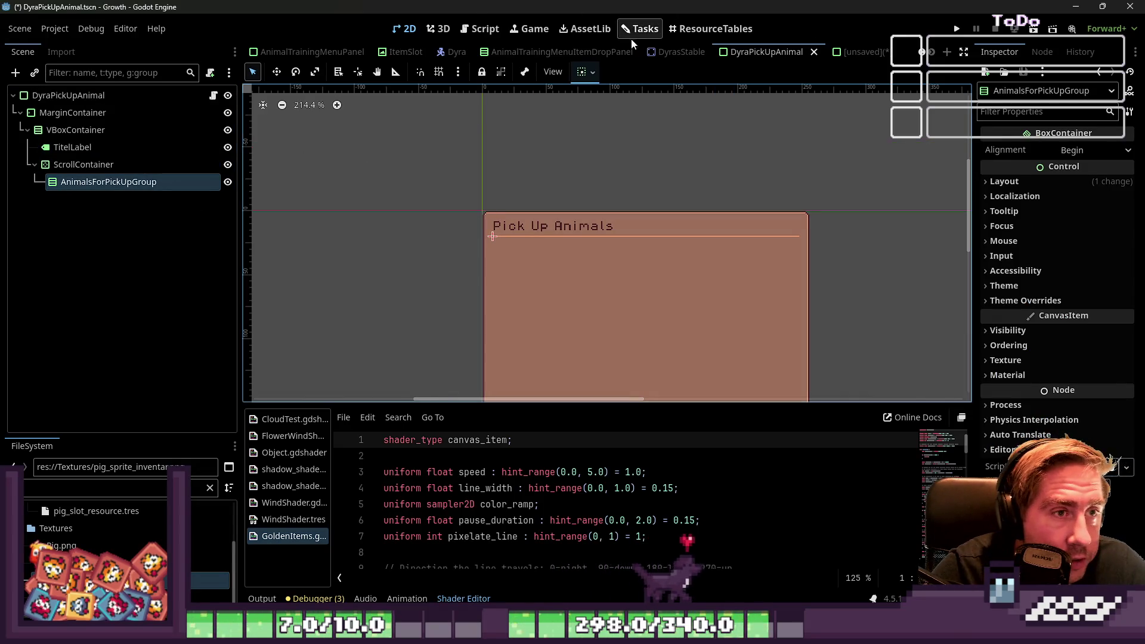
Step: Copy the ItemDropWeightLabel node from the AnimalTrainingMenuItemDropPanel scene
{"action": "left_click", "coordinate": [454, 53]}
{"action": "left_click", "coordinate": [507, 54]}
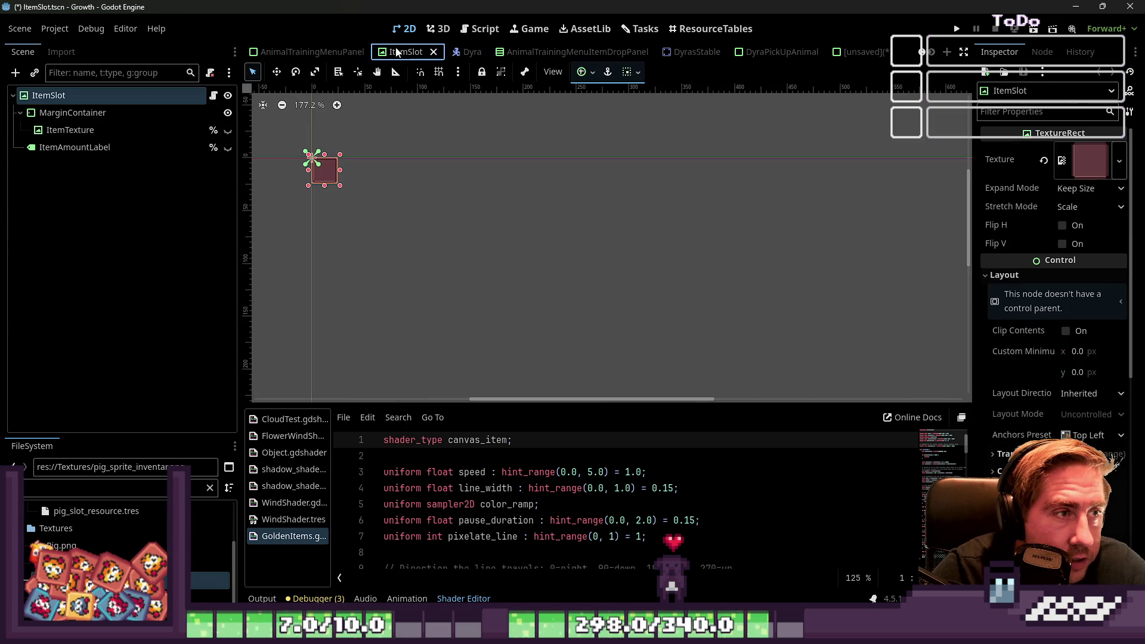
{"action": "left_click", "coordinate": [116, 149]}
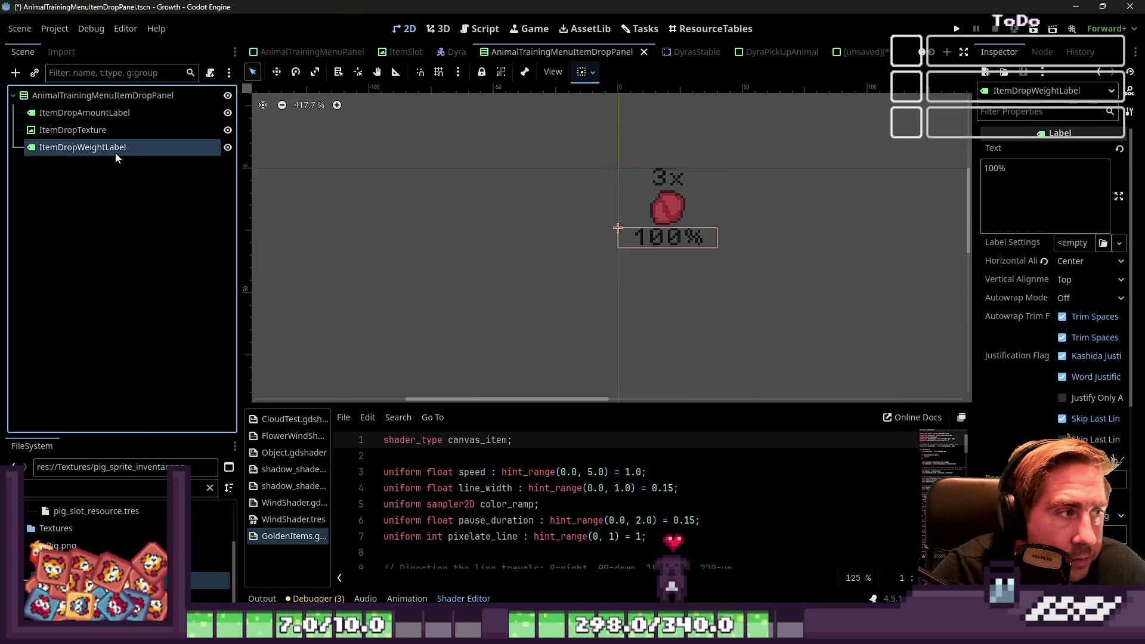
{"action": "right_click", "coordinate": [130, 147]}
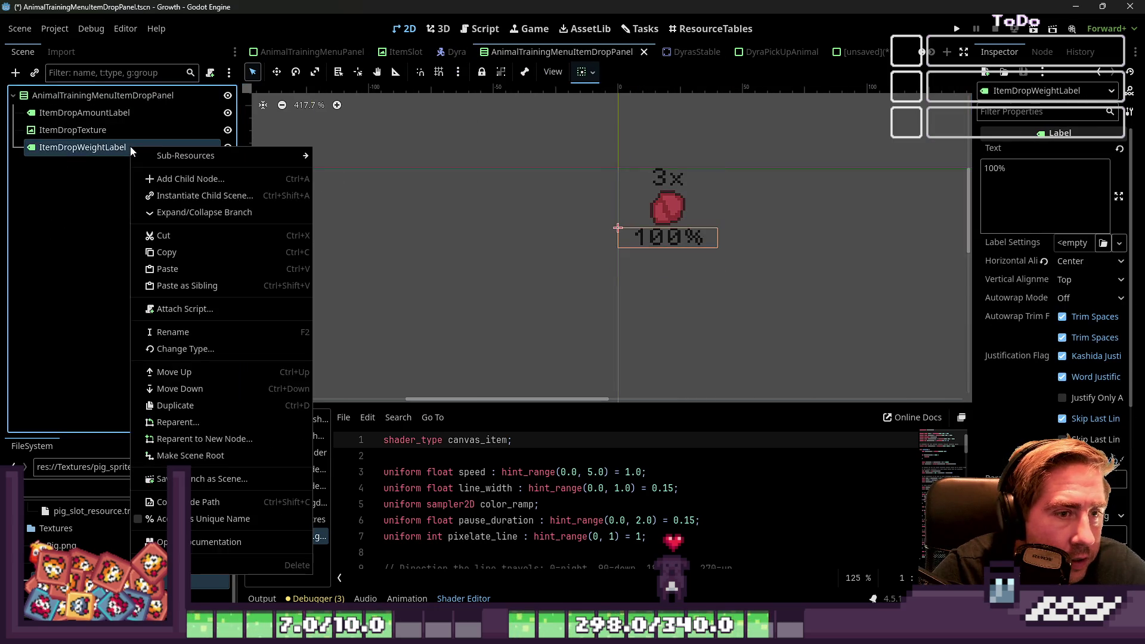
{"action": "left_click", "coordinate": [181, 254]}
Step: Paste the copied label into the pig panel's HBoxContainer and delete the old Label
{"action": "left_click", "coordinate": [859, 52]}
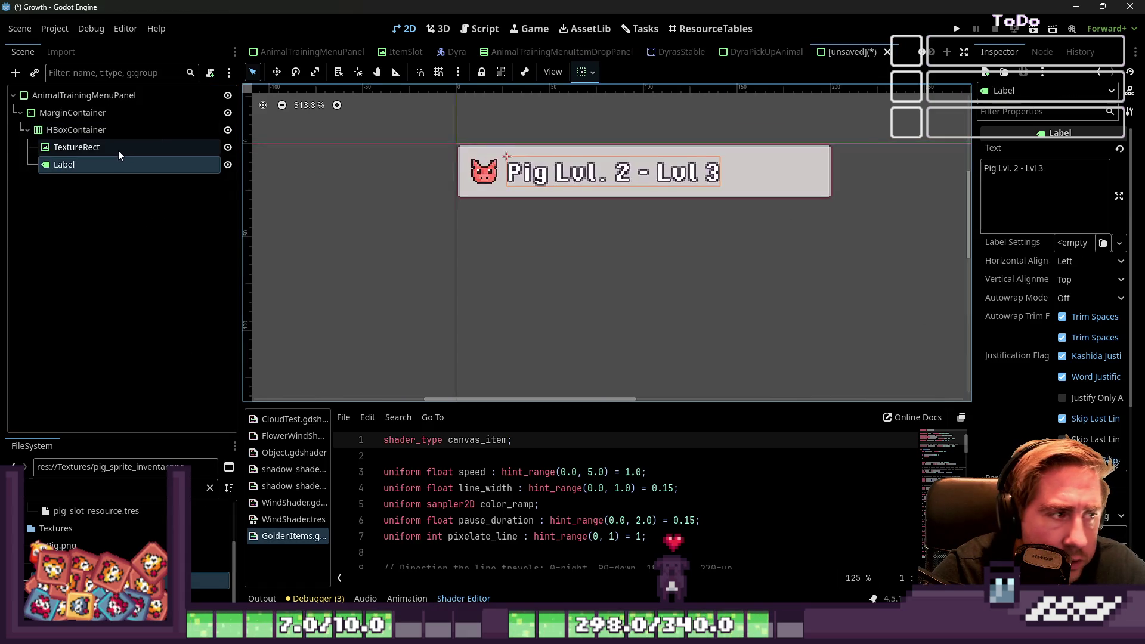
{"action": "left_click", "coordinate": [113, 145]}
{"action": "right_click", "coordinate": [90, 132]}
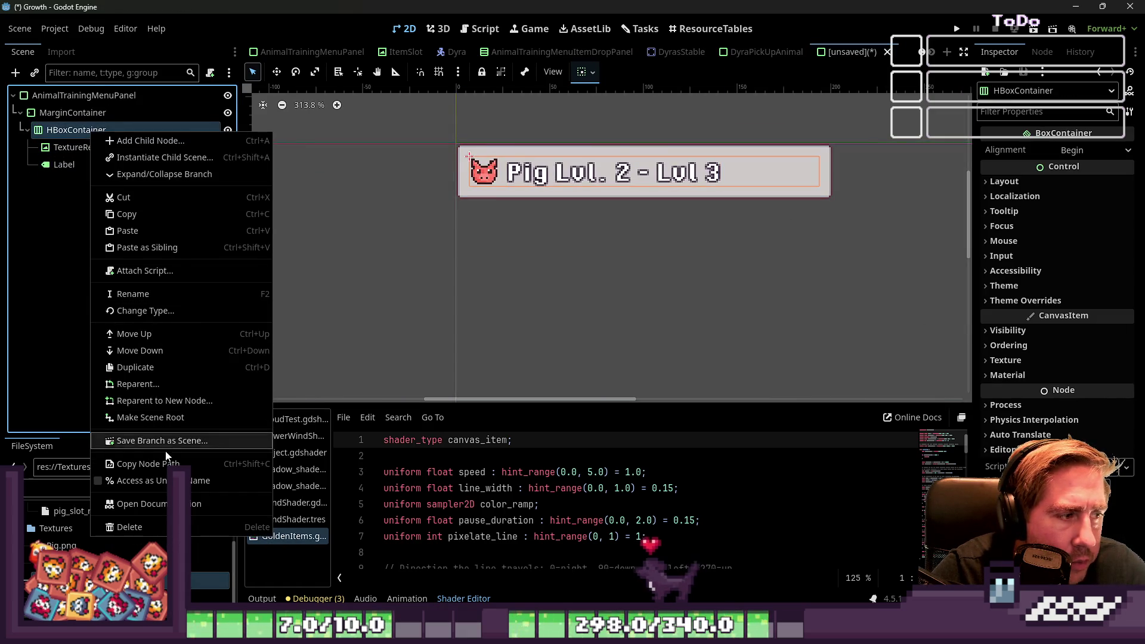
{"action": "left_click", "coordinate": [149, 231]}
{"action": "left_click", "coordinate": [89, 165]}
{"action": "key", "text": "Delete"}
{"action": "key", "text": "Return"}
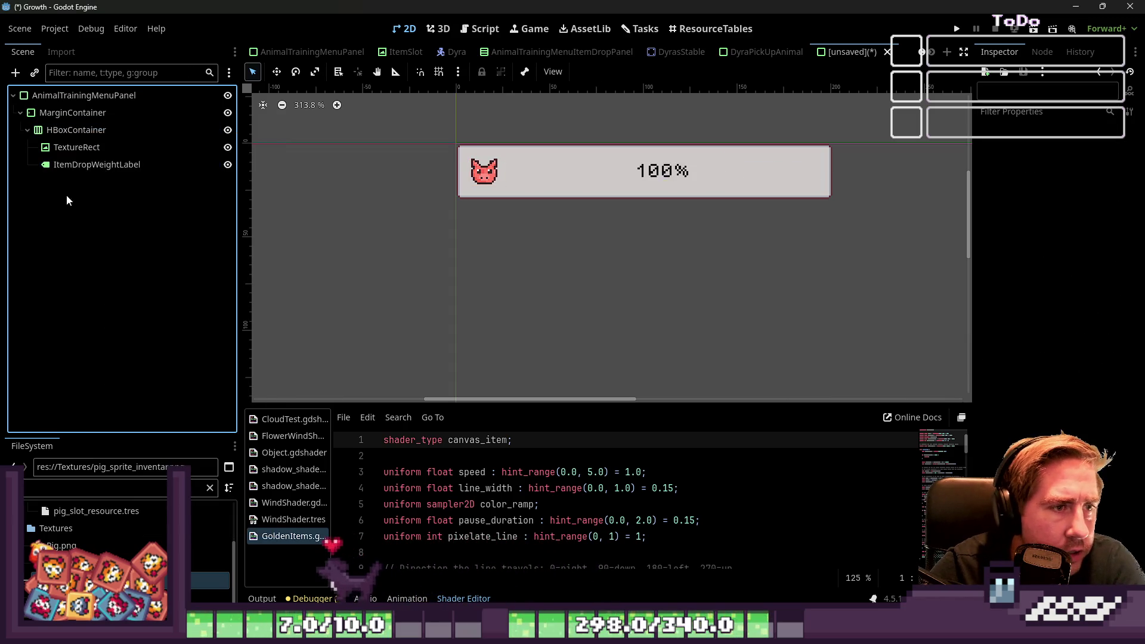
Step: Replace the pasted label's '100%' text with 'Pig Lvl. 3 - Lvl4'
{"action": "left_click", "coordinate": [1037, 179]}
{"action": "key", "text": "ctrl+a"}
{"action": "type", "text": "P"}
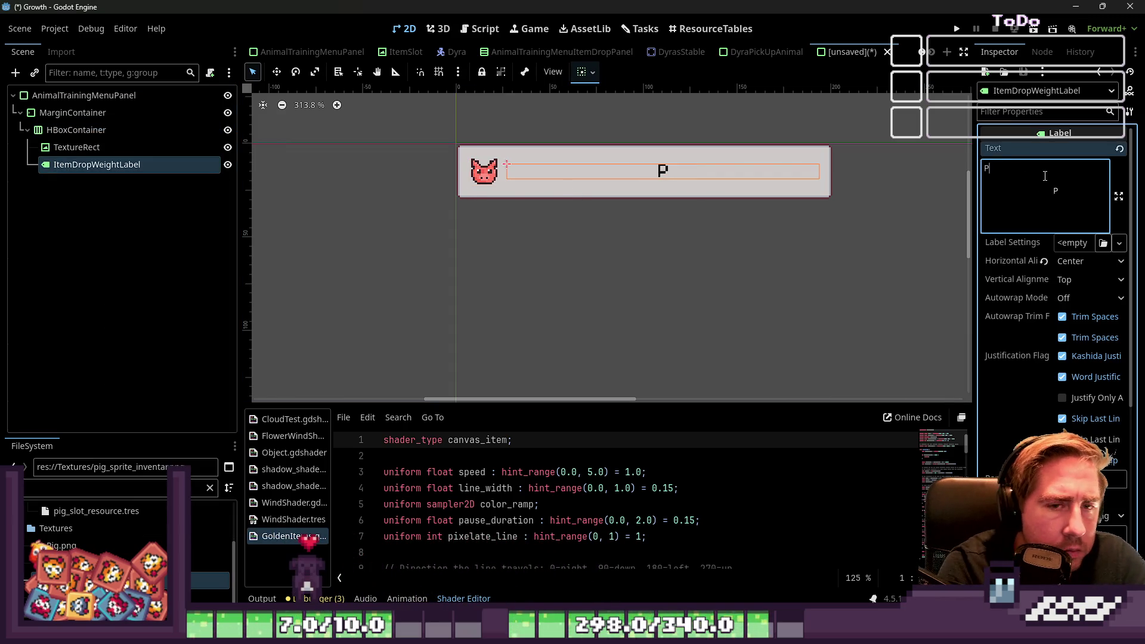
{"action": "type", "text": "el"}
{"action": "key", "text": "BackSpace"}
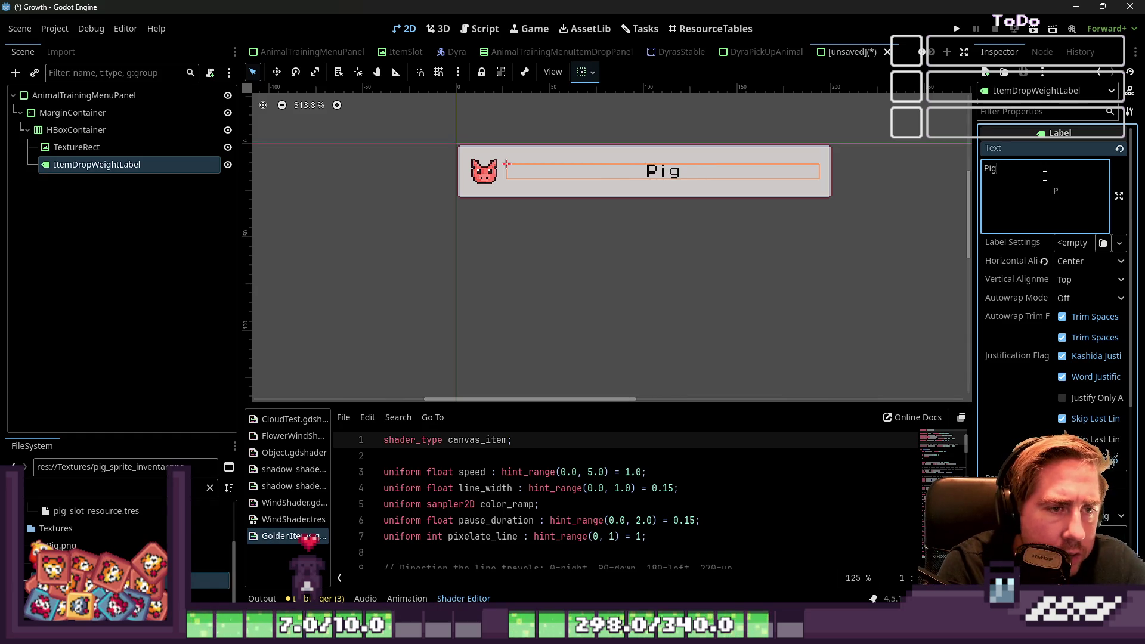
{"action": "type", "text": "."}
{"action": "key", "text": "BackSpace"}
{"action": "key", "text": "BackSpace"}
{"action": "key", "text": "BackSpace"}
{"action": "key", "text": "BackSpace"}
{"action": "type", "text": "Lvl."}
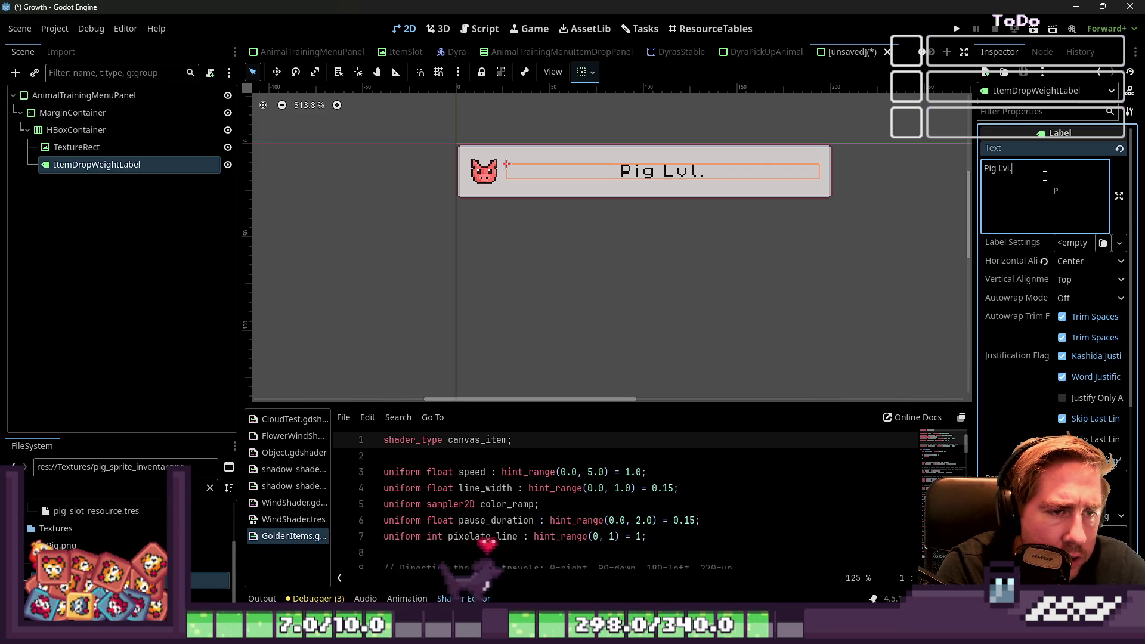
{"action": "type", "text": " 3"}
{"action": "key", "text": "BackSpace"}
{"action": "type", "text": "2"}
{"action": "key", "text": "BackSpace"}
{"action": "type", "text": "3 -"}
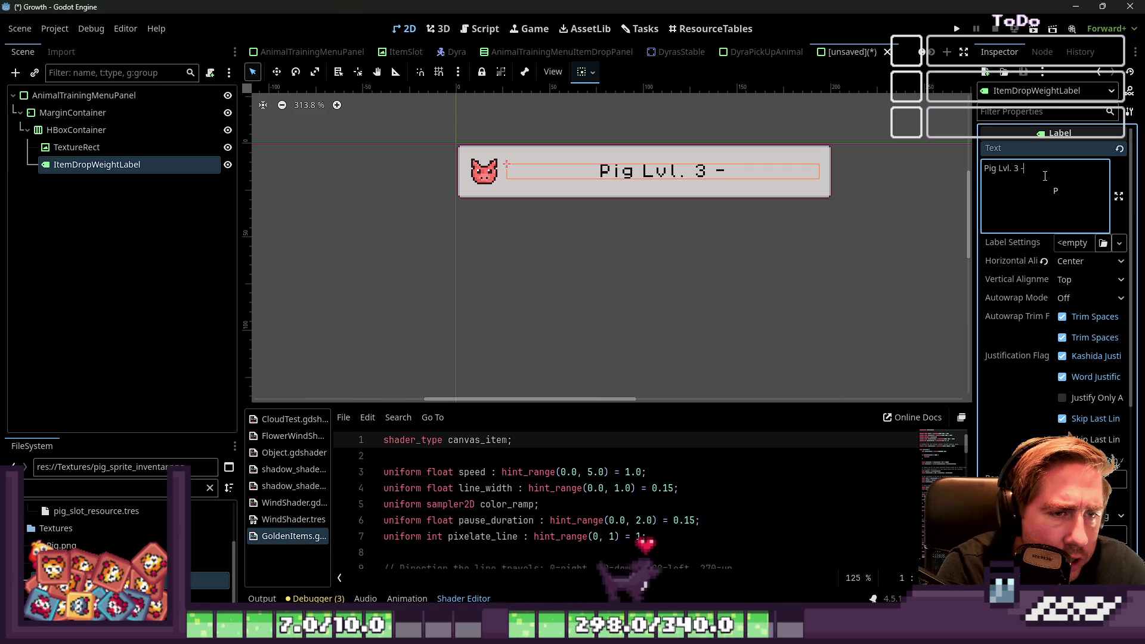
{"action": "type", "text": " Lvl4"}
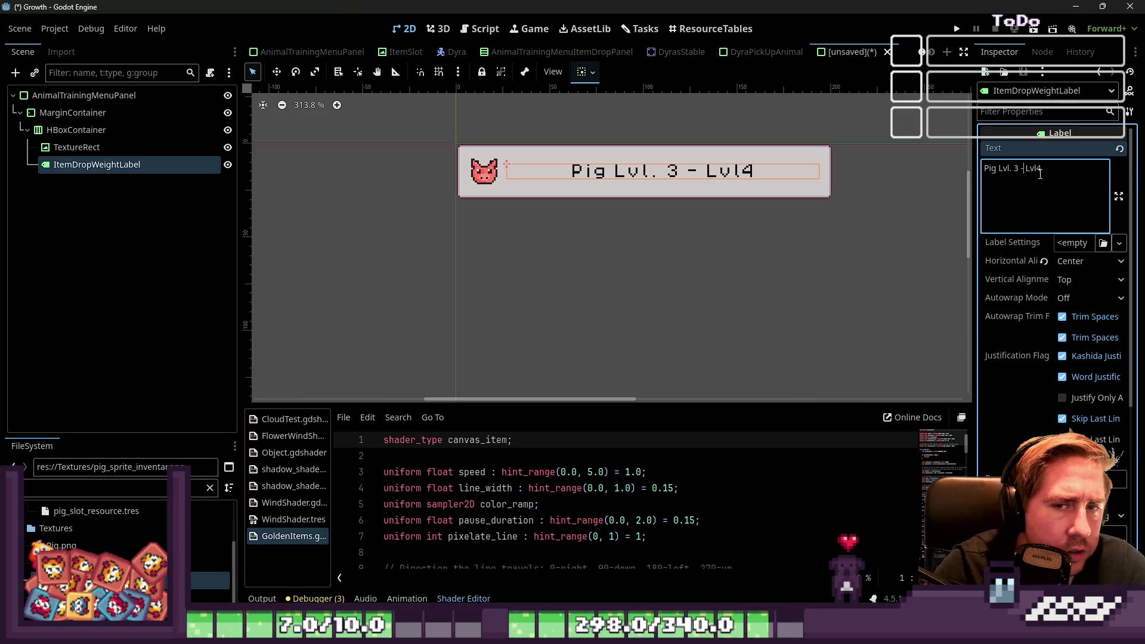
{"action": "left_click", "coordinate": [84, 149]}
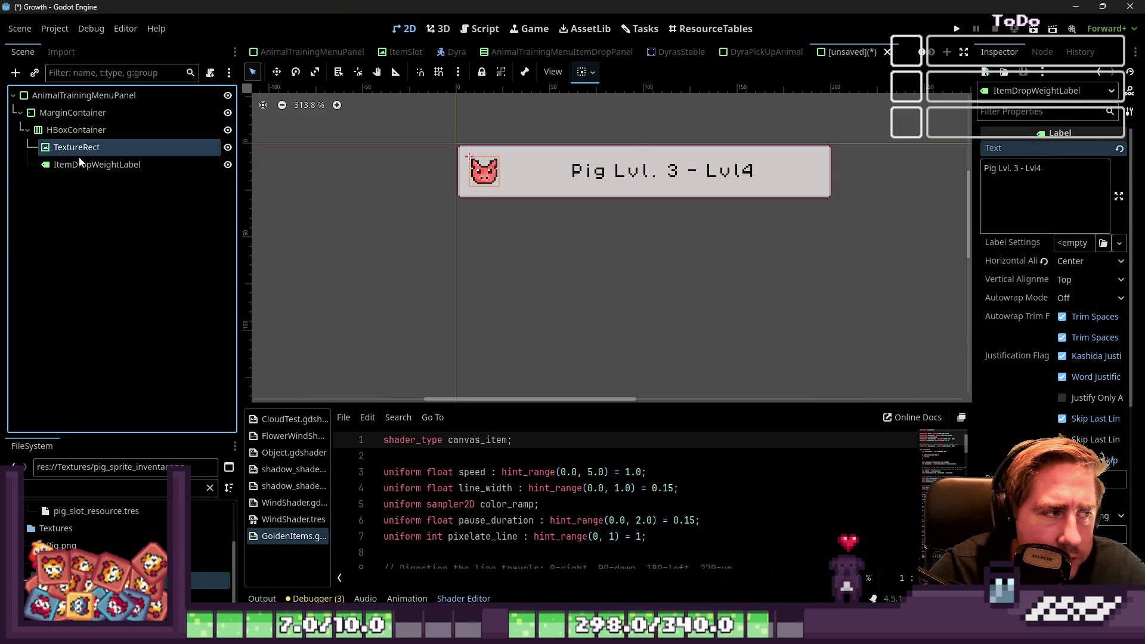
{"action": "left_click", "coordinate": [69, 166]}
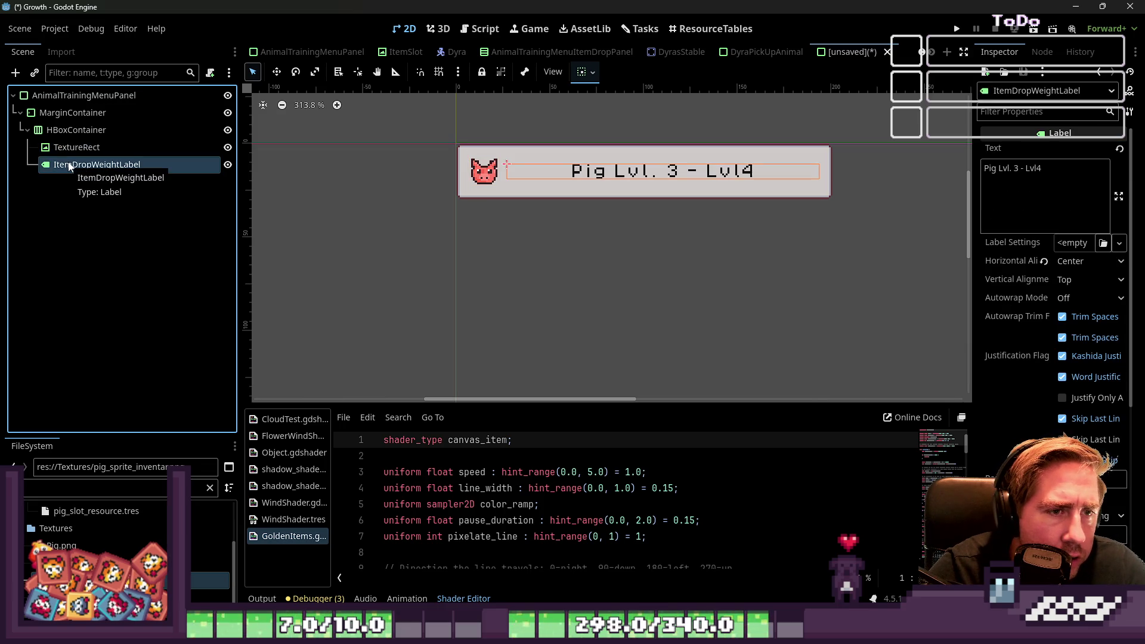
{"action": "left_click", "coordinate": [524, 184]}
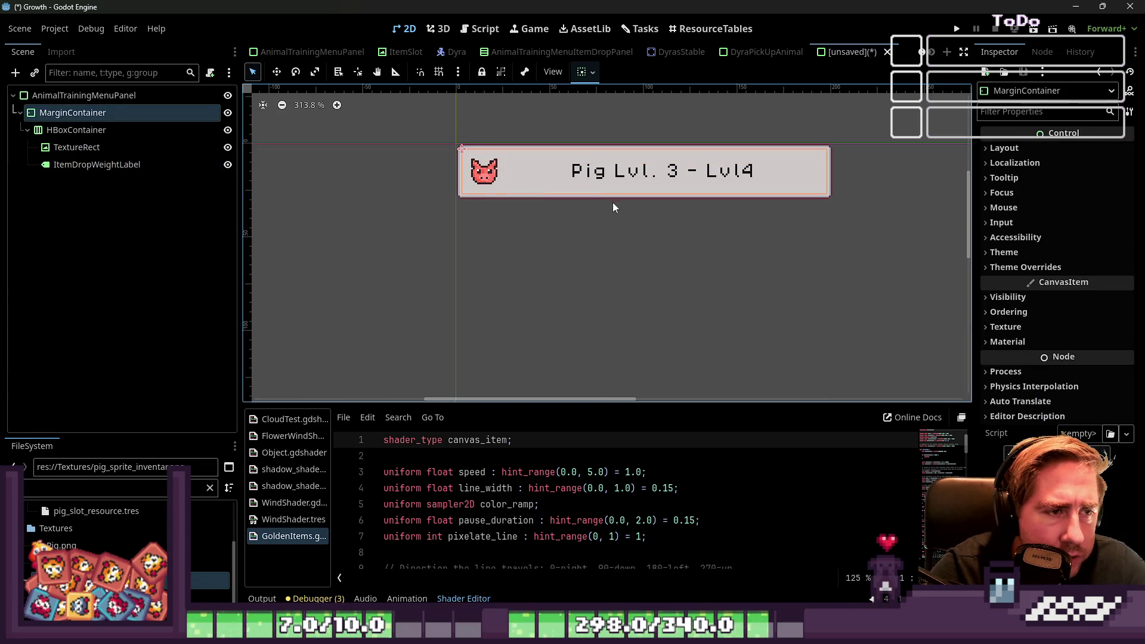
Step: Override the MarginContainer's margin constants to 2
{"action": "left_click", "coordinate": [531, 190]}
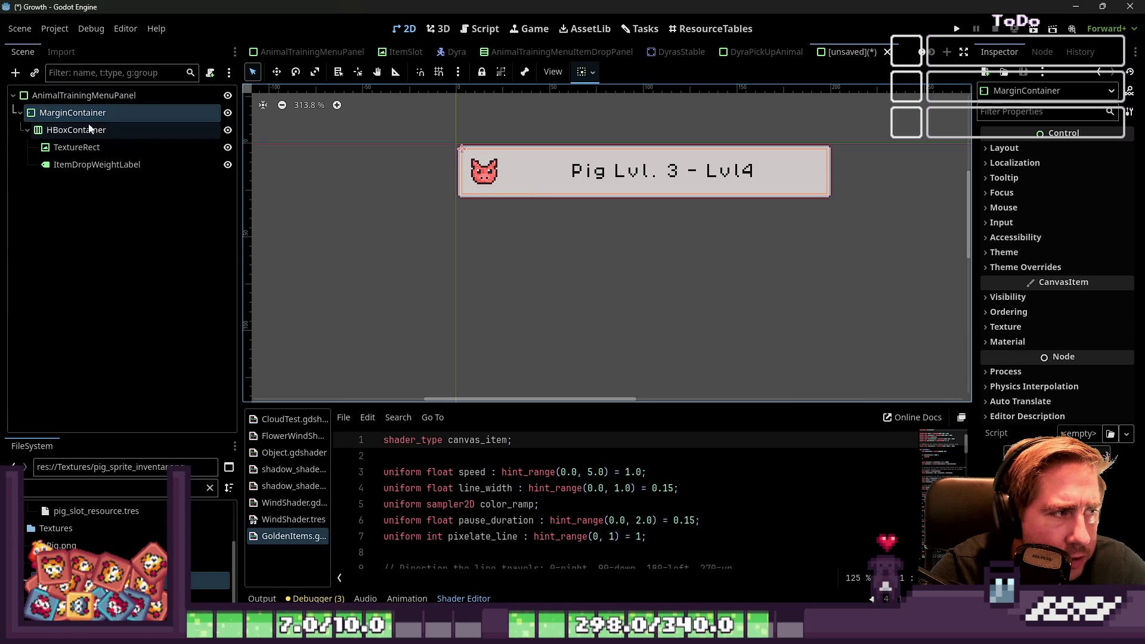
{"action": "left_click", "coordinate": [501, 180]}
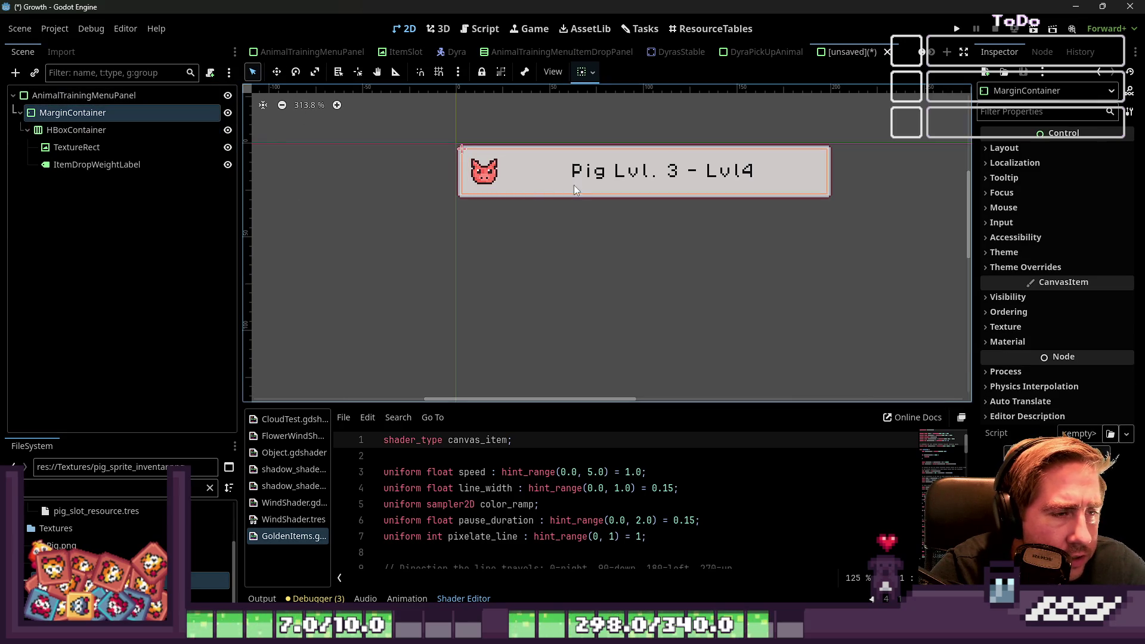
{"action": "left_click", "coordinate": [655, 250]}
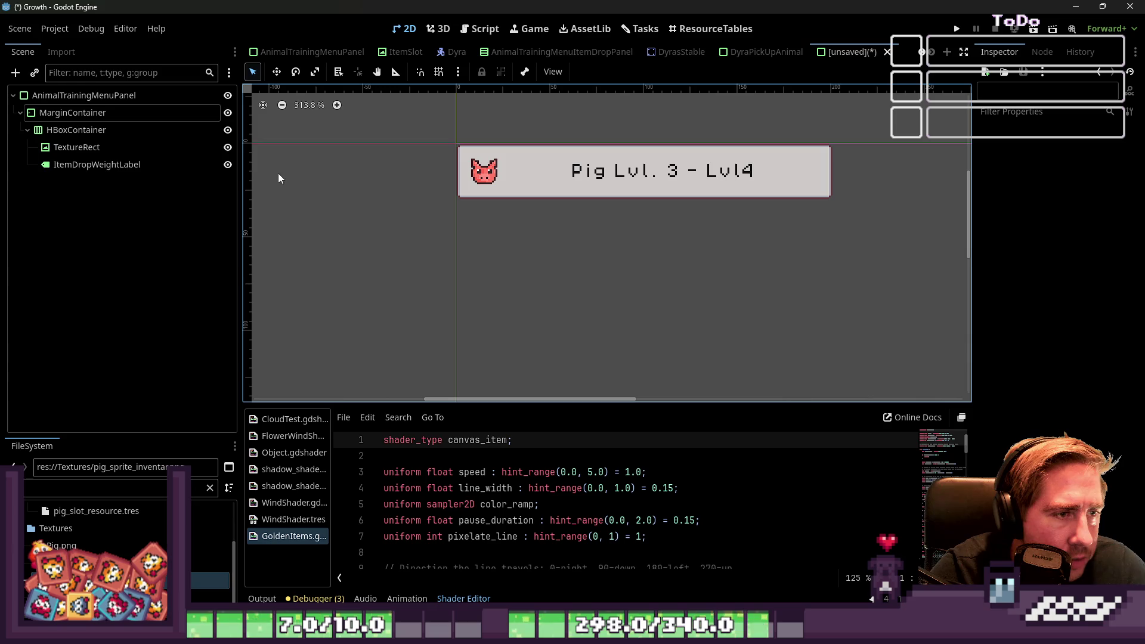
{"action": "left_click", "coordinate": [126, 112]}
{"action": "left_click", "coordinate": [1020, 282]}
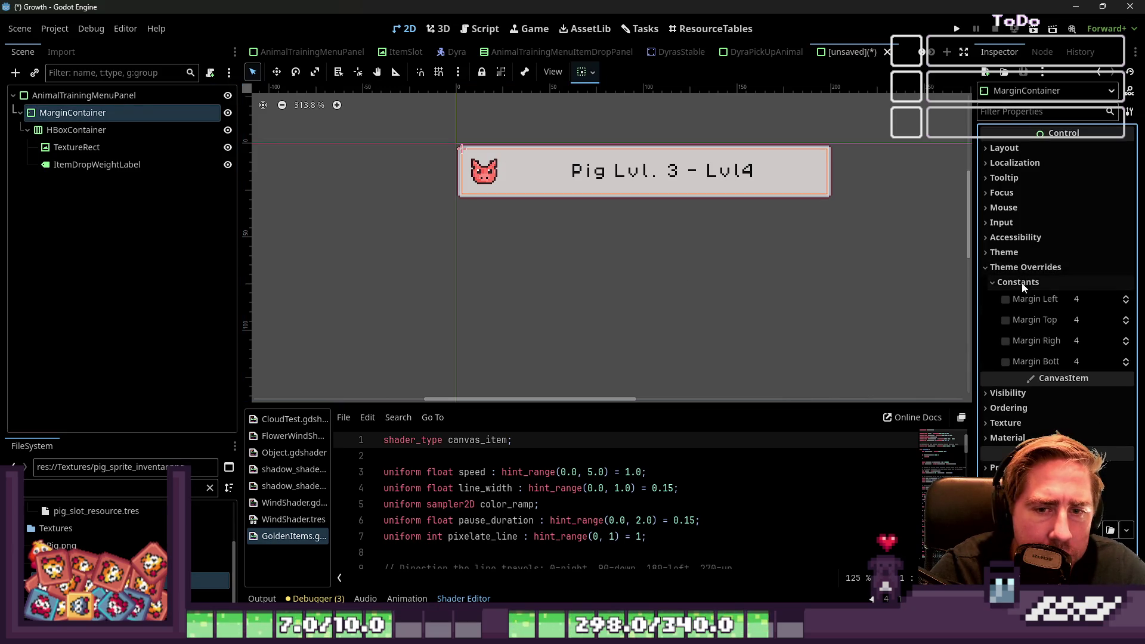
{"action": "type", "text": "2"}
{"action": "key", "text": "Tab"}
{"action": "key", "text": "Tab"}
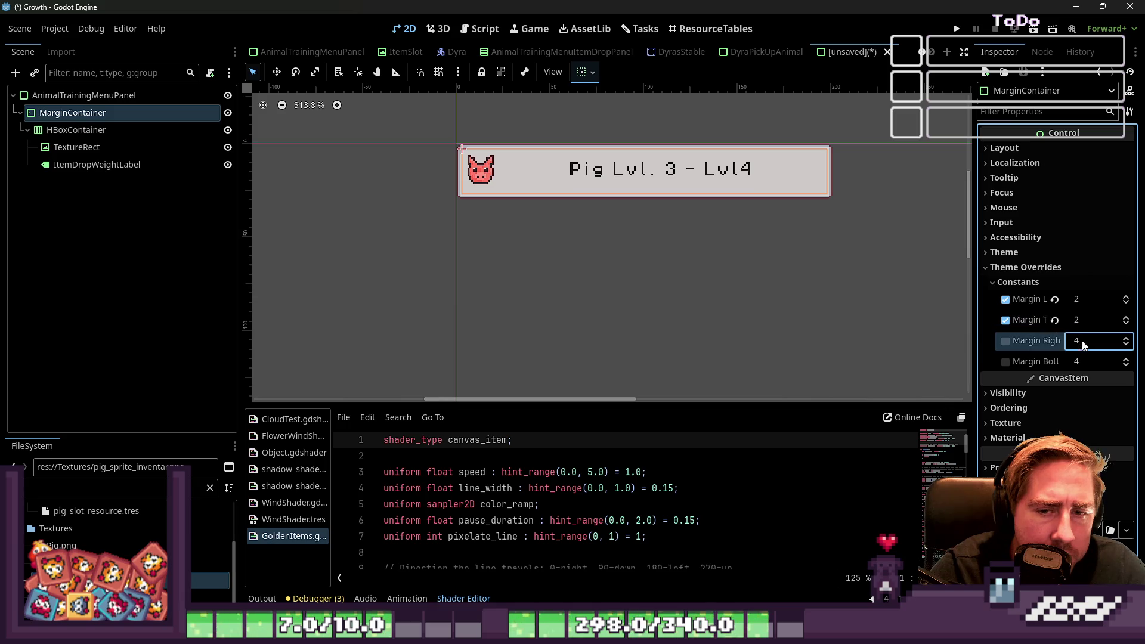
{"action": "type", "text": "2"}
{"action": "key", "text": "Tab"}
{"action": "type", "text": "2"}
{"action": "key", "text": "Tab"}
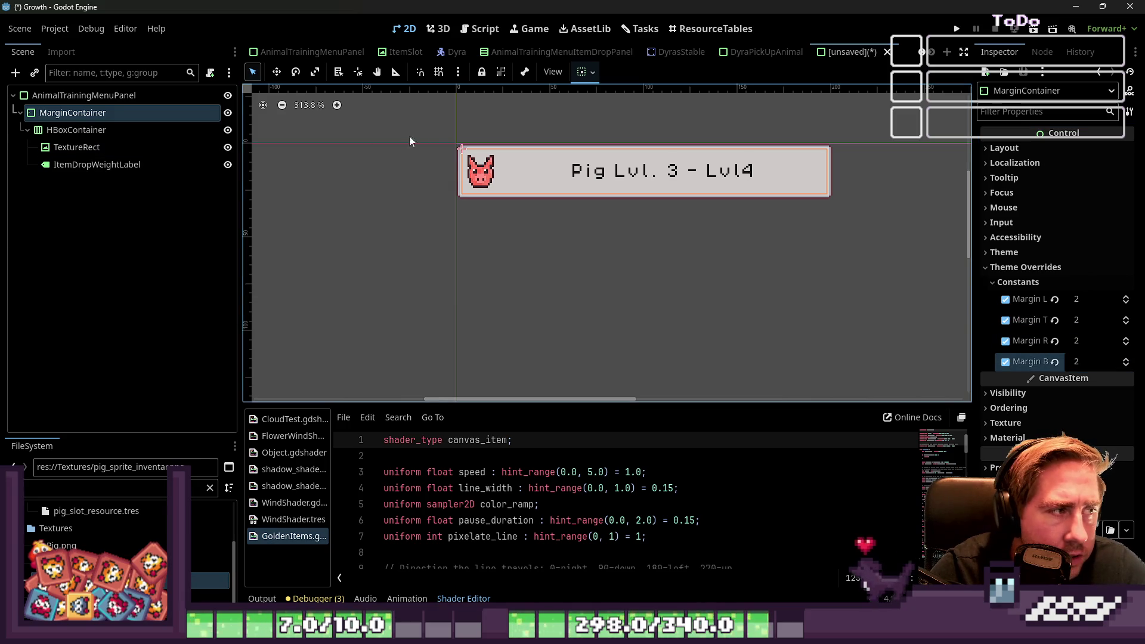
Step: Make the root panel slightly shorter, undoing an accidental width change
{"action": "left_click", "coordinate": [595, 195]}
{"action": "left_click_drag", "start_coordinate": [644, 203], "coordinate": [644, 195]}
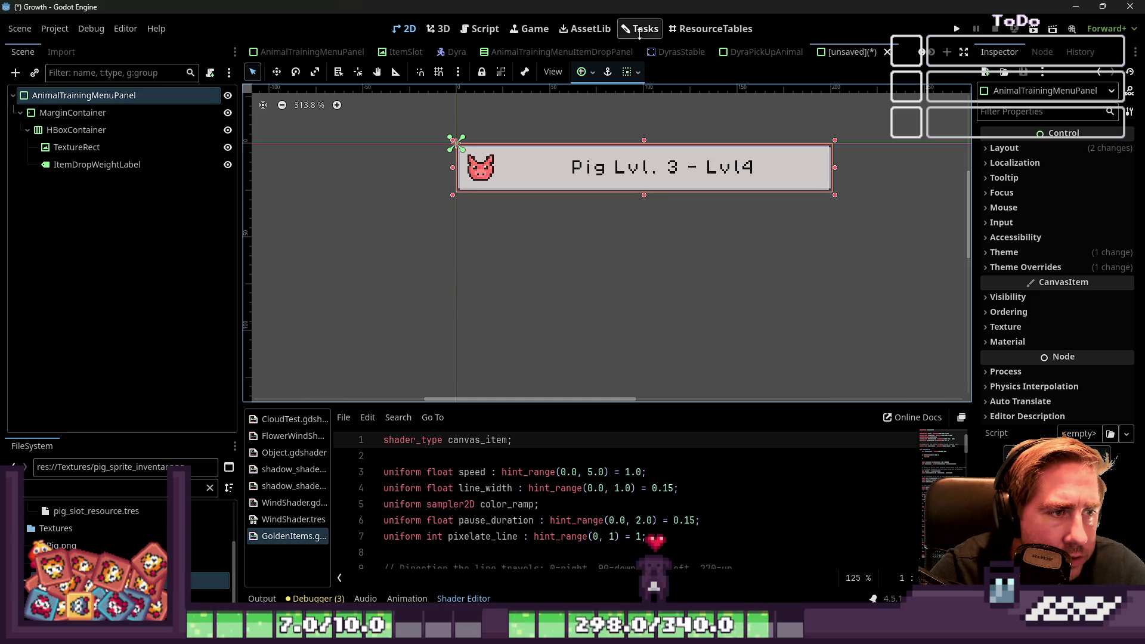
{"action": "left_click_drag", "start_coordinate": [835, 168], "coordinate": [592, 173]}
{"action": "key", "text": "ctrl+z"}
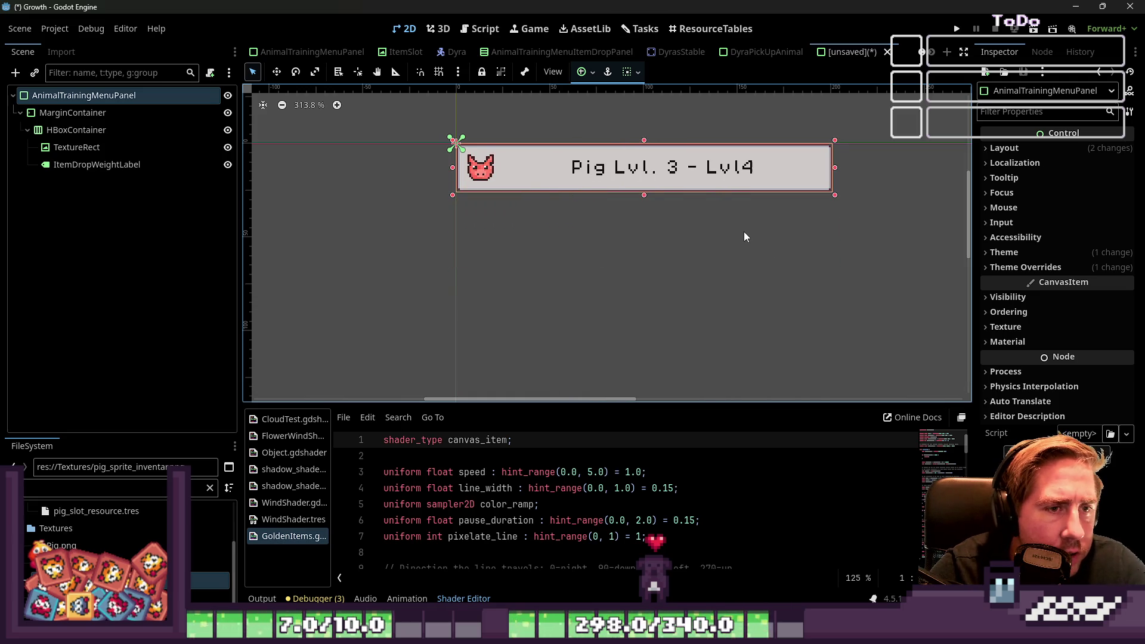
{"action": "left_click", "coordinate": [661, 171]}
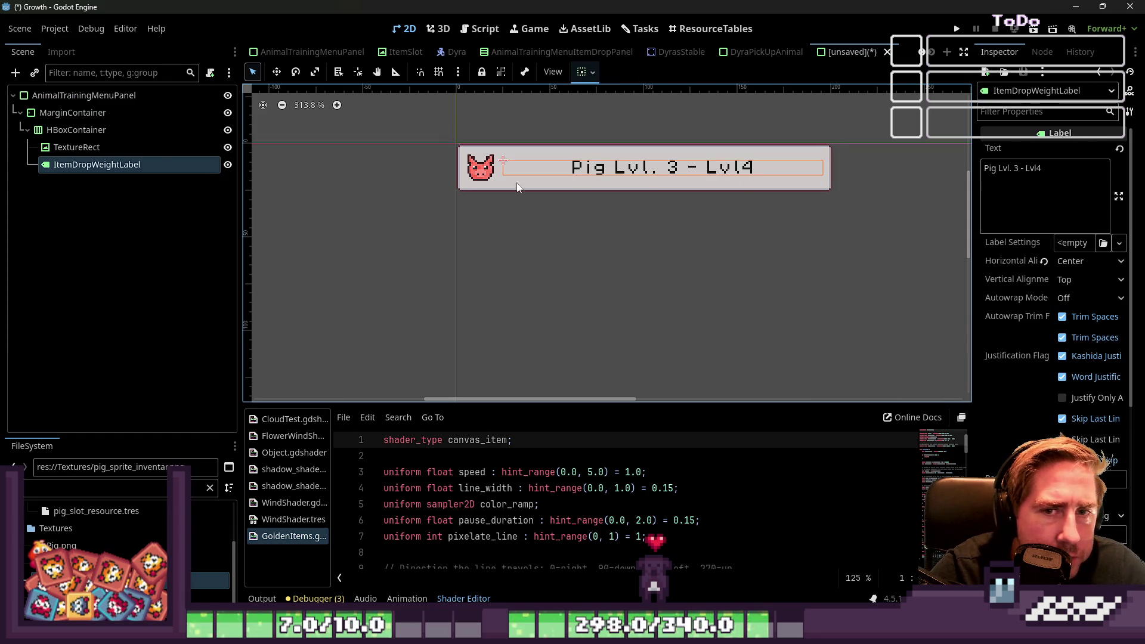
Step: Duplicate the level label and the pig icon, placing the second icon after the label
{"action": "key", "text": "ctrl+d"}
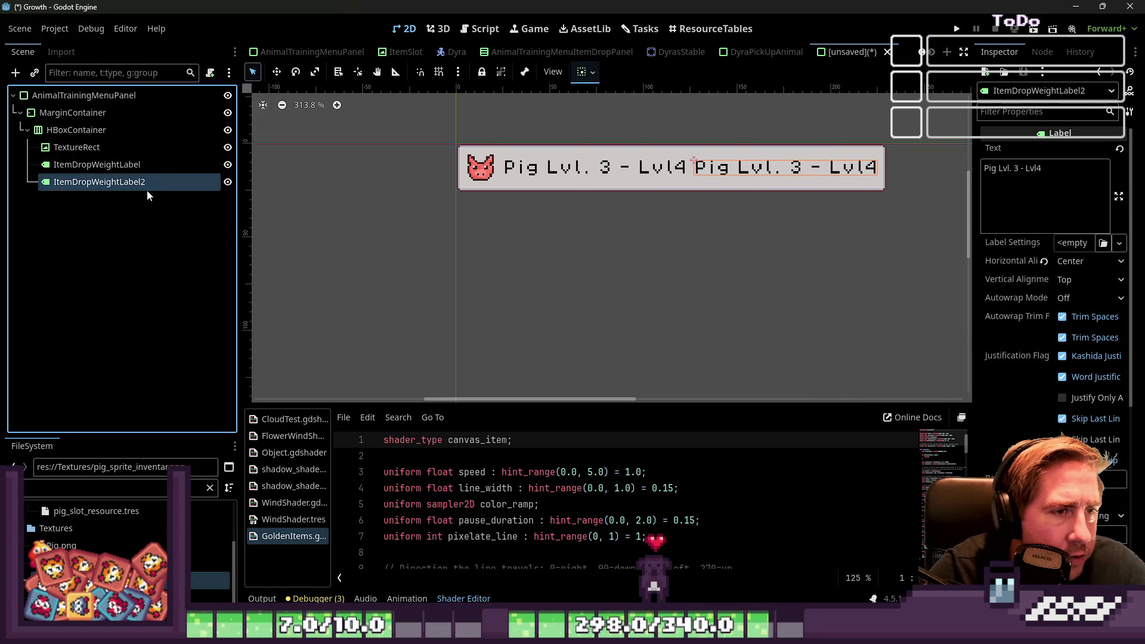
{"action": "left_click", "coordinate": [83, 148]}
{"action": "key", "text": "ctrl+d"}
{"action": "left_click_drag", "start_coordinate": [82, 169], "coordinate": [80, 190]}
Step: Give the second image the upgrade arrow texture with Keep Centered stretch mode
{"action": "left_click", "coordinate": [100, 487]}
{"action": "type", "text": "arrow"}
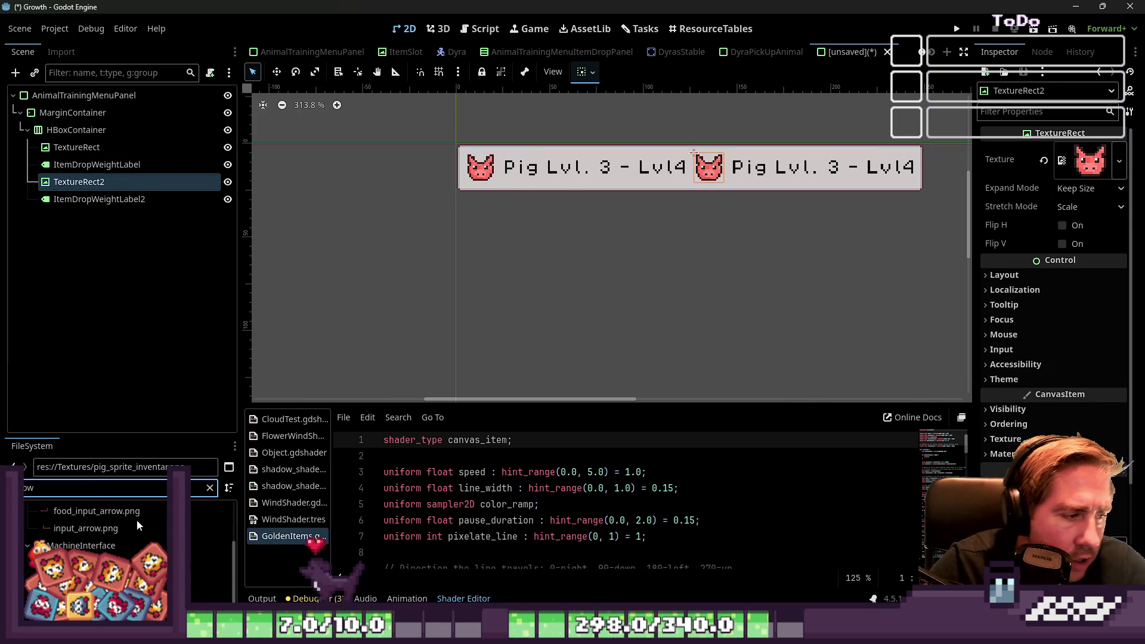
{"action": "left_click_drag", "start_coordinate": [89, 580], "coordinate": [98, 190]}
{"action": "left_click", "coordinate": [1062, 167]}
{"action": "left_click", "coordinate": [1063, 167]}
{"action": "left_click", "coordinate": [1090, 206]}
{"action": "left_click", "coordinate": [1060, 258]}
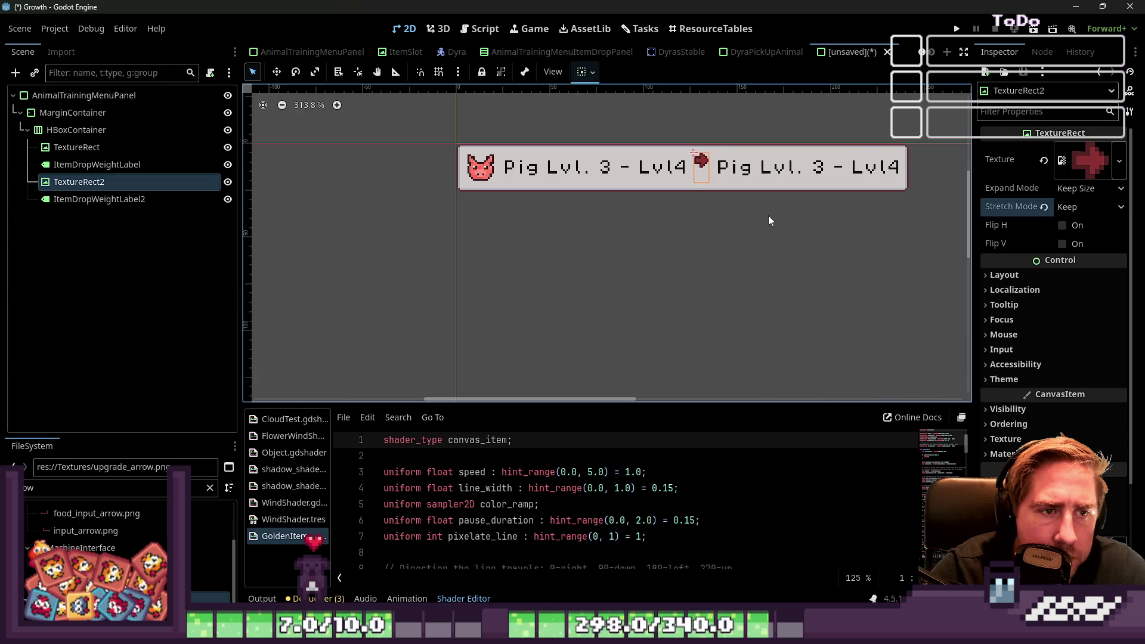
{"action": "left_click", "coordinate": [1103, 205]}
{"action": "left_click", "coordinate": [1082, 287]}
Step: Duplicate the first level label and rename the original to AnimalName
{"action": "left_click", "coordinate": [697, 242]}
{"action": "left_click", "coordinate": [631, 171]}
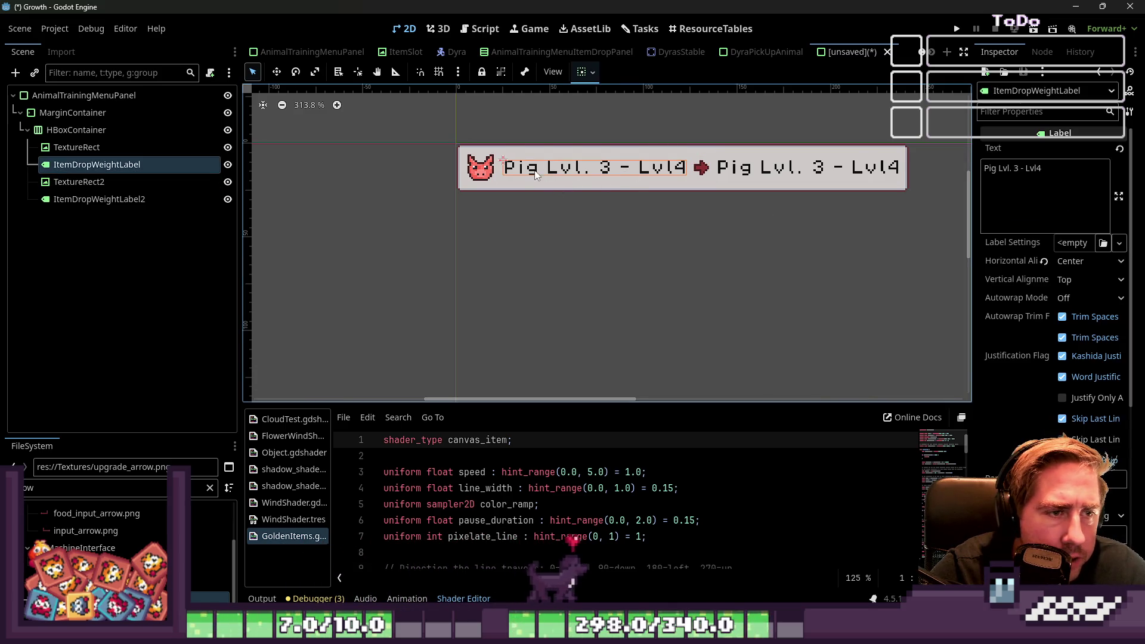
{"action": "key", "text": "ctrl+d"}
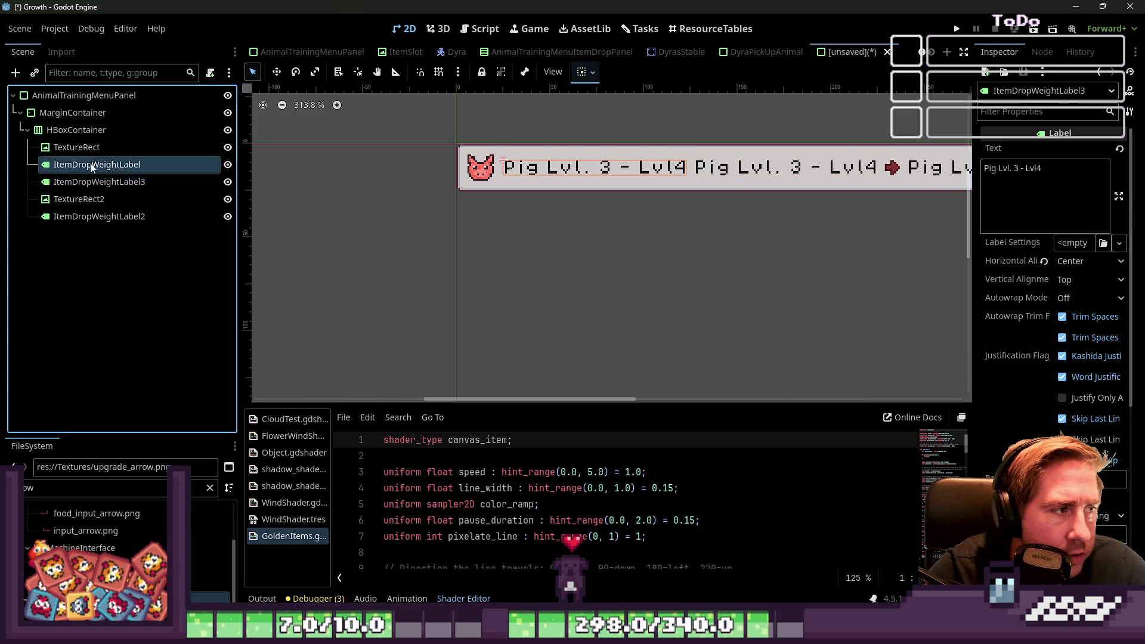
{"action": "key", "text": "F2"}
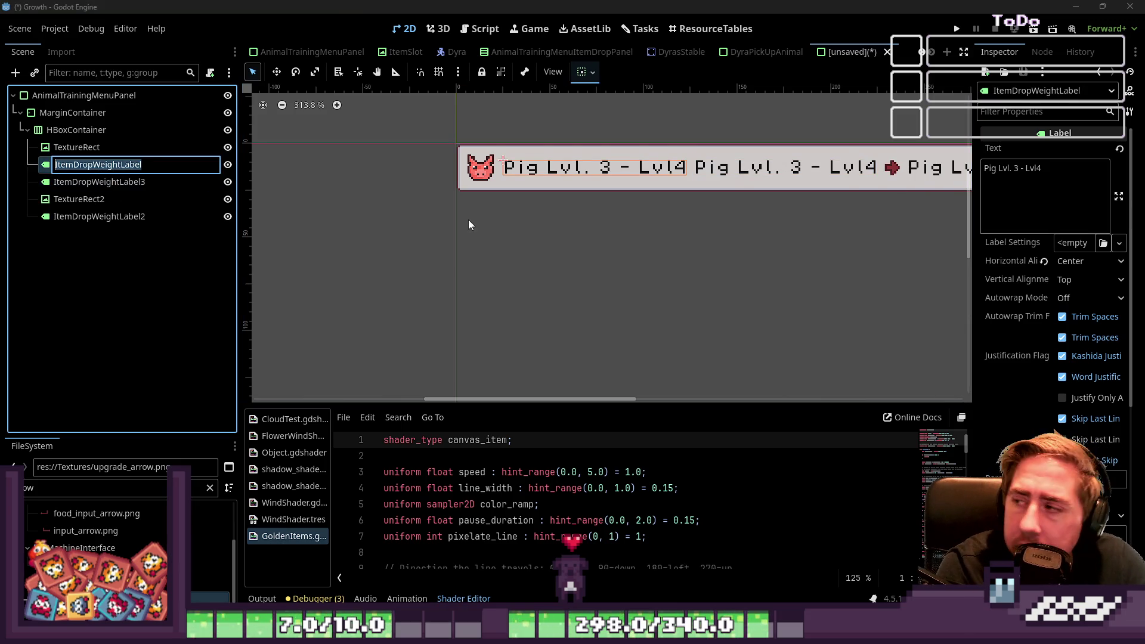
{"action": "type", "text": "An"}
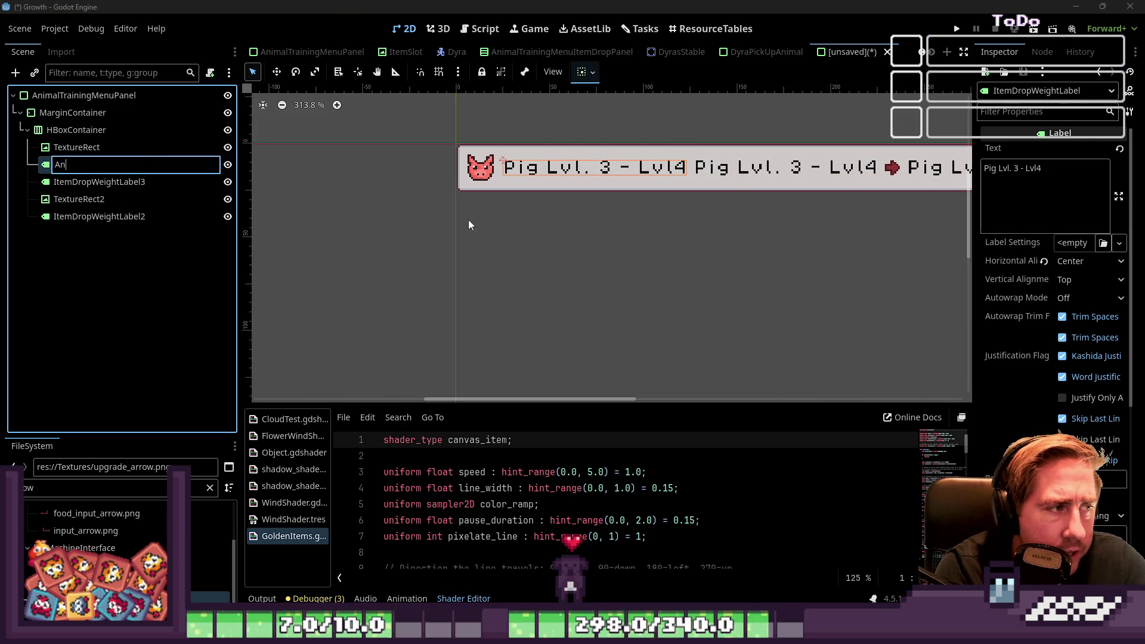
{"action": "type", "text": "imalName"}
{"action": "key", "text": "Return"}
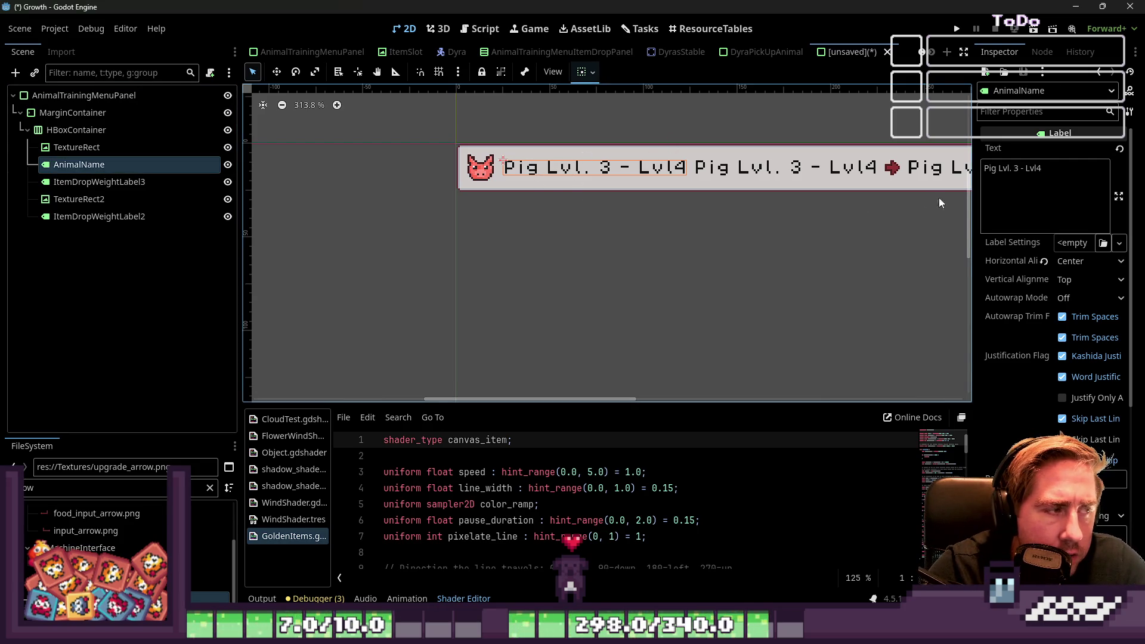
Step: Set AnimalName's text to 'Pig Pig Pig' and the next level label to 'Lvl.3'
{"action": "left_click", "coordinate": [1030, 179]}
{"action": "key", "text": "ctrl+a"}
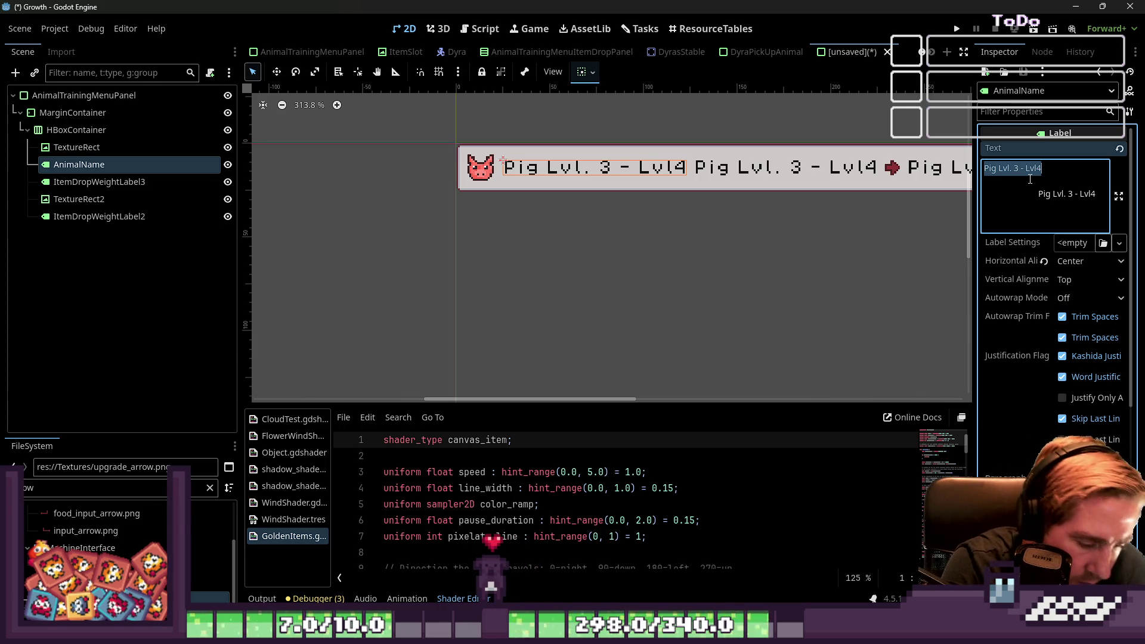
{"action": "type", "text": "Pig Pig Pig"}
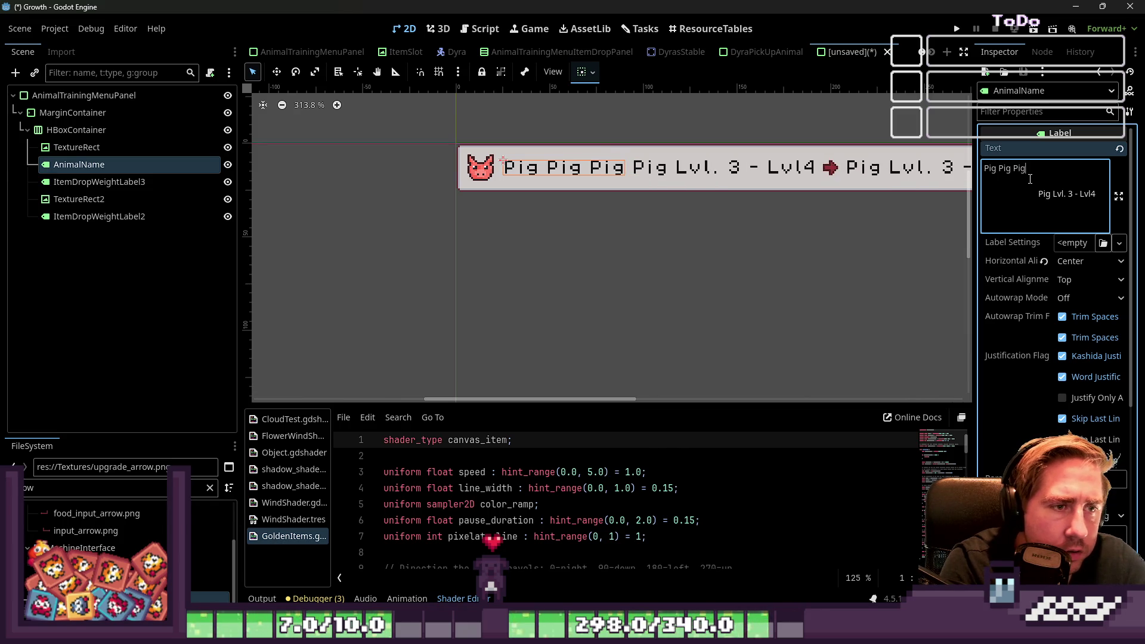
{"action": "left_click", "coordinate": [119, 182]}
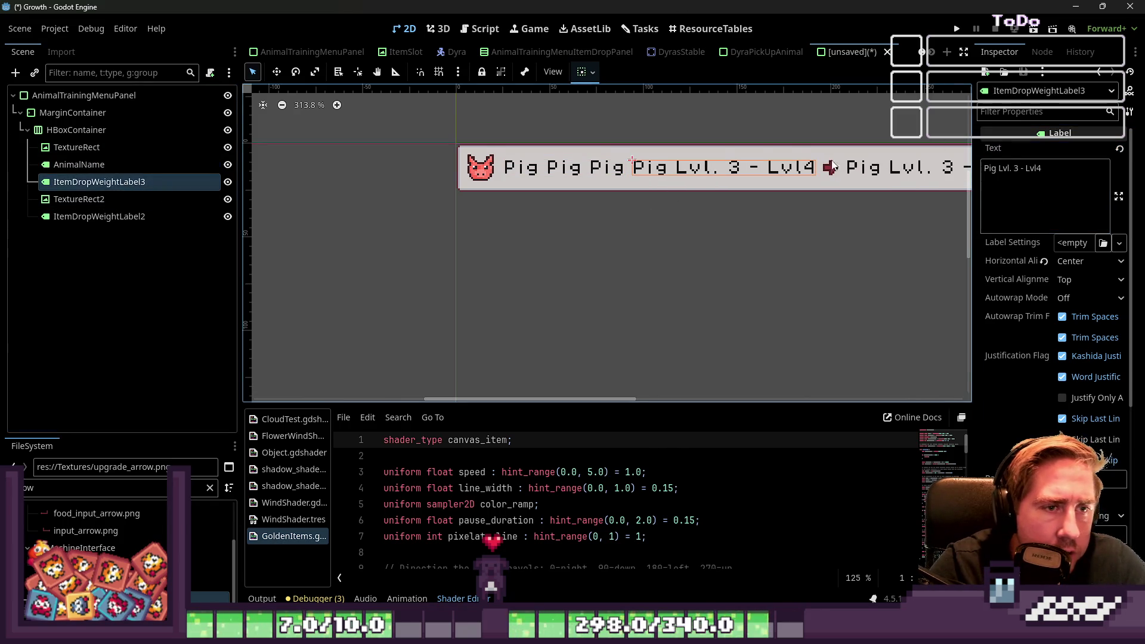
{"action": "triple_click", "coordinate": [1014, 173]}
{"action": "type", "text": "Lvl.3"}
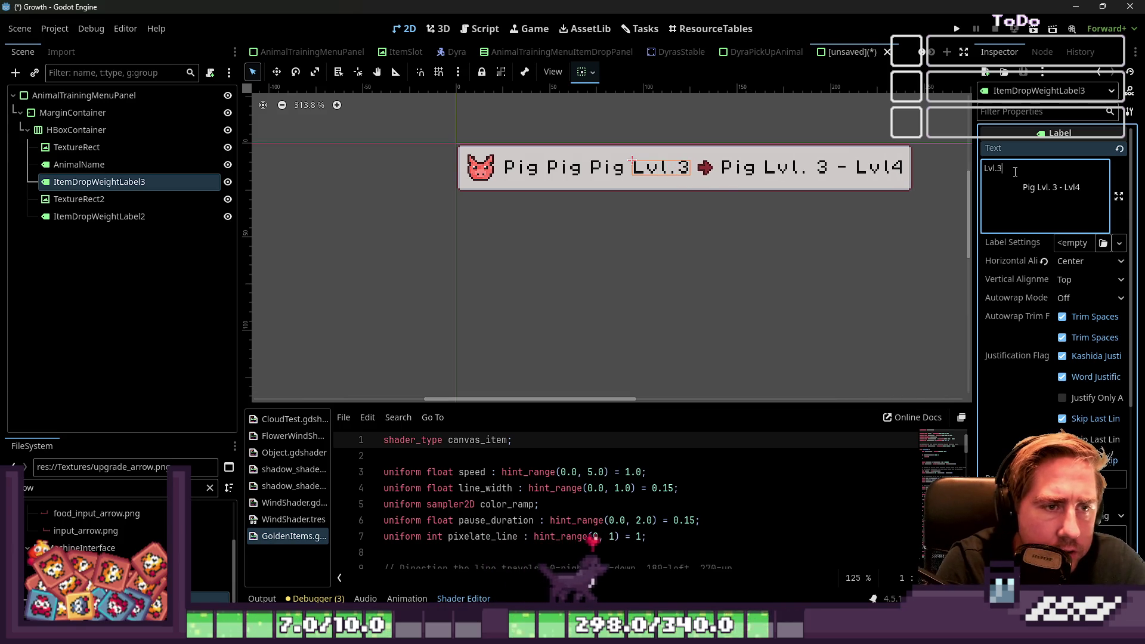
Step: Change the last level label's text after the arrow to 'Lvl.4'
{"action": "left_click", "coordinate": [152, 199]}
{"action": "left_click", "coordinate": [180, 217]}
{"action": "left_click", "coordinate": [180, 218]}
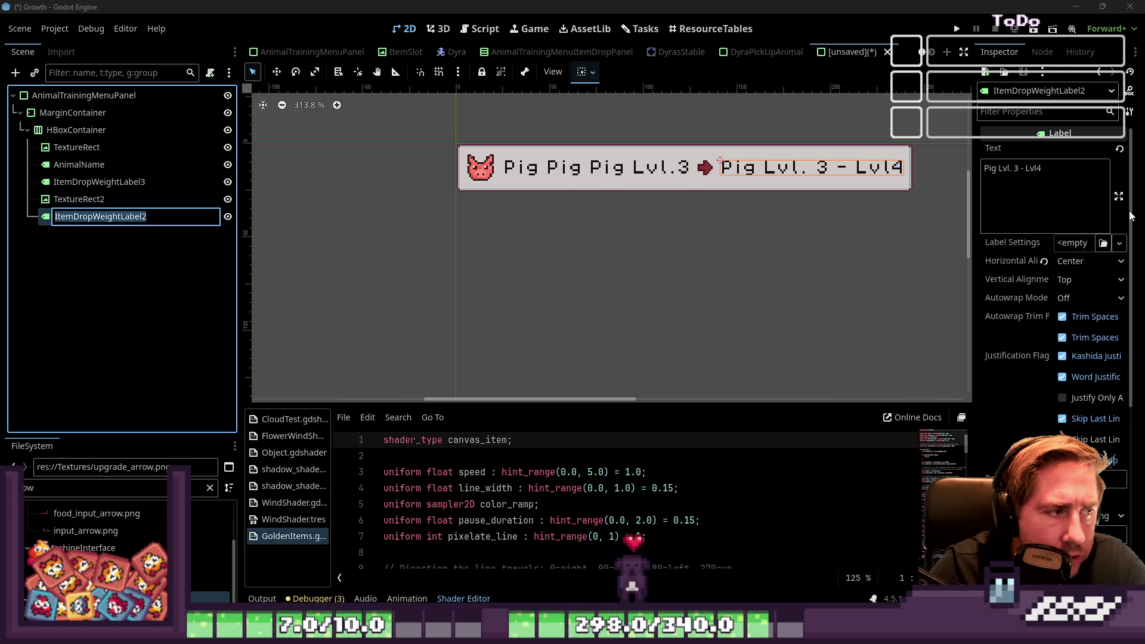
{"action": "key", "text": "Escape"}
{"action": "key", "text": "ctrl+a"}
{"action": "key", "text": "Escape"}
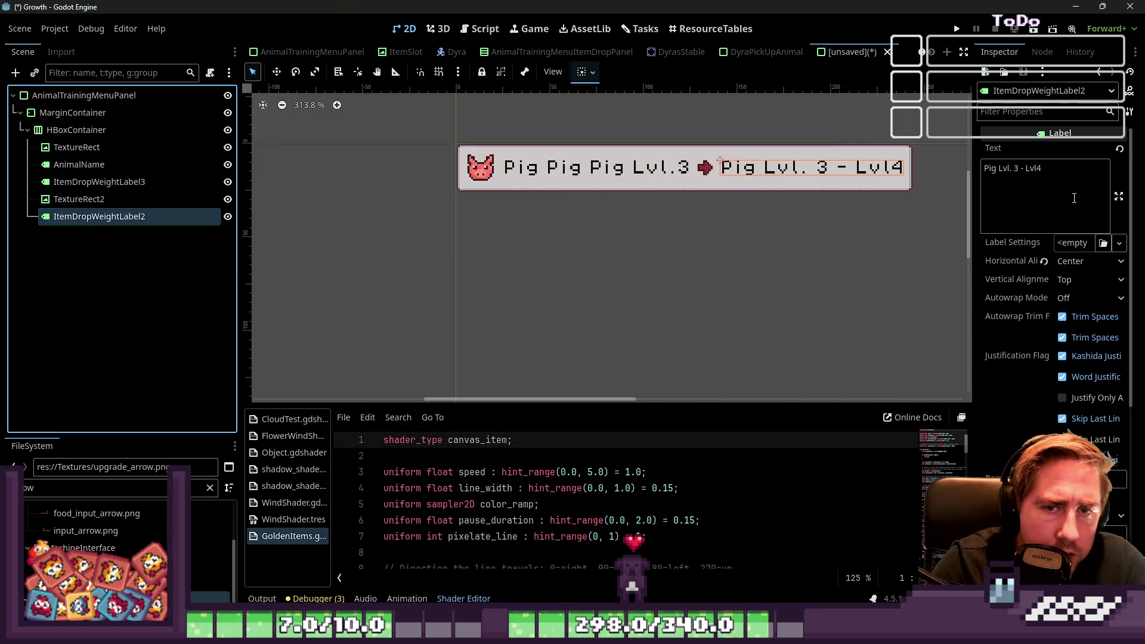
{"action": "left_click", "coordinate": [1074, 198]}
{"action": "key", "text": "ctrl+a"}
{"action": "type", "text": "Lv"}
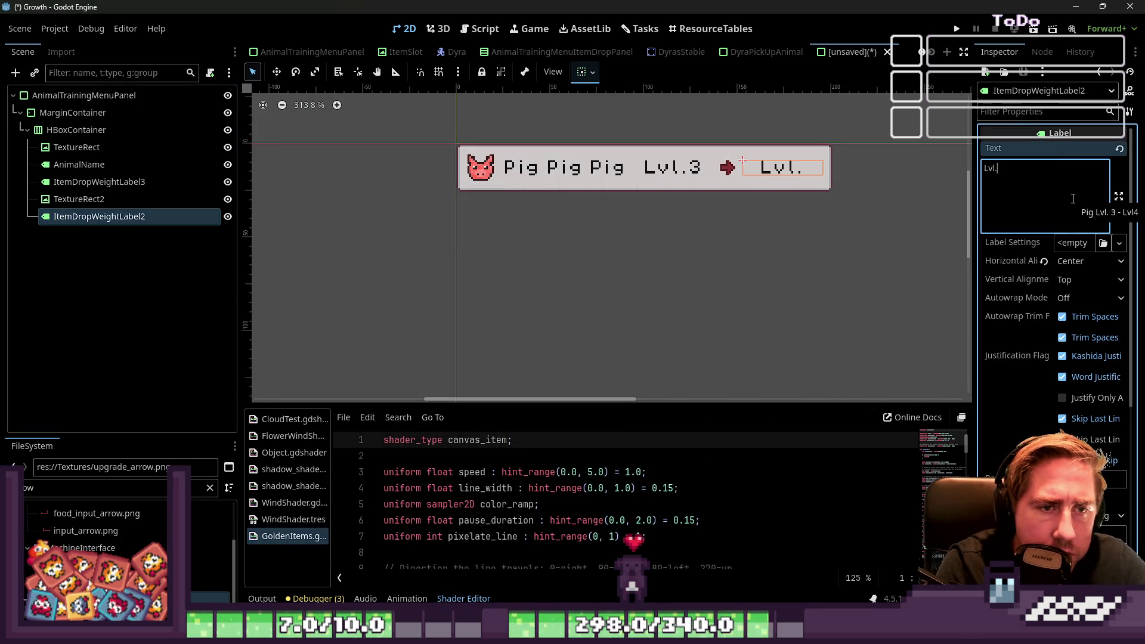
Step: Duplicate the HBoxContainer row, then undo the duplicate
{"action": "scroll", "coordinate": [370, 209], "scroll_direction": "down", "scroll_amount": 4}
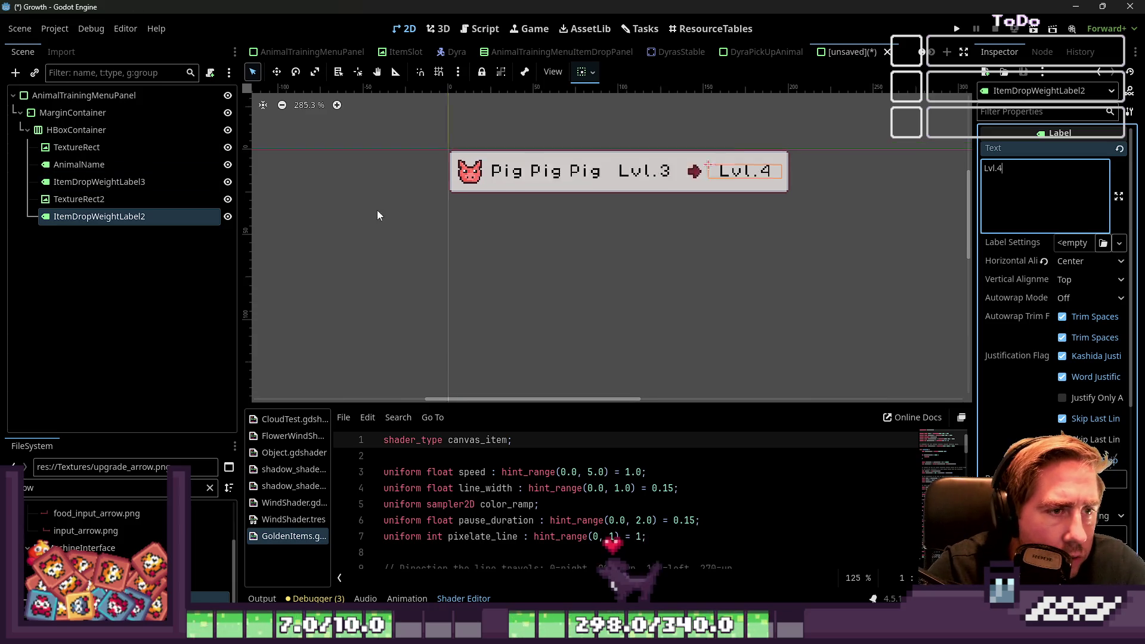
{"action": "left_click", "coordinate": [81, 200]}
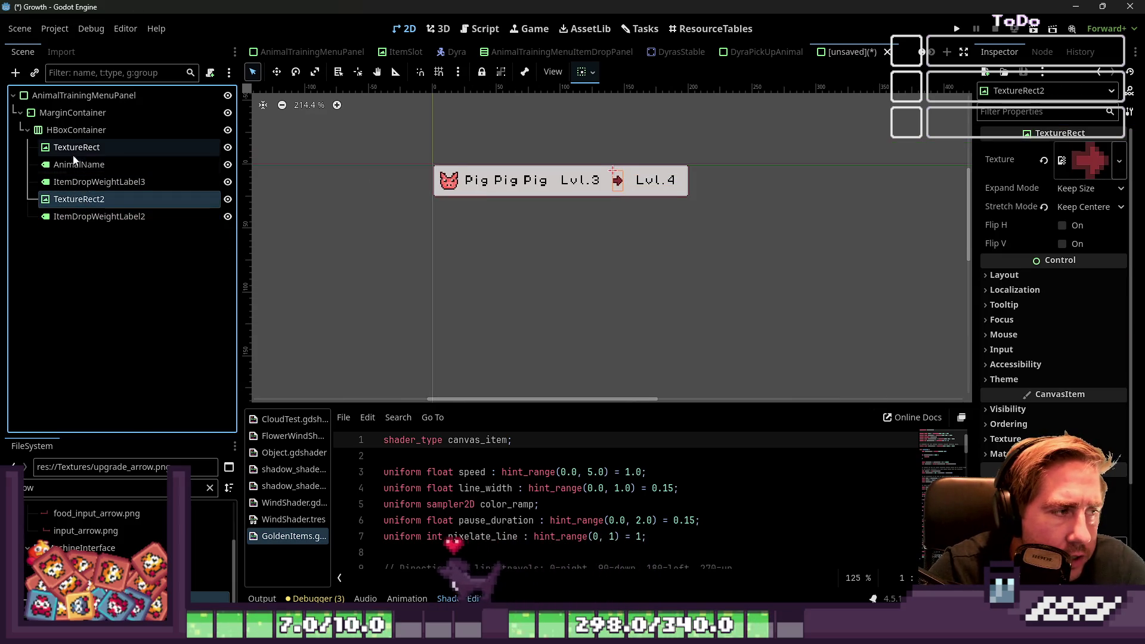
{"action": "left_click", "coordinate": [50, 130]}
{"action": "key", "text": "ctrl+d"}
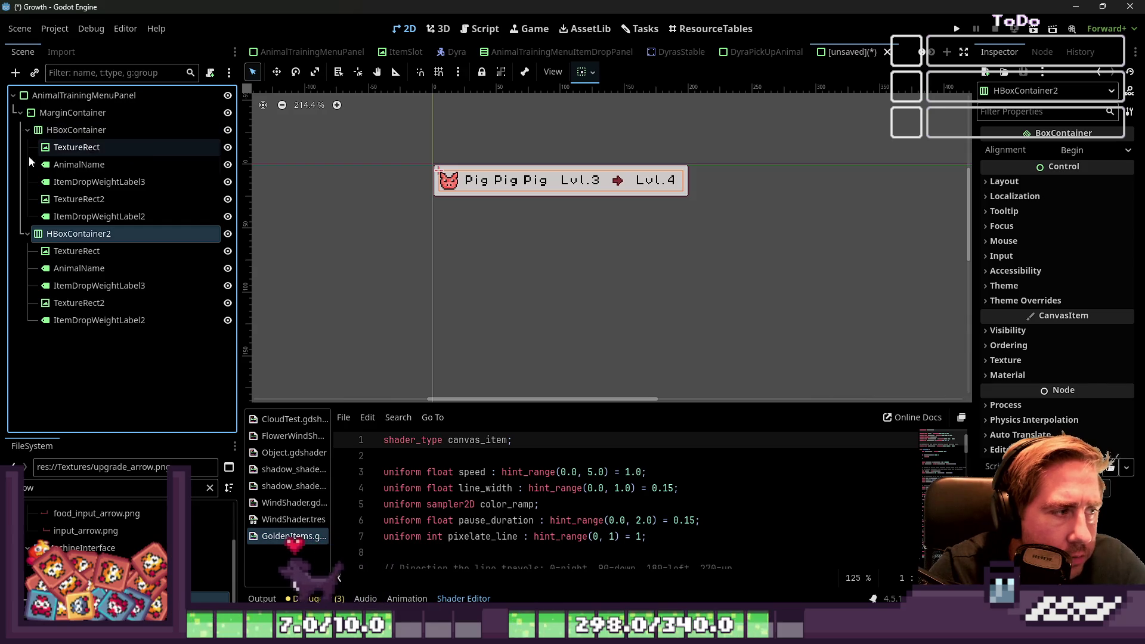
{"action": "key", "text": "ctrl+z"}
Step: Add a Button to the end of the row's HBoxContainer and label it 'pick up'
{"action": "left_click", "coordinate": [50, 130]}
{"action": "key", "text": "ctrl+a"}
{"action": "type", "text": "Button"}
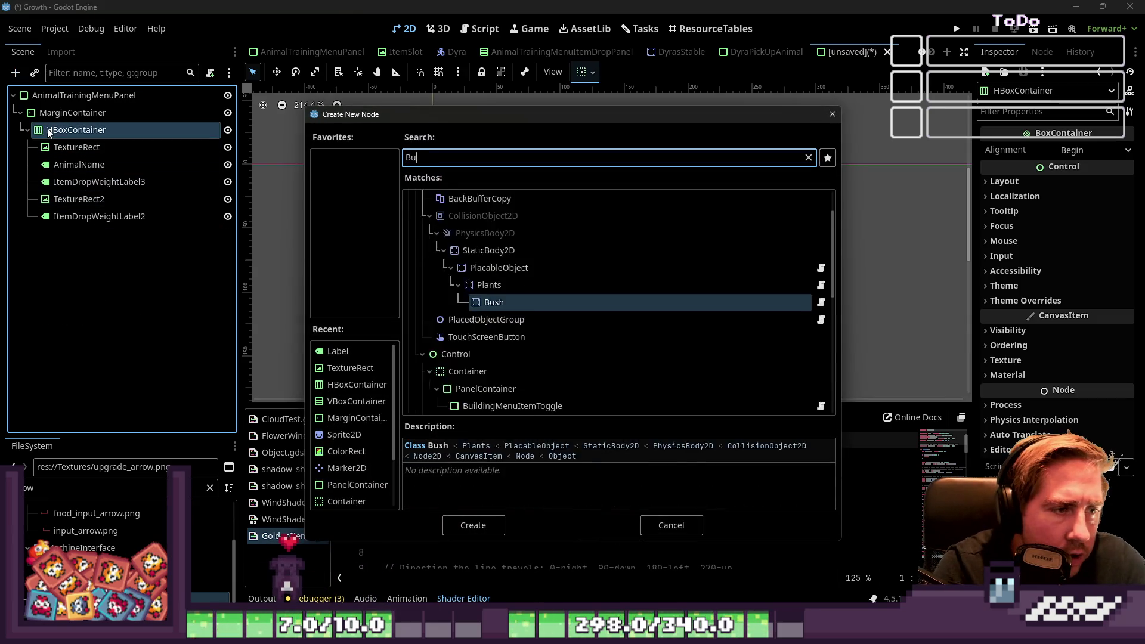
{"action": "key", "text": "Return"}
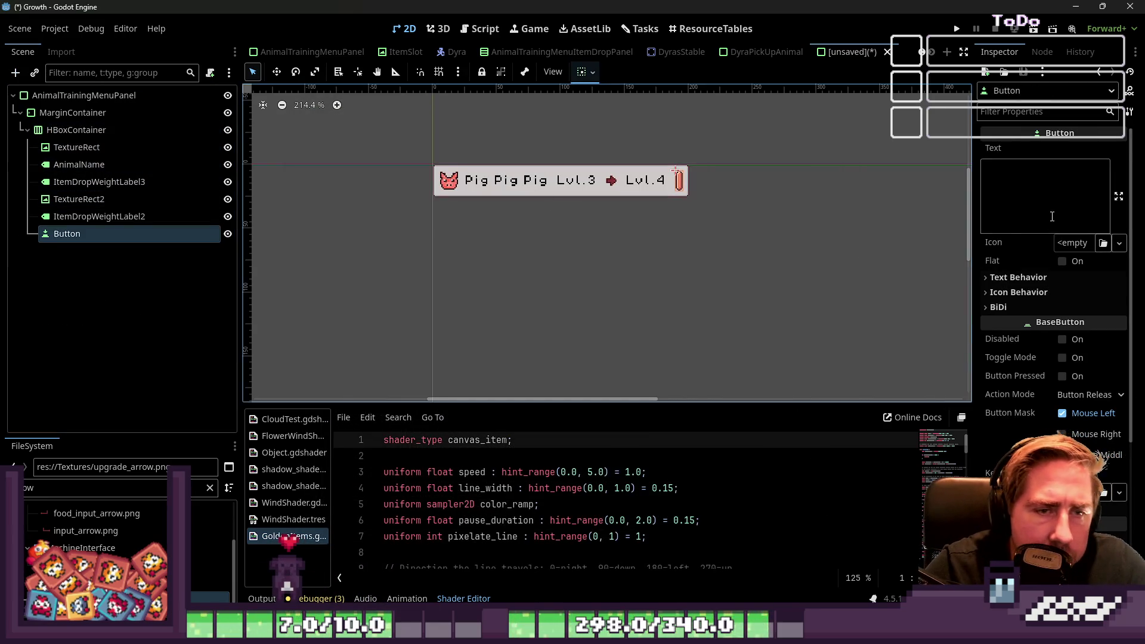
{"action": "left_click", "coordinate": [1052, 216]}
{"action": "type", "text": "ick up"}
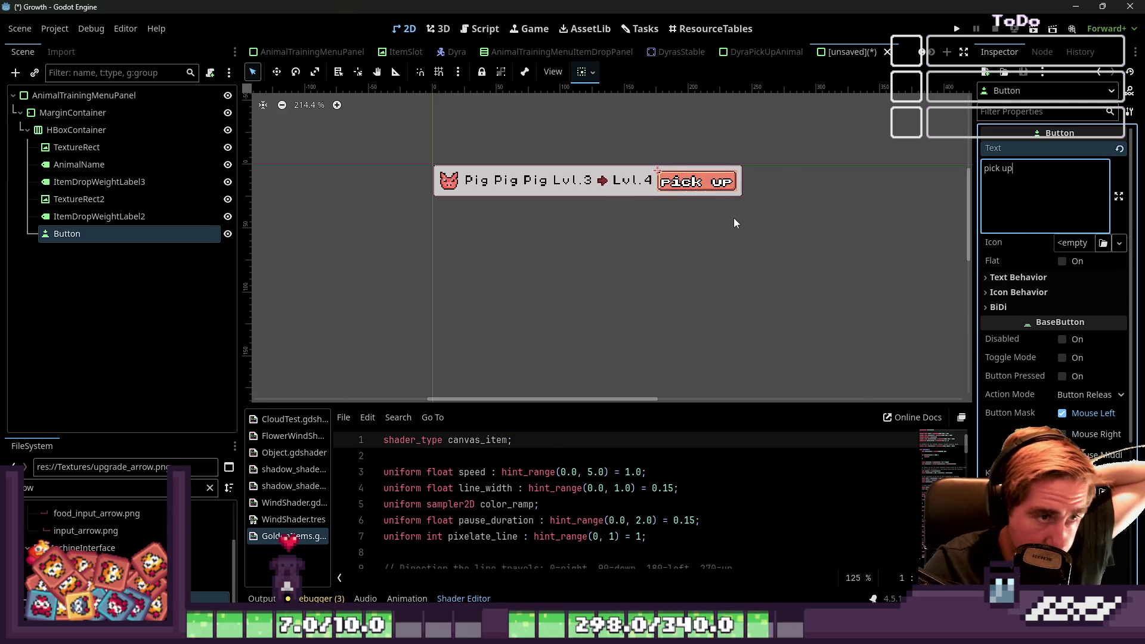
Step: Select all panel elements and look through their Visibility, Theme and Layout properties
{"action": "left_click_drag", "start_coordinate": [317, 114], "coordinate": [808, 253]}
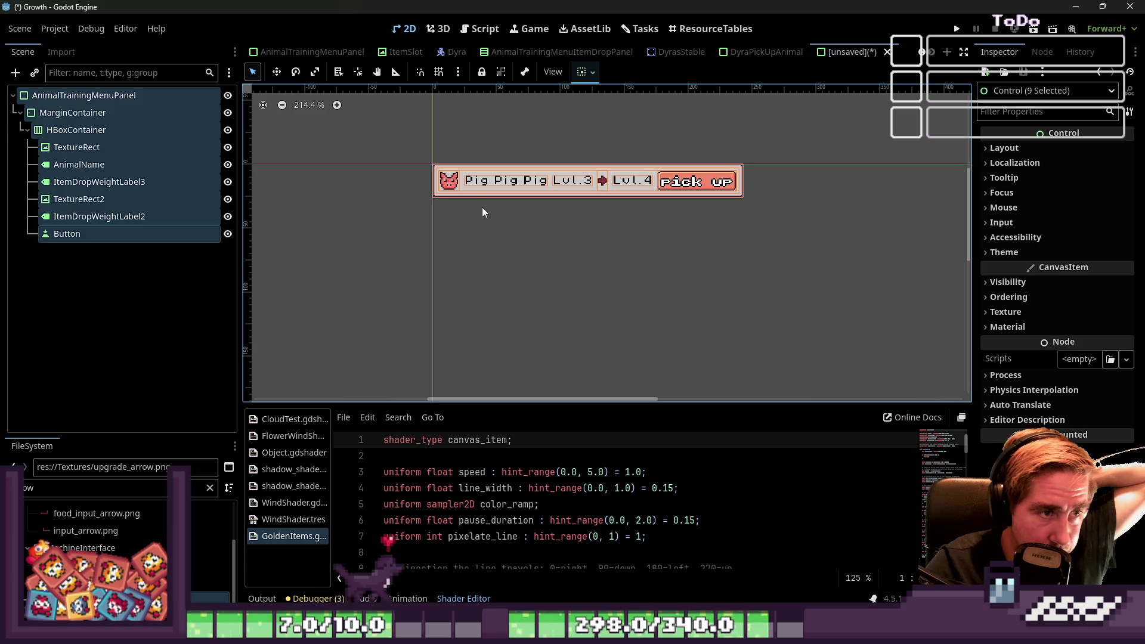
{"action": "scroll", "coordinate": [569, 167], "scroll_direction": "up", "scroll_amount": 3}
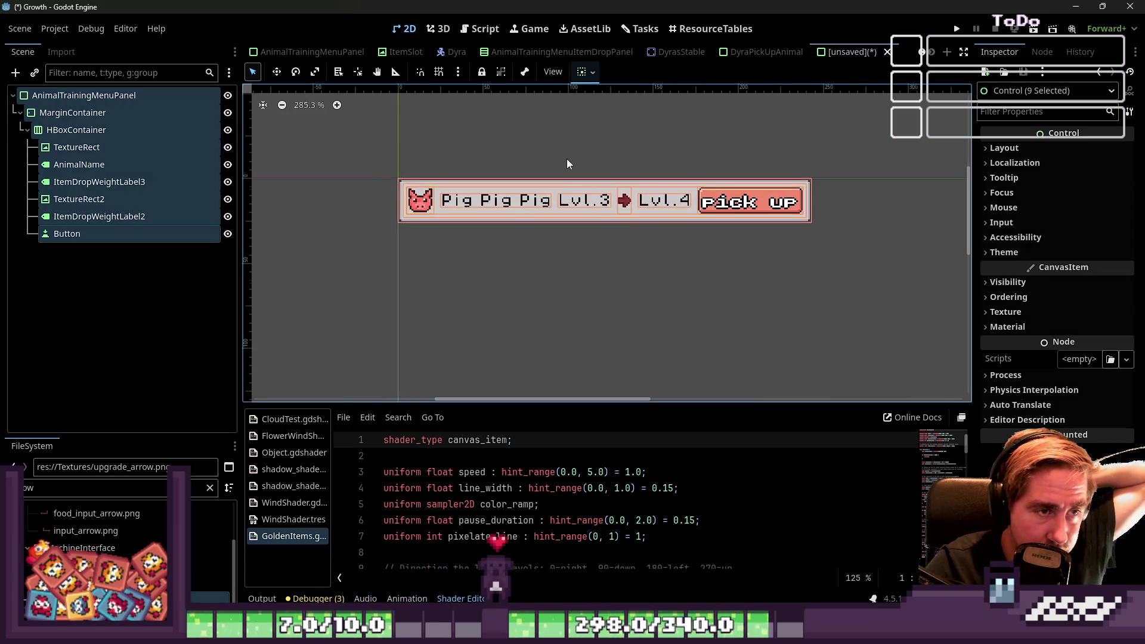
{"action": "scroll", "coordinate": [566, 159], "scroll_direction": "up", "scroll_amount": 1}
{"action": "left_click", "coordinate": [1009, 282]}
{"action": "left_click", "coordinate": [1009, 282]}
{"action": "left_click", "coordinate": [1019, 249]}
{"action": "left_click", "coordinate": [1018, 249]}
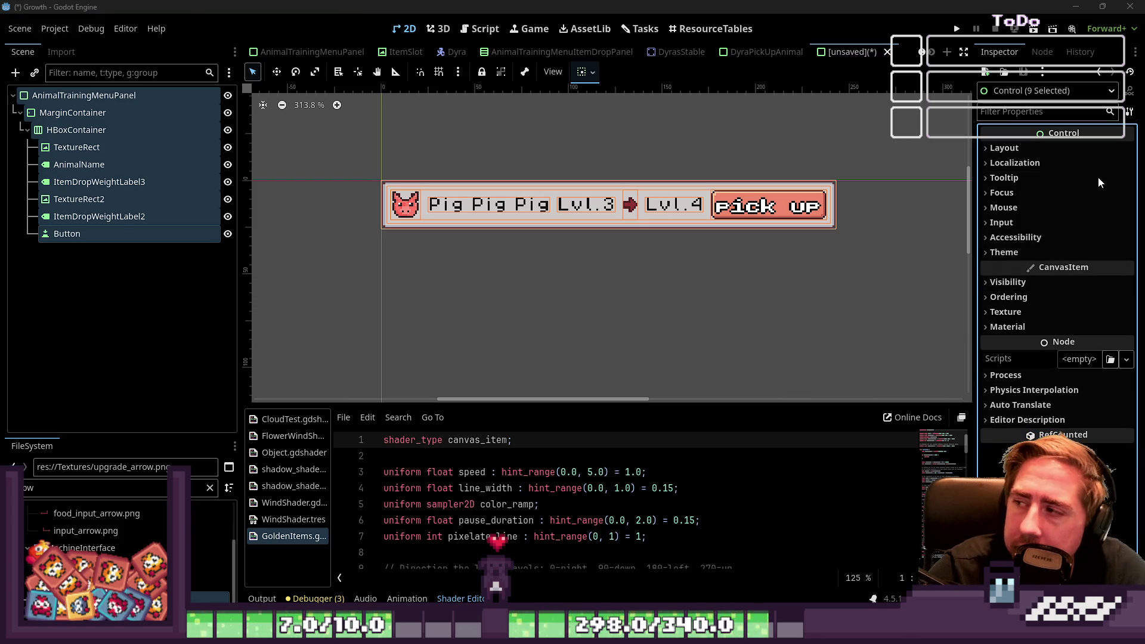
{"action": "left_click", "coordinate": [1043, 143]}
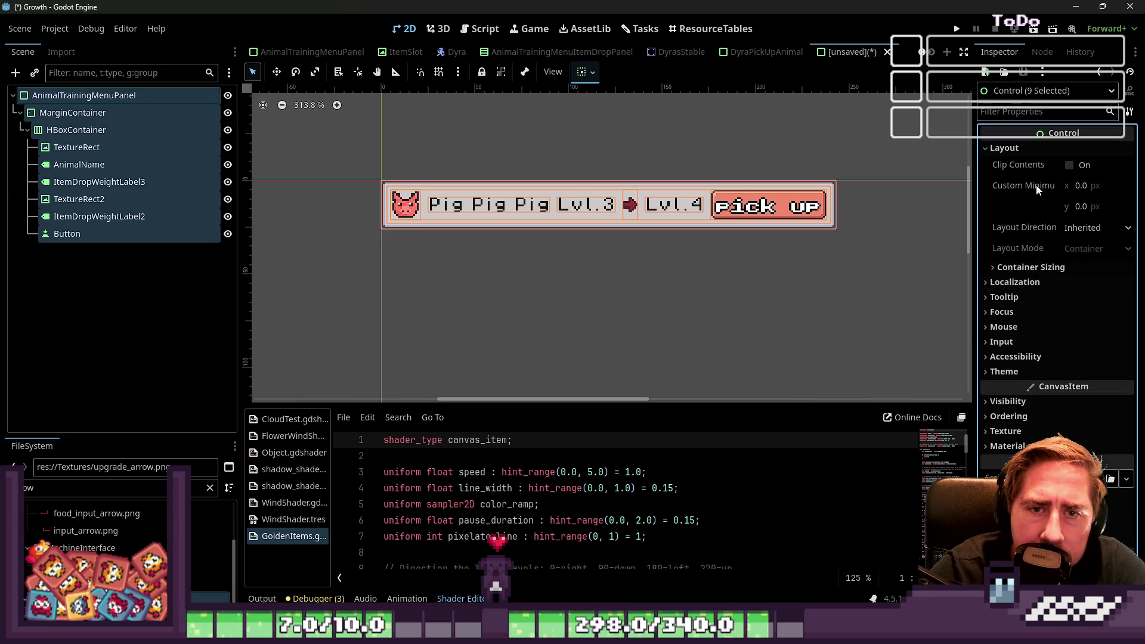
Step: Shrink the panel root to fit its contents, then open the AnimalTrainingMenuItemDropPanel scene
{"action": "left_click", "coordinate": [91, 96]}
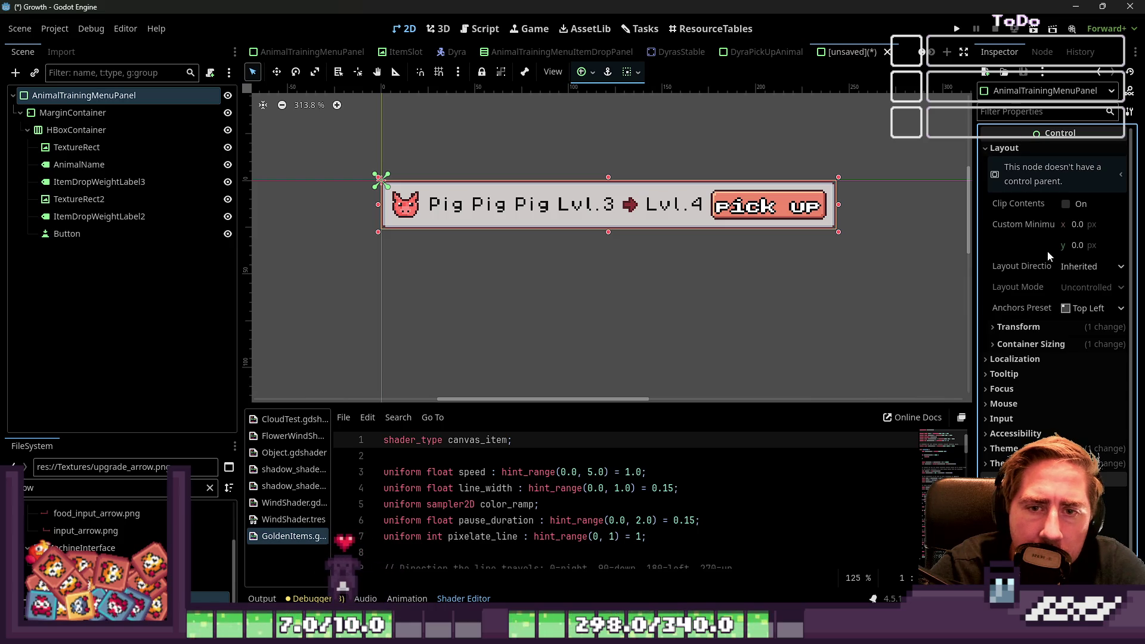
{"action": "mouse_move", "coordinate": [839, 207]}
{"action": "left_mouse_down"}
{"action": "mouse_move", "coordinate": [903, 208]}
{"action": "mouse_move", "coordinate": [691, 220]}
{"action": "left_mouse_up"}
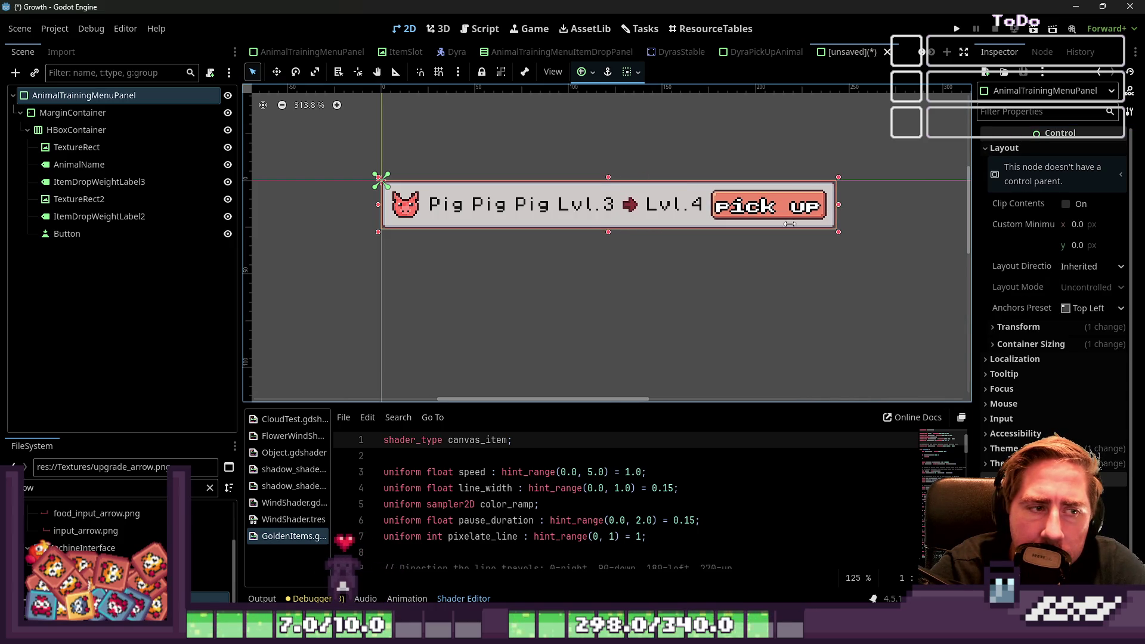
{"action": "left_click", "coordinate": [1020, 327]}
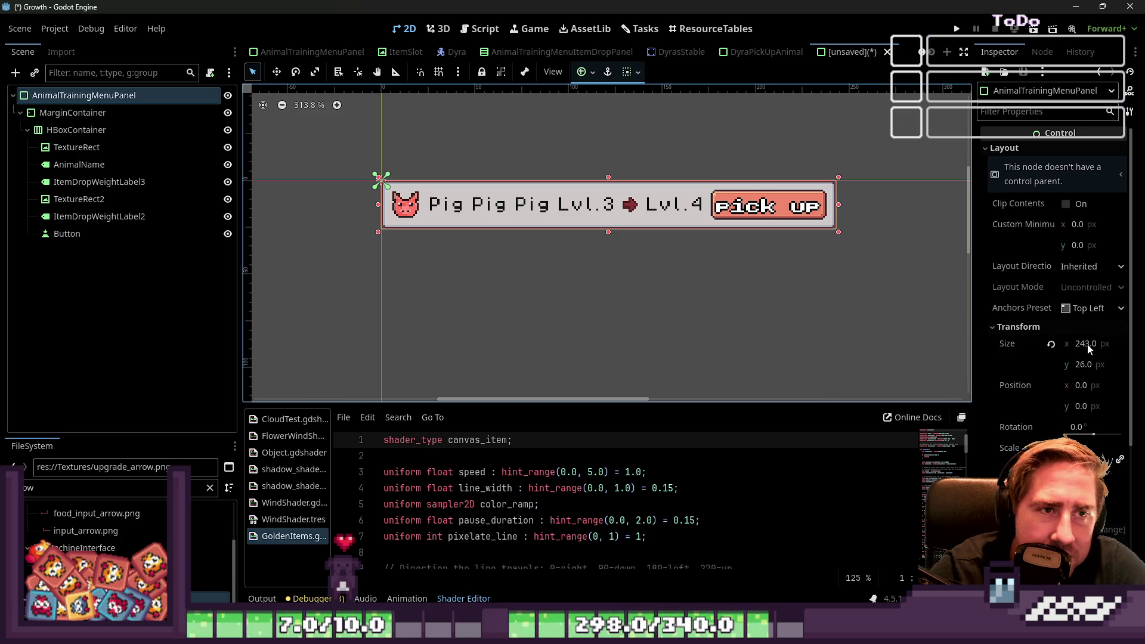
{"action": "left_click", "coordinate": [522, 53]}
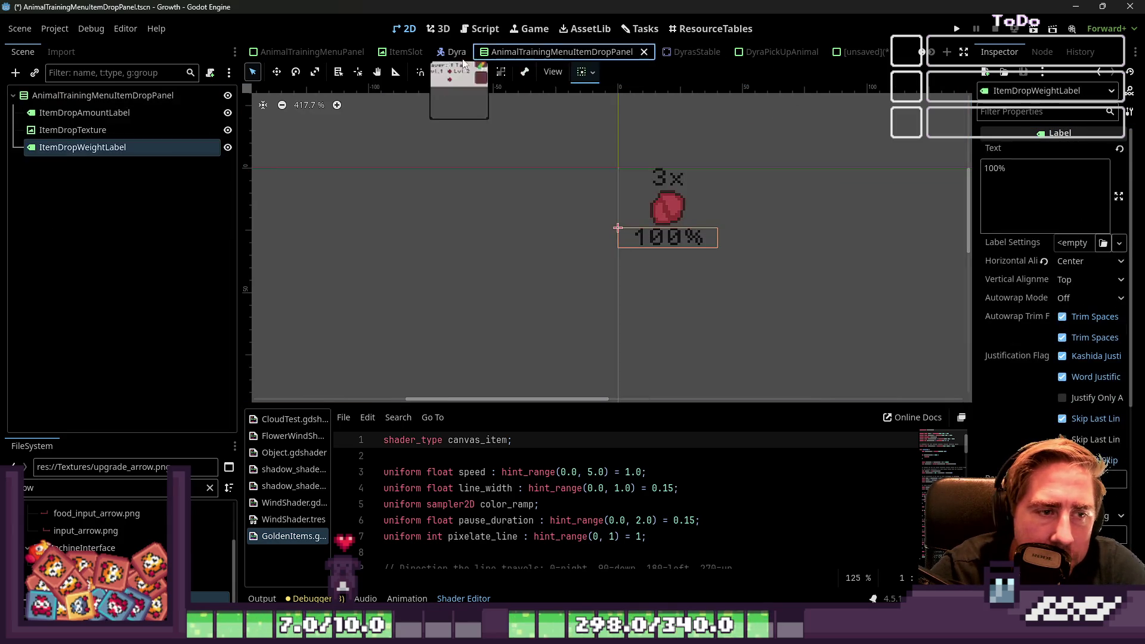
Step: Check the Schwein panel's layout size in AnimalTrainingMenuPanel, then return to the pick-up panel
{"action": "left_click", "coordinate": [417, 57]}
{"action": "left_click", "coordinate": [311, 52]}
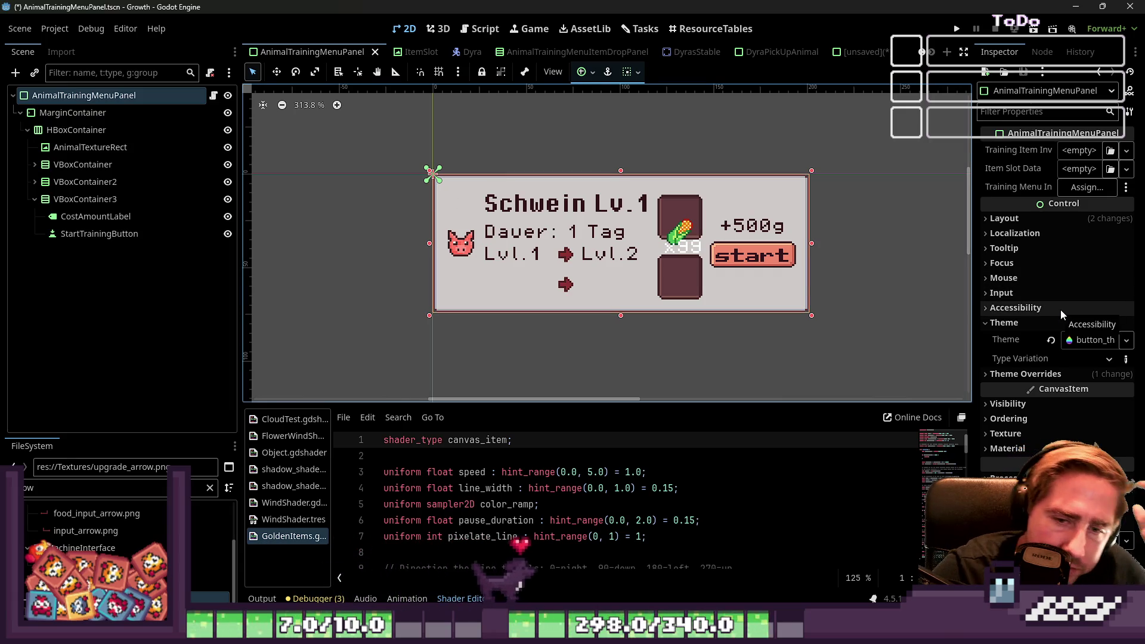
{"action": "left_click", "coordinate": [1035, 222]}
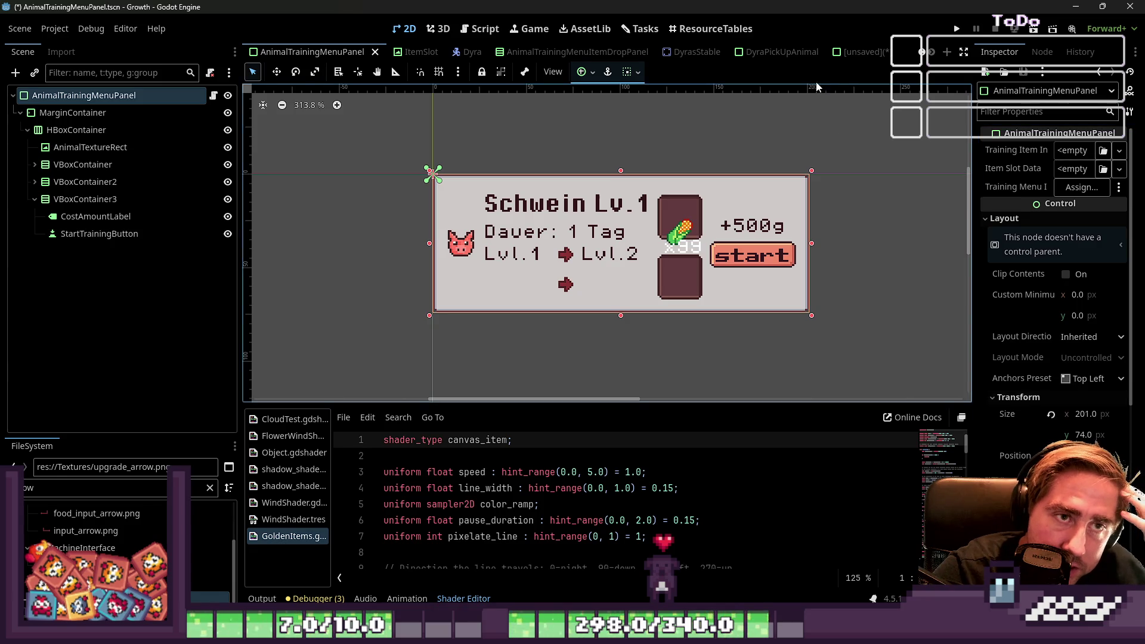
{"action": "left_click", "coordinate": [849, 54]}
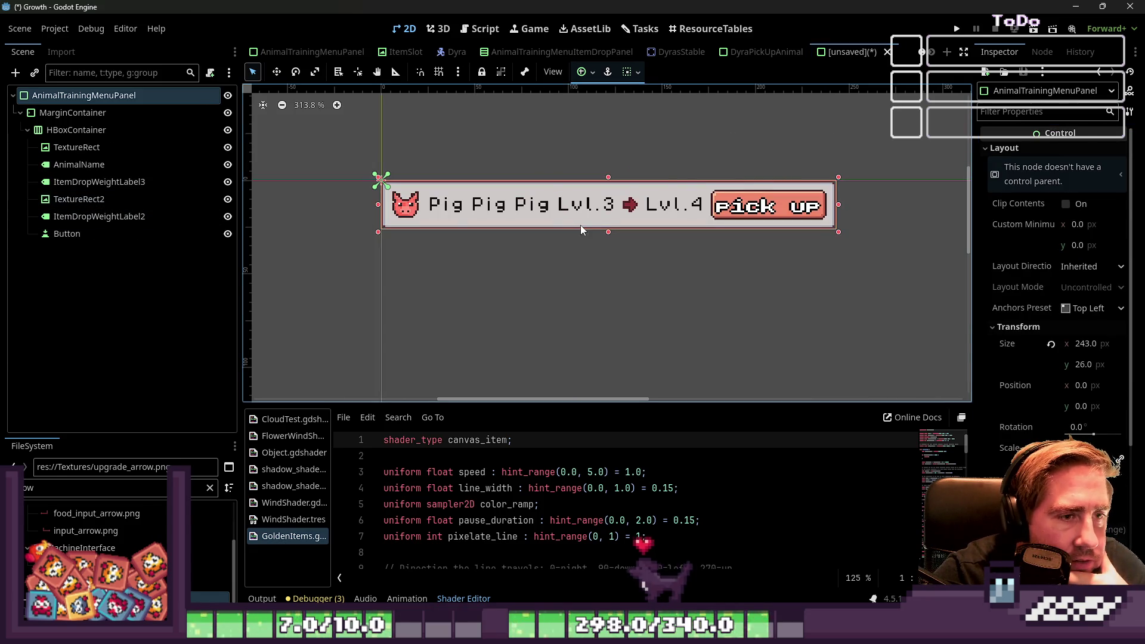
Step: Shorten the level labels from Lvl.3 and Lvl.4 to just 3 and 4
{"action": "left_click", "coordinate": [89, 130]}
{"action": "left_click", "coordinate": [77, 147]}
{"action": "left_click", "coordinate": [74, 165]}
{"action": "left_click", "coordinate": [120, 185]}
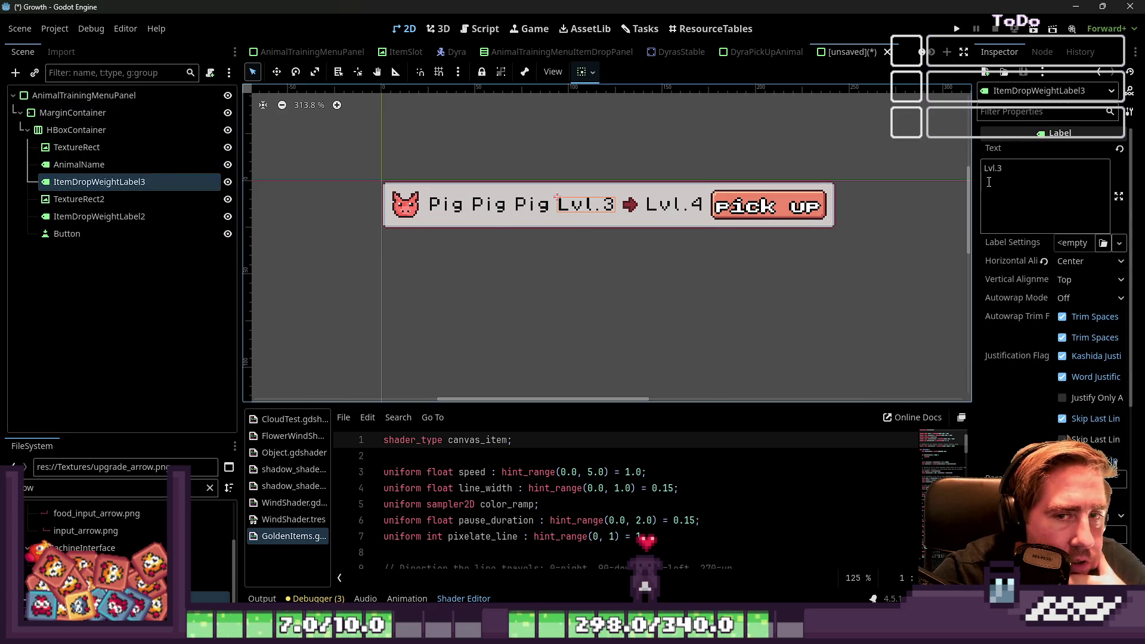
{"action": "left_click", "coordinate": [1002, 167]}
{"action": "key", "text": "BackSpace"}
{"action": "key", "text": "BackSpace"}
{"action": "key", "text": "BackSpace"}
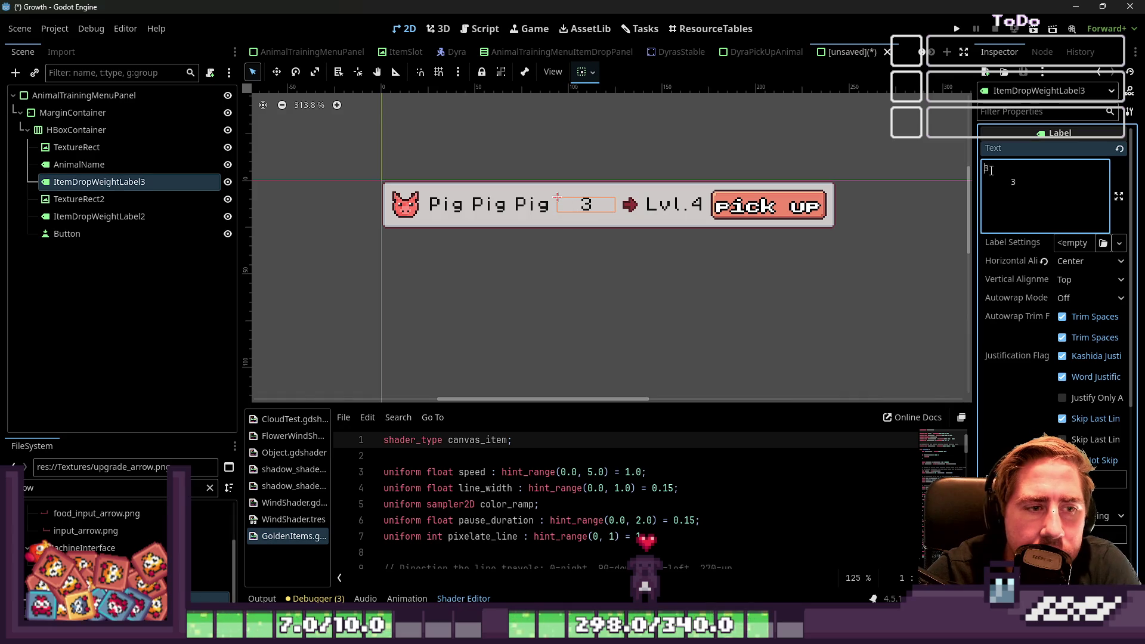
{"action": "left_click", "coordinate": [77, 220]}
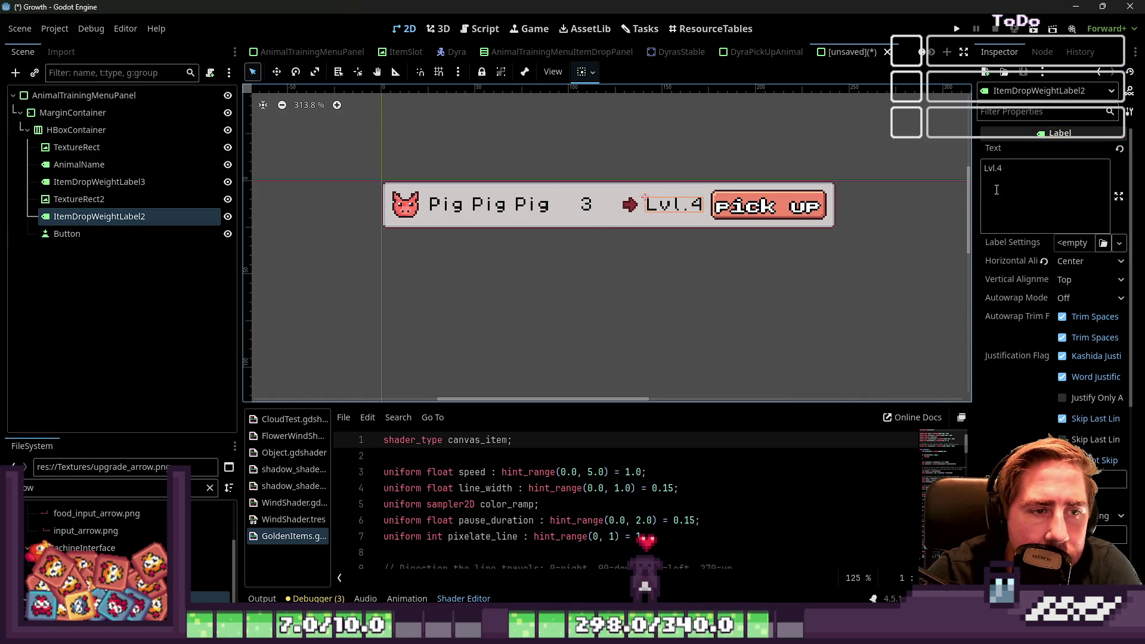
{"action": "left_click_drag", "start_coordinate": [995, 170], "coordinate": [967, 173]}
{"action": "left_click", "coordinate": [708, 237]}
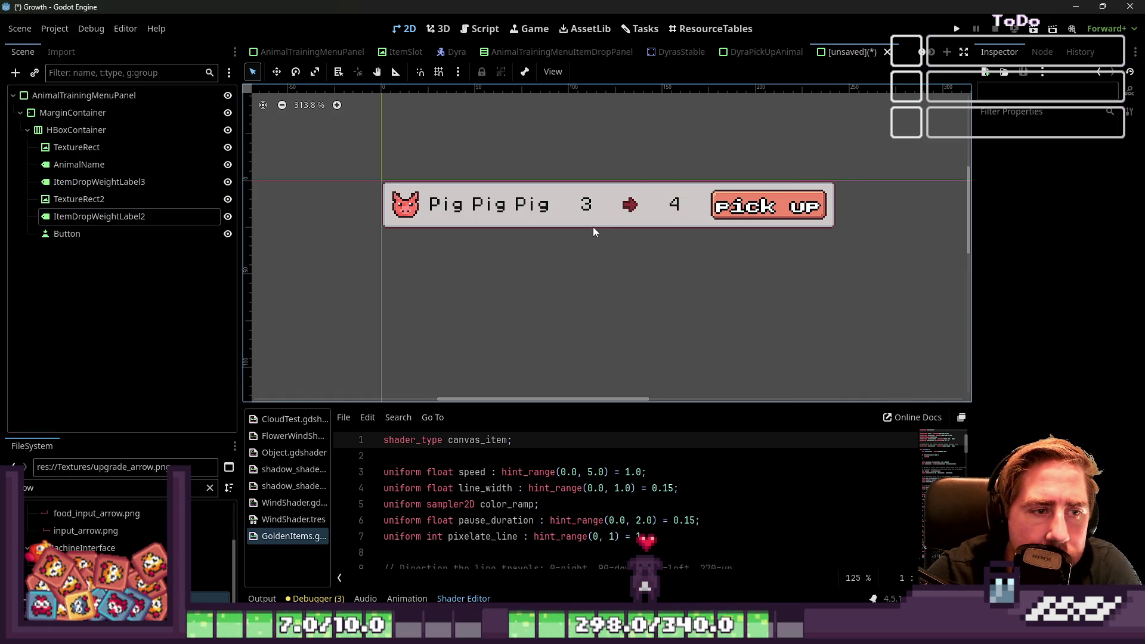
Step: Narrow the Pig Pig Pig panel from 243 to 195 wide
{"action": "left_click", "coordinate": [593, 225]}
{"action": "left_click_drag", "start_coordinate": [838, 205], "coordinate": [636, 197]}
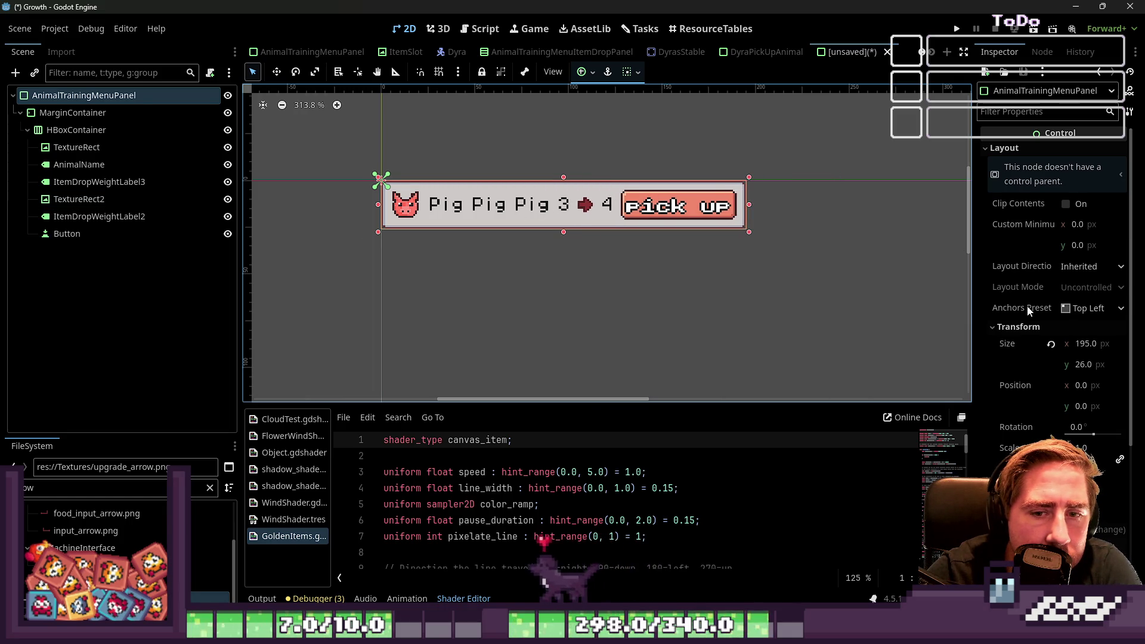
{"action": "scroll", "coordinate": [1032, 314], "scroll_direction": "down", "scroll_amount": 5}
{"action": "left_click", "coordinate": [1030, 291]}
{"action": "left_click", "coordinate": [1030, 291]}
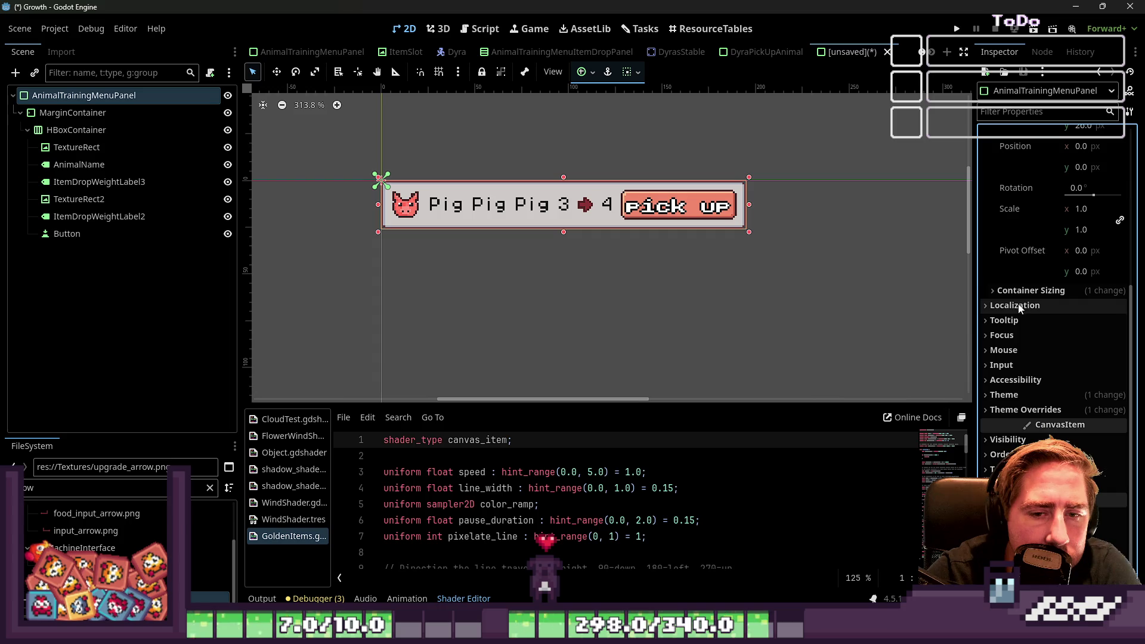
{"action": "scroll", "coordinate": [1060, 170], "scroll_direction": "up", "scroll_amount": 5}
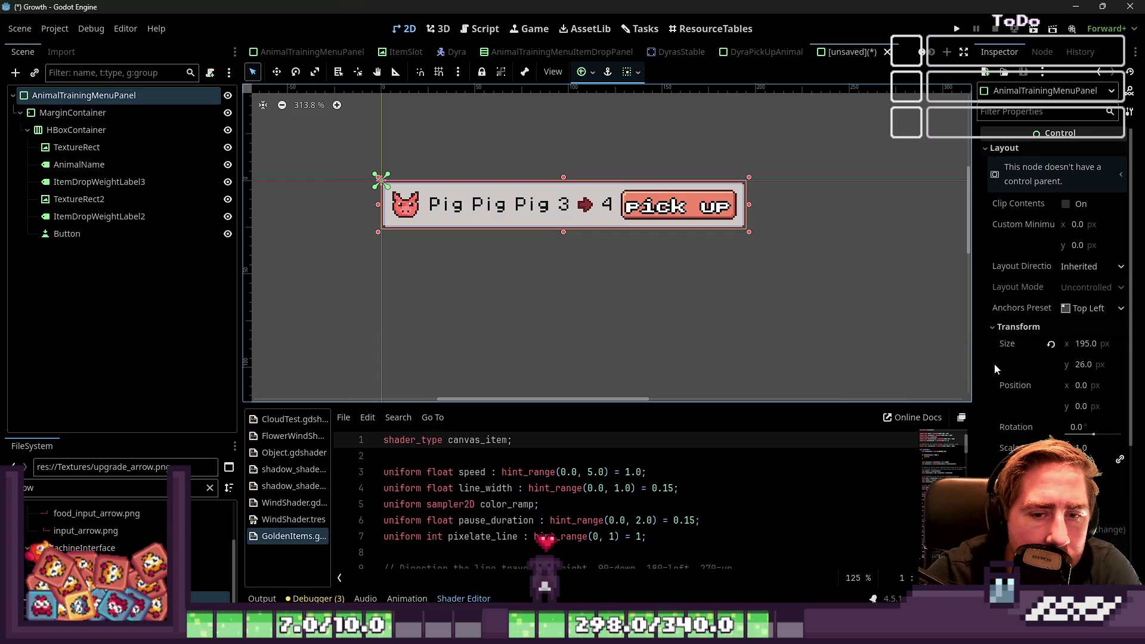
Step: Inspect the row's container, animal name label and the pick up button's text
{"action": "left_click", "coordinate": [559, 207]}
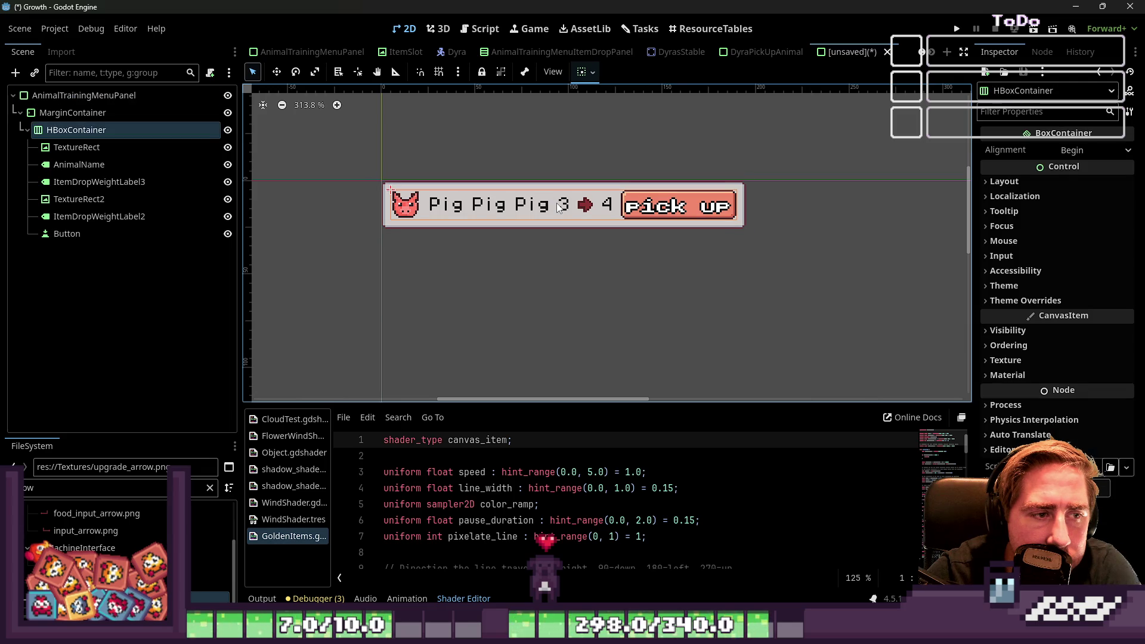
{"action": "left_click", "coordinate": [60, 163]}
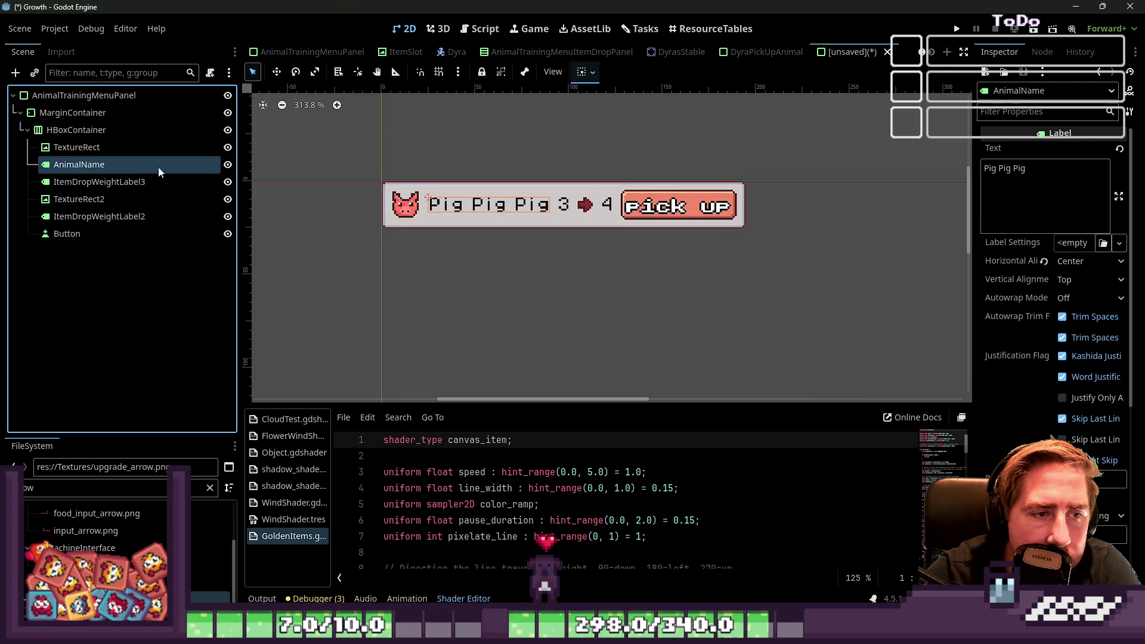
{"action": "left_click", "coordinate": [662, 210]}
{"action": "left_click", "coordinate": [1023, 184]}
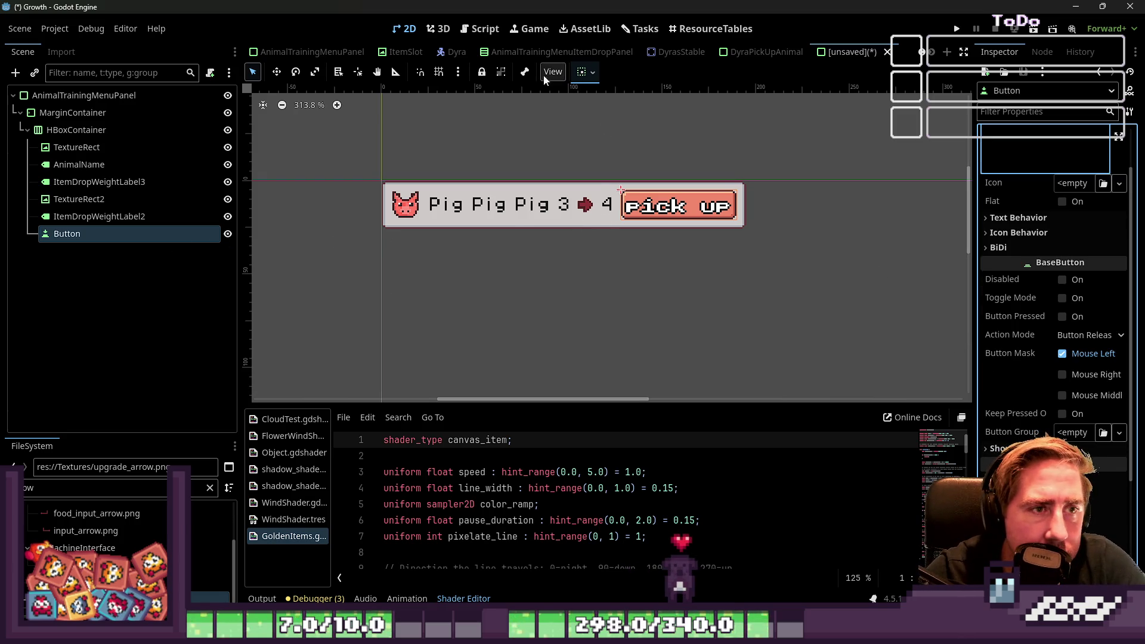
Step: Copy StartTrainingButton from AnimalTrainingMenuPanel and paste it into the Pig row's HBoxContainer
{"action": "left_click", "coordinate": [555, 52]}
{"action": "left_click", "coordinate": [405, 52]}
{"action": "left_click", "coordinate": [300, 55]}
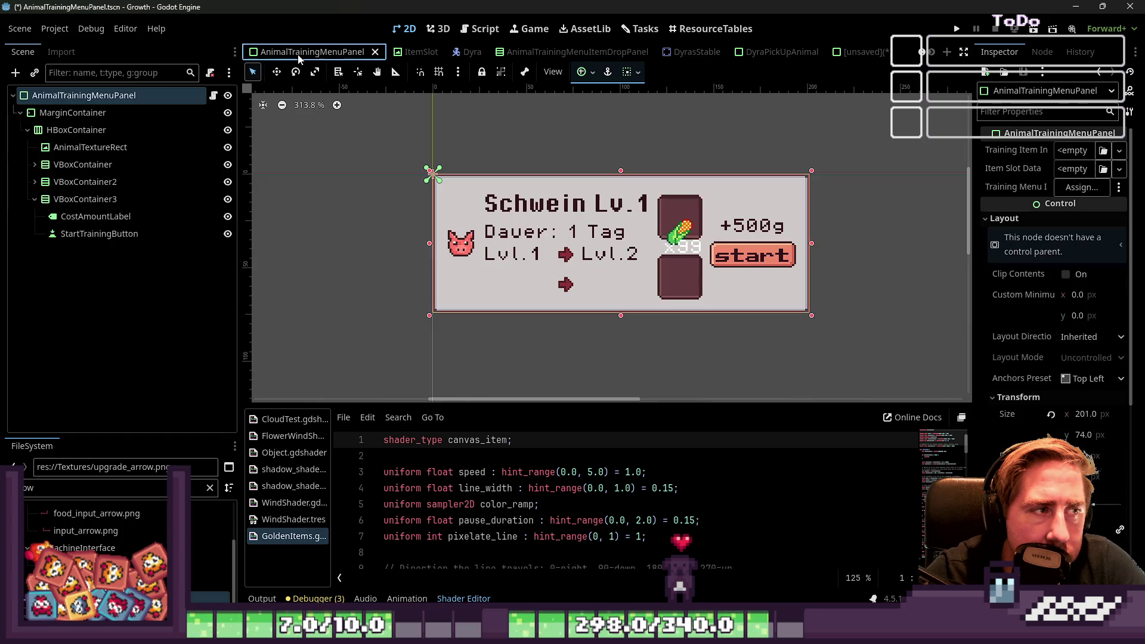
{"action": "left_click", "coordinate": [739, 253]}
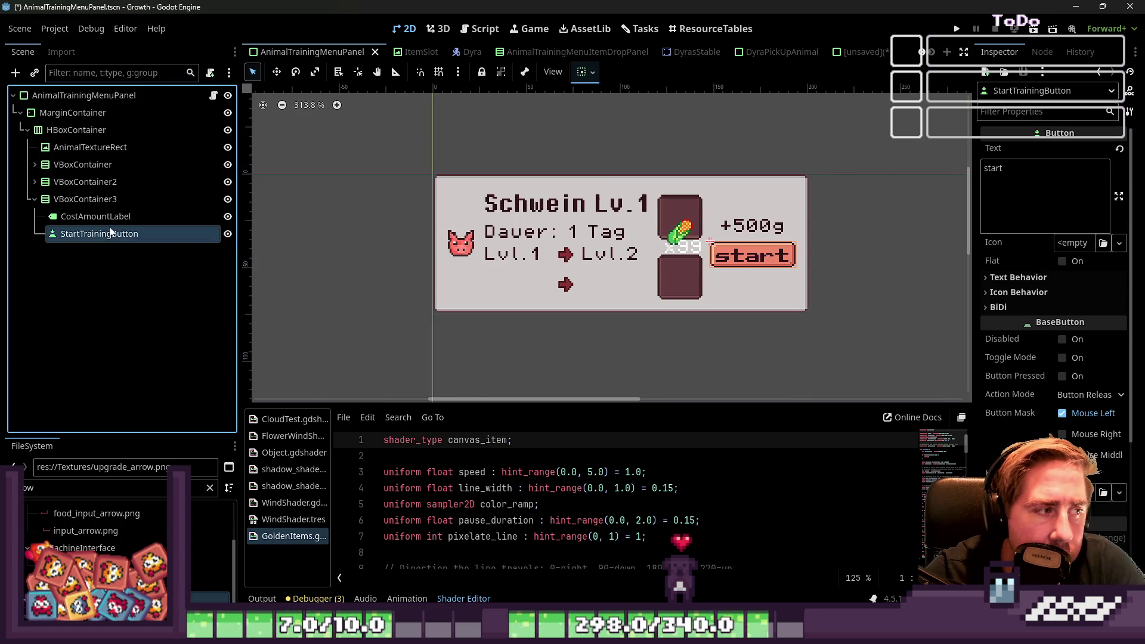
{"action": "left_click", "coordinate": [865, 55]}
{"action": "left_click", "coordinate": [76, 129]}
{"action": "key", "text": "ctrl+v"}
Step: Delete the old Button and relabel the pasted button 'pick up'
{"action": "left_click", "coordinate": [92, 233]}
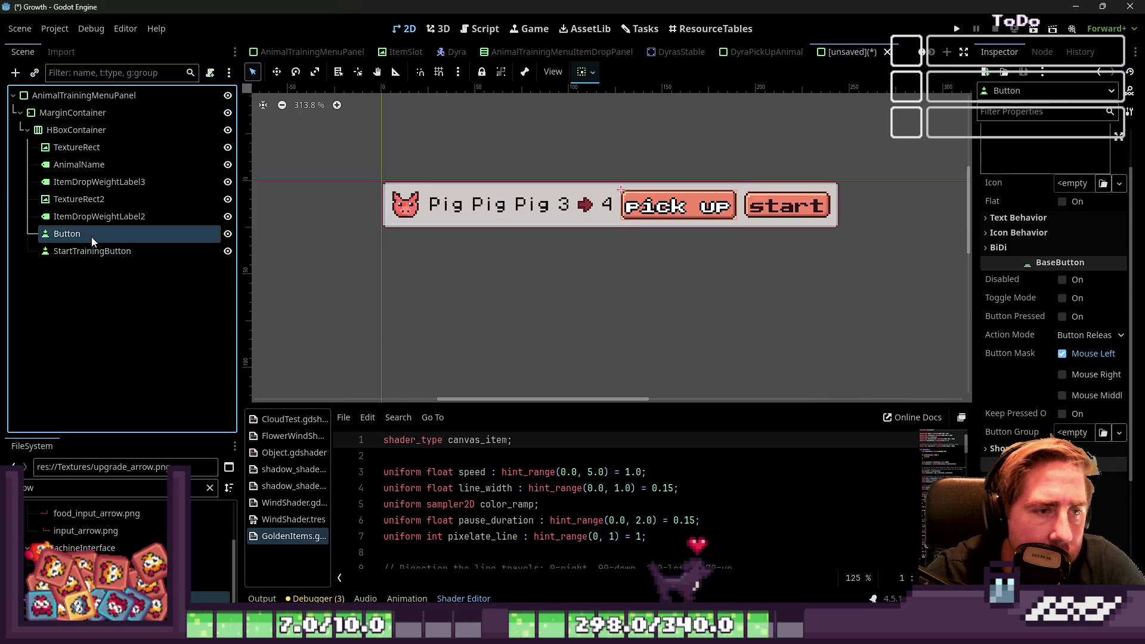
{"action": "key", "text": "Delete"}
{"action": "key", "text": "Return"}
{"action": "left_click", "coordinate": [693, 216]}
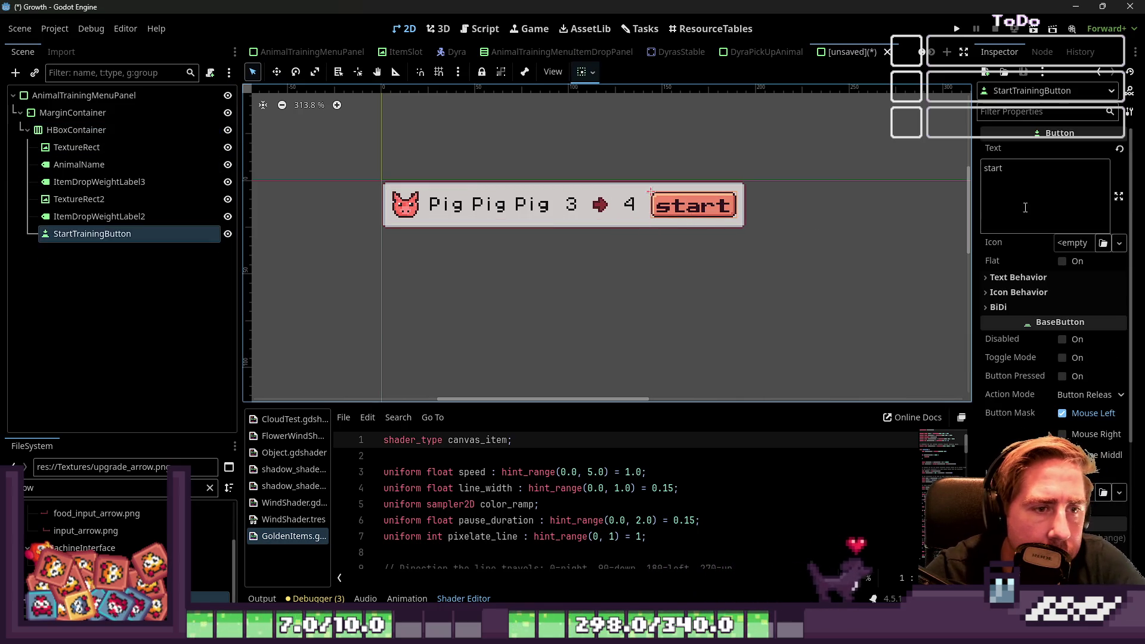
{"action": "left_click", "coordinate": [1036, 194]}
{"action": "type", "text": "pickup"}
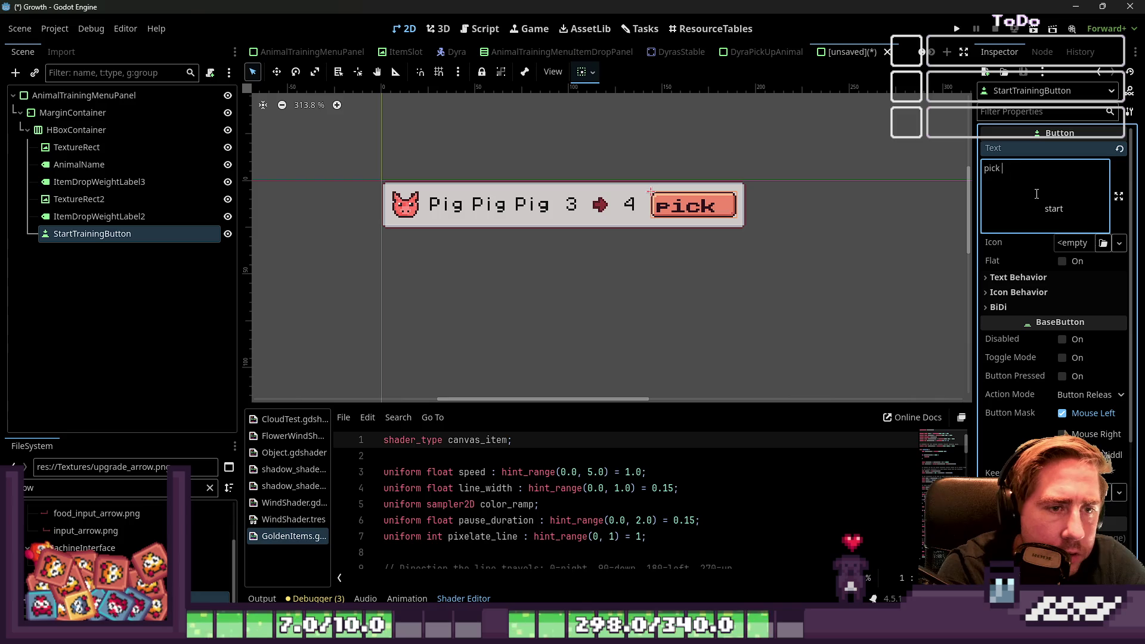
{"action": "key", "text": "BackSpace"}
{"action": "key", "text": "BackSpace"}
{"action": "type", "text": "up"}
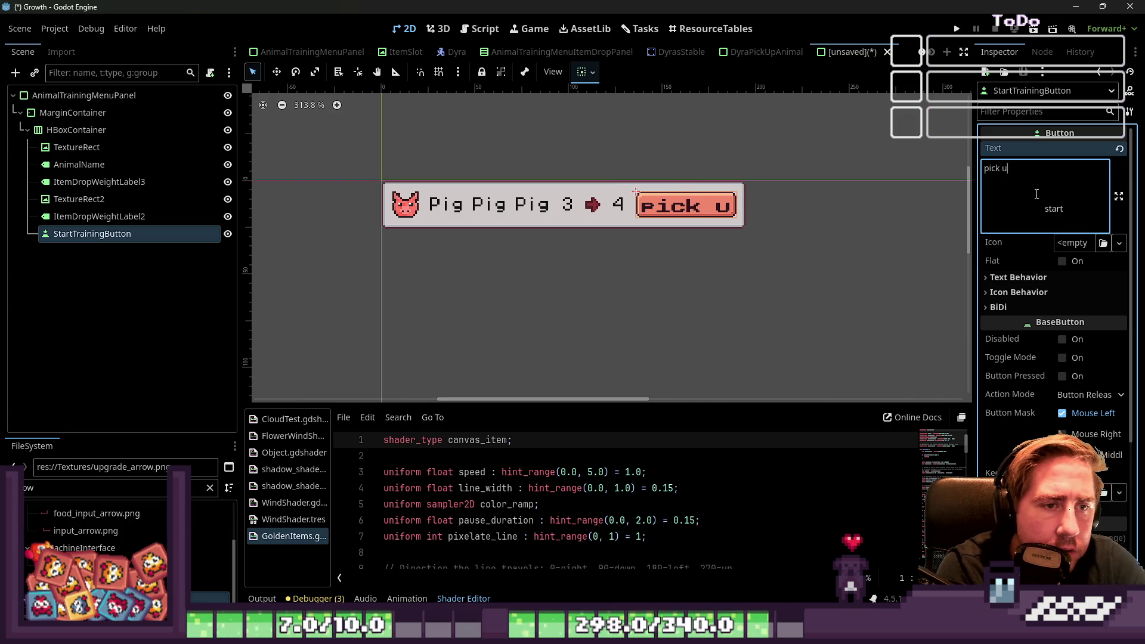
Step: Refit the panel's width to the row at 195
{"action": "left_click_drag", "start_coordinate": [880, 300], "coordinate": [247, 138]}
{"action": "left_click", "coordinate": [101, 96]}
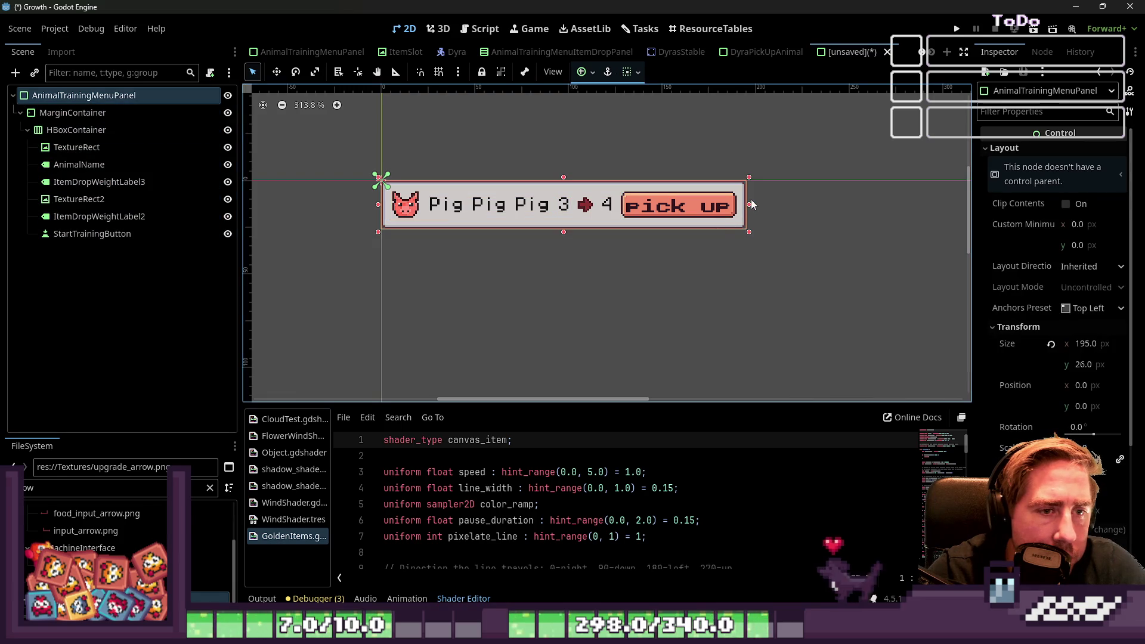
{"action": "mouse_move", "coordinate": [745, 204]}
{"action": "left_mouse_down"}
{"action": "mouse_move", "coordinate": [842, 208]}
{"action": "mouse_move", "coordinate": [287, 225]}
{"action": "left_mouse_up"}
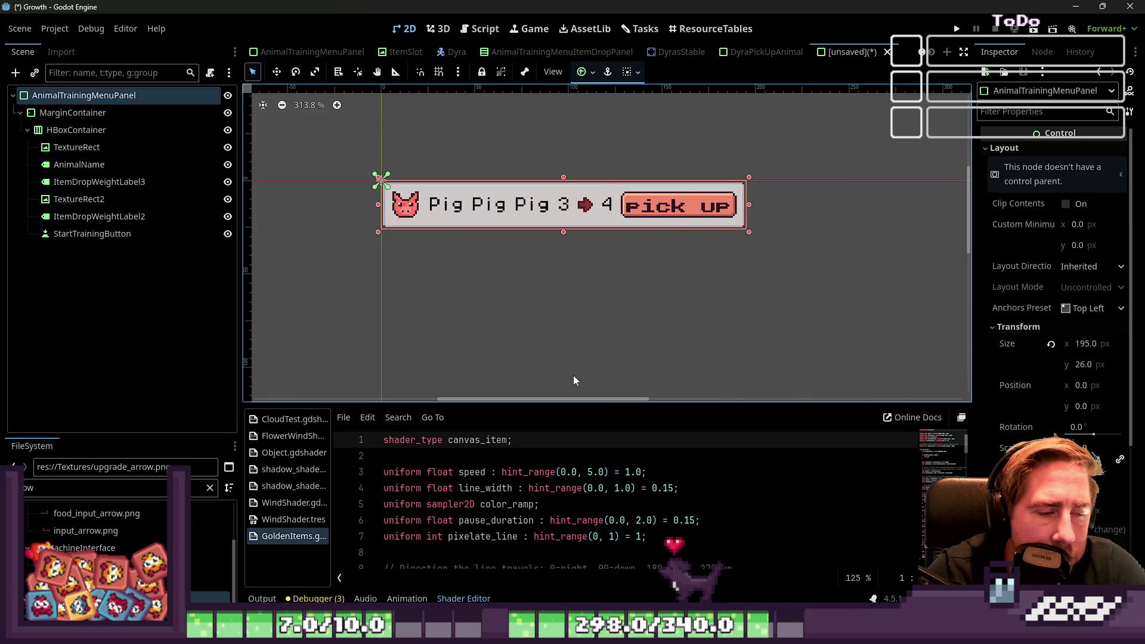
Step: Select the panel root and save the scene as DyraPickUpAnimalPanel.tscn in res://Scenes
{"action": "left_click", "coordinate": [489, 214]}
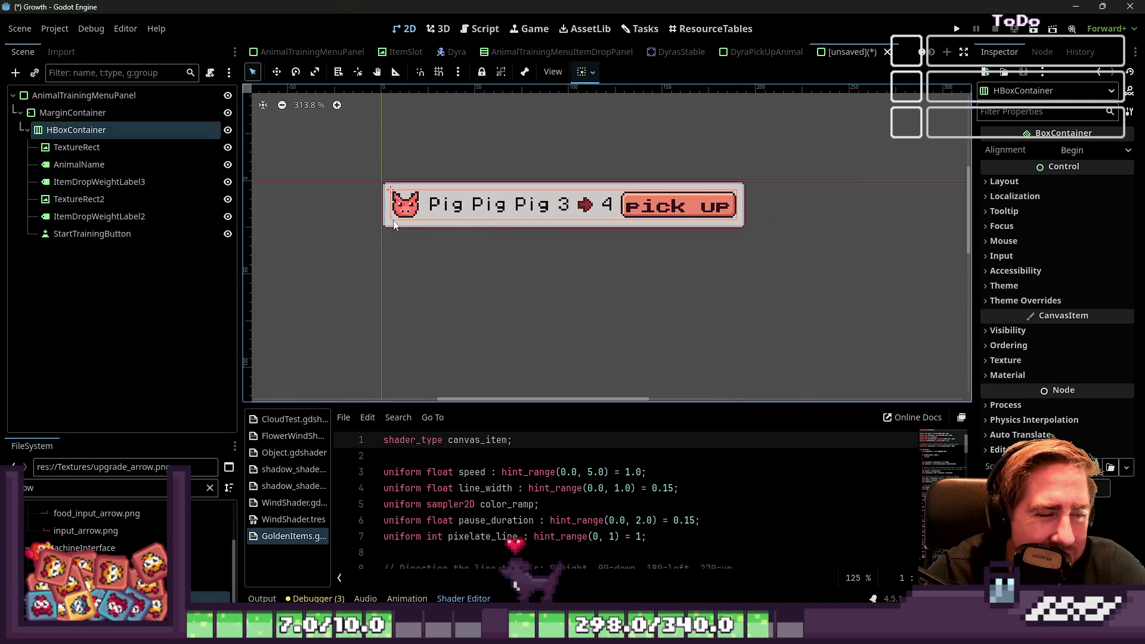
{"action": "left_click", "coordinate": [407, 245]}
{"action": "scroll", "coordinate": [883, 225], "scroll_direction": "down", "scroll_amount": 1}
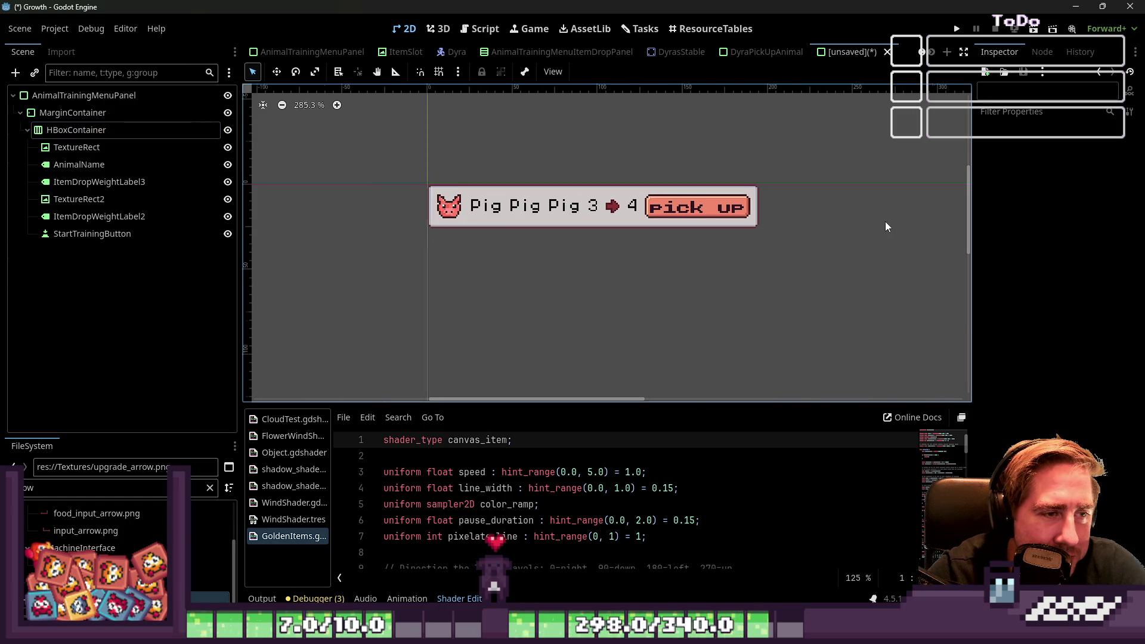
{"action": "left_click", "coordinate": [38, 98]}
{"action": "key", "text": "ctrl+s"}
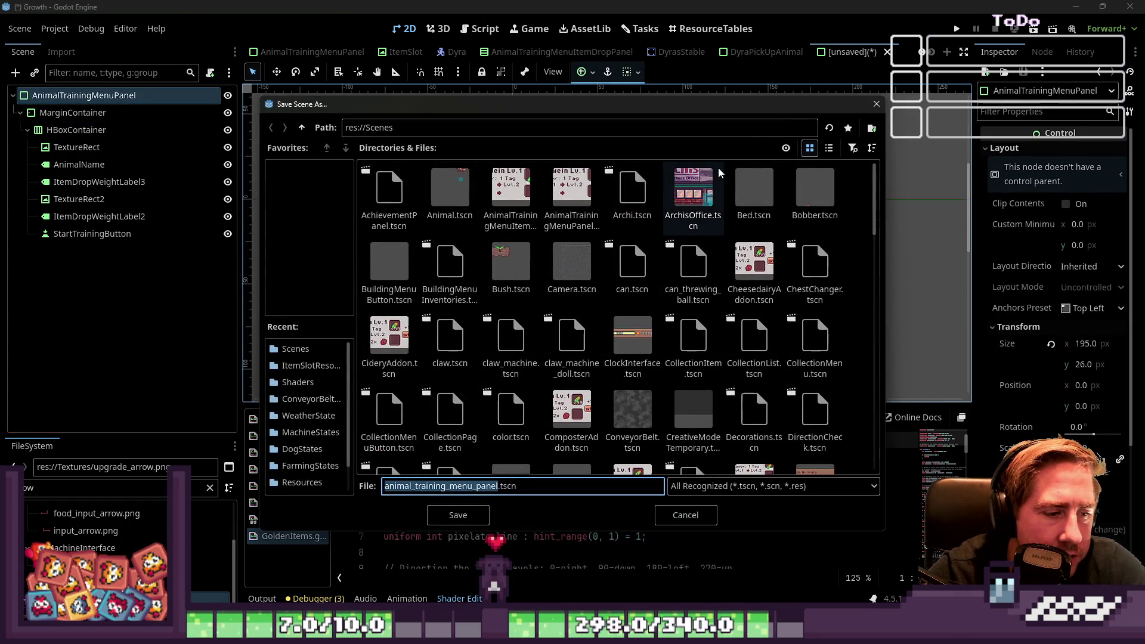
{"action": "type", "text": "DyraPick"}
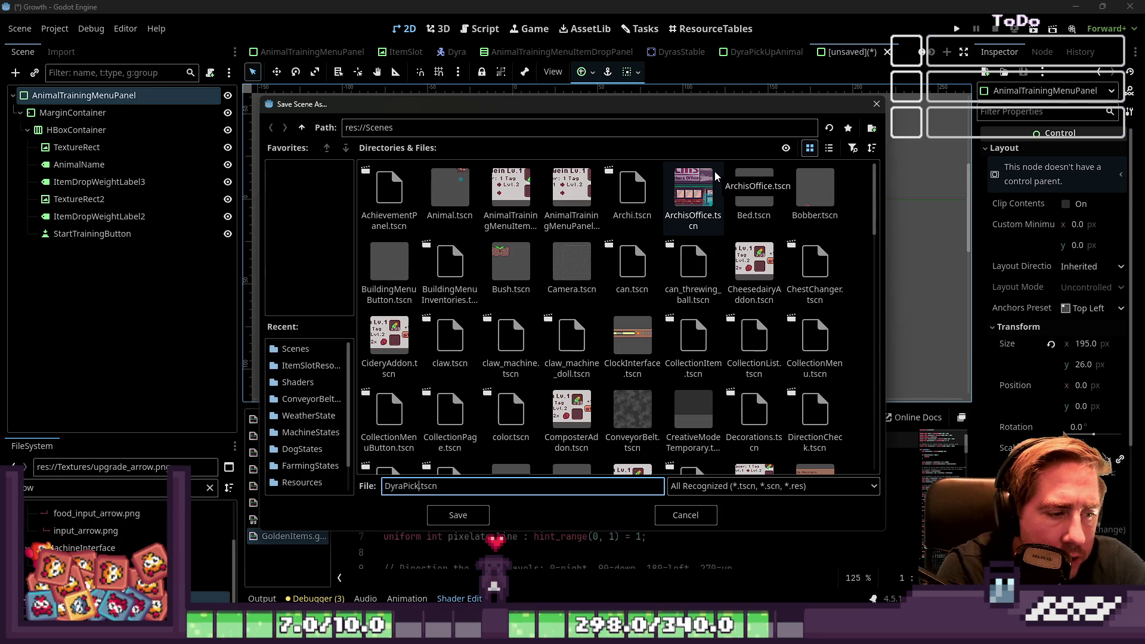
{"action": "type", "text": "UpAnimal"}
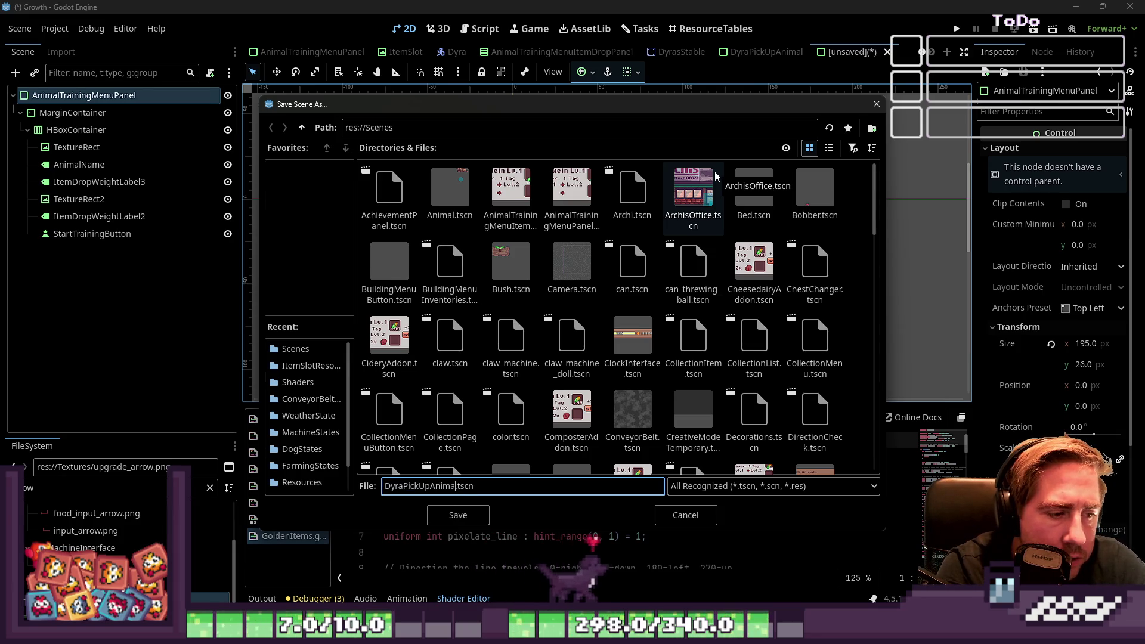
{"action": "type", "text": "Panel"}
{"action": "key", "text": "Return"}
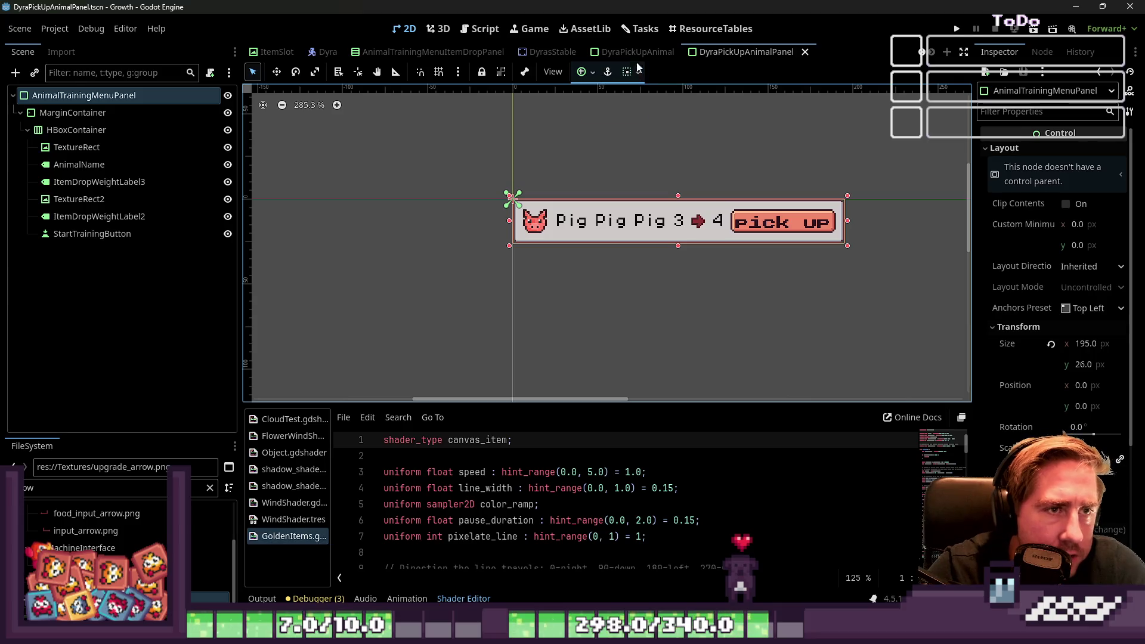
Step: In DyraPickUpAnimal, add DyraPickUpAnimalPanel under AnimalsForPickUpGroup and duplicate it several times
{"action": "left_click", "coordinate": [638, 52]}
{"action": "left_click", "coordinate": [47, 488]}
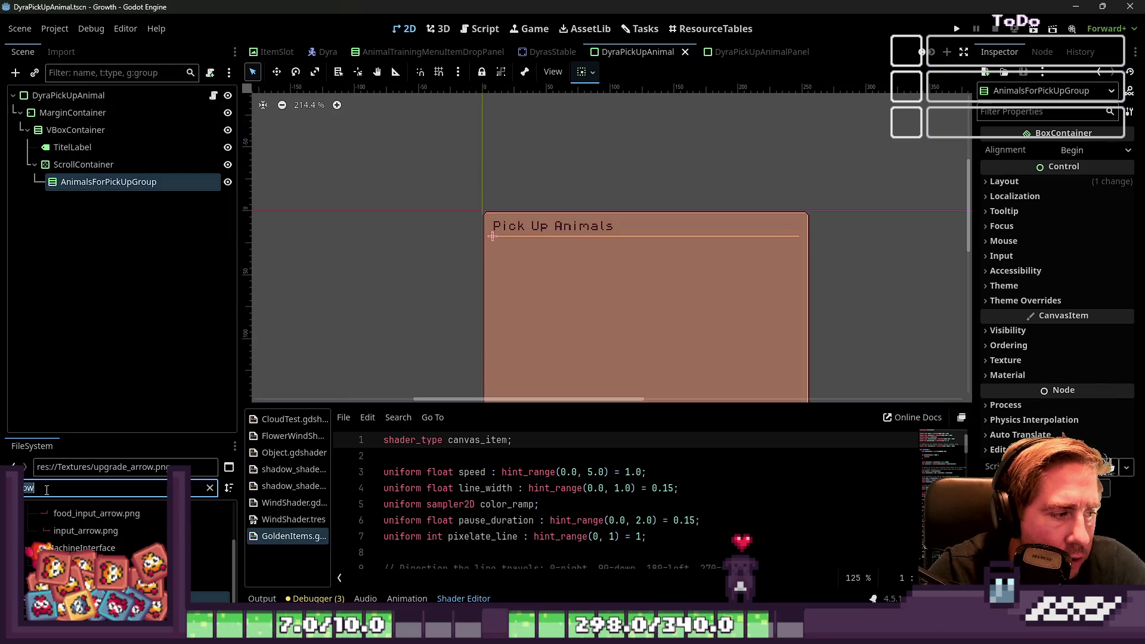
{"action": "type", "text": "DyraPick"}
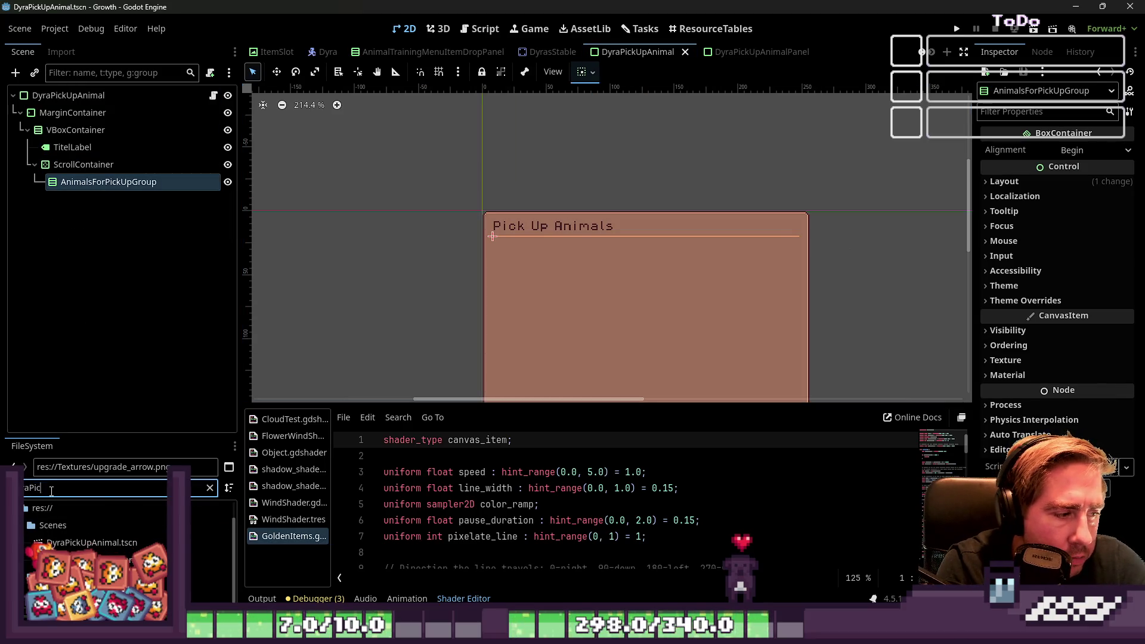
{"action": "mouse_move", "coordinate": [90, 566]}
{"action": "left_mouse_down"}
{"action": "mouse_move", "coordinate": [179, 66]}
{"action": "mouse_move", "coordinate": [119, 186]}
{"action": "left_mouse_up"}
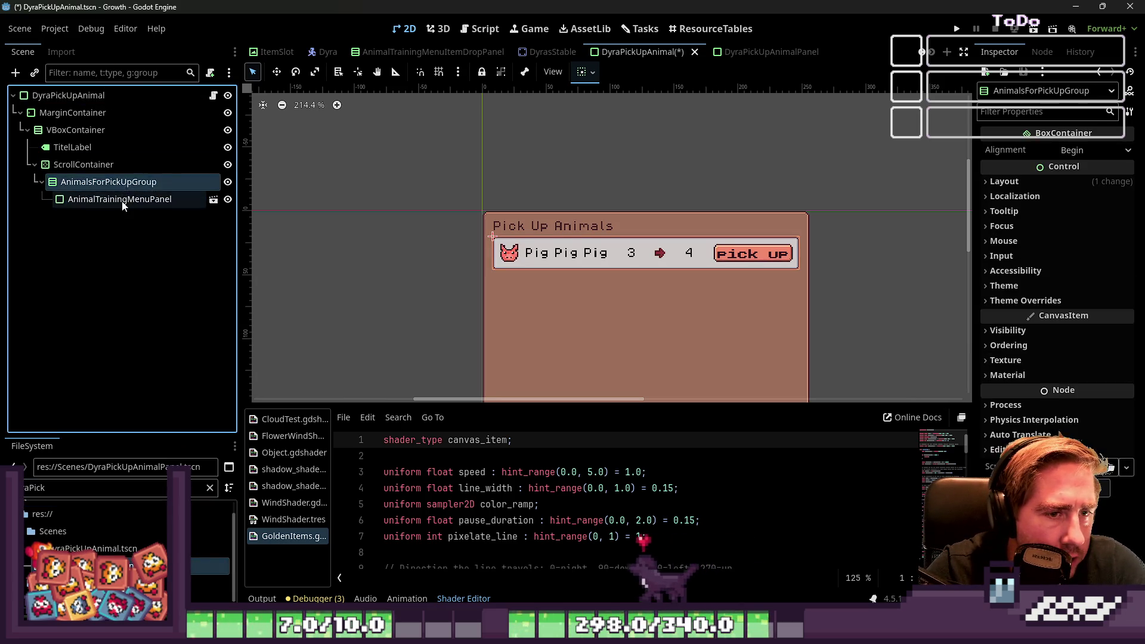
{"action": "key", "text": "ctrl+d"}
{"action": "key", "text": "ctrl+d"}
{"action": "key", "text": "ctrl+d"}
{"action": "scroll", "coordinate": [606, 227], "scroll_direction": "down", "scroll_amount": 2}
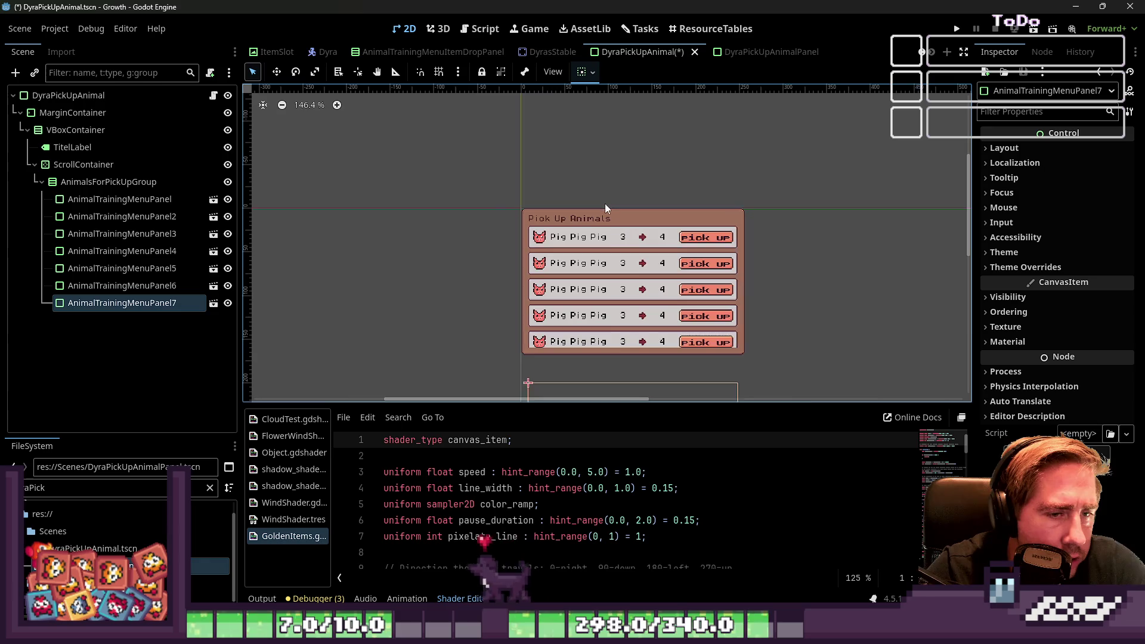
{"action": "scroll", "coordinate": [565, 305], "scroll_direction": "up", "scroll_amount": 2}
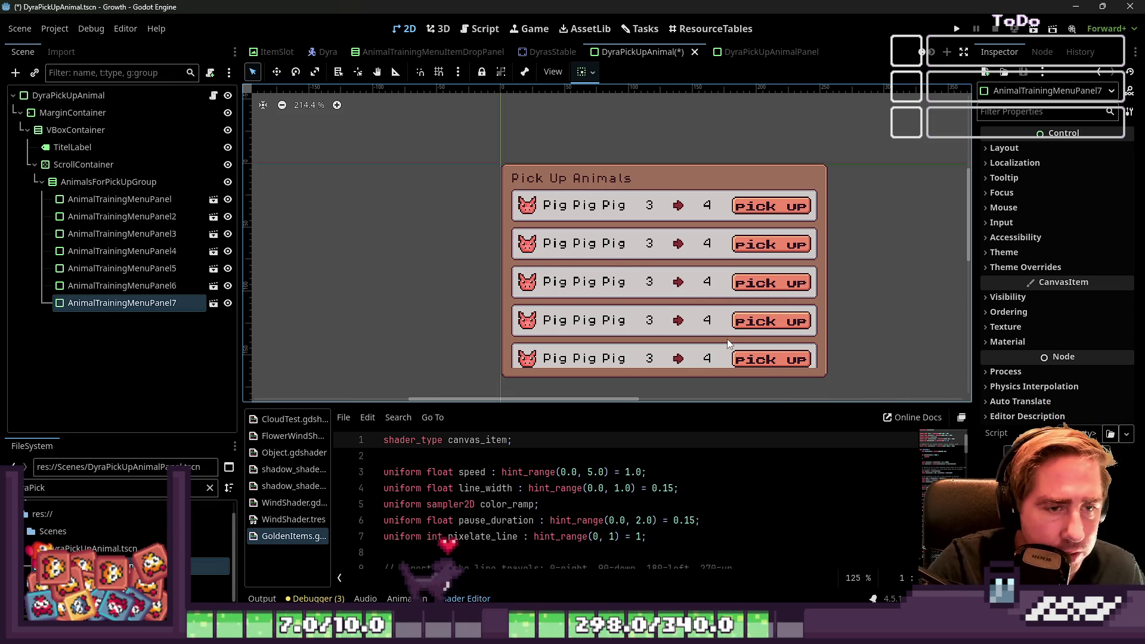
Step: Step through the Pig rows, then select AnimalTrainingMenuPanel2 through AnimalTrainingMenuPanel7 together
{"action": "left_click", "coordinate": [103, 285]}
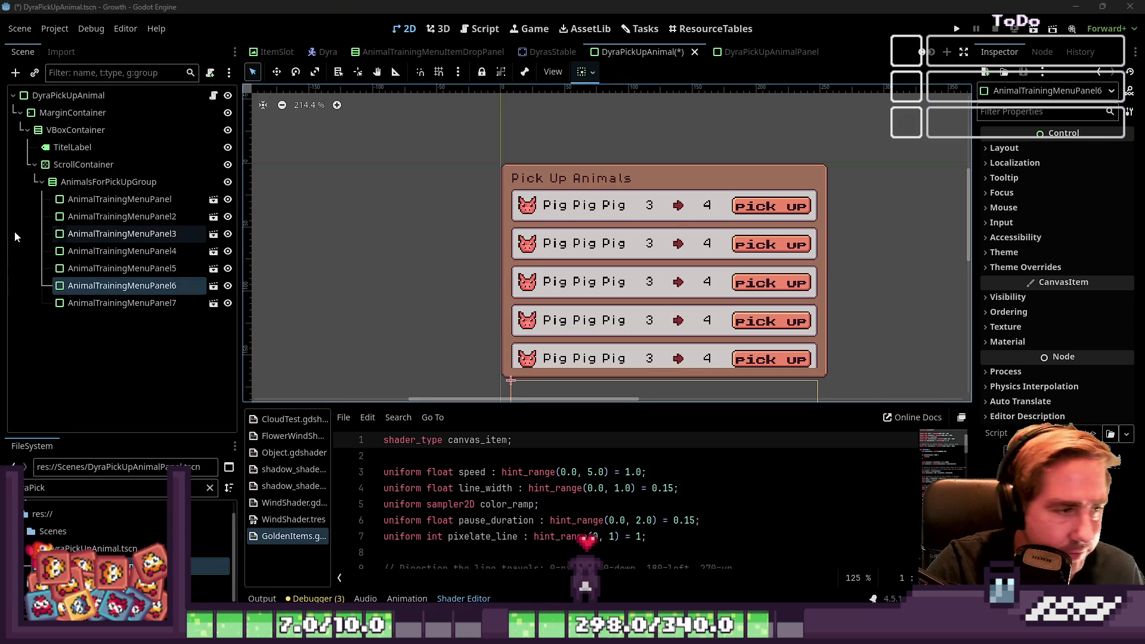
{"action": "left_click", "coordinate": [602, 246]}
{"action": "left_click", "coordinate": [580, 280]}
{"action": "left_click", "coordinate": [563, 322]}
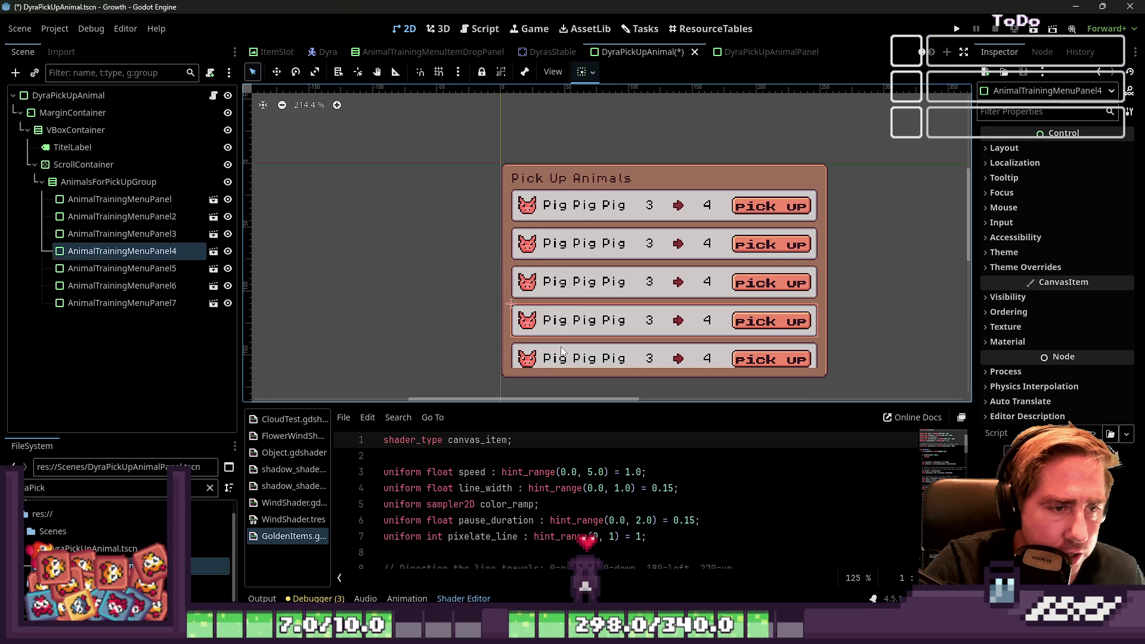
{"action": "left_click", "coordinate": [561, 361]}
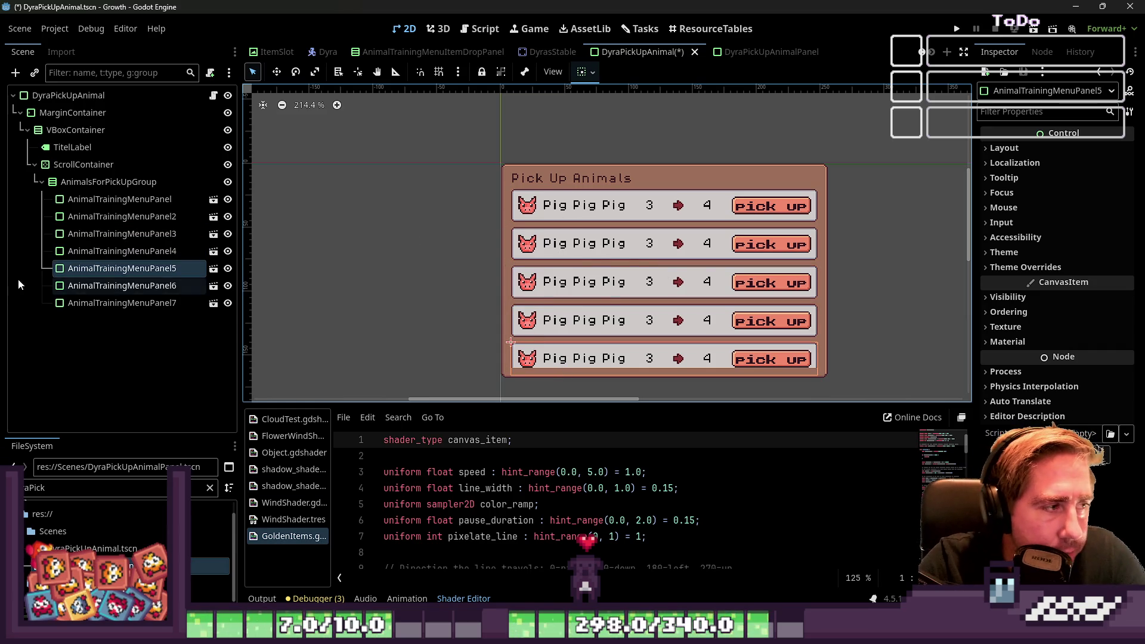
{"action": "left_click", "coordinate": [117, 216]}
{"action": "left_click", "coordinate": [121, 303], "text": "shift"}
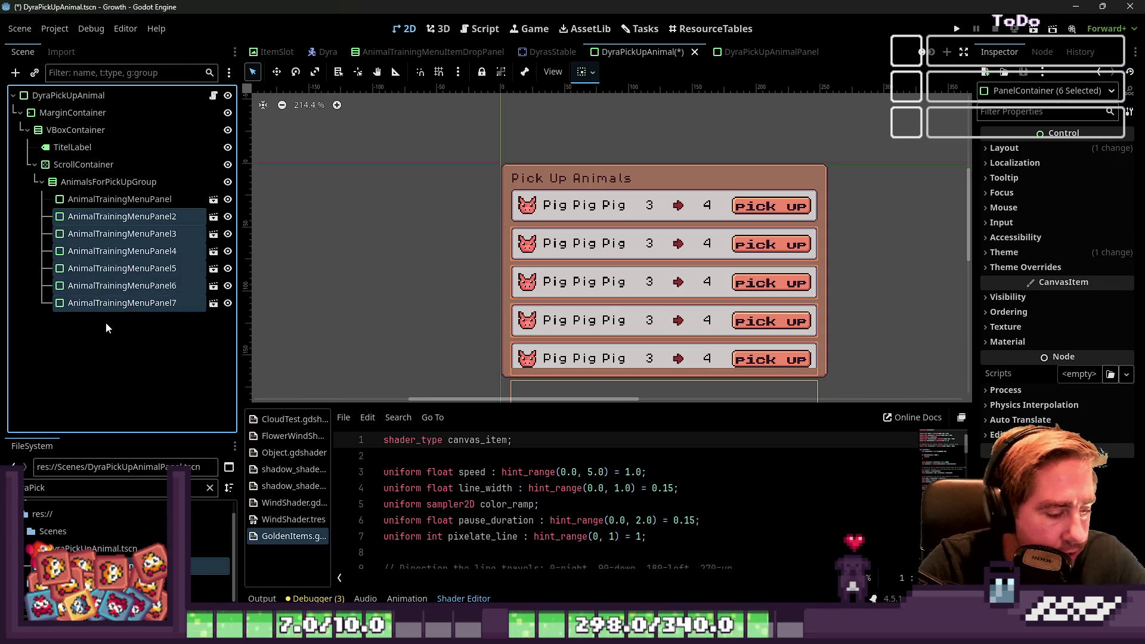
{"action": "left_click", "coordinate": [96, 199]}
Step: Save and run the DyraPickUpAnimal scene, try a row's pick up button, then close the game
{"action": "left_click", "coordinate": [65, 183]}
{"action": "left_click", "coordinate": [119, 217]}
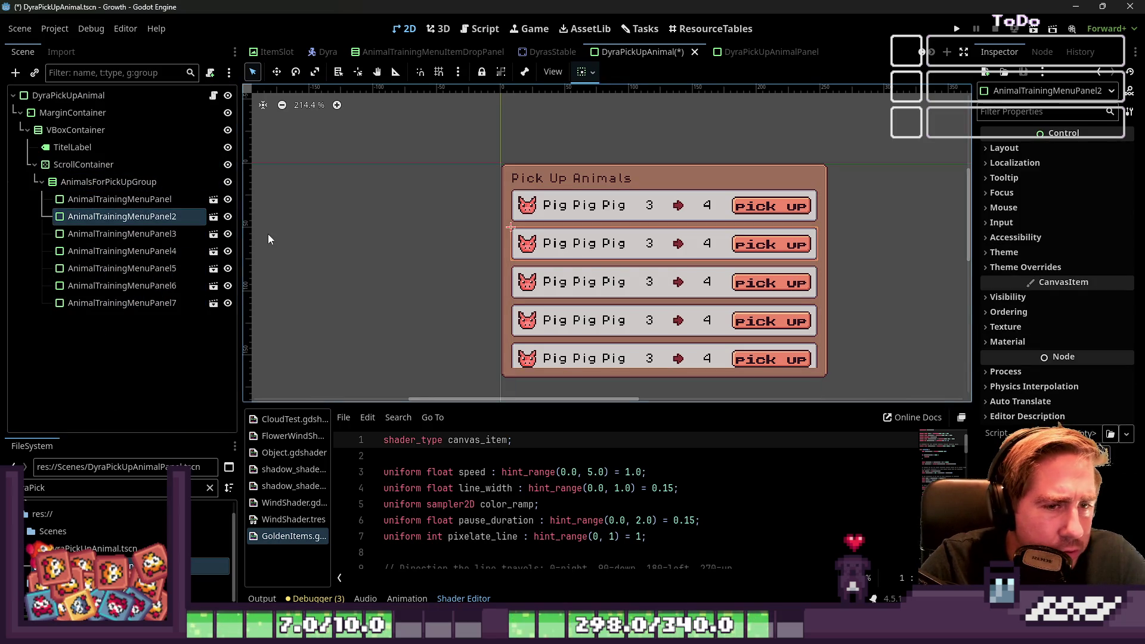
{"action": "scroll", "coordinate": [670, 263], "scroll_direction": "down", "scroll_amount": 3}
{"action": "scroll", "coordinate": [637, 249], "scroll_direction": "up", "scroll_amount": 6}
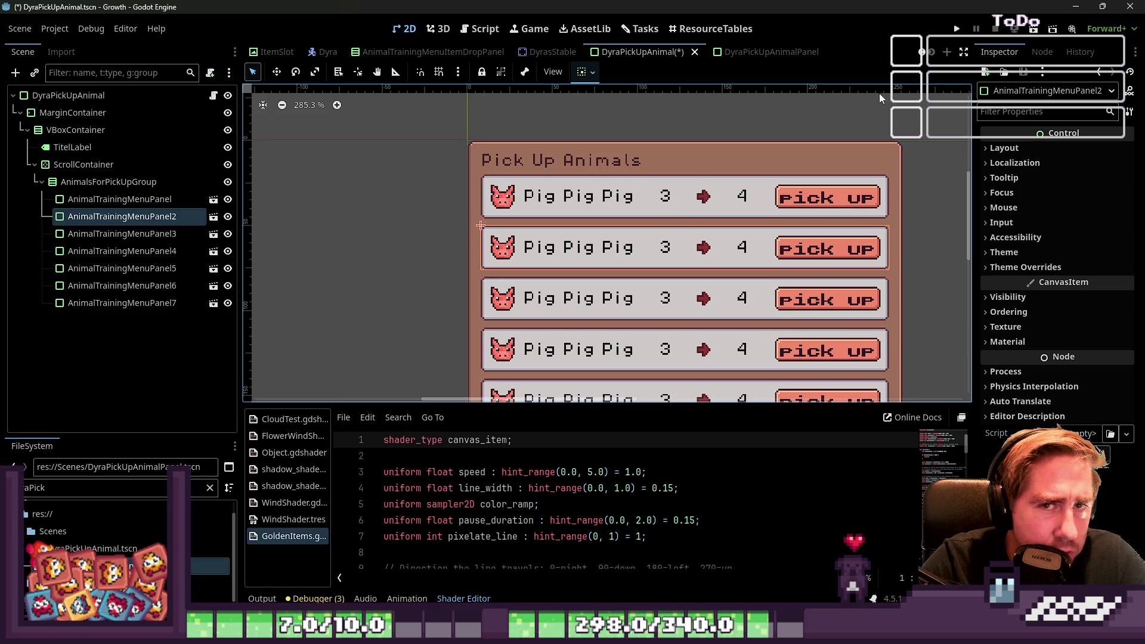
{"action": "left_click", "coordinate": [65, 96]}
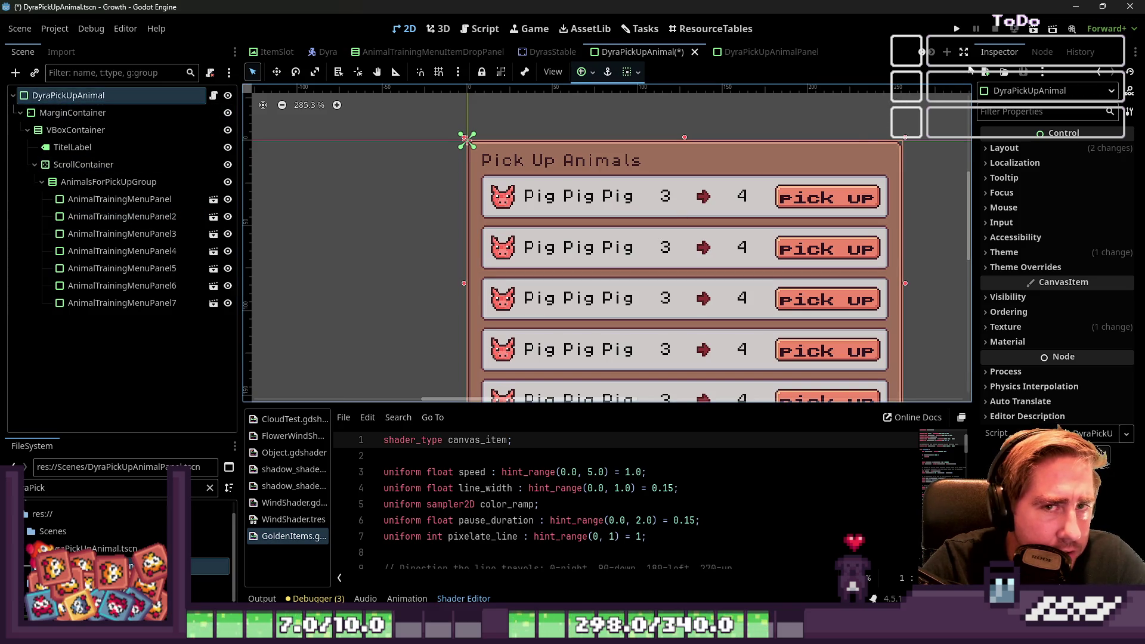
{"action": "left_click", "coordinate": [1034, 29]}
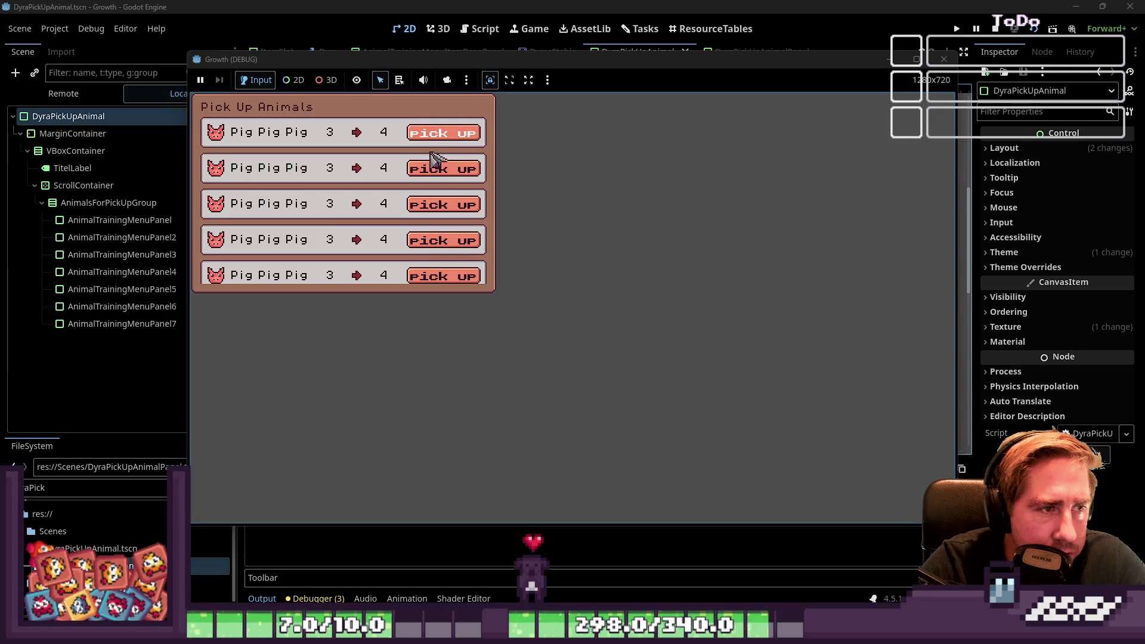
{"action": "left_click", "coordinate": [435, 241]}
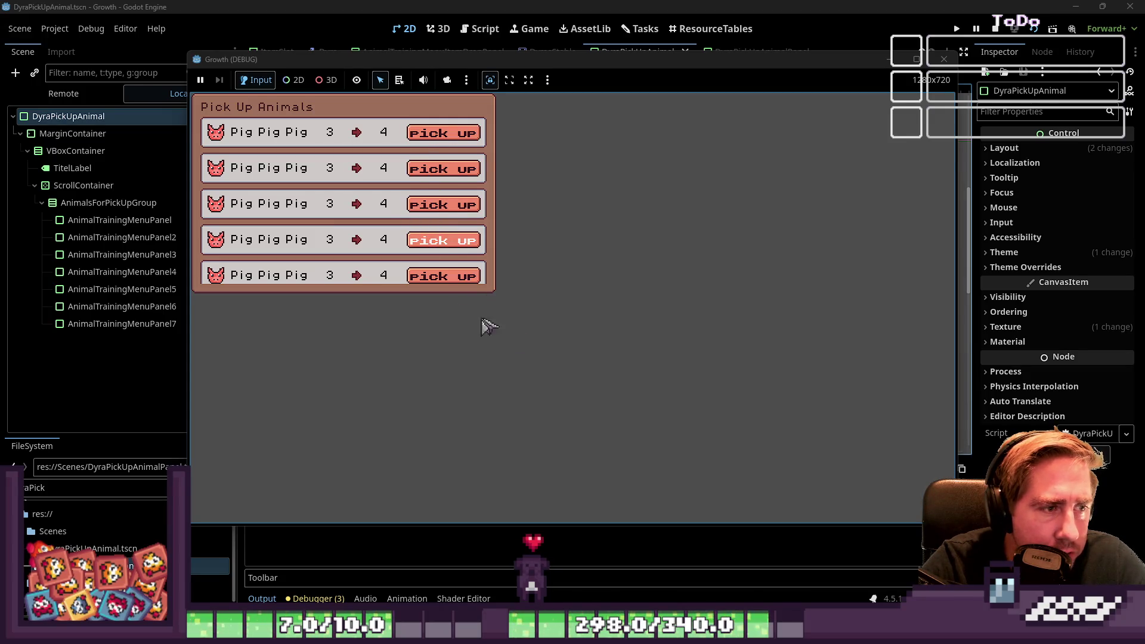
{"action": "left_click", "coordinate": [944, 58]}
{"action": "left_click", "coordinate": [116, 199]}
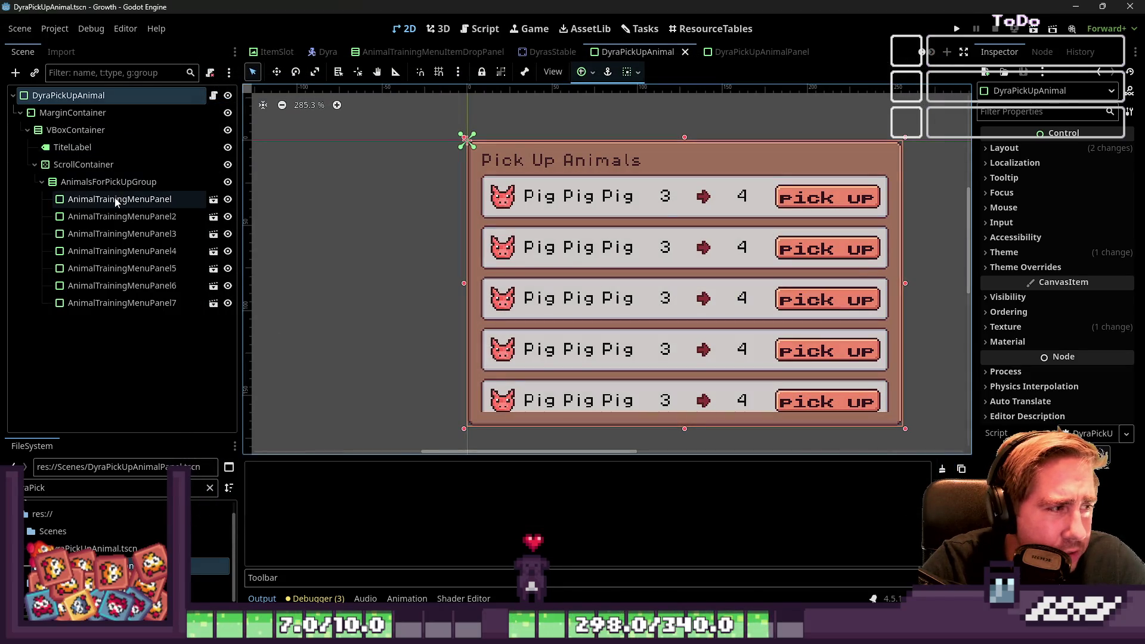
Step: Change the StartTrainingButton's focus mode in the DyraPickUpAnimalPanel scene
{"action": "left_click", "coordinate": [749, 53]}
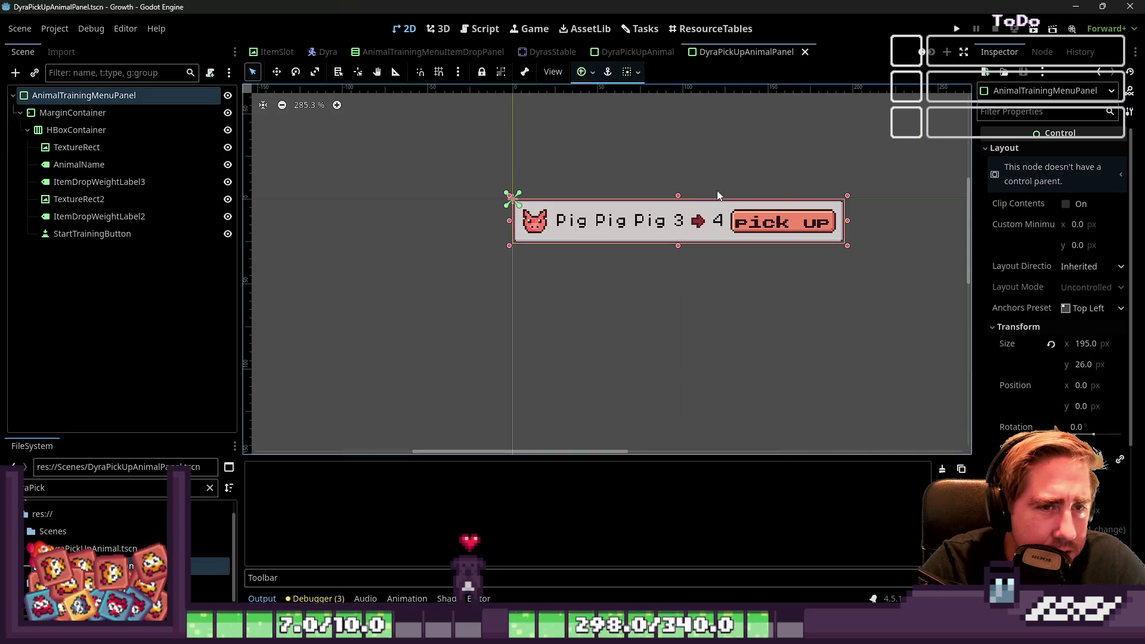
{"action": "left_click", "coordinate": [775, 222]}
{"action": "scroll", "coordinate": [1027, 394], "scroll_direction": "down", "scroll_amount": 5}
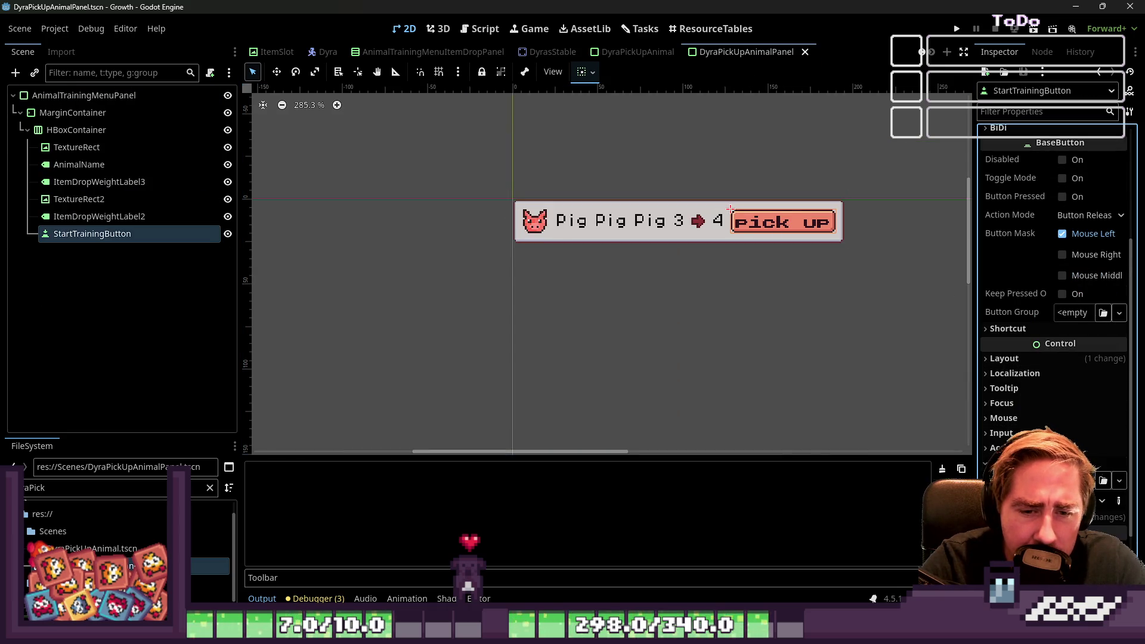
{"action": "left_click", "coordinate": [1002, 403]}
{"action": "scroll", "coordinate": [1026, 421], "scroll_direction": "down", "scroll_amount": 2}
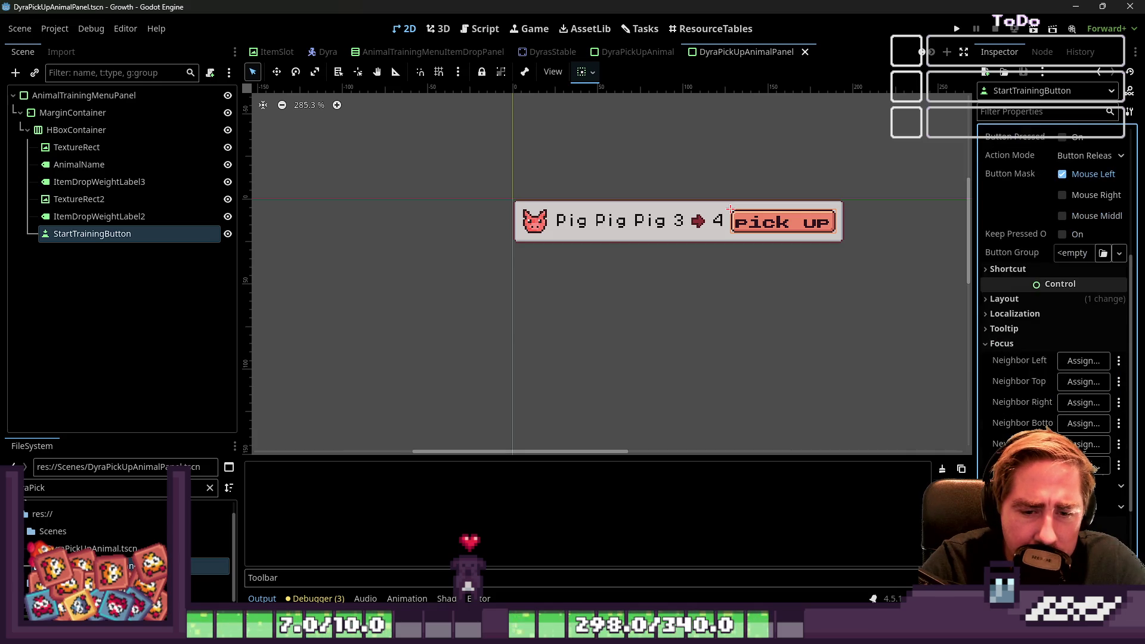
{"action": "left_click", "coordinate": [1110, 486]}
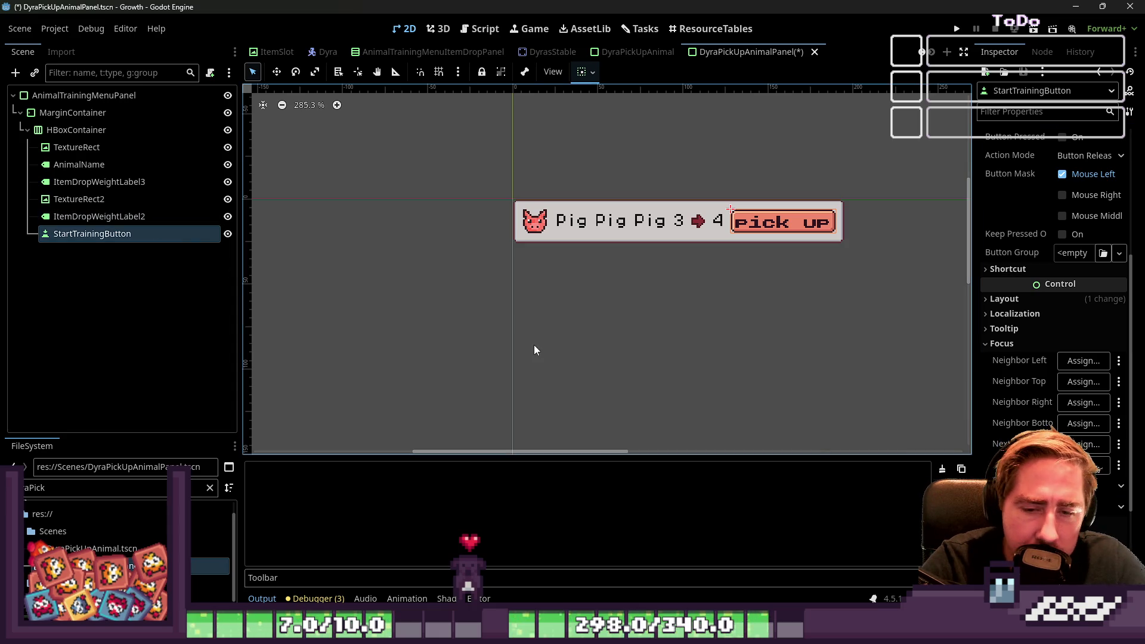
Step: Save and run the game with F5, close it, then run DyraPickUpAnimal with F6
{"action": "mouse_move", "coordinate": [478, 133]}
{"action": "left_mouse_down"}
{"action": "mouse_move", "coordinate": [577, 196]}
{"action": "mouse_move", "coordinate": [902, 299]}
{"action": "left_mouse_up"}
{"action": "left_click", "coordinate": [841, 326]}
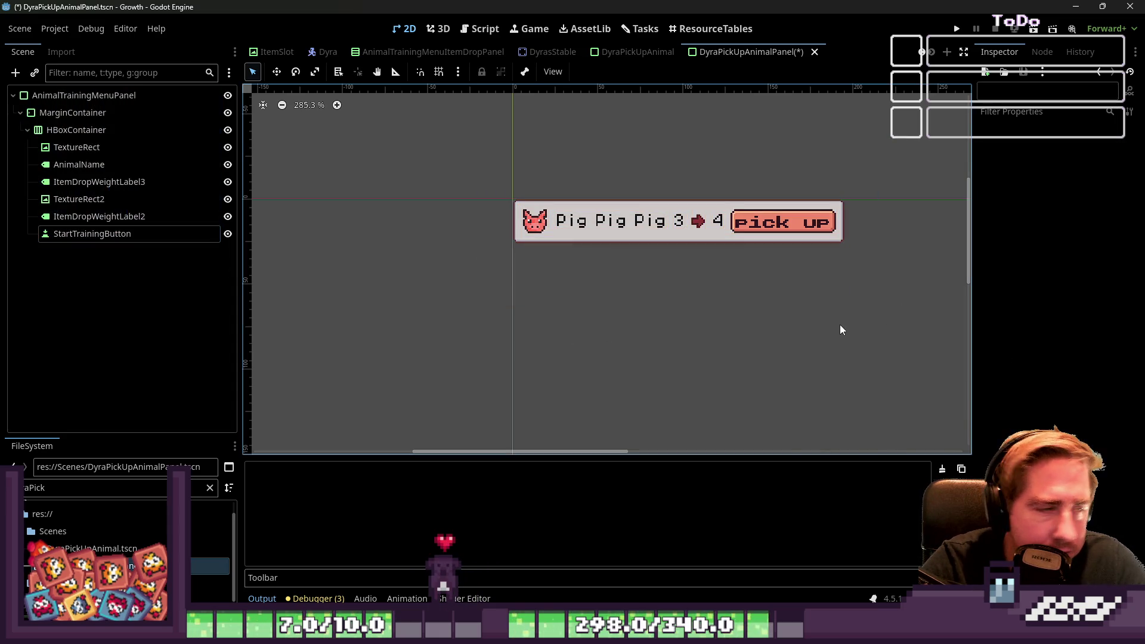
{"action": "key", "text": "F5"}
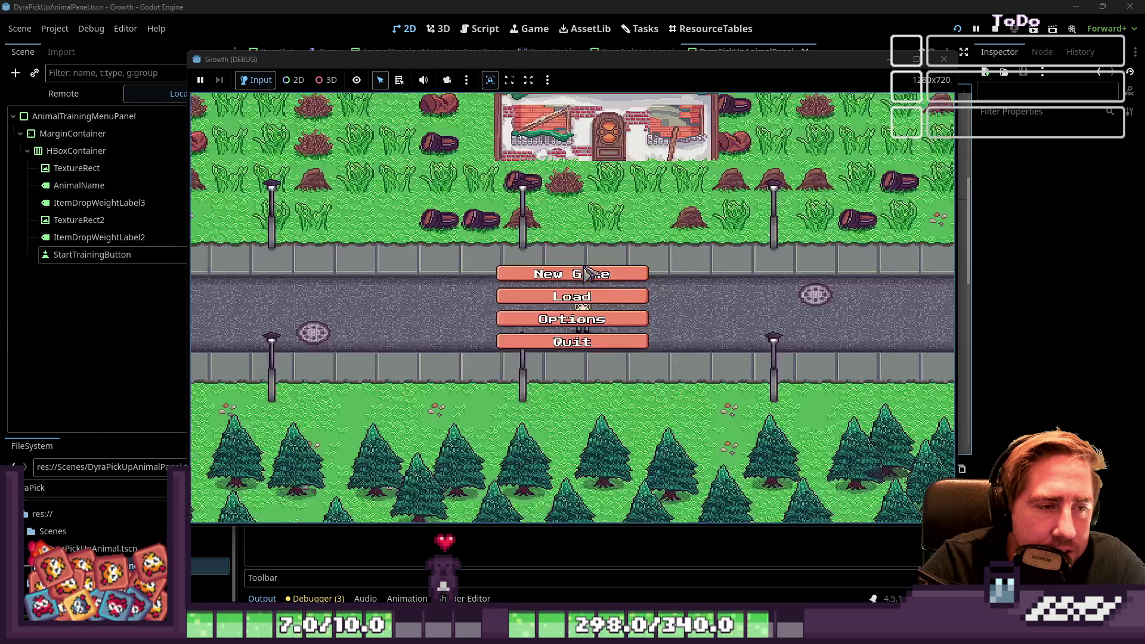
{"action": "left_click", "coordinate": [1014, 31]}
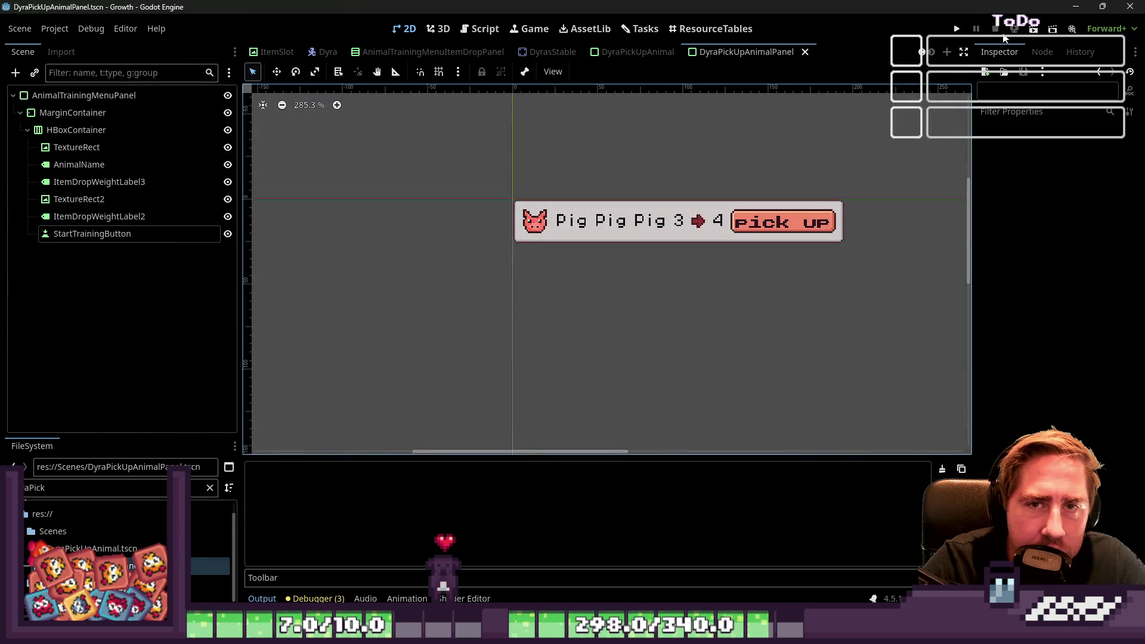
{"action": "left_click", "coordinate": [637, 52]}
{"action": "key", "text": "F6"}
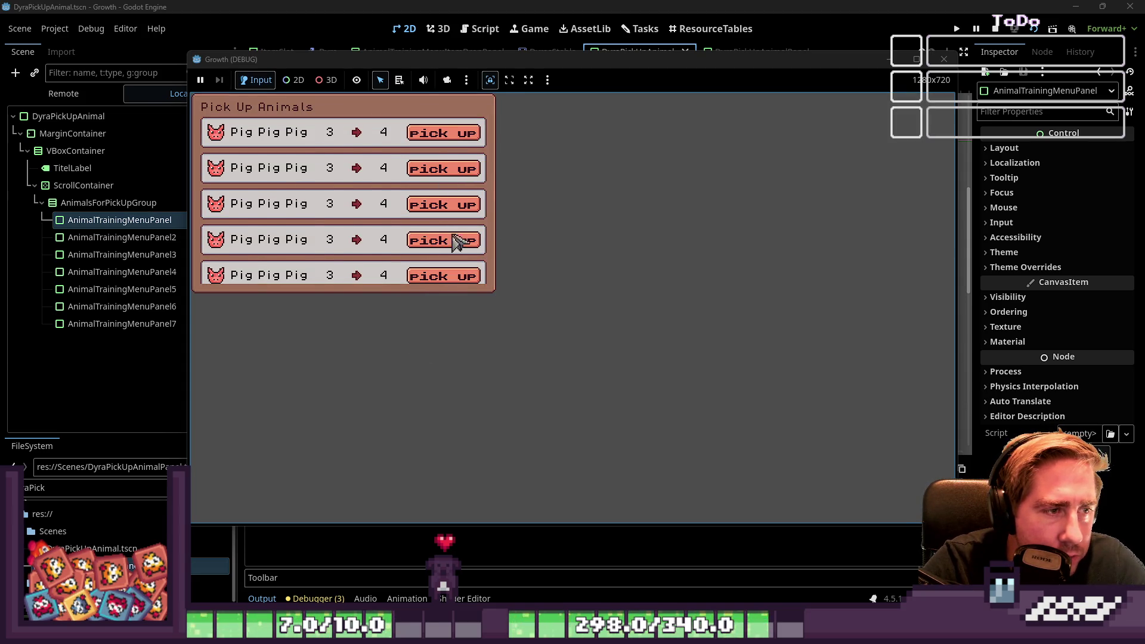
Step: Scroll the Pick Up Animals list in the running game, then stop the test run
{"action": "scroll", "coordinate": [456, 240], "scroll_direction": "down", "scroll_amount": 1}
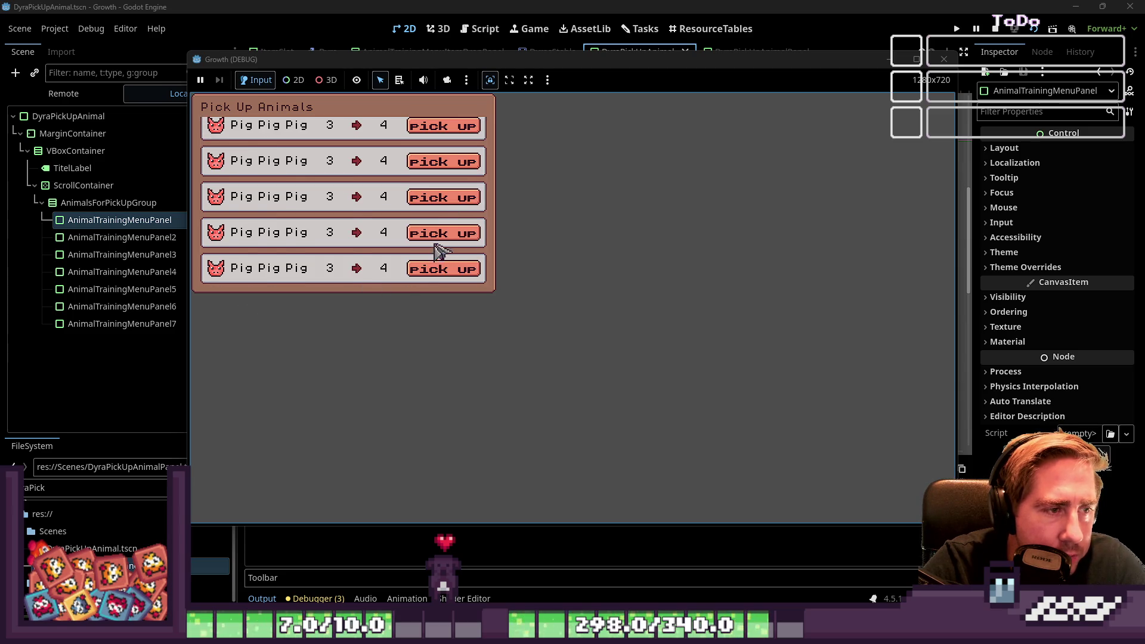
{"action": "scroll", "coordinate": [417, 271], "scroll_direction": "up", "scroll_amount": 1}
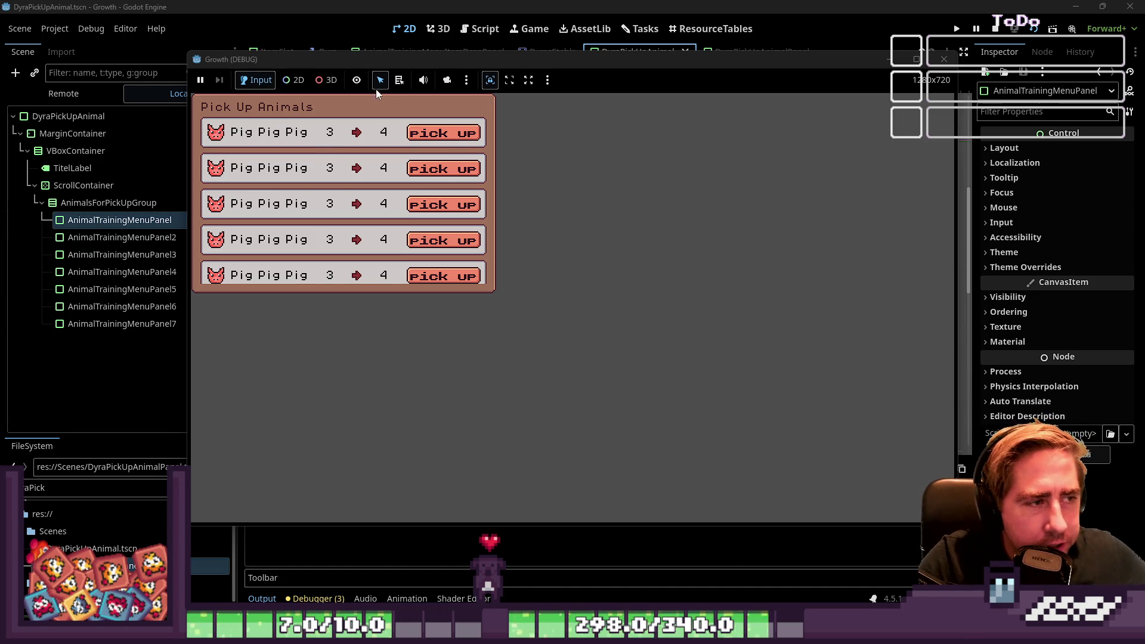
{"action": "left_click", "coordinate": [943, 59]}
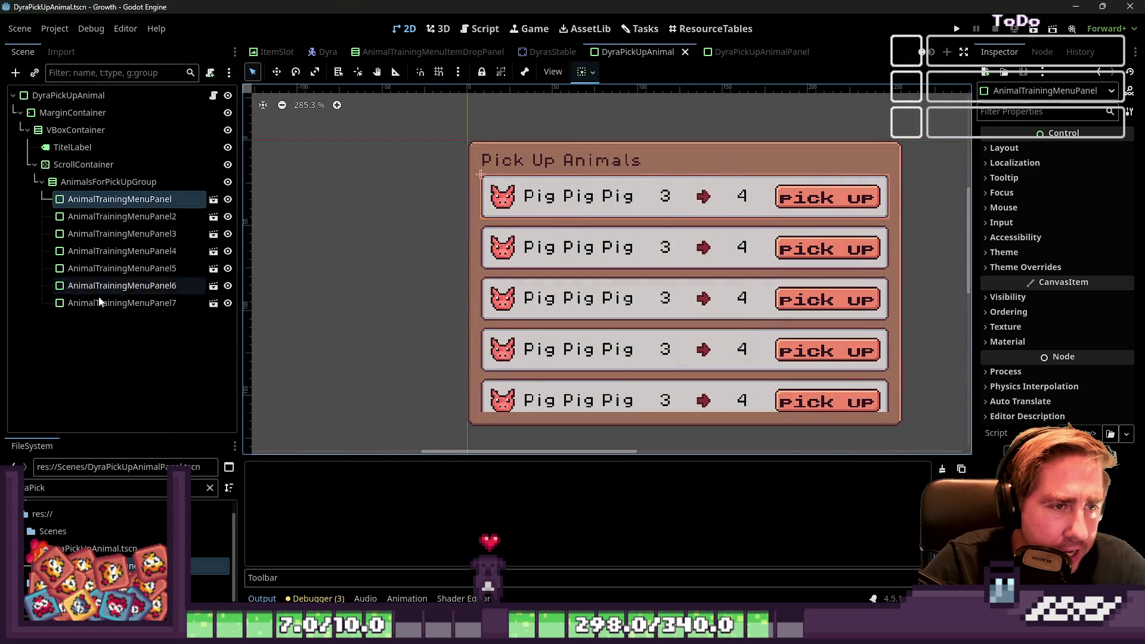
Step: In DyraPickUpAnimalPanel, inspect the level labels, arrow image and StartTrainingButton
{"action": "left_click", "coordinate": [768, 54]}
{"action": "left_click", "coordinate": [181, 216]}
{"action": "left_click", "coordinate": [117, 196]}
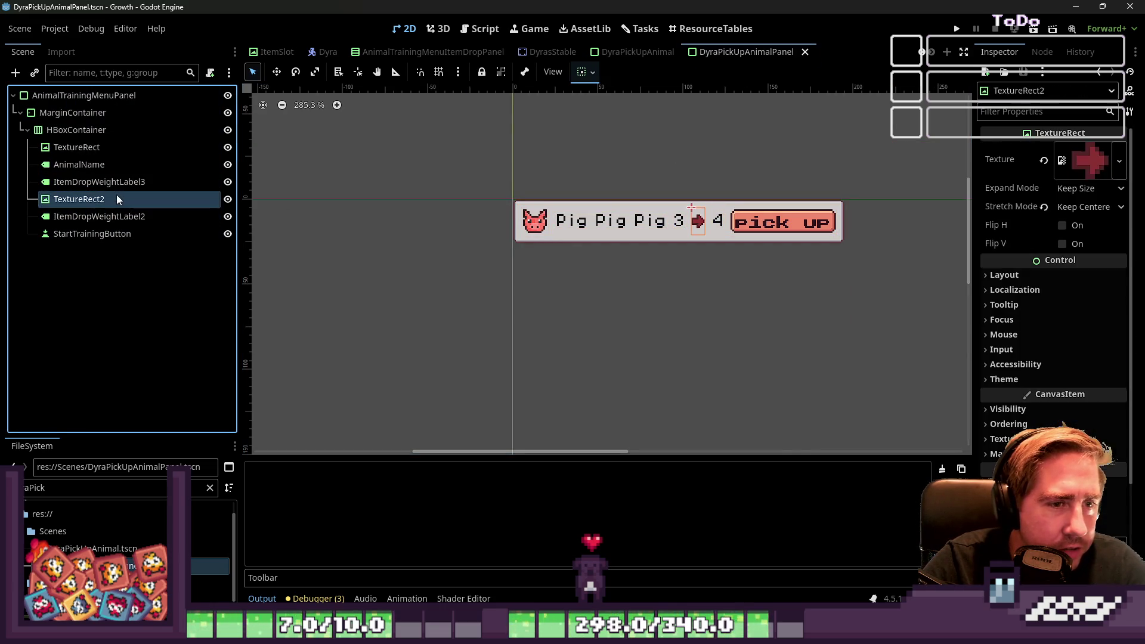
{"action": "left_click", "coordinate": [110, 182]}
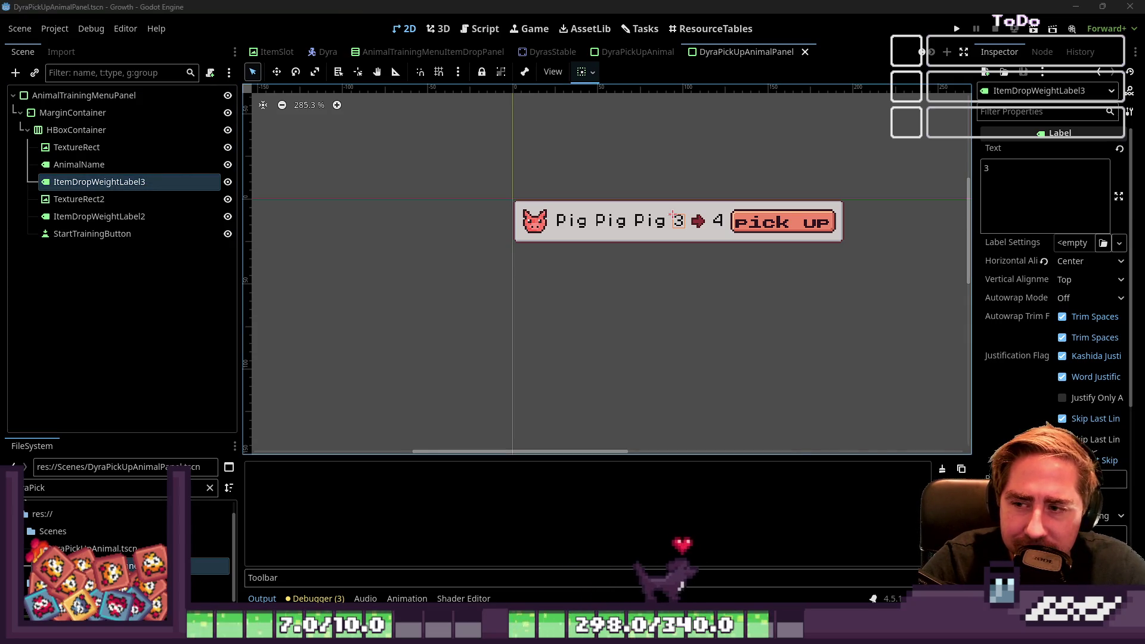
{"action": "mouse_move", "coordinate": [398, 124]}
{"action": "left_mouse_down"}
{"action": "mouse_move", "coordinate": [789, 292]}
{"action": "mouse_move", "coordinate": [944, 316]}
{"action": "left_mouse_up"}
{"action": "left_click", "coordinate": [944, 316]}
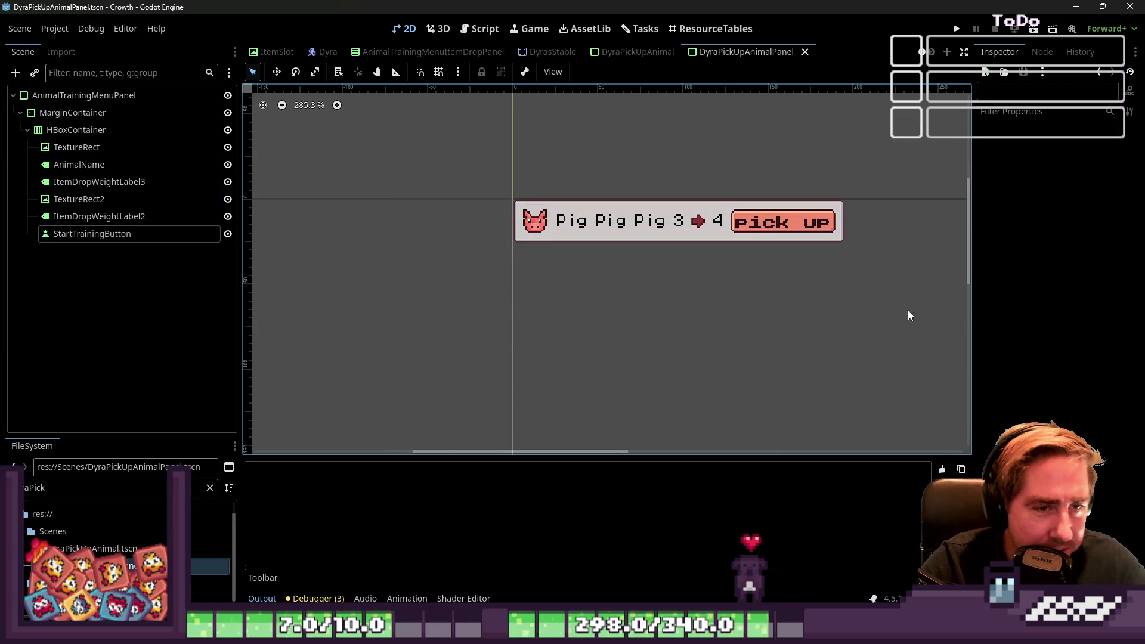
{"action": "left_click", "coordinate": [763, 229]}
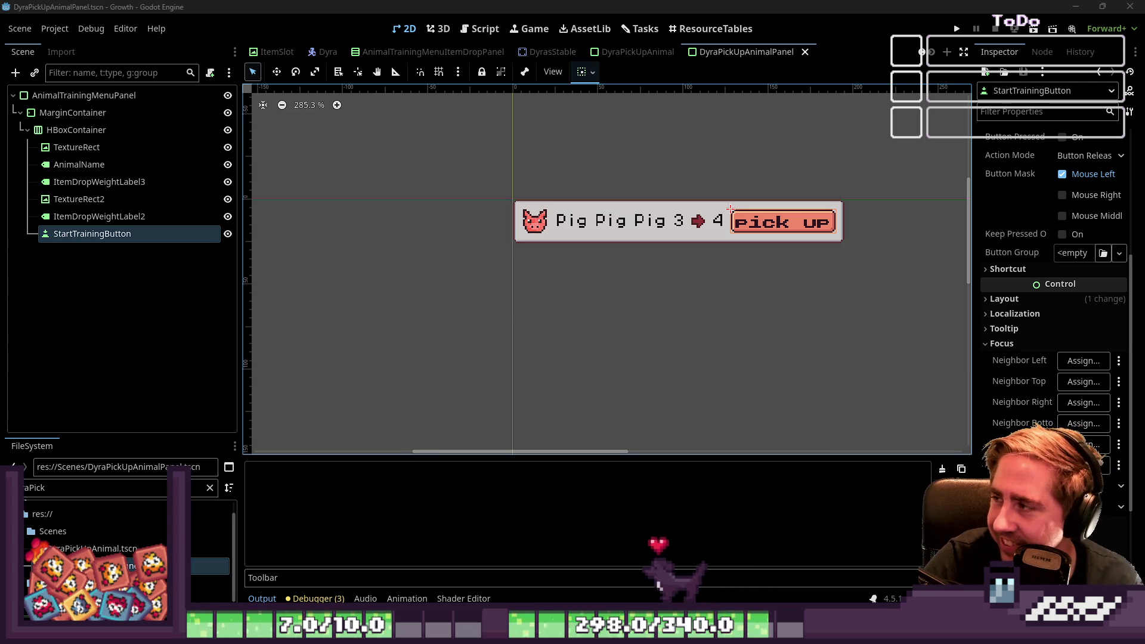
{"action": "left_click", "coordinate": [1119, 371]}
Step: Select the panel root, select the first row in DyraPickUpAnimal, then open the Dyra scene
{"action": "left_click_drag", "start_coordinate": [463, 171], "coordinate": [852, 250]}
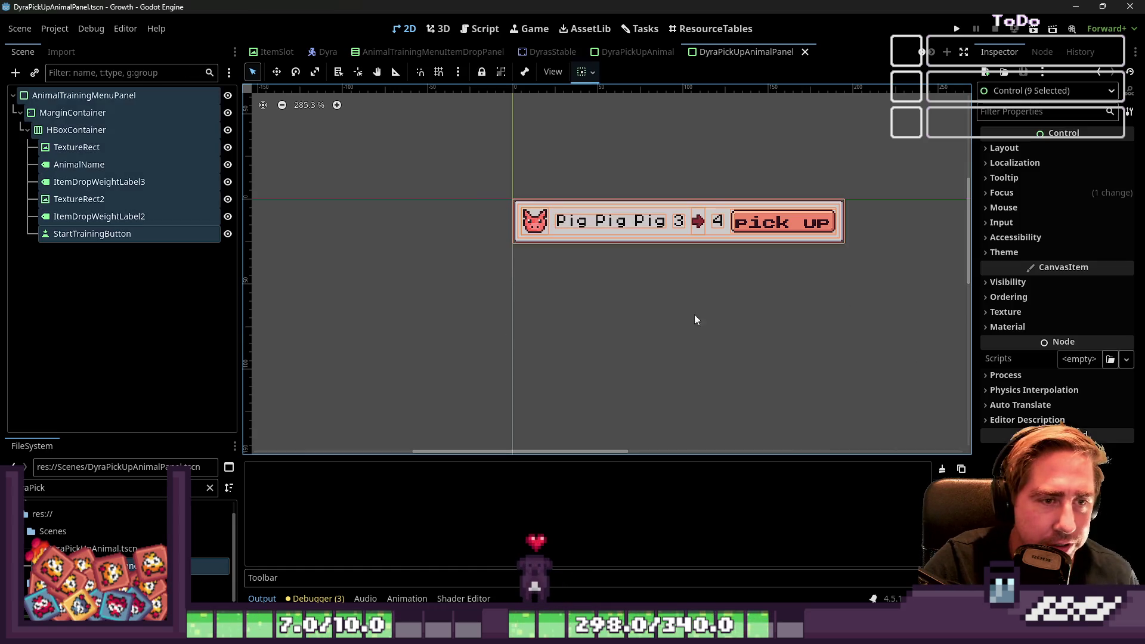
{"action": "left_click", "coordinate": [156, 94]}
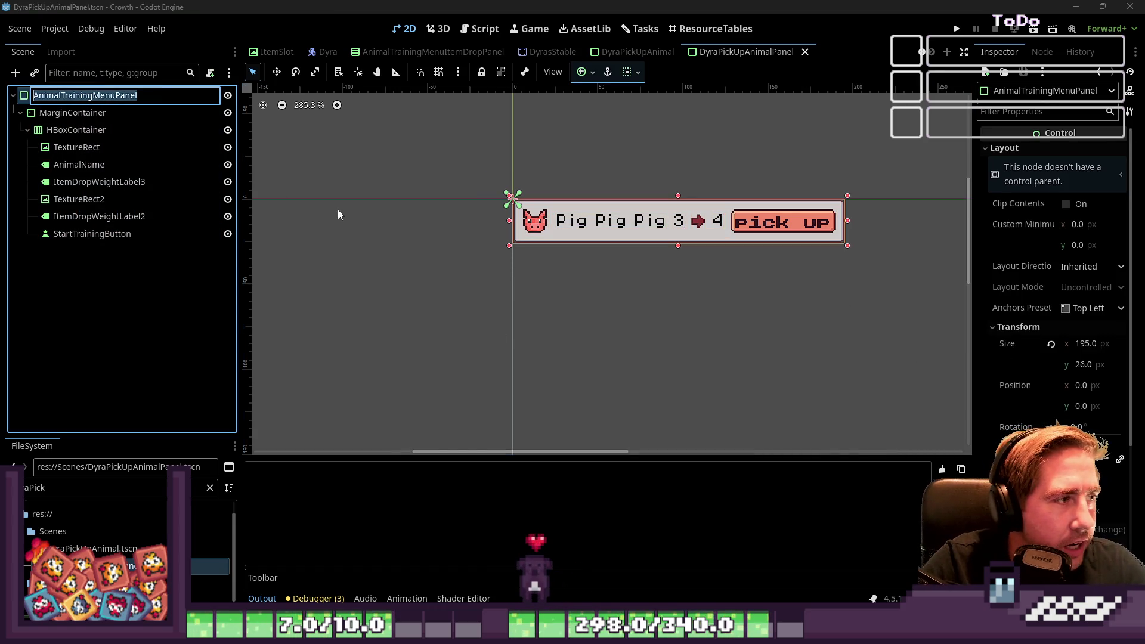
{"action": "left_click", "coordinate": [636, 52]}
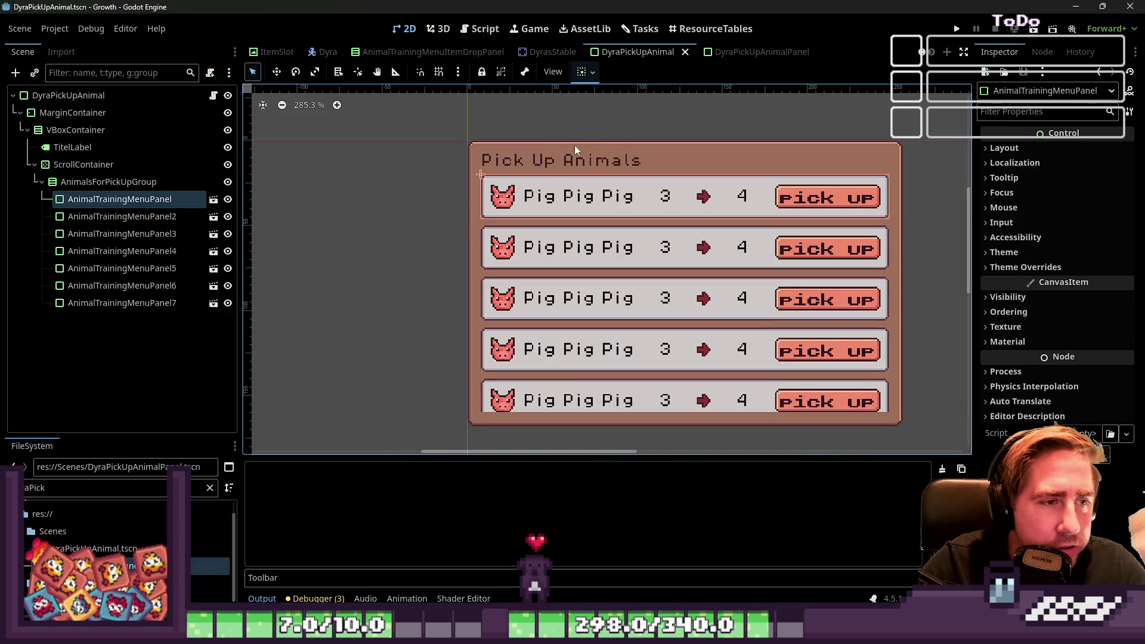
{"action": "left_click_drag", "start_coordinate": [398, 109], "coordinate": [966, 459]}
{"action": "left_click", "coordinate": [120, 199]}
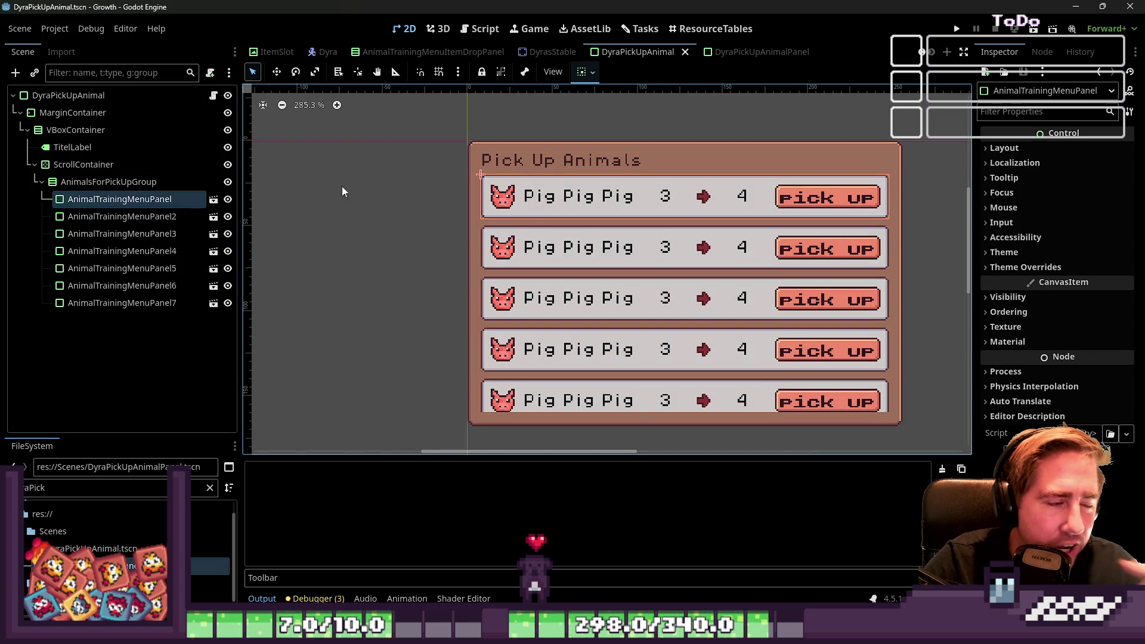
{"action": "left_click", "coordinate": [310, 58]}
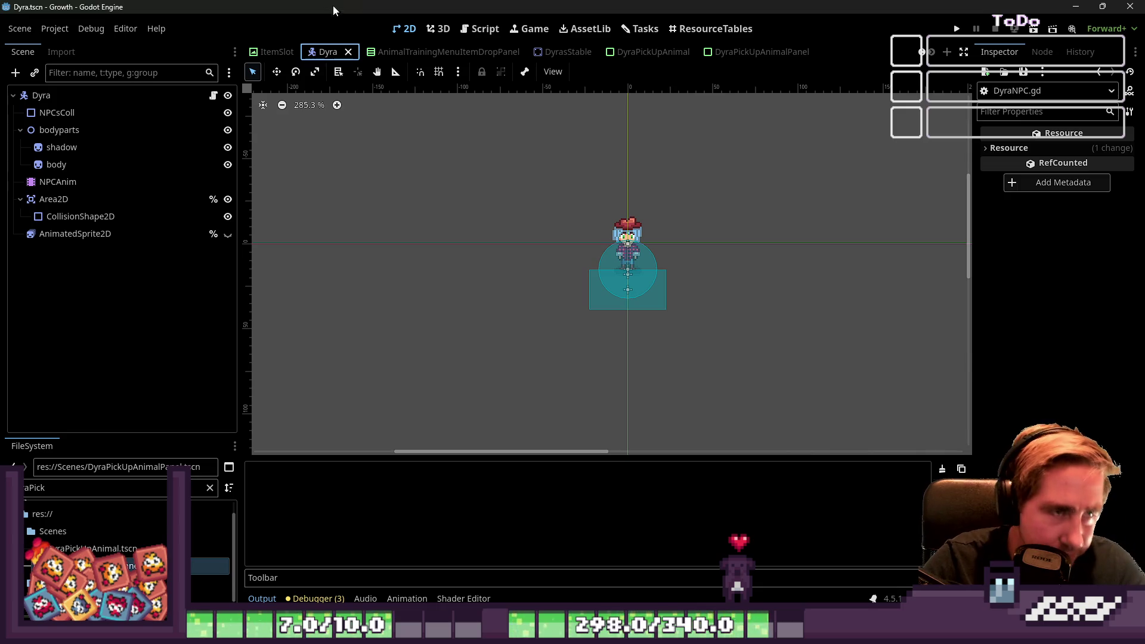
{"action": "left_click", "coordinate": [481, 29]}
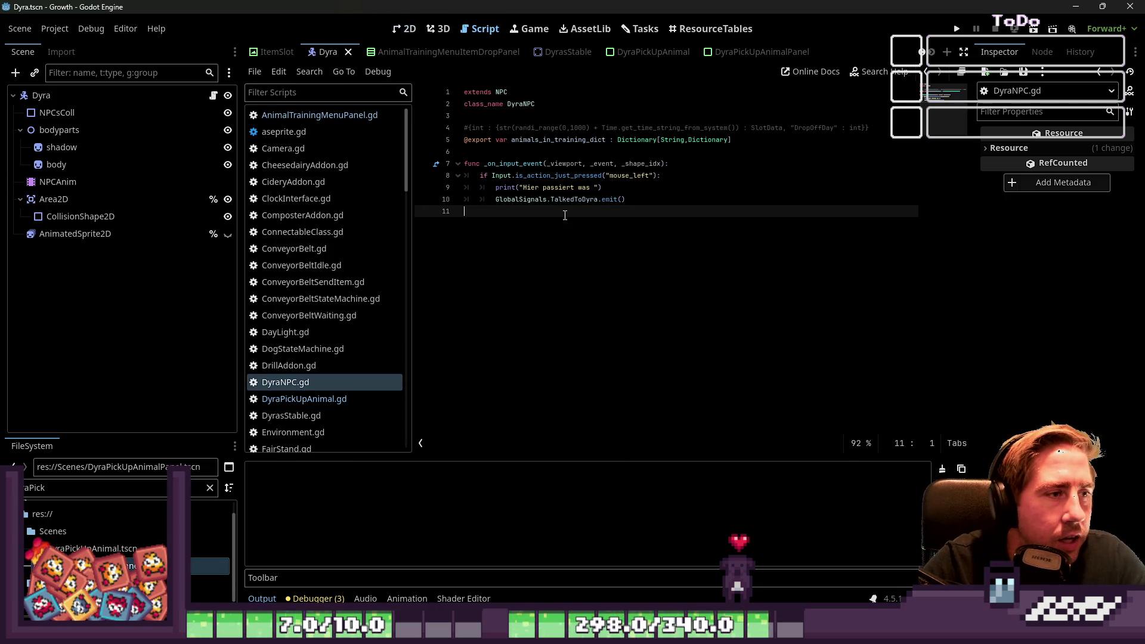
{"action": "left_click", "coordinate": [636, 189]}
{"action": "key", "text": "shift+Home"}
{"action": "key", "text": "shift+Home"}
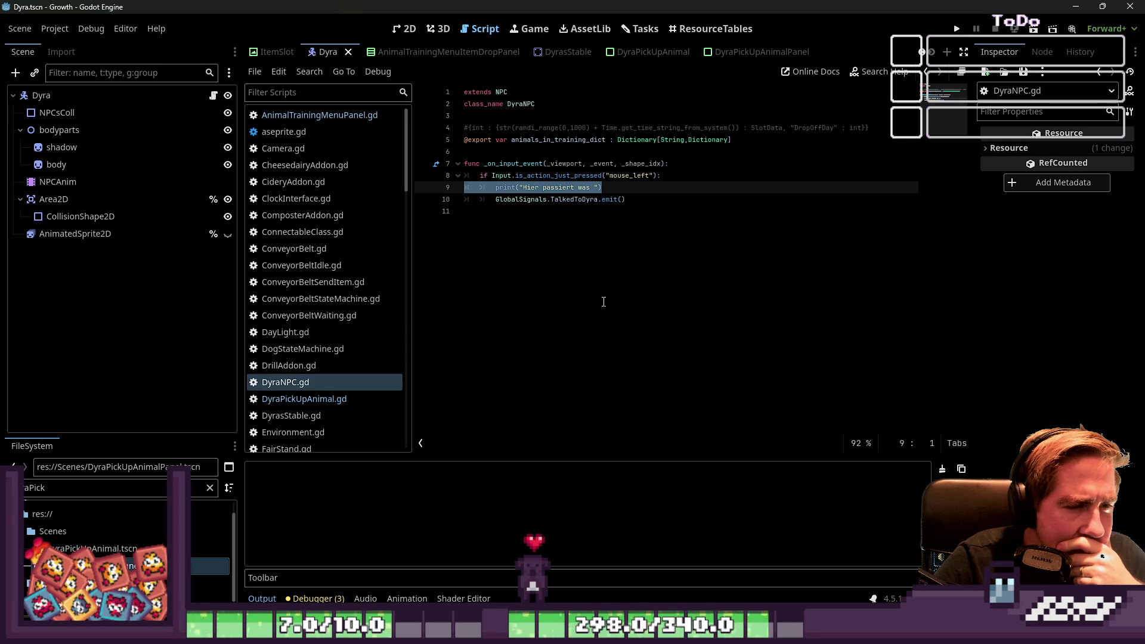
{"action": "double_click", "coordinate": [565, 201]}
{"action": "mouse_move", "coordinate": [565, 202]}
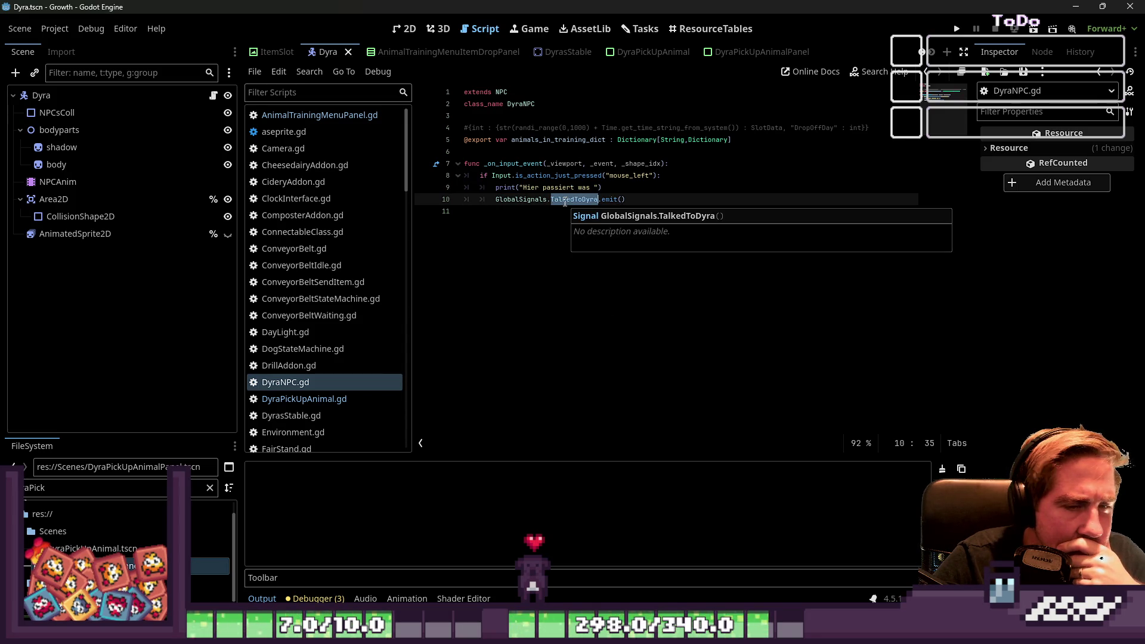
{"action": "left_click", "coordinate": [591, 284]}
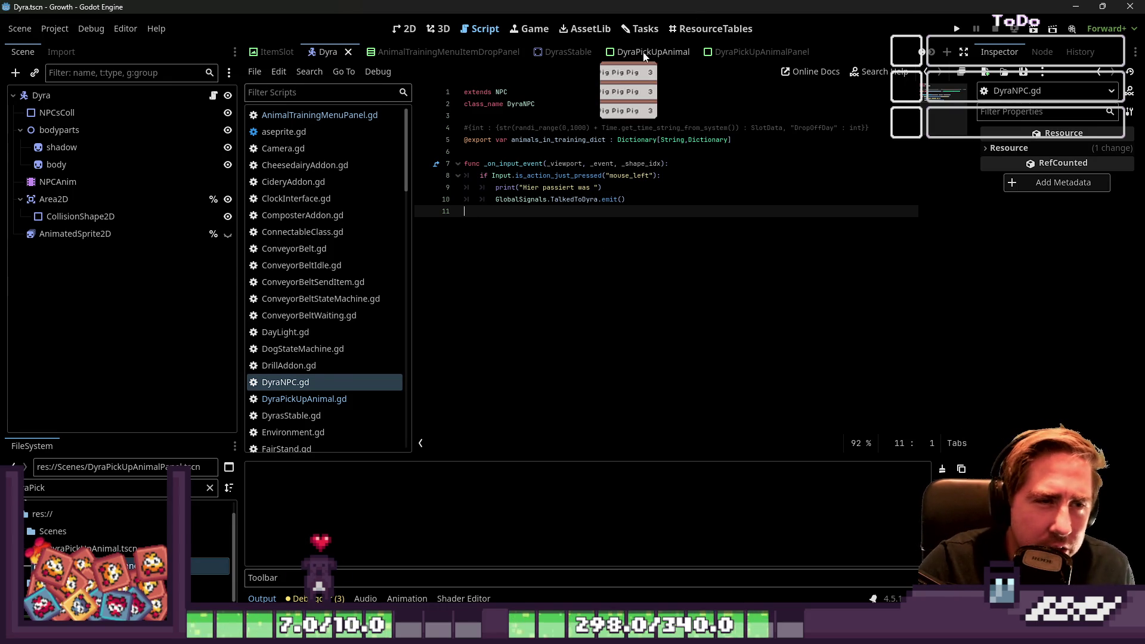
Step: Look over the DyraPickUpAnimalPanel and DyraPickUpAnimal scenes, box-selecting their row nodes
{"action": "left_click", "coordinate": [745, 52]}
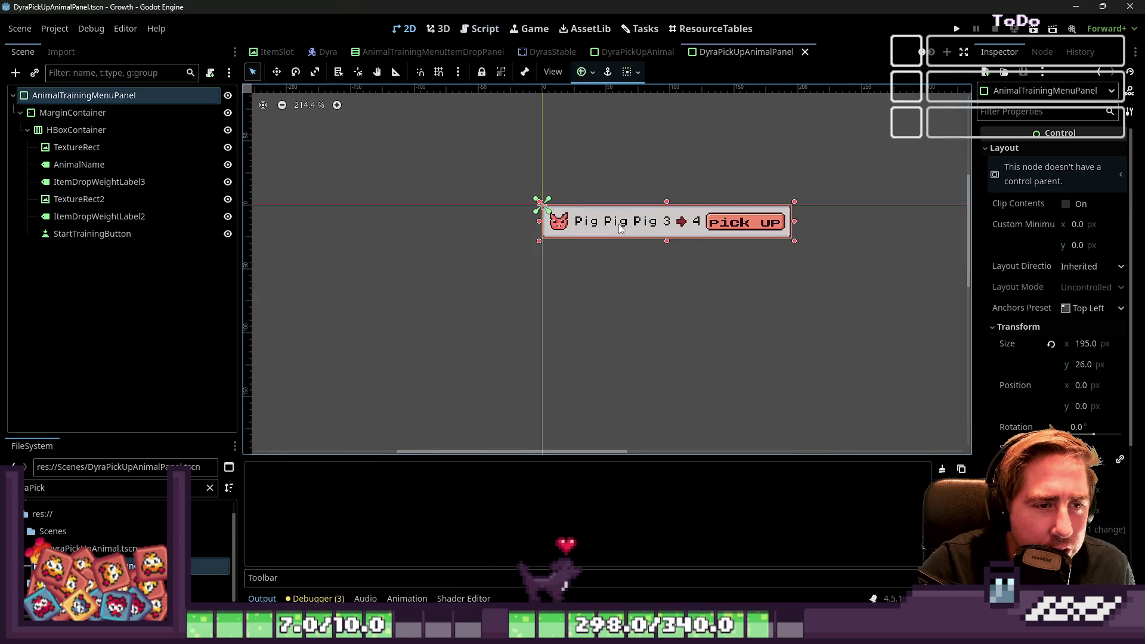
{"action": "mouse_move", "coordinate": [481, 154]}
{"action": "left_mouse_down"}
{"action": "mouse_move", "coordinate": [817, 306]}
{"action": "mouse_move", "coordinate": [491, 179]}
{"action": "left_mouse_up"}
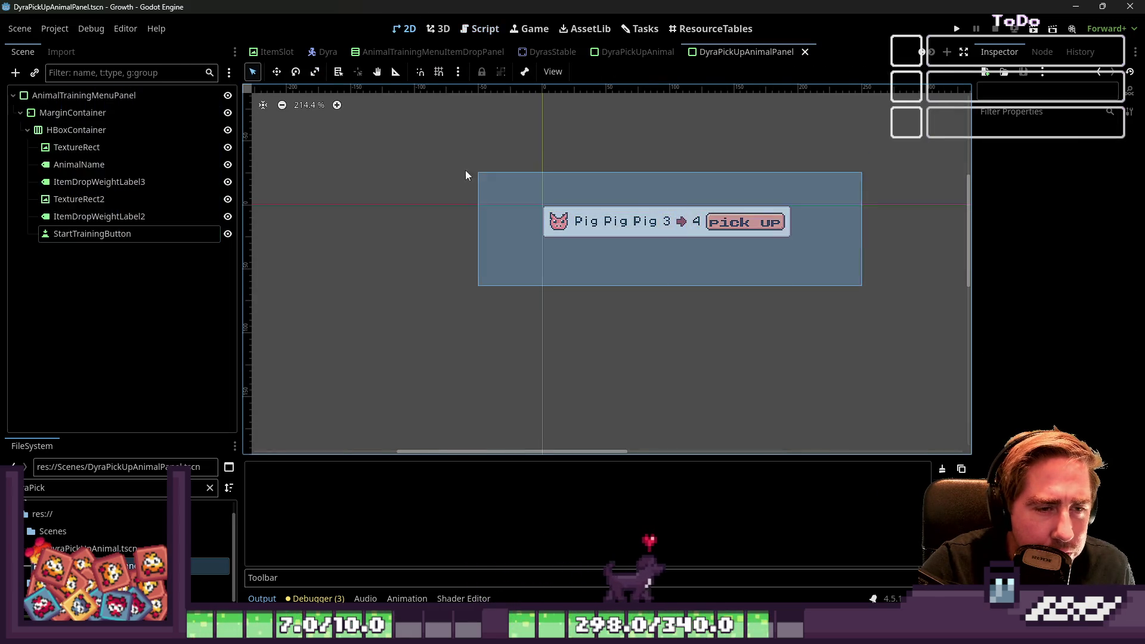
{"action": "left_click", "coordinate": [637, 52]}
{"action": "scroll", "coordinate": [672, 194], "scroll_direction": "down", "scroll_amount": 2}
{"action": "mouse_move", "coordinate": [457, 139]}
{"action": "left_mouse_down"}
{"action": "mouse_move", "coordinate": [916, 401]}
{"action": "mouse_move", "coordinate": [432, 120]}
{"action": "left_mouse_up"}
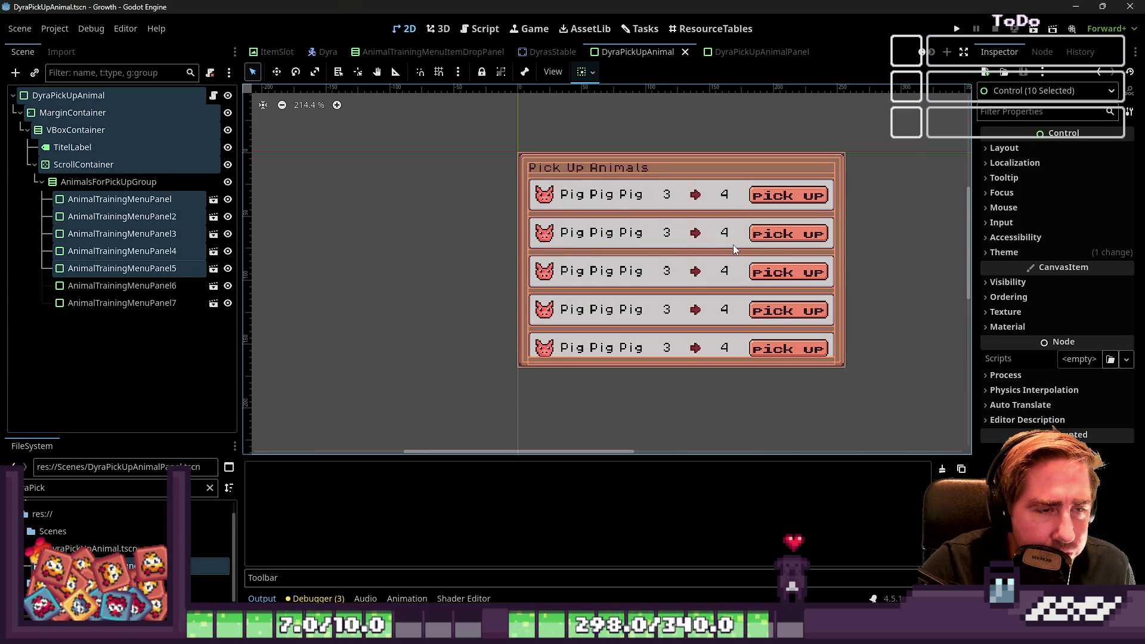
Step: Browse the ItemSlot and AnimalTrainingMenuPanel scenes, selecting all nodes of the training panel
{"action": "left_click", "coordinate": [441, 53]}
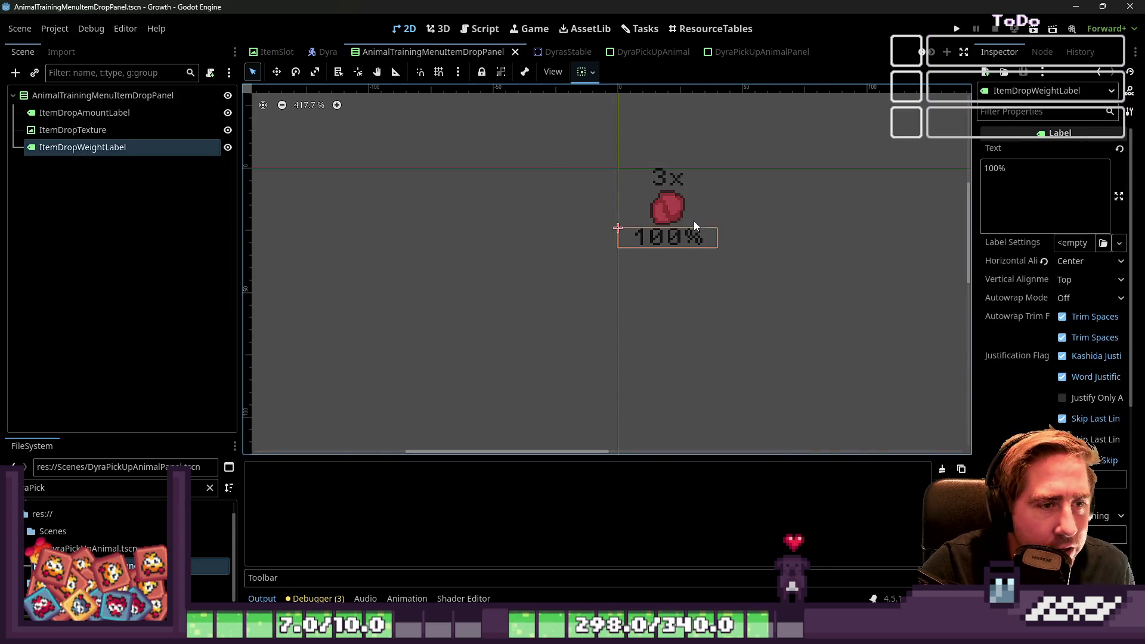
{"action": "left_click", "coordinate": [274, 54]}
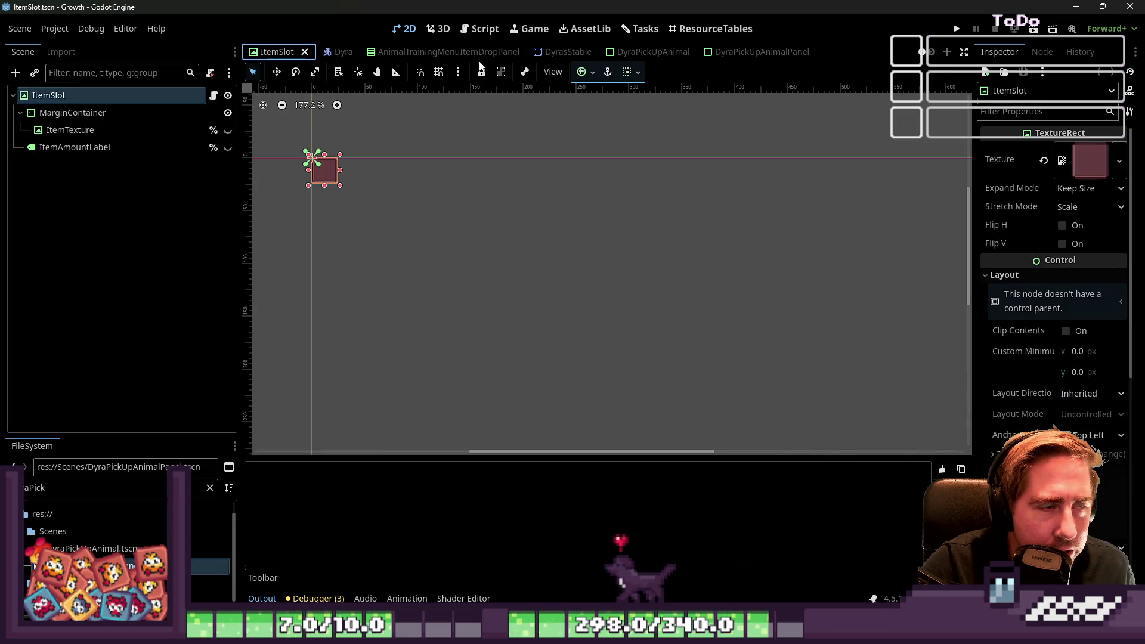
{"action": "scroll", "coordinate": [438, 52], "scroll_direction": "up", "scroll_amount": 2}
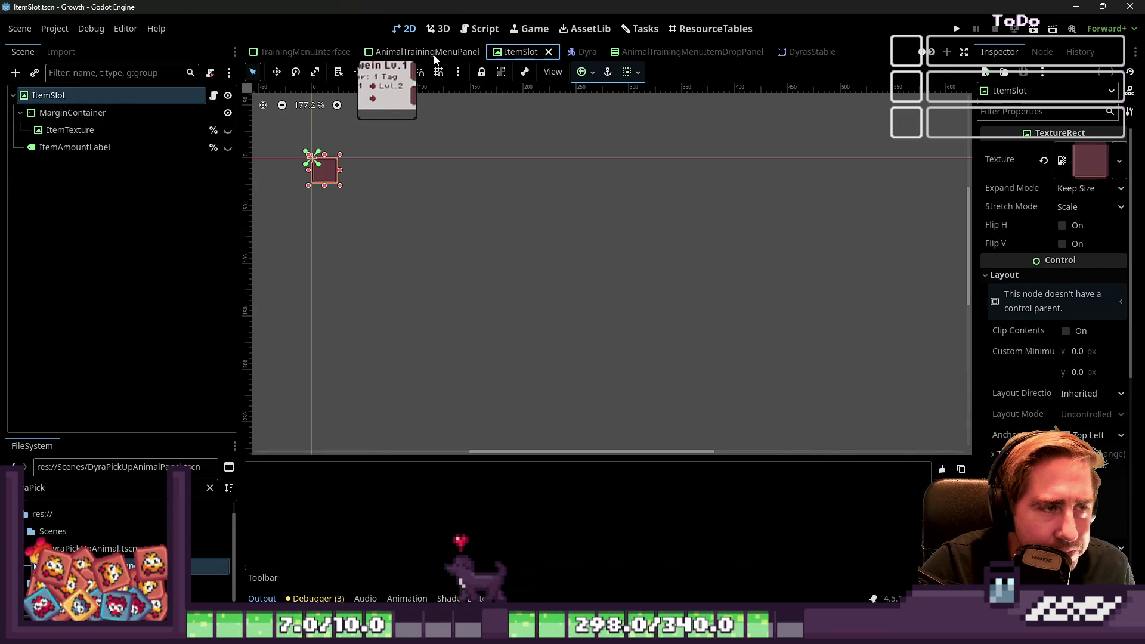
{"action": "left_click", "coordinate": [435, 53]}
{"action": "scroll", "coordinate": [586, 186], "scroll_direction": "down", "scroll_amount": 2}
{"action": "mouse_move", "coordinate": [403, 139]}
{"action": "left_mouse_down"}
{"action": "mouse_move", "coordinate": [453, 187]}
{"action": "mouse_move", "coordinate": [842, 338]}
{"action": "left_mouse_up"}
{"action": "scroll", "coordinate": [586, 196], "scroll_direction": "up", "scroll_amount": 9}
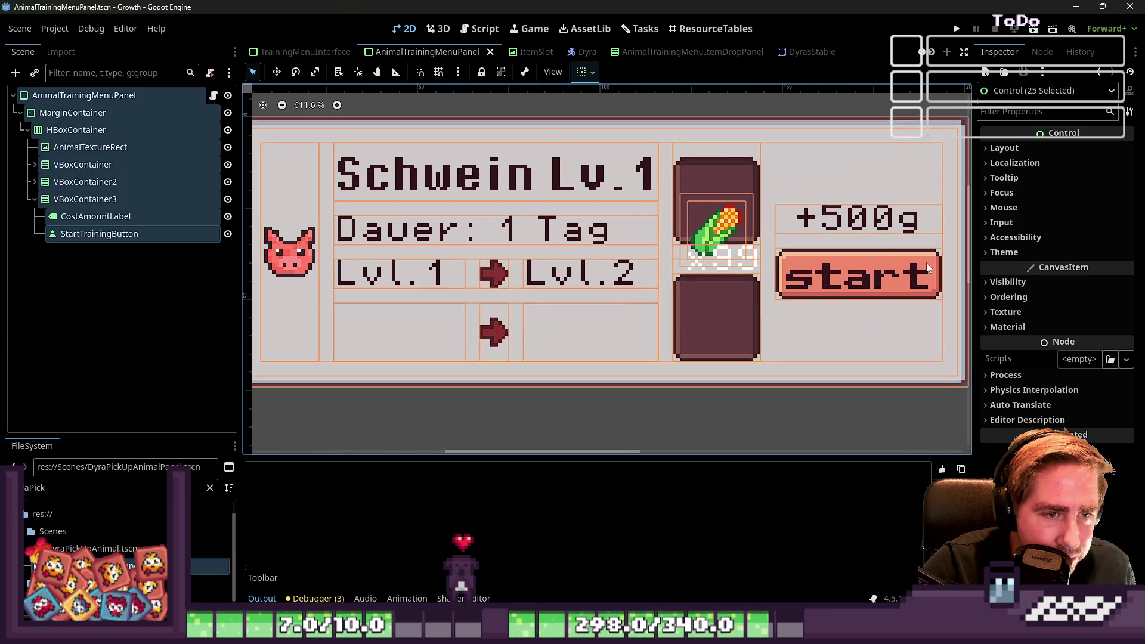
{"action": "scroll", "coordinate": [745, 240], "scroll_direction": "down", "scroll_amount": 3}
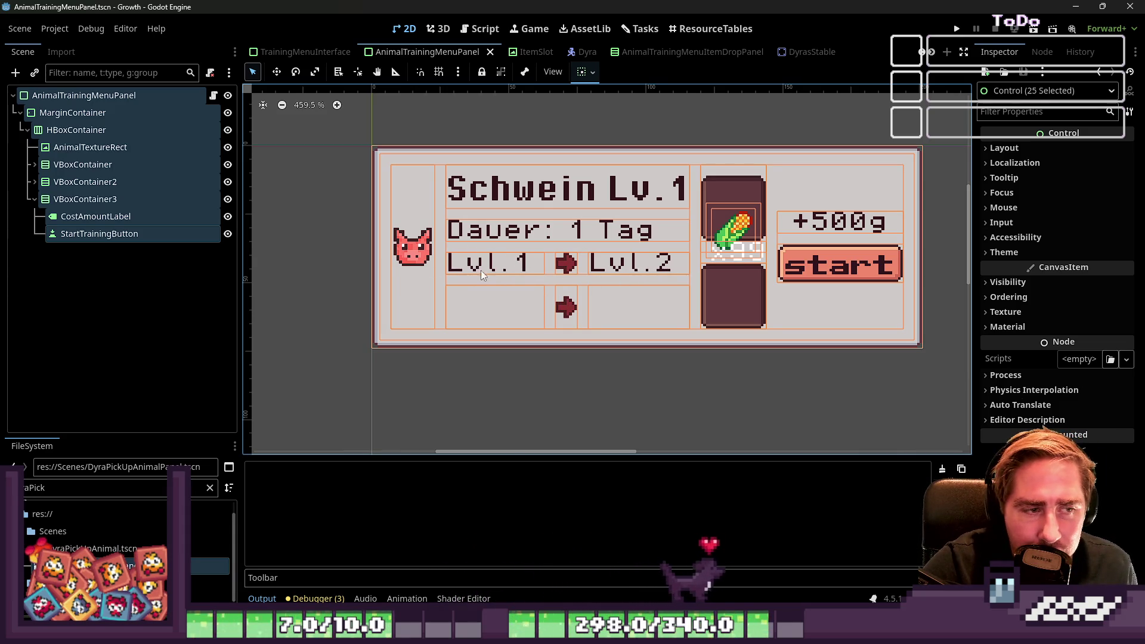
Step: Flip through the ItemSlot, item drop panel and DyrasStable scenes, selecting the four item drop nodes
{"action": "left_click", "coordinate": [531, 52]}
{"action": "left_click", "coordinate": [423, 52]}
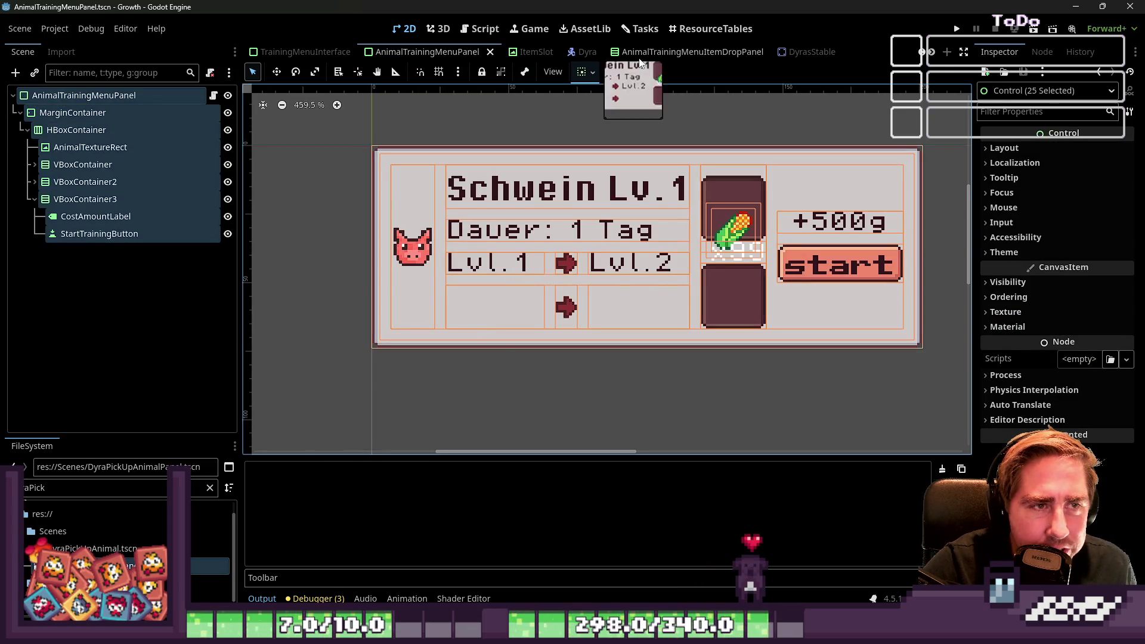
{"action": "left_click", "coordinate": [656, 52]}
{"action": "left_click", "coordinate": [793, 52]}
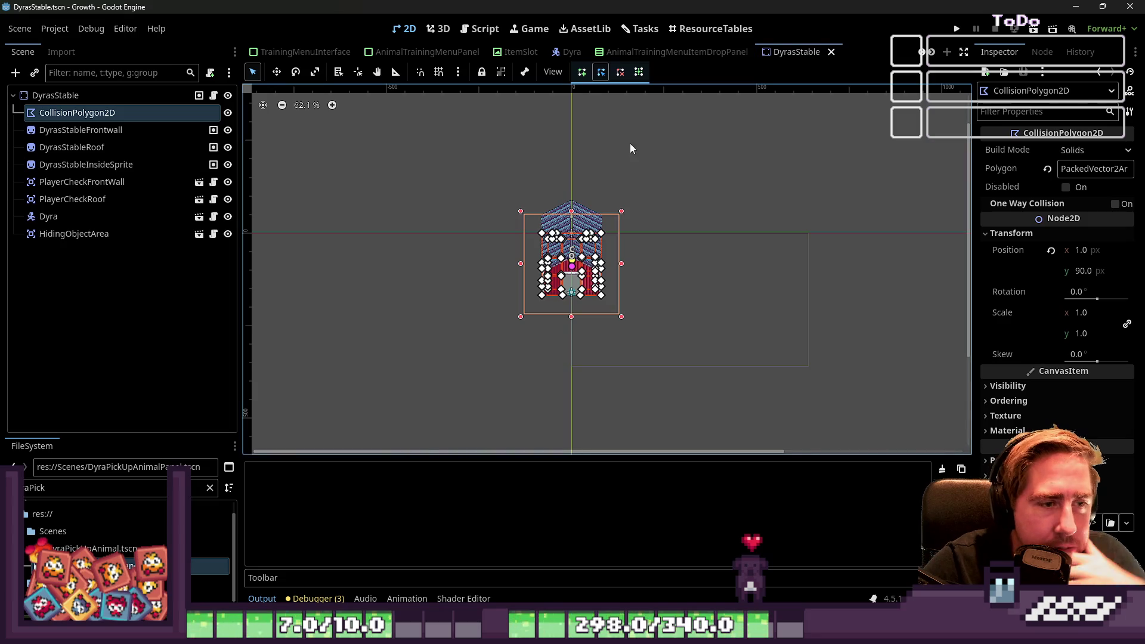
{"action": "left_click", "coordinate": [492, 156]}
{"action": "left_click", "coordinate": [533, 53]}
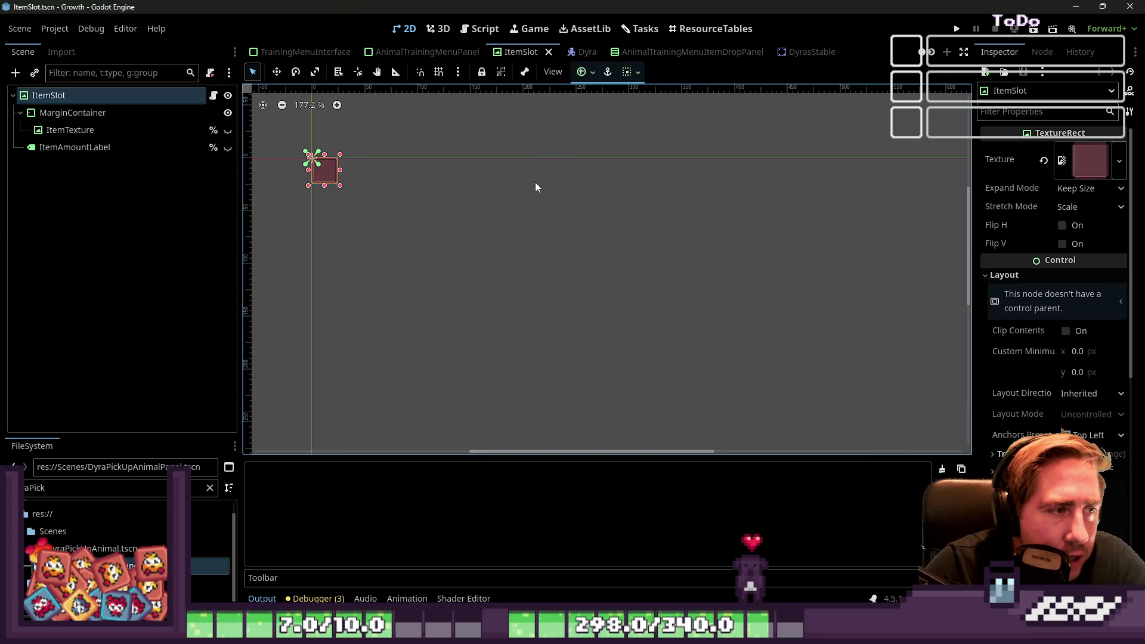
{"action": "left_click", "coordinate": [624, 53]}
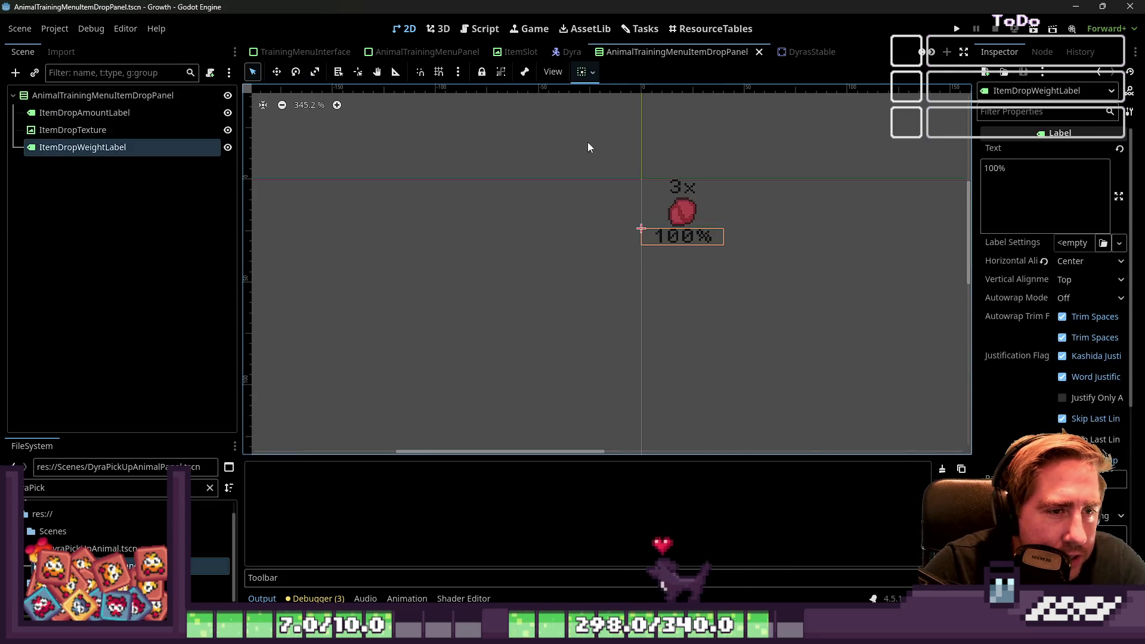
{"action": "left_click_drag", "start_coordinate": [590, 147], "coordinate": [821, 275]}
Step: Check TrainingMenuInterface and the ItemDropAmountLabel node, then return to DyraPickUpAnimal
{"action": "left_click", "coordinate": [300, 56]}
{"action": "mouse_move", "coordinate": [448, 179]}
{"action": "left_mouse_down"}
{"action": "mouse_move", "coordinate": [780, 368]}
{"action": "mouse_move", "coordinate": [647, 287]}
{"action": "mouse_move", "coordinate": [501, 226]}
{"action": "left_mouse_up"}
{"action": "left_click", "coordinate": [522, 52]}
{"action": "left_click", "coordinate": [656, 53]}
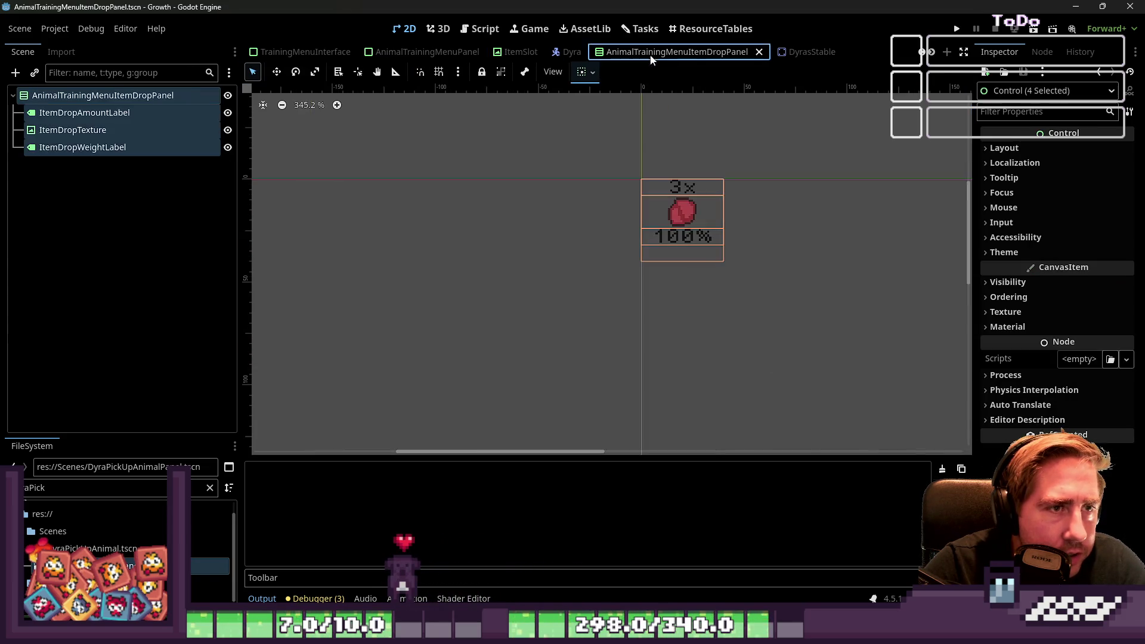
{"action": "left_click", "coordinate": [71, 113]}
{"action": "left_click", "coordinate": [73, 113]}
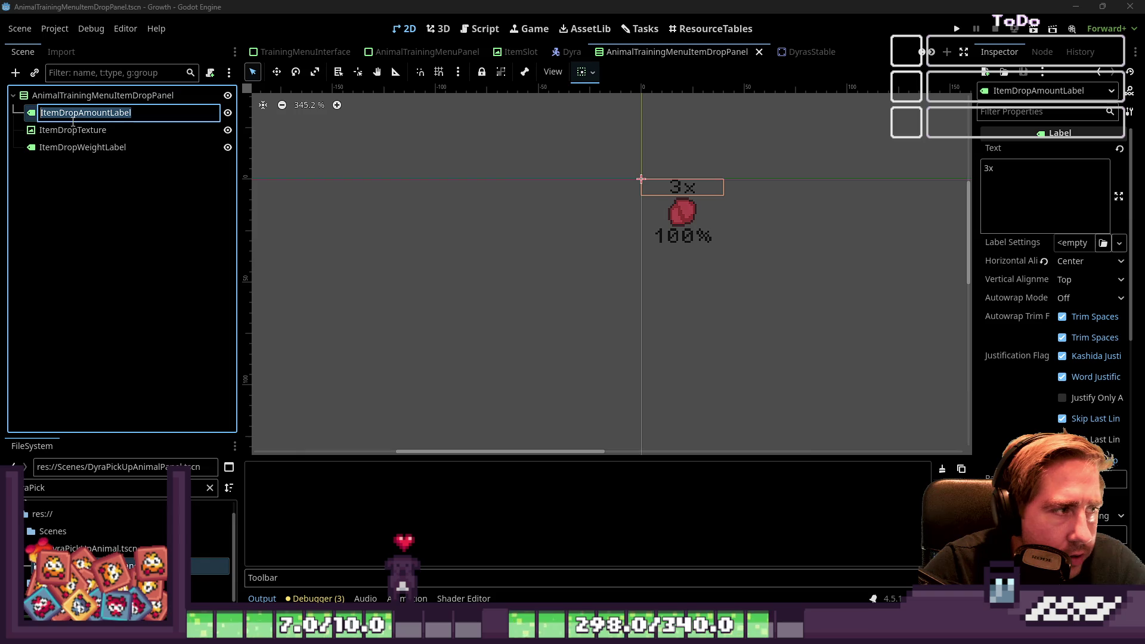
{"action": "scroll", "coordinate": [771, 54], "scroll_direction": "down", "scroll_amount": 2}
{"action": "left_click", "coordinate": [653, 52]}
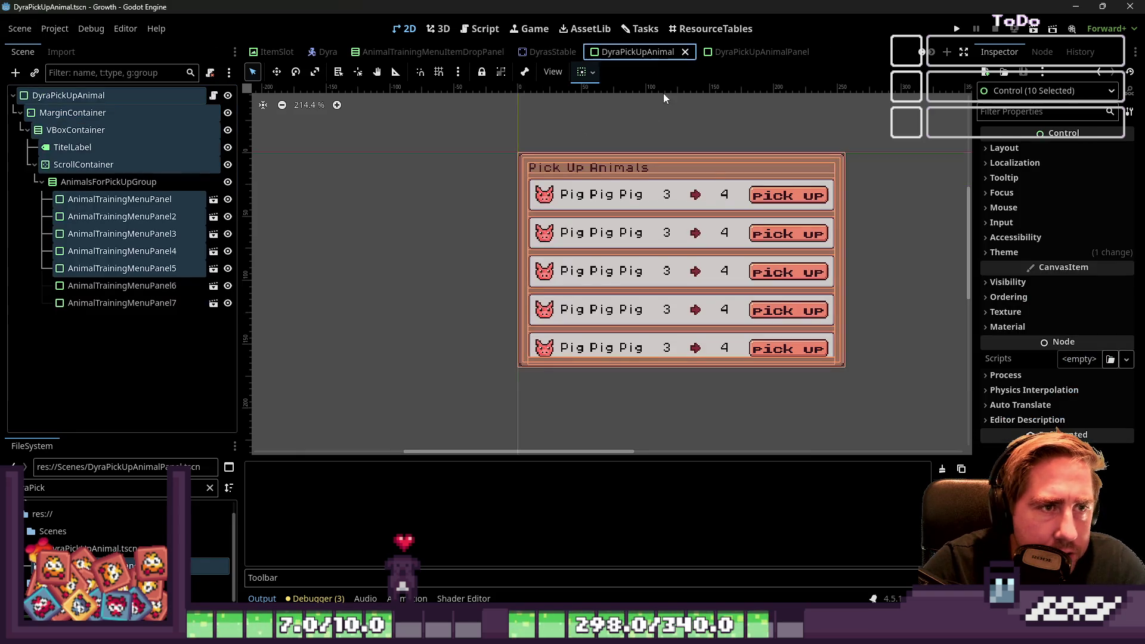
Step: Switch to the DyraPickUpAnimalPanel scene and box-select the row's nodes
{"action": "left_click", "coordinate": [128, 216]}
{"action": "left_click", "coordinate": [195, 199]}
{"action": "left_click", "coordinate": [214, 199]}
{"action": "left_click", "coordinate": [620, 192]}
{"action": "scroll", "coordinate": [647, 194], "scroll_direction": "up", "scroll_amount": 3}
{"action": "left_click_drag", "start_coordinate": [664, 179], "coordinate": [712, 294]}
{"action": "left_click", "coordinate": [692, 304]}
Step: Inspect the AnimalName label's 'Pig Pig Pig' text
{"action": "left_click", "coordinate": [632, 231]}
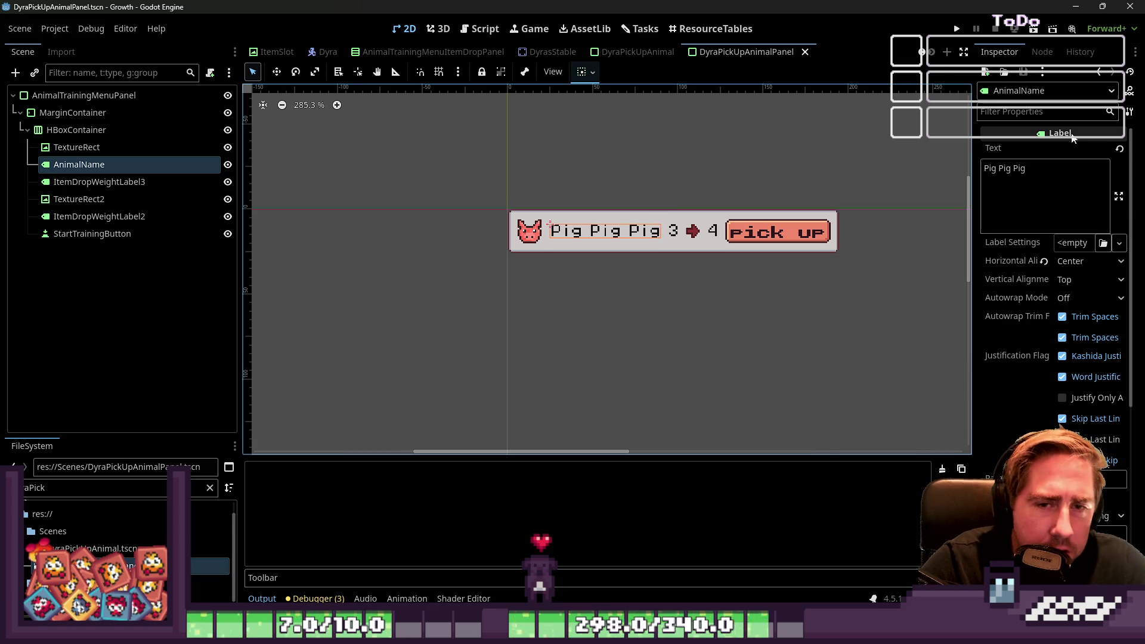
{"action": "left_click", "coordinate": [1052, 194]}
{"action": "key", "text": "ctrl+shift+Left"}
{"action": "key", "text": "ctrl+shift+Left"}
{"action": "key", "text": "ctrl+shift+Left"}
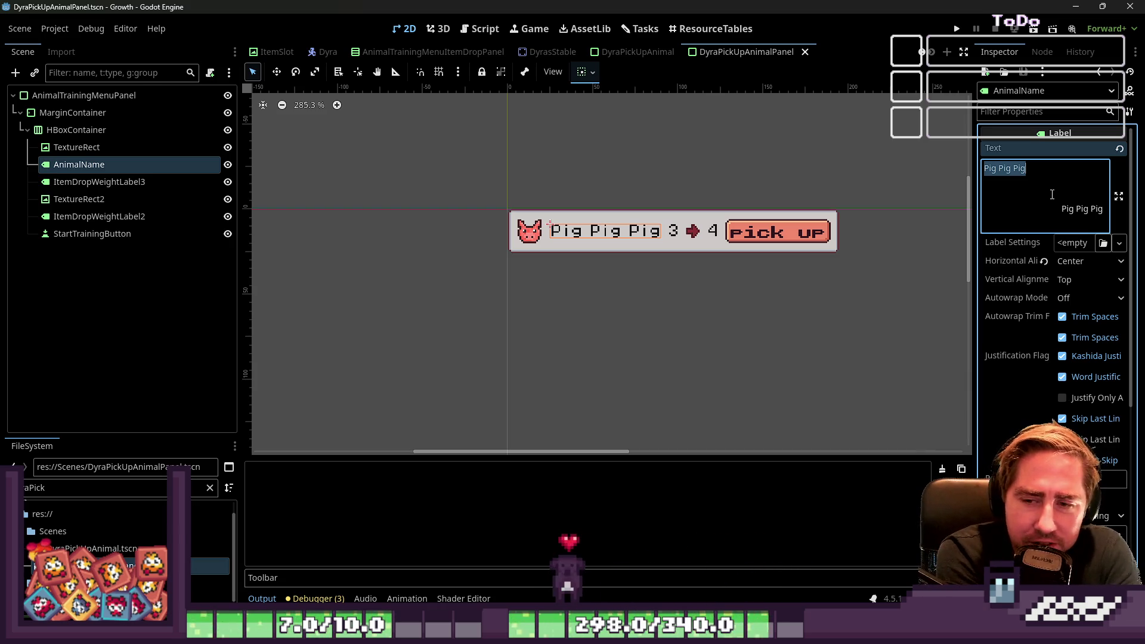
{"action": "left_click_drag", "start_coordinate": [433, 159], "coordinate": [945, 316]}
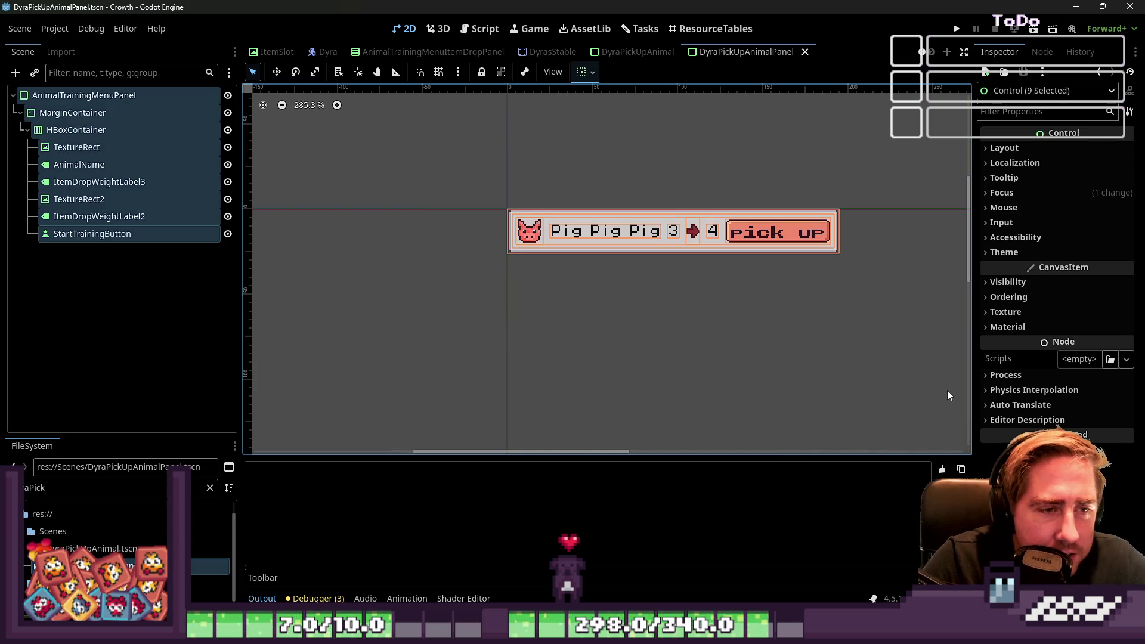
{"action": "scroll", "coordinate": [671, 245], "scroll_direction": "up", "scroll_amount": 4}
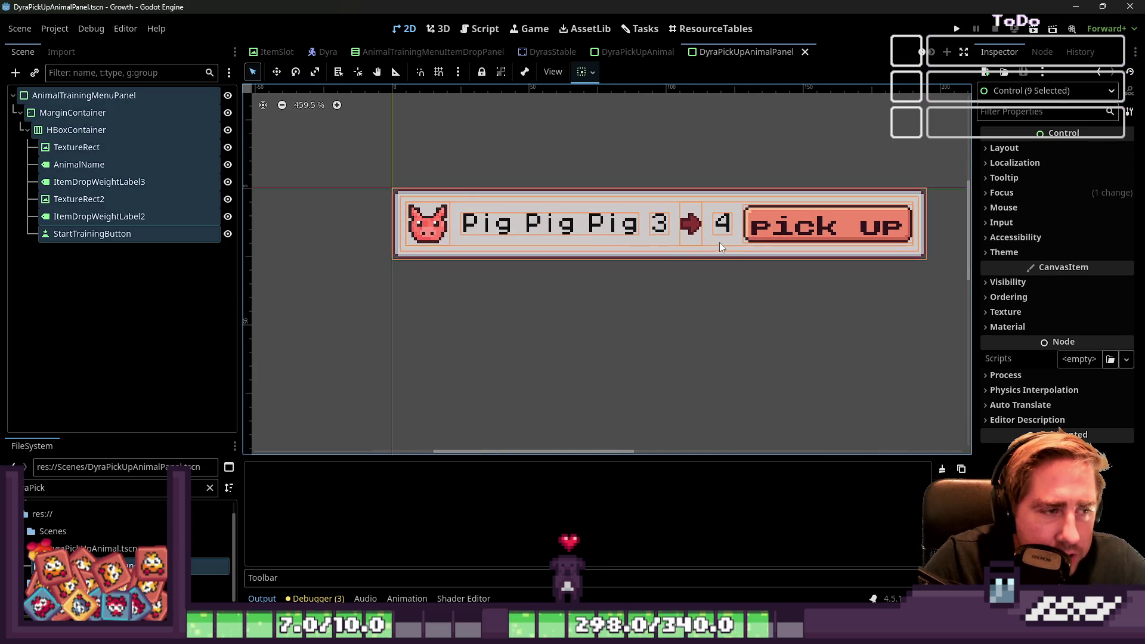
Step: Check the level 4 label and the pick up button's text
{"action": "left_click", "coordinate": [97, 218]}
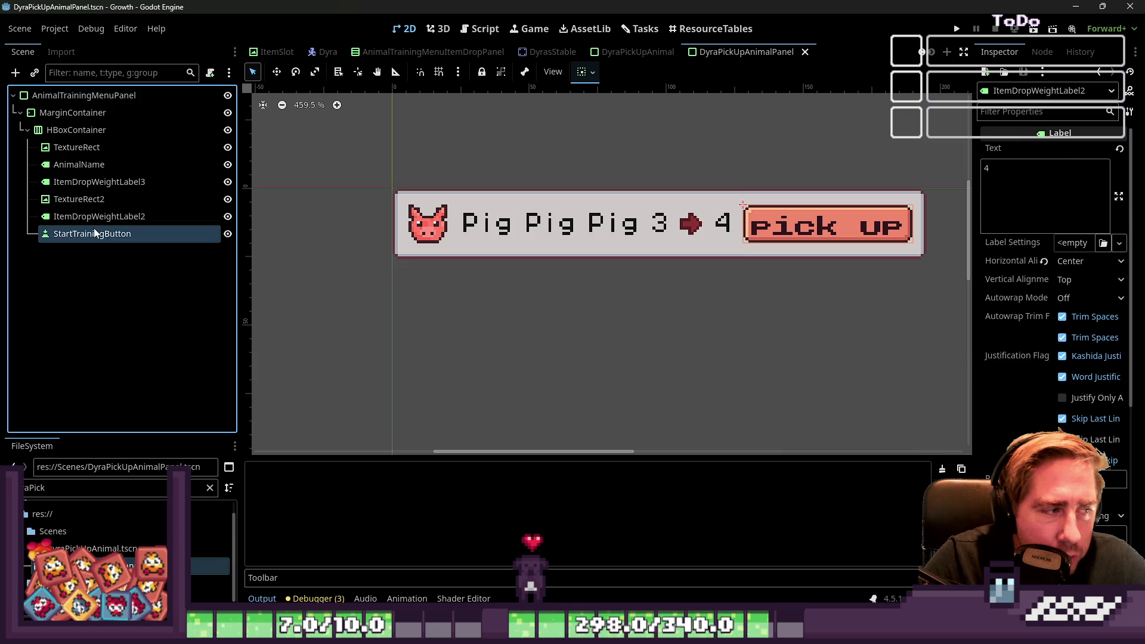
{"action": "scroll", "coordinate": [1096, 166], "scroll_direction": "up", "scroll_amount": 5}
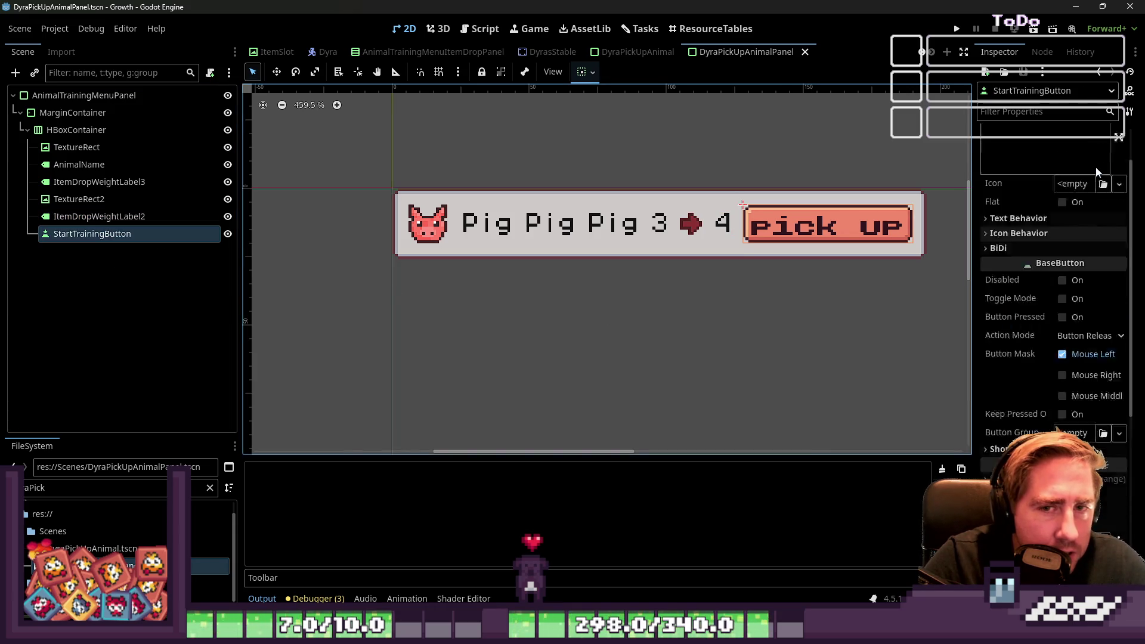
{"action": "left_click", "coordinate": [1050, 186]}
{"action": "triple_click", "coordinate": [994, 167]}
{"action": "left_click_drag", "start_coordinate": [994, 167], "coordinate": [994, 168]}
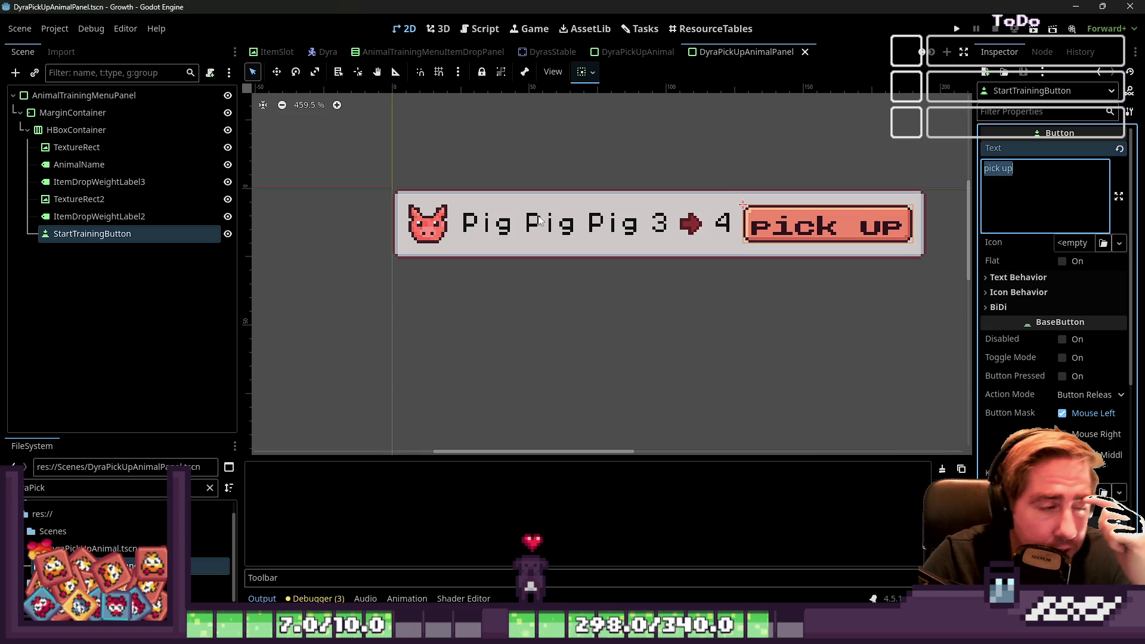
Step: Duplicate the pick up button, clear its text, then delete the duplicate
{"action": "left_click", "coordinate": [89, 238]}
{"action": "key", "text": "ctrl+d"}
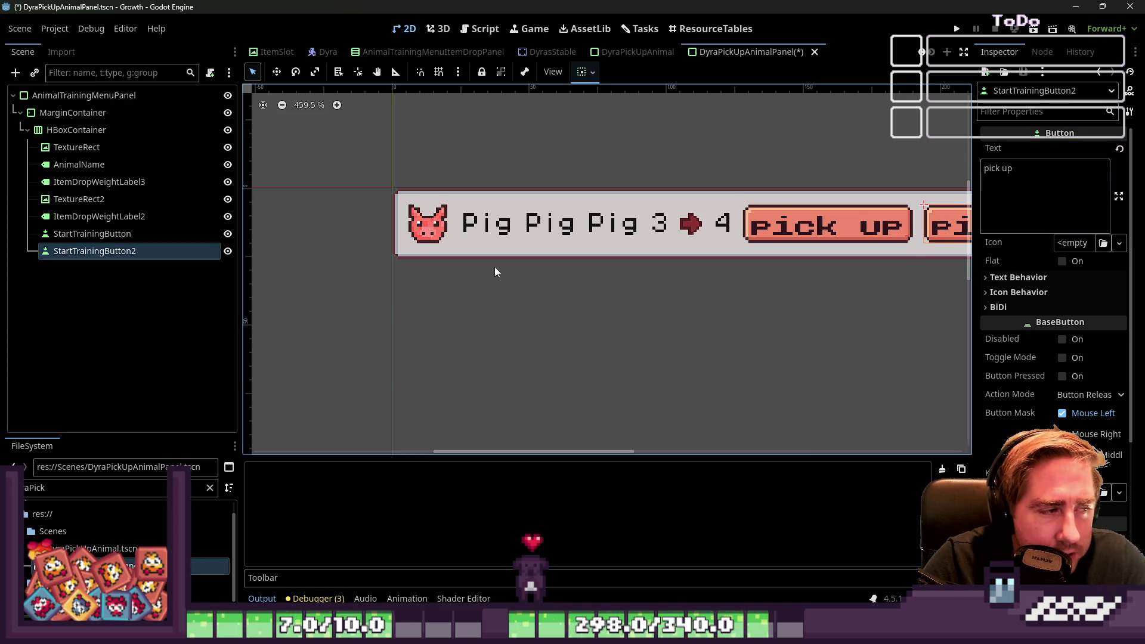
{"action": "scroll", "coordinate": [509, 263], "scroll_direction": "down", "scroll_amount": 4}
{"action": "triple_click", "coordinate": [1023, 168]}
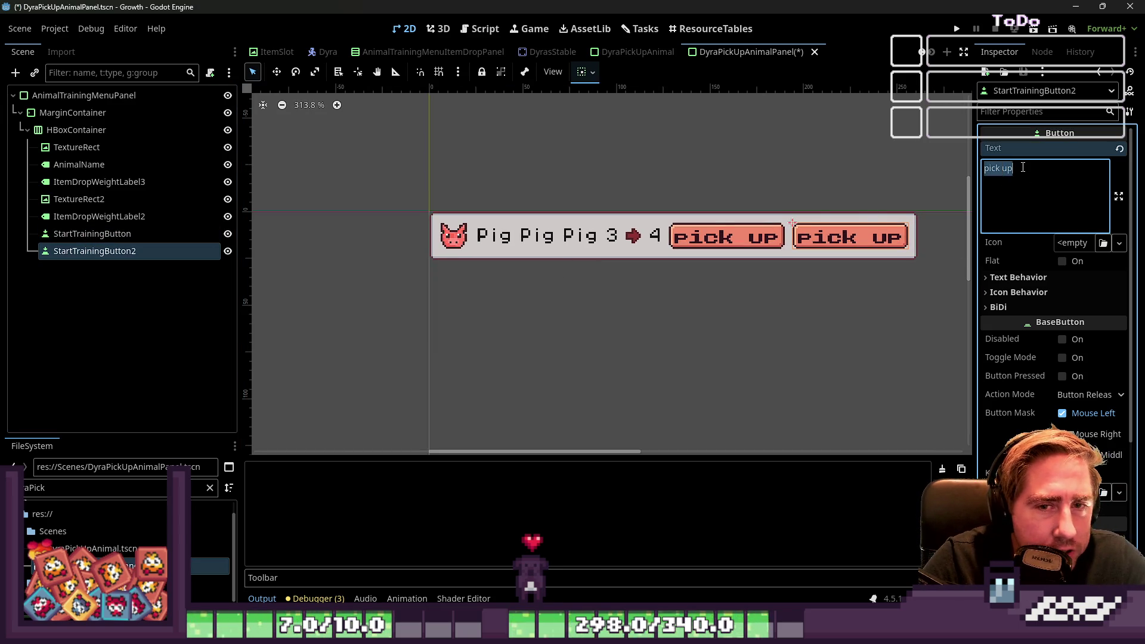
{"action": "type", "text": "\"b"}
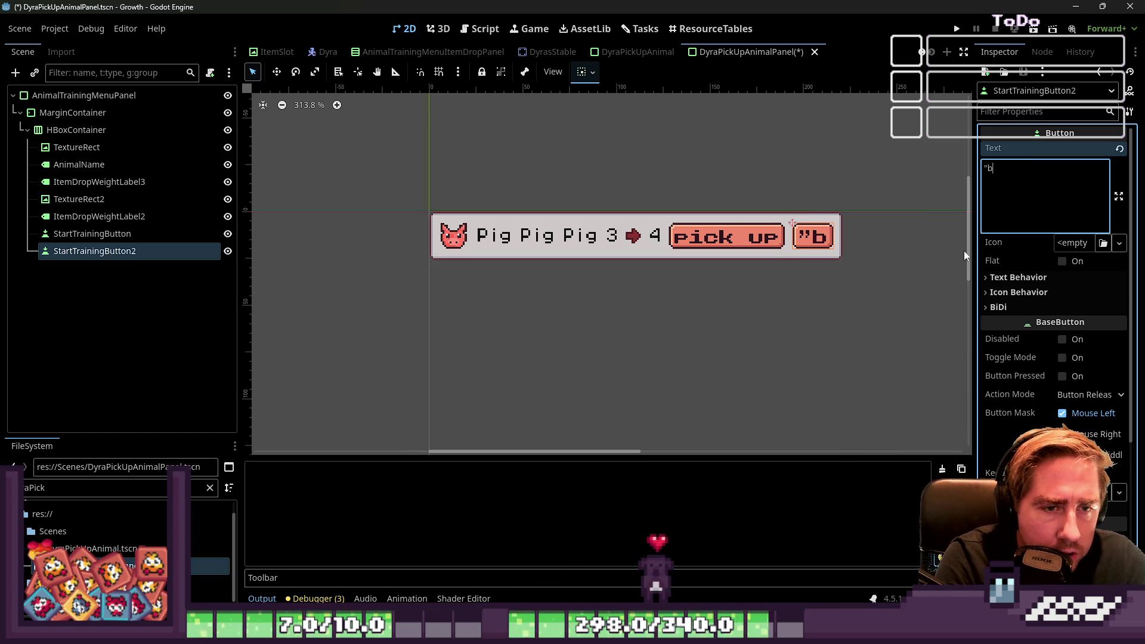
{"action": "key", "text": "BackSpace"}
{"action": "left_click", "coordinate": [72, 250]}
{"action": "key", "text": "Delete"}
{"action": "key", "text": "Return"}
Step: Duplicate the level 4 label as ItemDropWeightLabel4 after StartTrainingButton, typing 'come back in 4 da'
{"action": "left_click", "coordinate": [87, 216]}
{"action": "key", "text": "ctrl+d"}
{"action": "left_click_drag", "start_coordinate": [81, 233], "coordinate": [85, 258]}
{"action": "left_click_drag", "start_coordinate": [87, 263], "coordinate": [87, 264]}
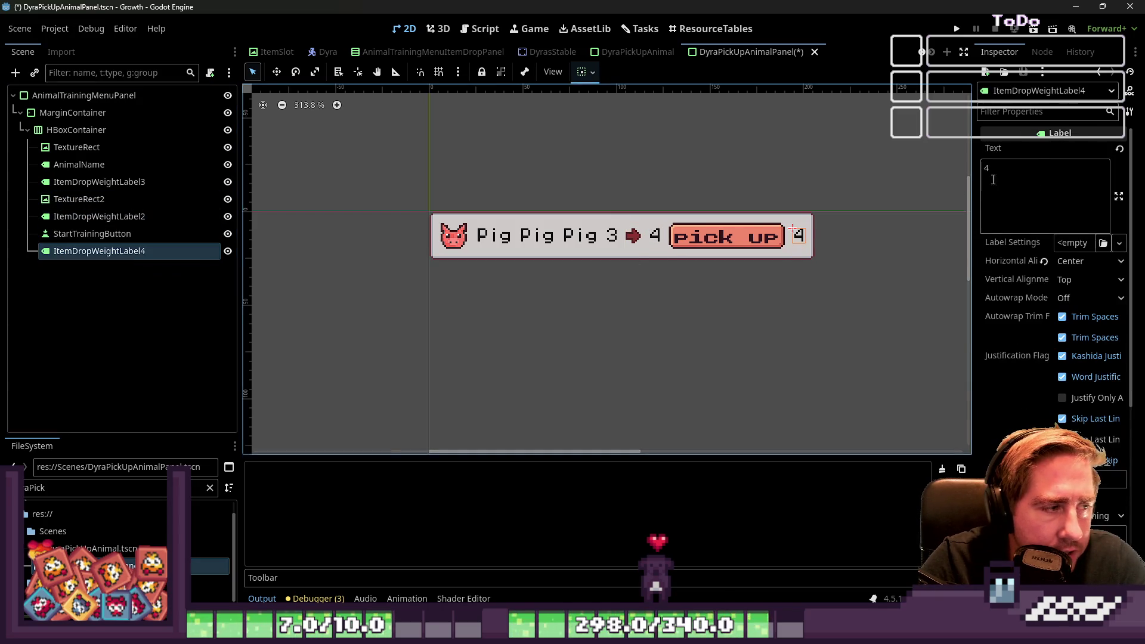
{"action": "type", "text": "com"}
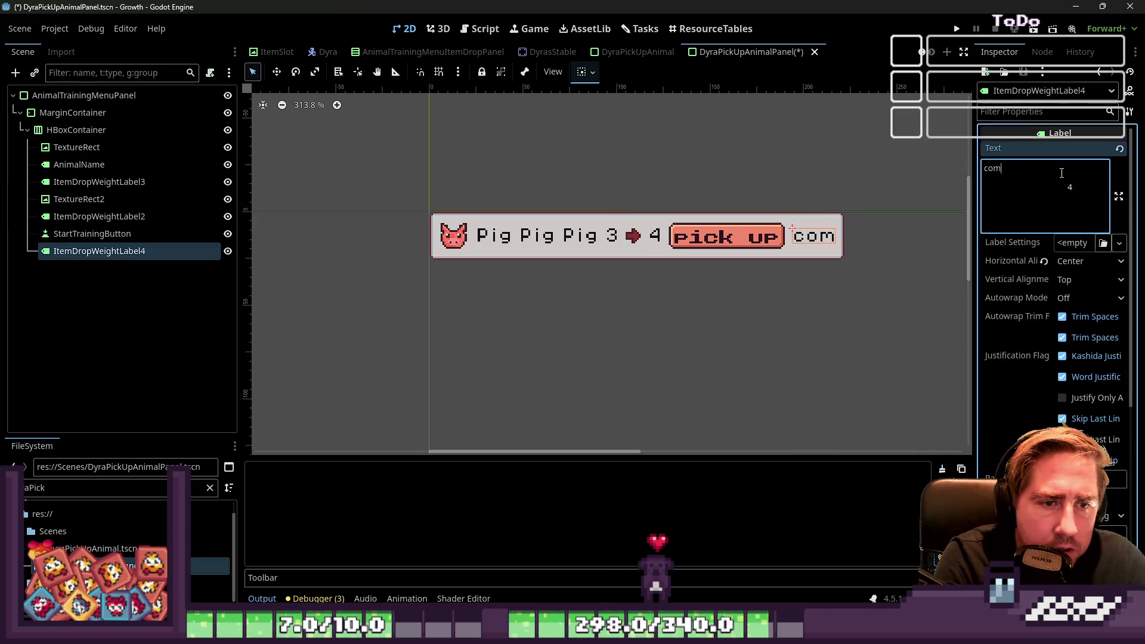
{"action": "type", "text": "e back in 4 days"}
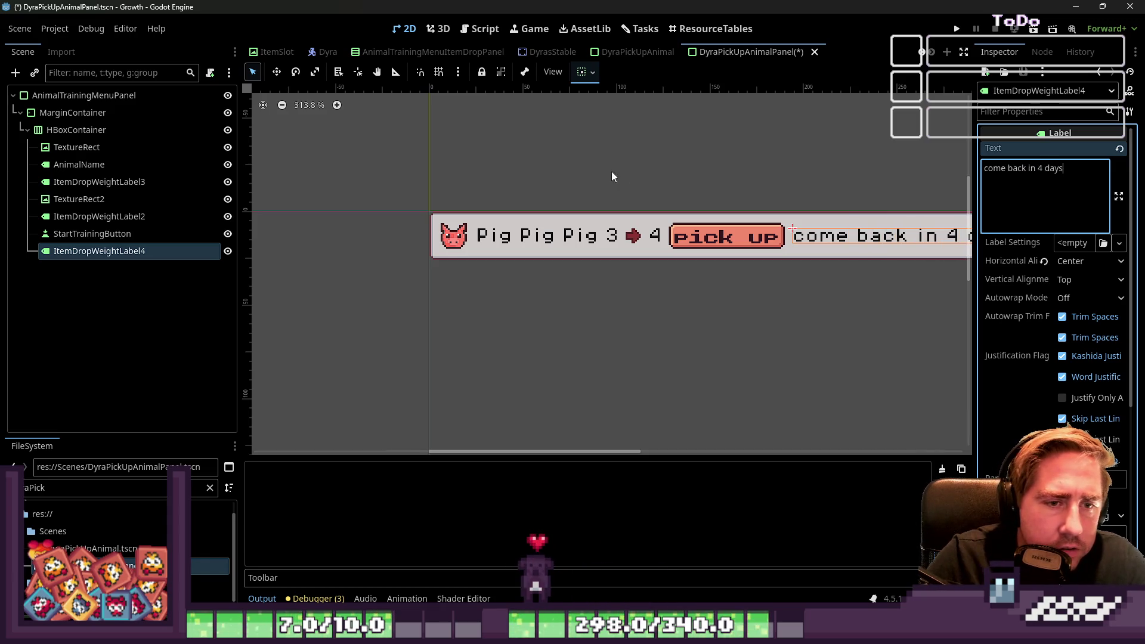
{"action": "scroll", "coordinate": [625, 202], "scroll_direction": "down", "scroll_amount": 5}
{"action": "scroll", "coordinate": [626, 229], "scroll_direction": "up", "scroll_amount": 3}
Step: Hide the pick up button in the row
{"action": "left_click", "coordinate": [626, 230]}
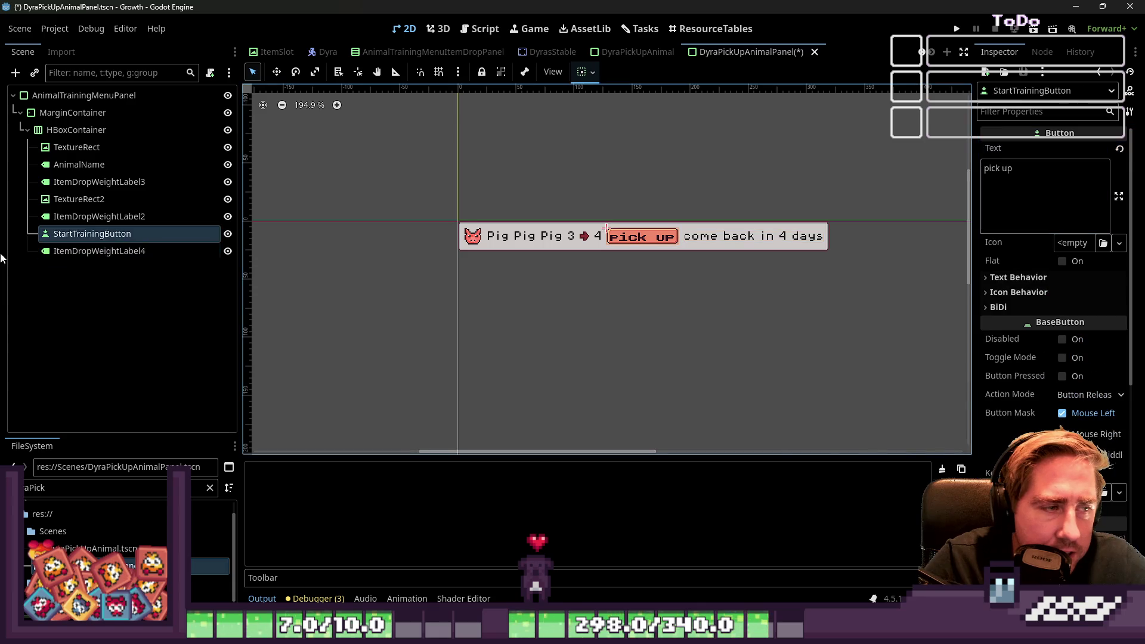
{"action": "left_click", "coordinate": [228, 234]}
{"action": "left_click_drag", "start_coordinate": [445, 168], "coordinate": [728, 292]}
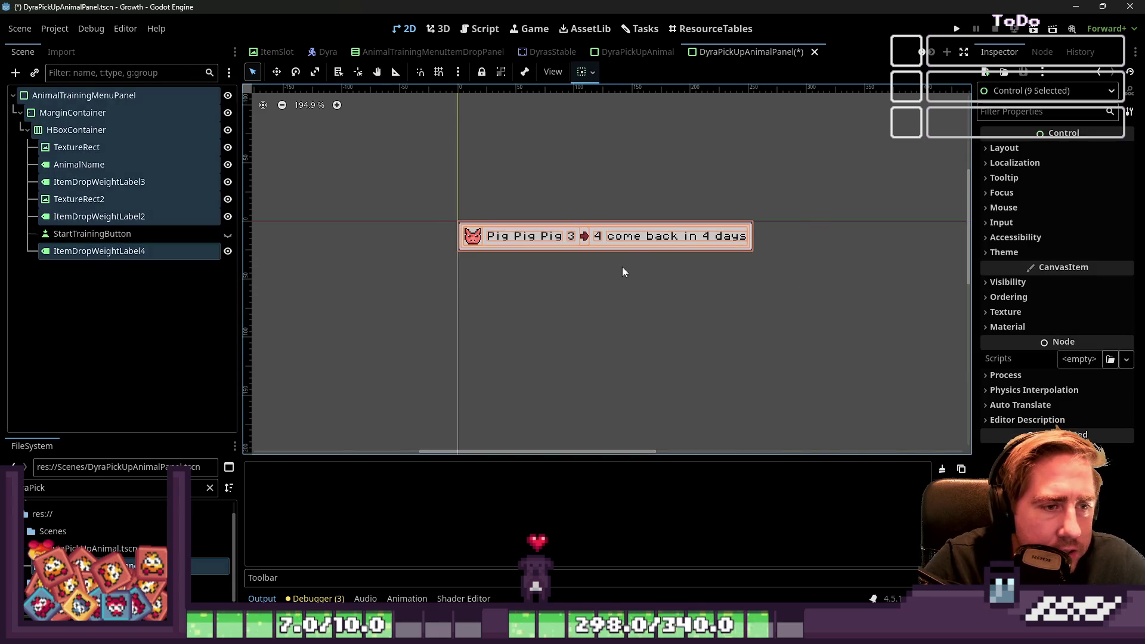
{"action": "scroll", "coordinate": [623, 263], "scroll_direction": "up", "scroll_amount": 2}
{"action": "left_click", "coordinate": [621, 267]}
Step: Set the trailing label's text to 'training will be finished in 4 days'
{"action": "left_click", "coordinate": [635, 242]}
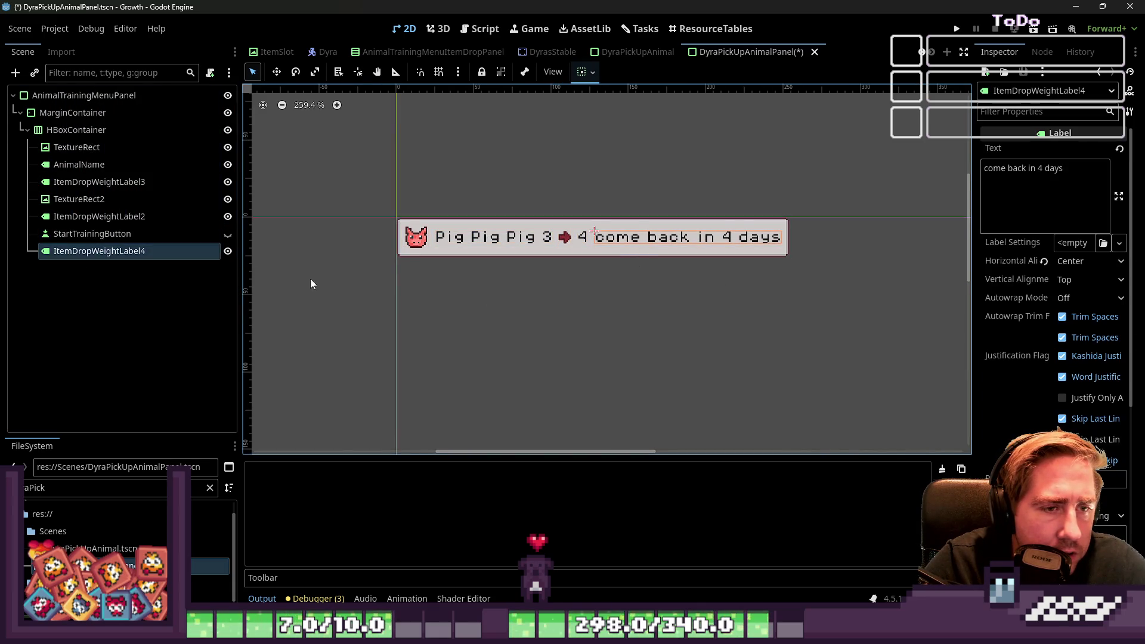
{"action": "left_click", "coordinate": [1036, 205]}
{"action": "key", "text": "ctrl+a"}
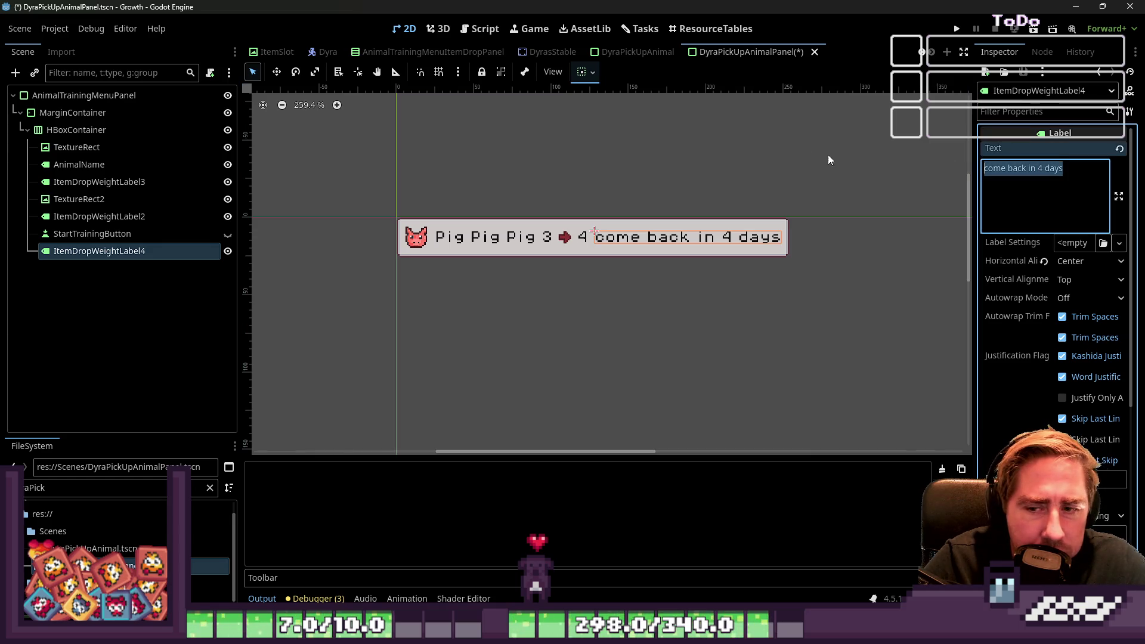
{"action": "type", "text": "traini"}
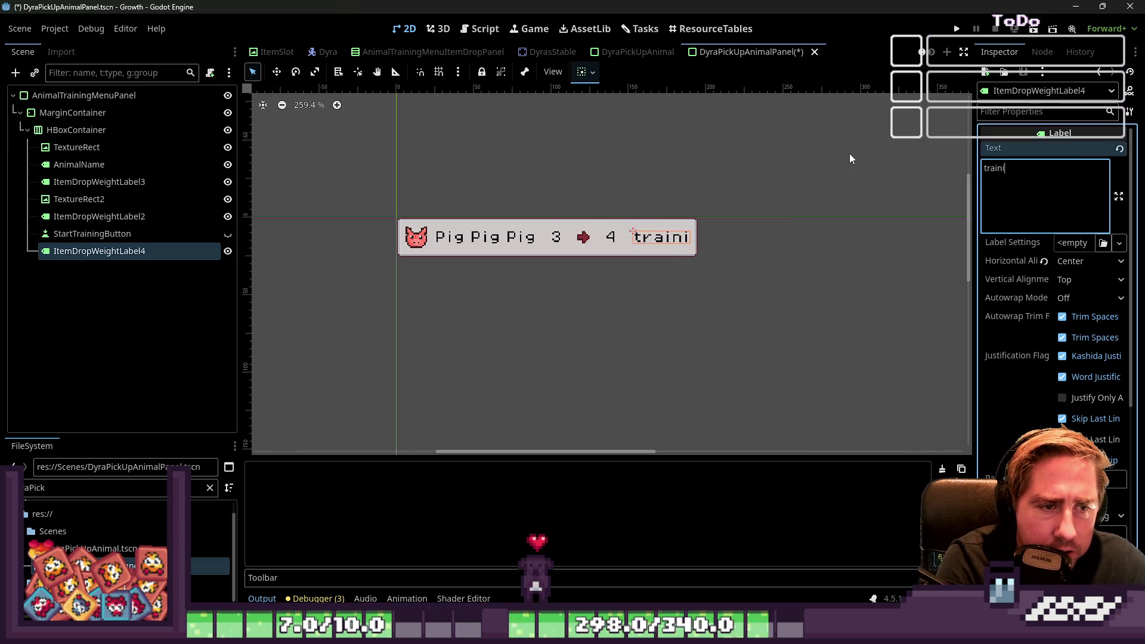
{"action": "type", "text": "ng fin"}
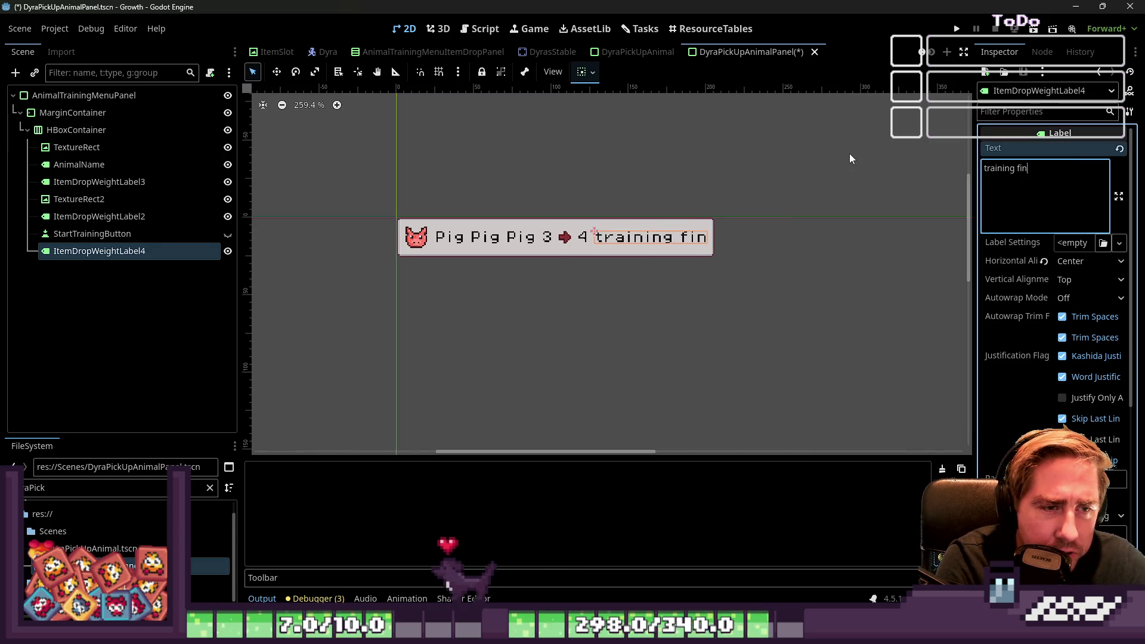
{"action": "type", "text": "ished"}
{"action": "key", "text": "BackSpace"}
{"action": "key", "text": "BackSpace"}
{"action": "key", "text": "BackSpace"}
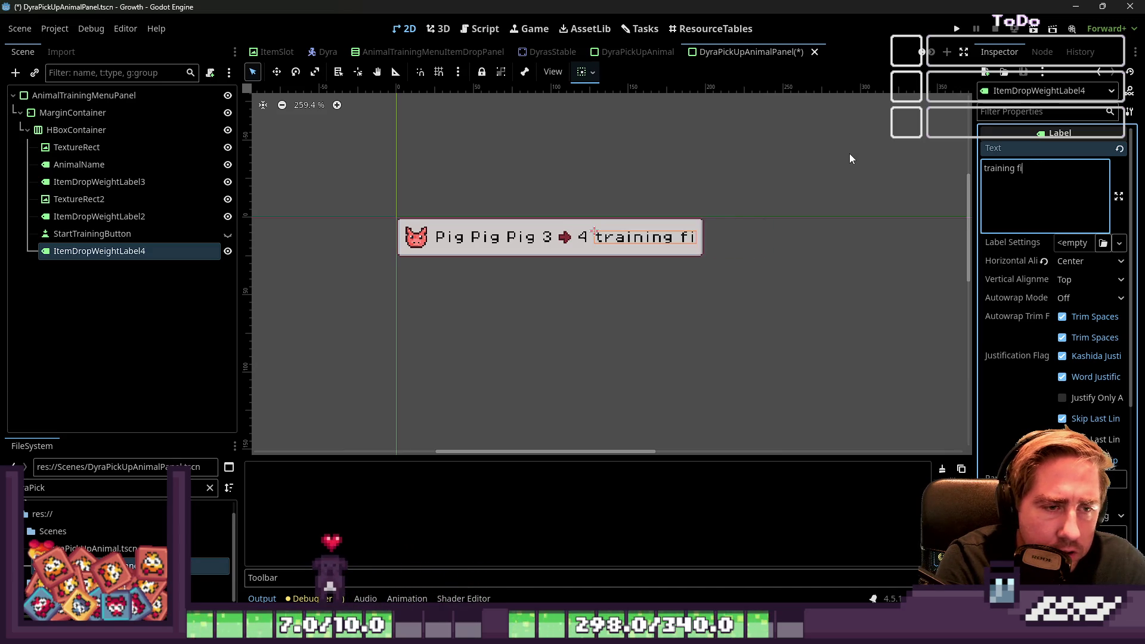
{"action": "key", "text": "BackSpace"}
{"action": "type", "text": "will be "}
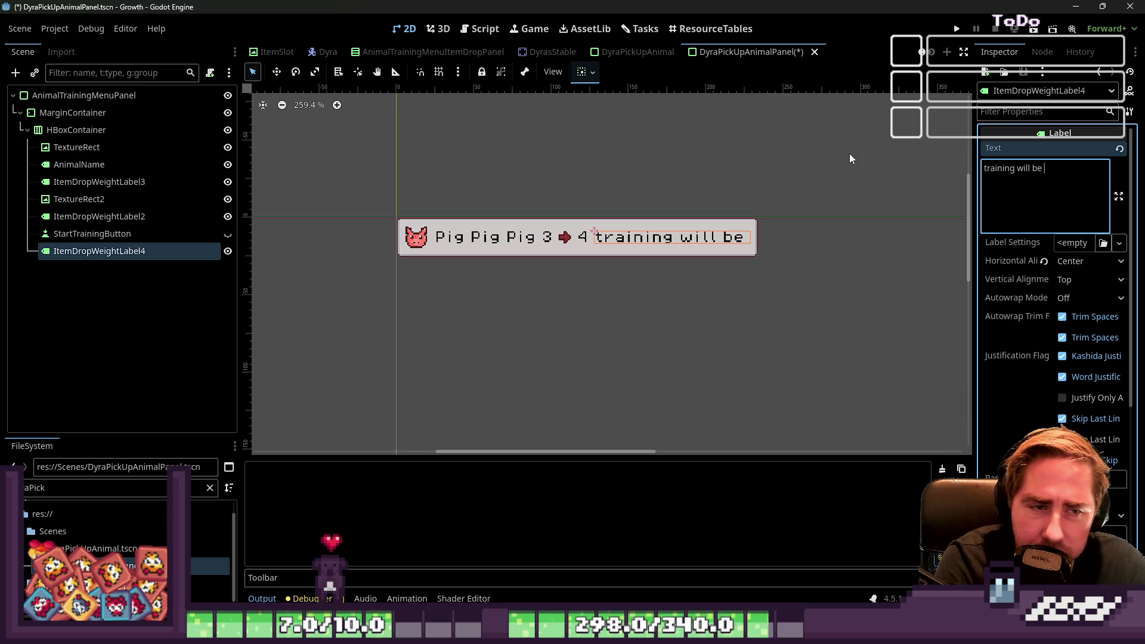
{"action": "type", "text": "finished in 4 day"}
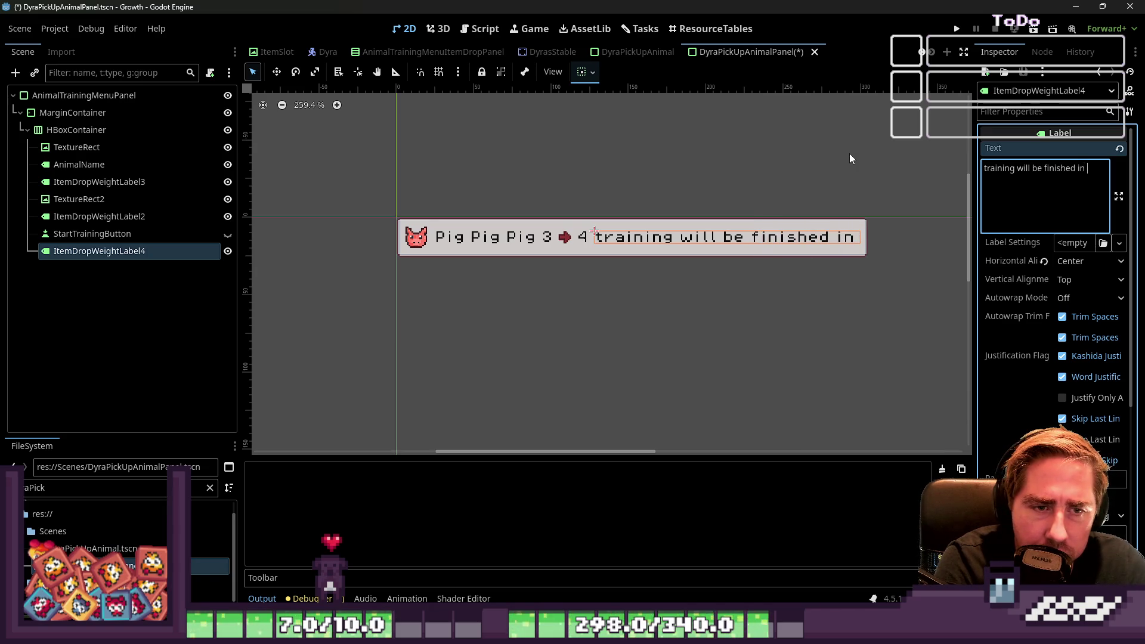
{"action": "type", "text": "s"}
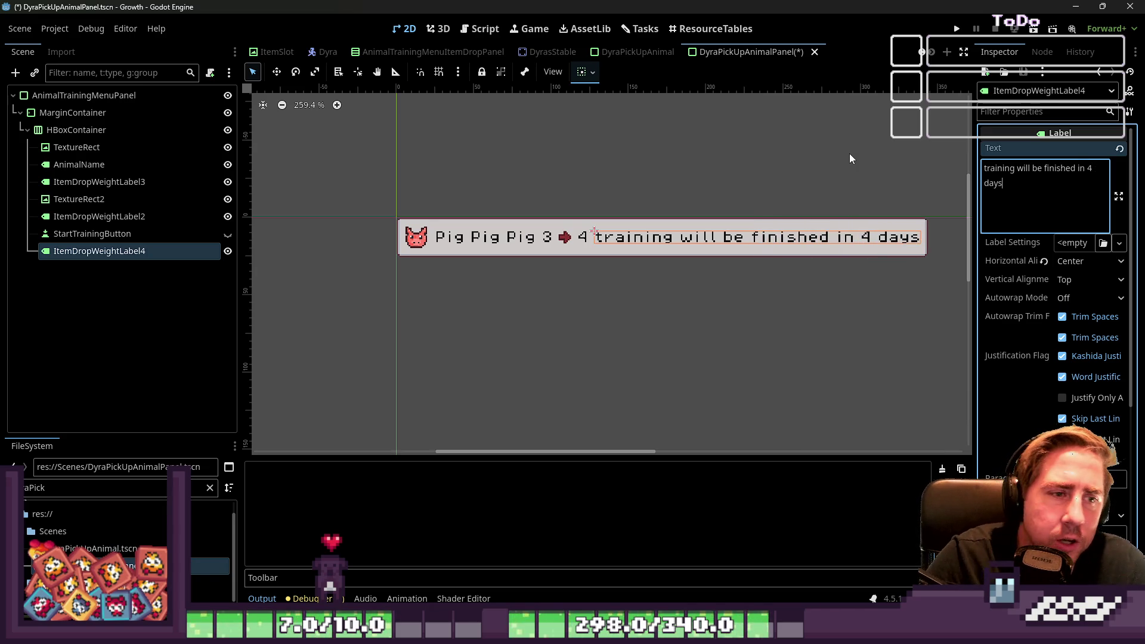
Step: Inspect the row's animal name, margin container, level 3 and level 4 labels
{"action": "left_click", "coordinate": [120, 233]}
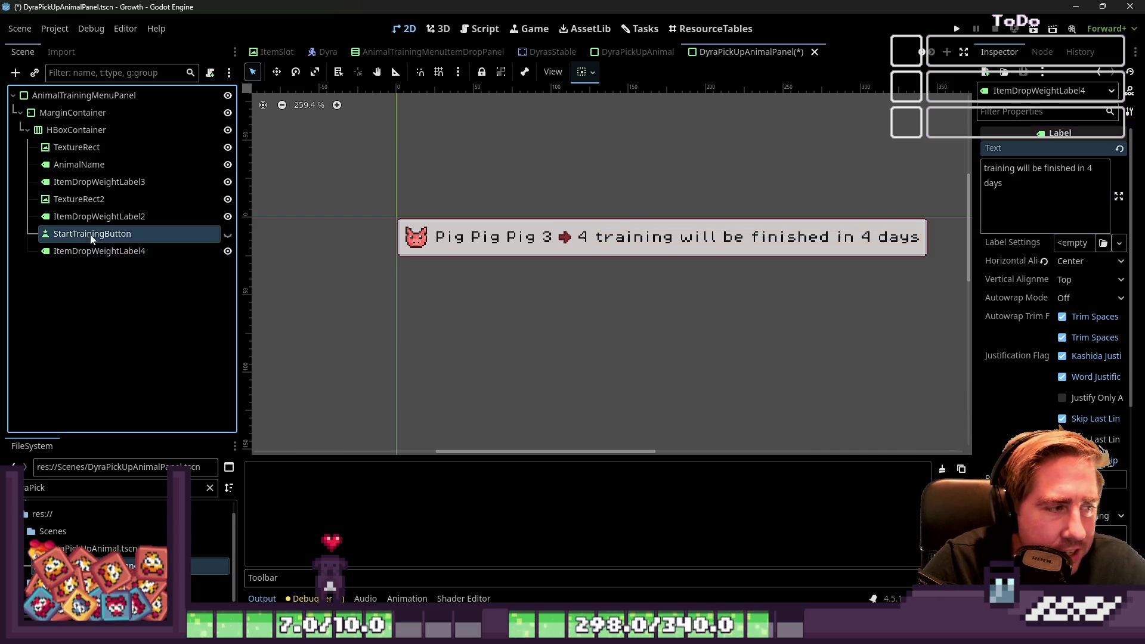
{"action": "left_click", "coordinate": [125, 251]}
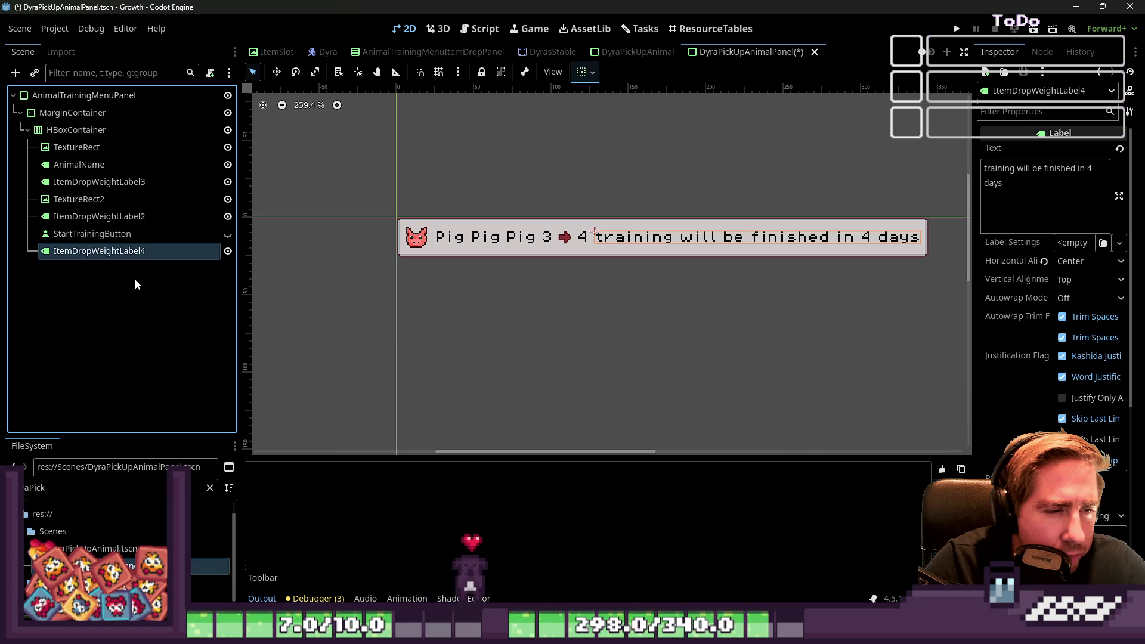
{"action": "key", "text": "Up"}
{"action": "key", "text": "Up"}
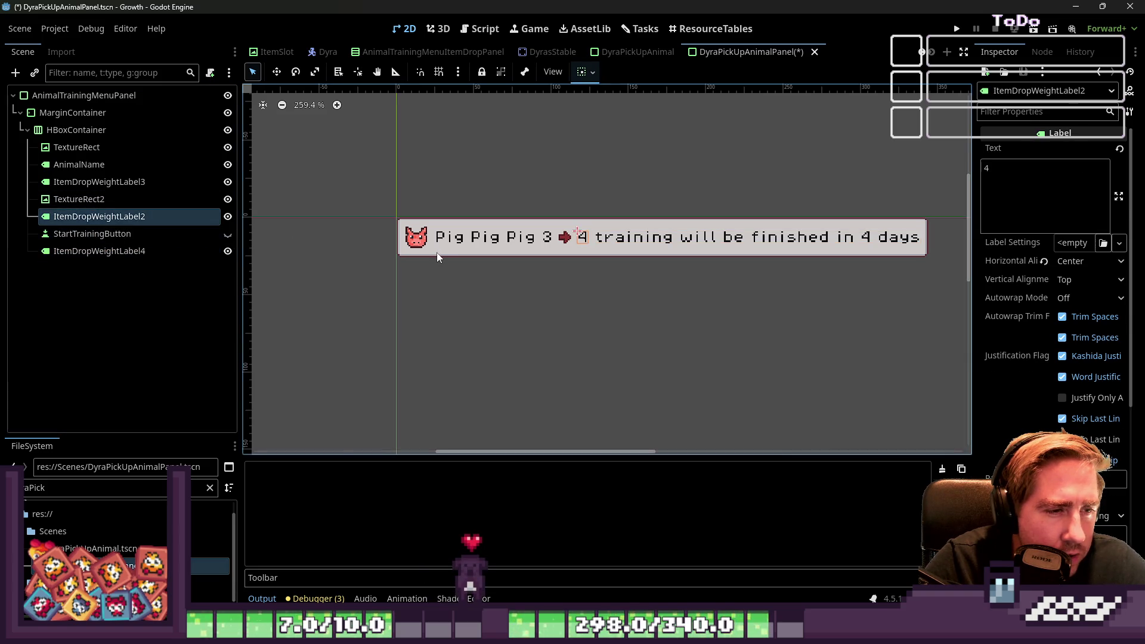
{"action": "left_click", "coordinate": [448, 241]}
{"action": "left_click", "coordinate": [452, 253]}
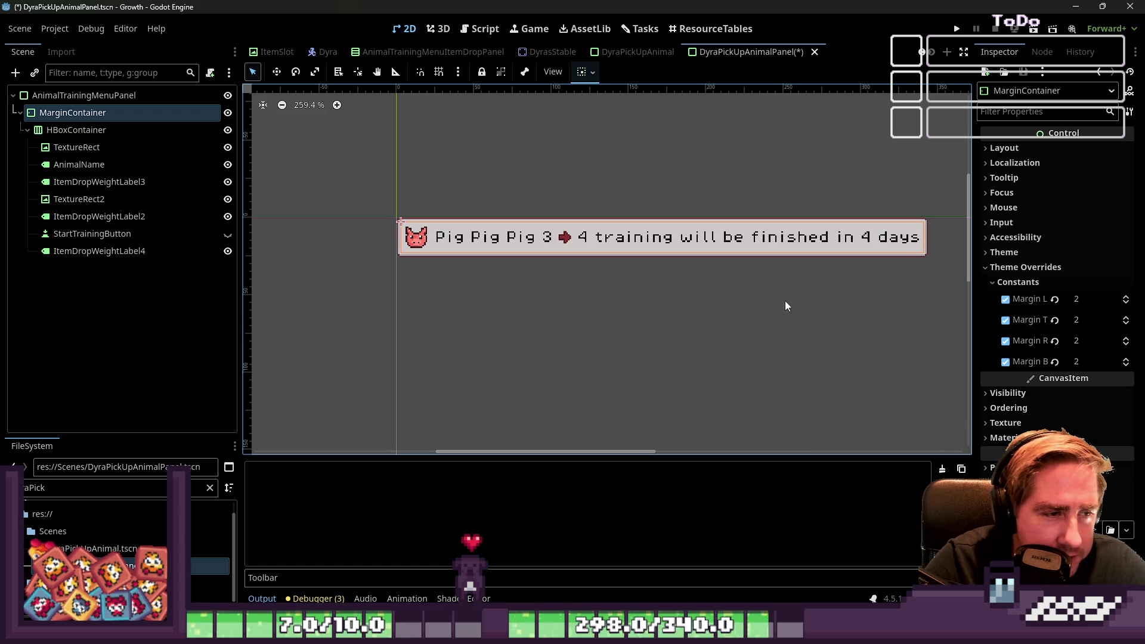
{"action": "left_click", "coordinate": [120, 181]}
{"action": "left_click", "coordinate": [113, 168]}
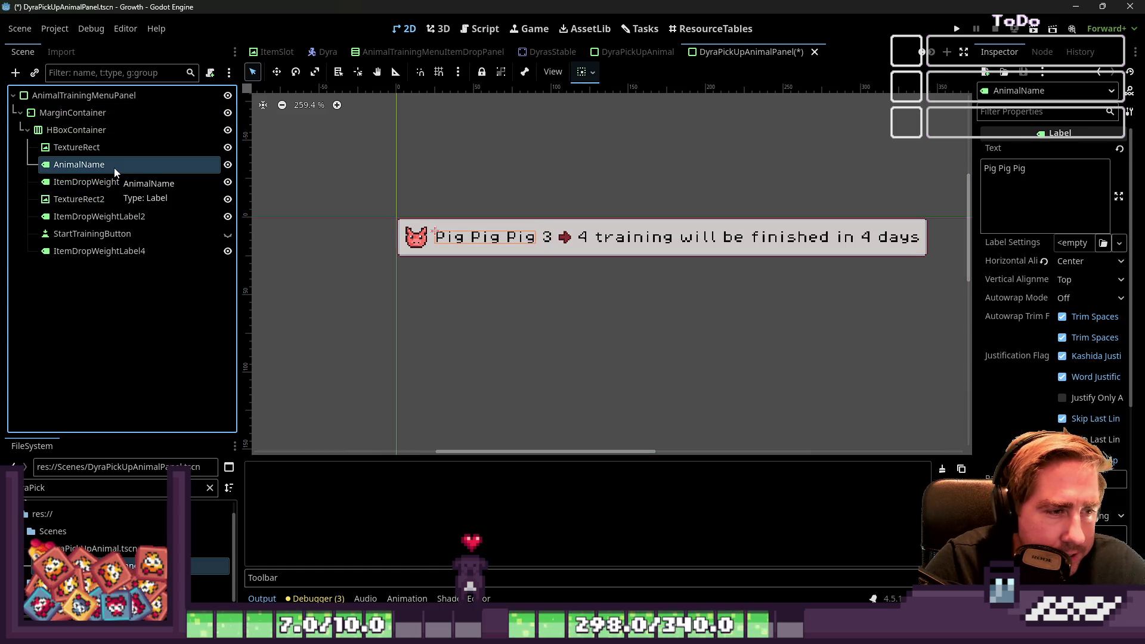
{"action": "left_click", "coordinate": [123, 180]}
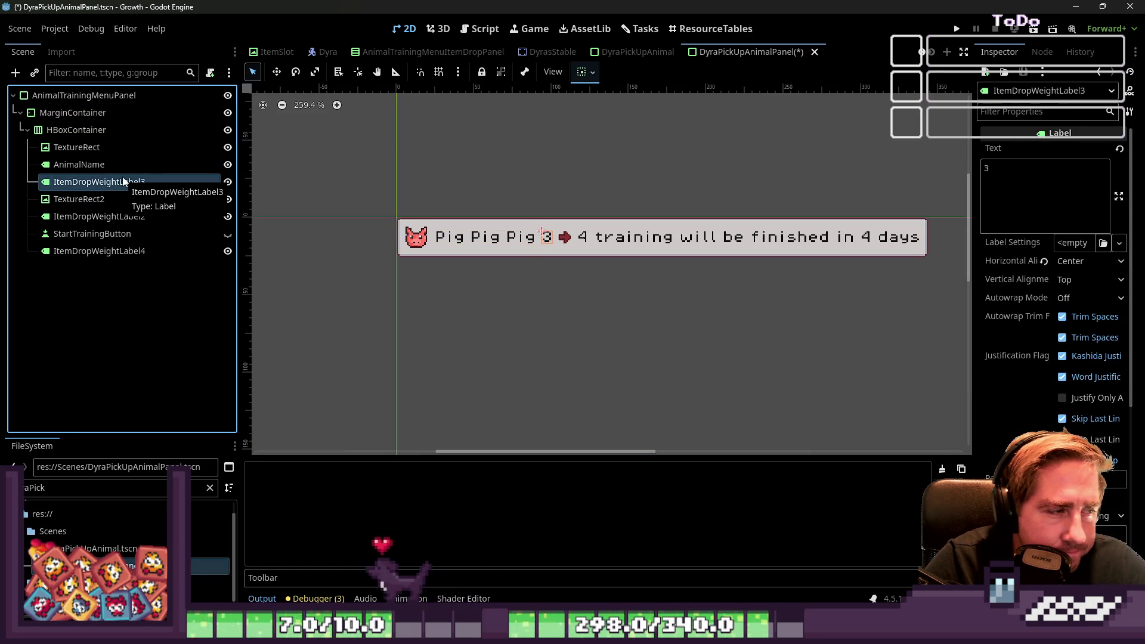
{"action": "left_click", "coordinate": [75, 220]}
{"action": "left_click", "coordinate": [70, 186]}
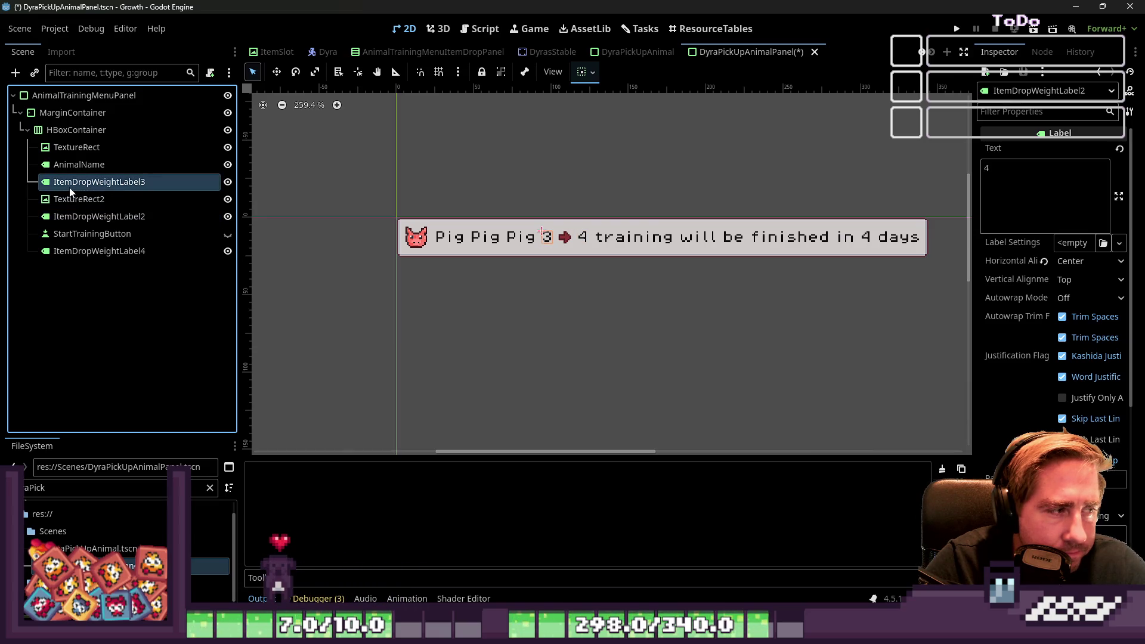
Step: Break the message onto two lines: 'training will be' / 'finished in 4 days'
{"action": "left_click", "coordinate": [697, 236]}
{"action": "left_click", "coordinate": [1043, 169]}
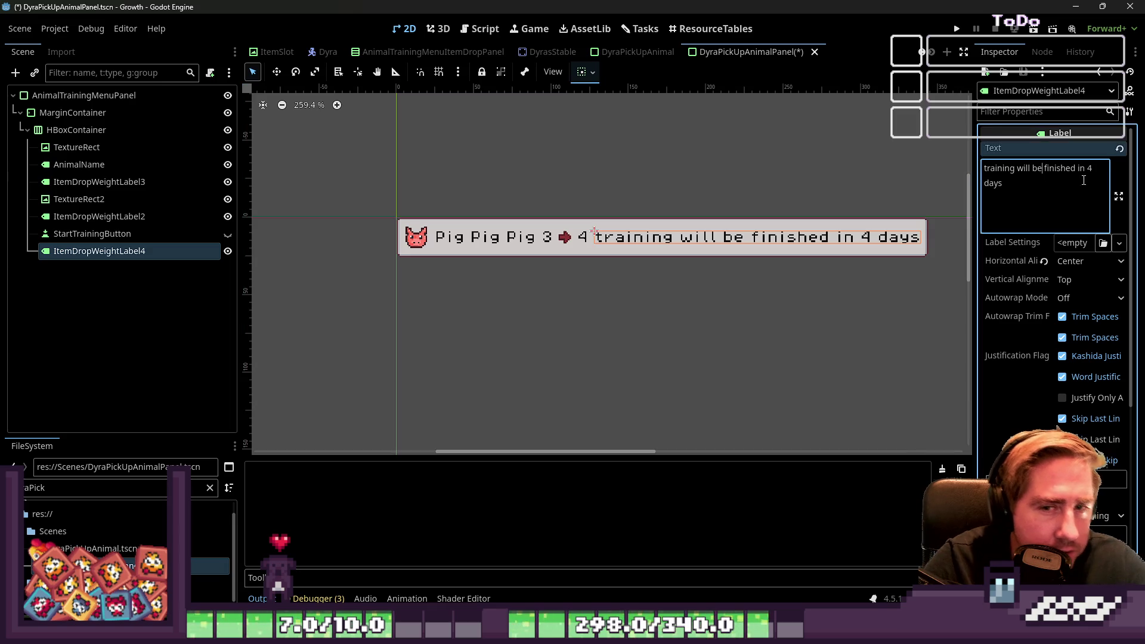
{"action": "left_click", "coordinate": [1078, 169]}
{"action": "key", "text": "BackSpace"}
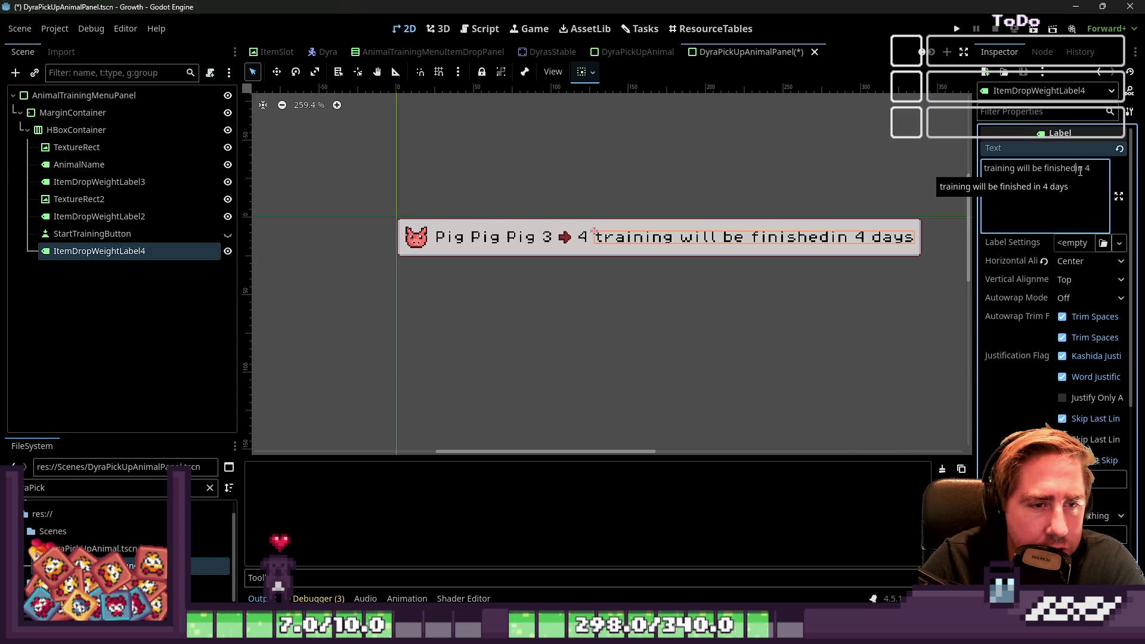
{"action": "key", "text": "Return"}
{"action": "key", "text": "BackSpace"}
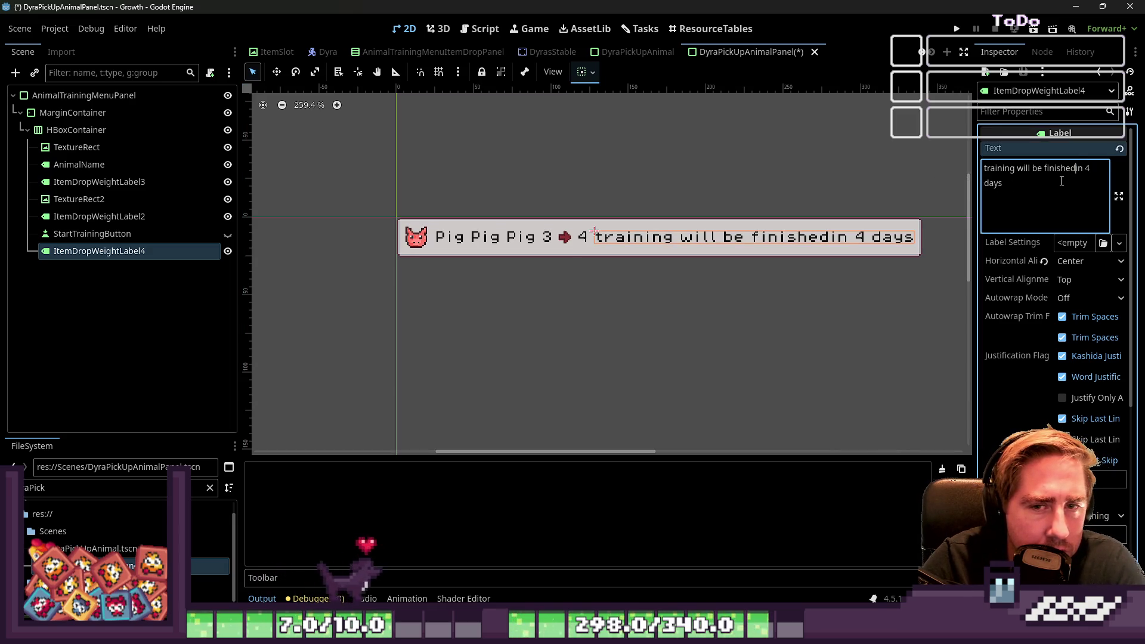
{"action": "left_click", "coordinate": [1043, 169]}
{"action": "key", "text": "BackSpace"}
{"action": "key", "text": "Return"}
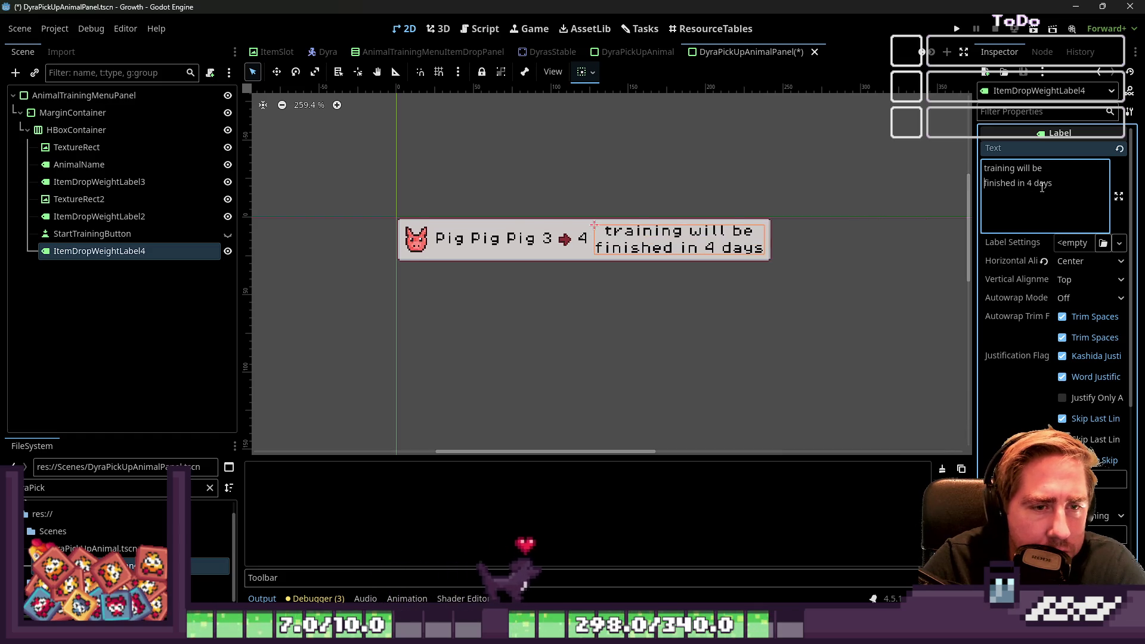
{"action": "left_click", "coordinate": [588, 307]}
Step: Review the pig icon's stretch options, leaving them unchanged
{"action": "left_click_drag", "start_coordinate": [335, 159], "coordinate": [507, 239]}
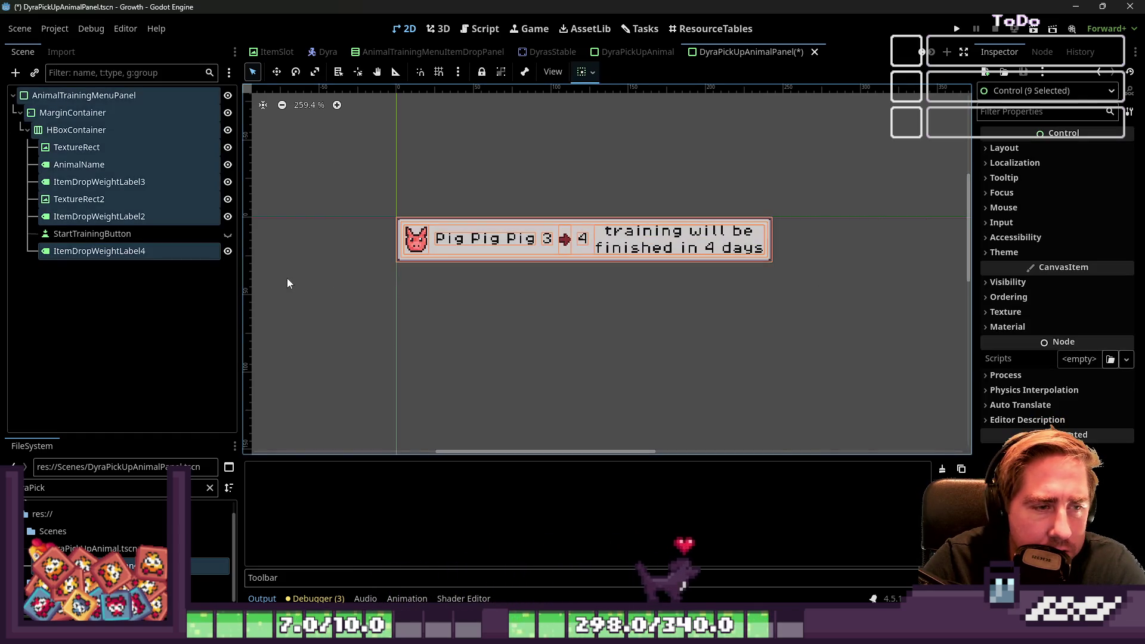
{"action": "left_click", "coordinate": [298, 158]}
{"action": "scroll", "coordinate": [387, 233], "scroll_direction": "up", "scroll_amount": 3}
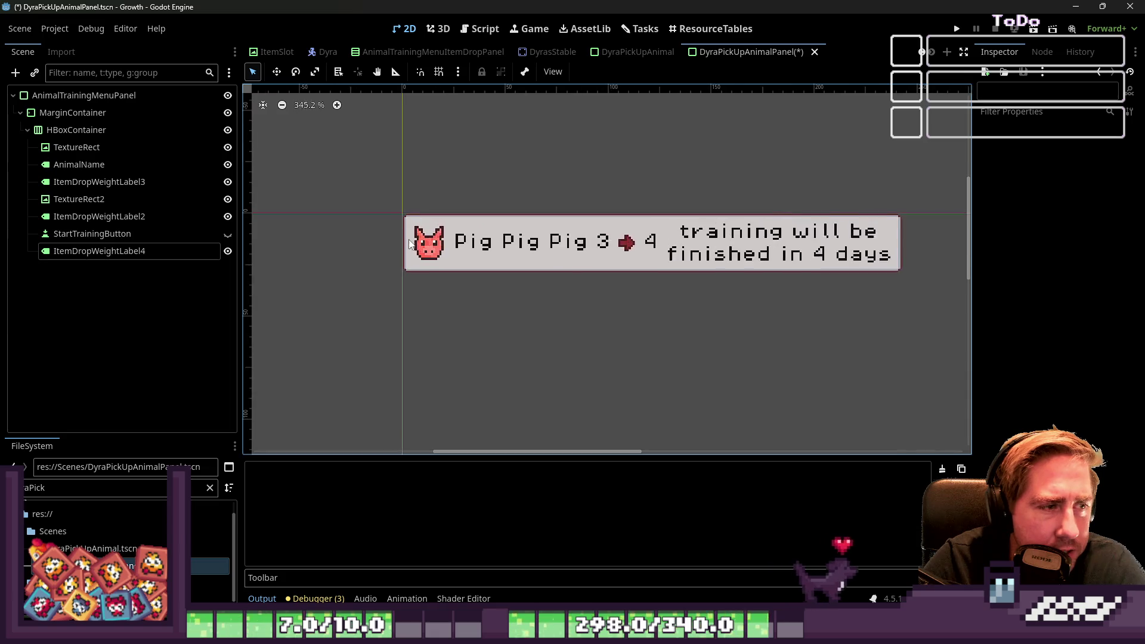
{"action": "left_click", "coordinate": [433, 241]}
{"action": "left_click", "coordinate": [1075, 207]}
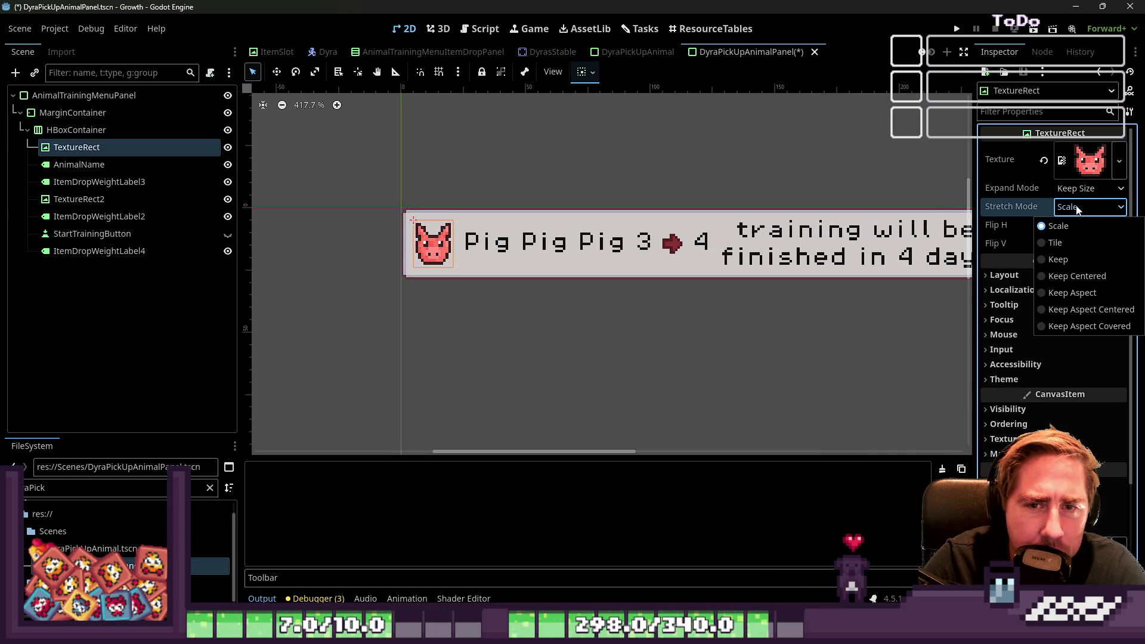
{"action": "left_click", "coordinate": [1077, 271]}
{"action": "left_click", "coordinate": [396, 153]}
{"action": "left_click_drag", "start_coordinate": [371, 155], "coordinate": [966, 313]}
{"action": "scroll", "coordinate": [465, 298], "scroll_direction": "down", "scroll_amount": 4}
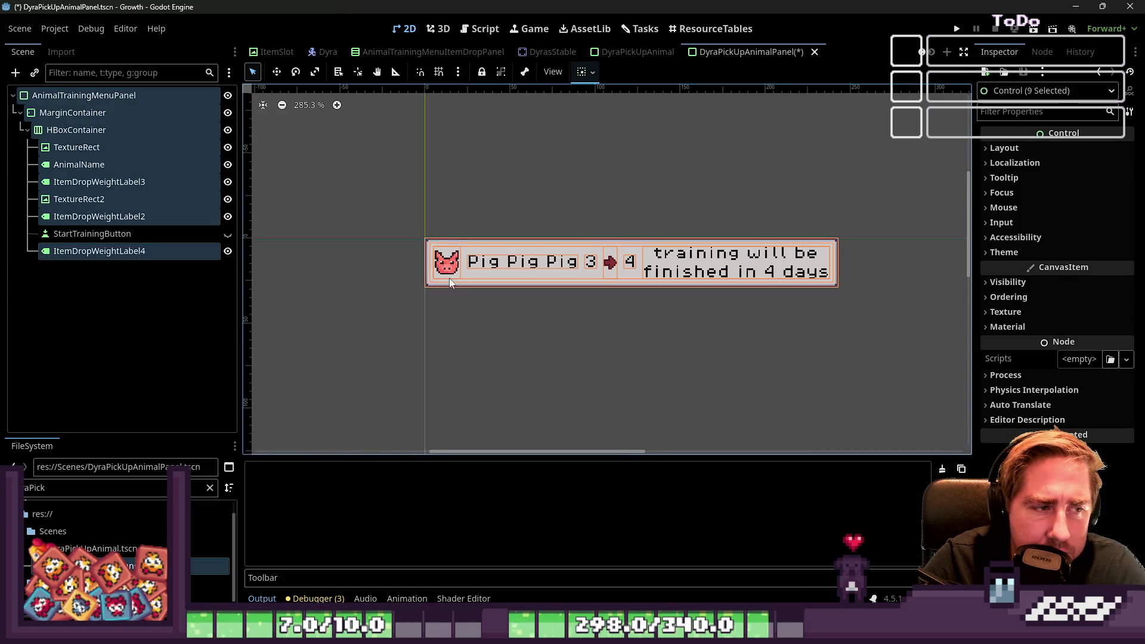
{"action": "left_click_drag", "start_coordinate": [391, 191], "coordinate": [971, 388]}
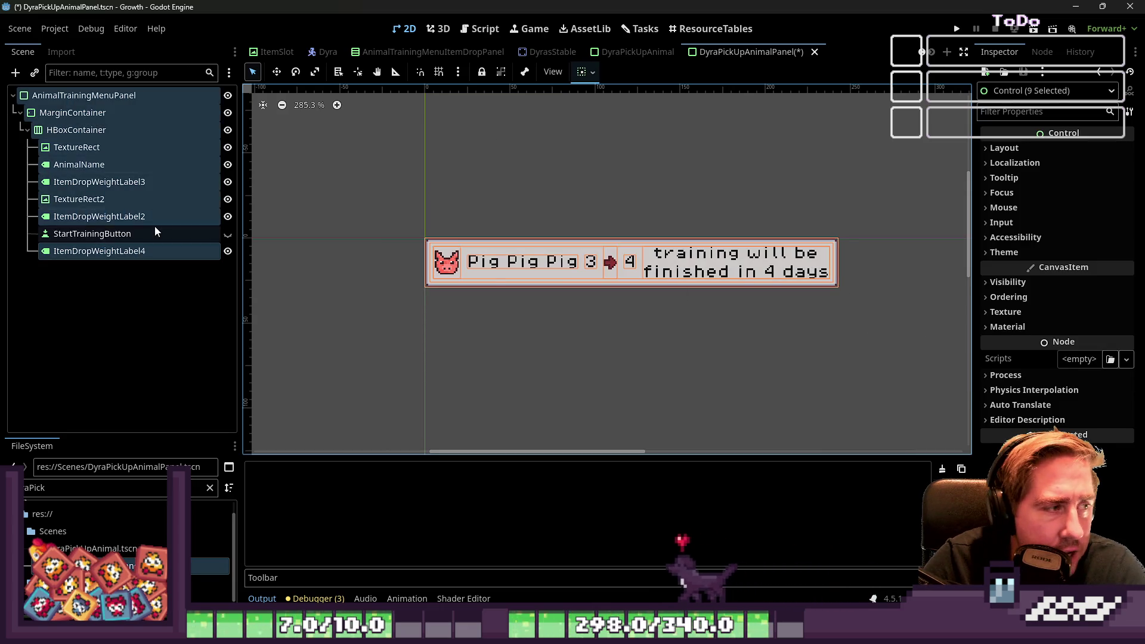
Step: Show the pick up button again and hide the training message label
{"action": "left_click", "coordinate": [218, 235]}
{"action": "left_click", "coordinate": [228, 235]}
{"action": "left_click", "coordinate": [228, 251]}
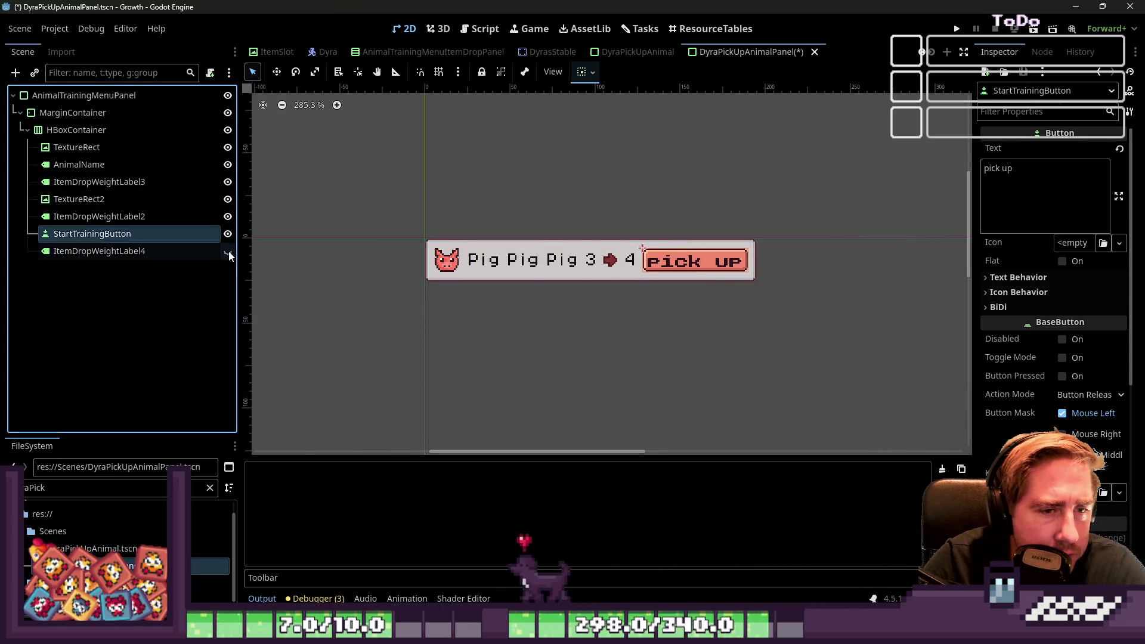
Step: Briefly show and re-hide the training message, then select level label ItemDropWeightLabel3
{"action": "left_click", "coordinate": [228, 251]}
{"action": "left_click", "coordinate": [227, 251]}
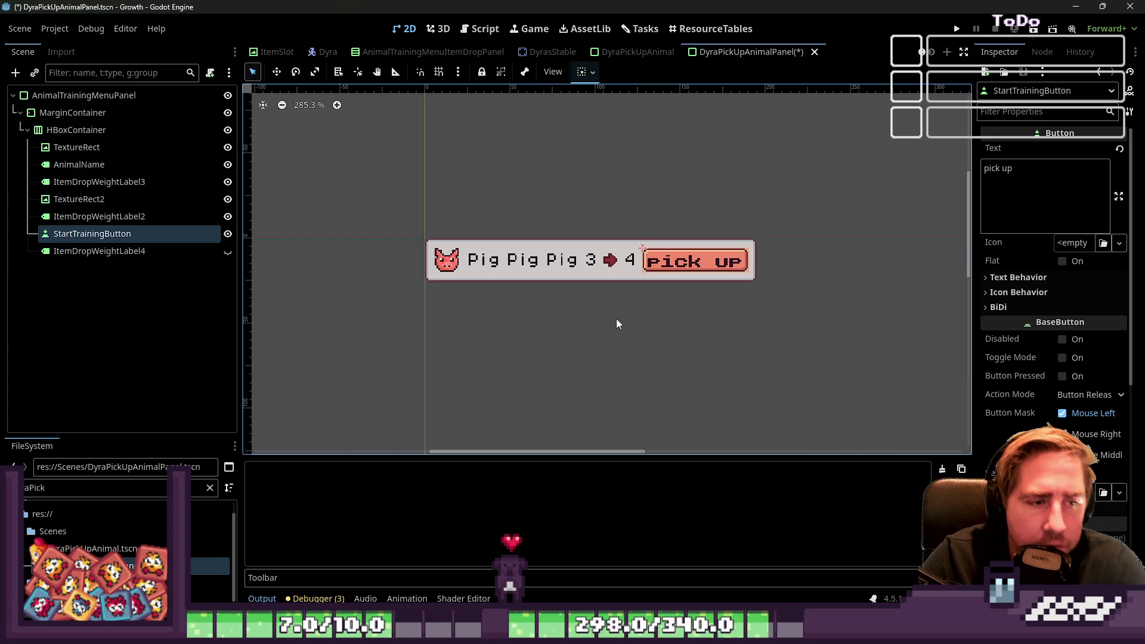
{"action": "left_click", "coordinate": [95, 252]}
{"action": "left_click", "coordinate": [92, 199]}
{"action": "left_click", "coordinate": [79, 165]}
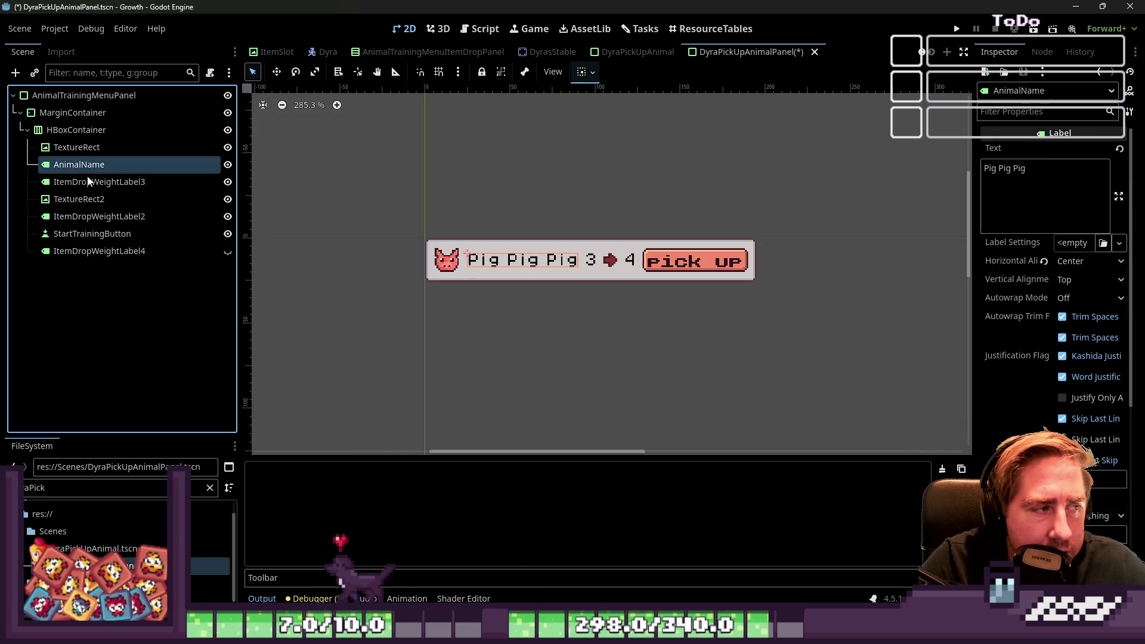
{"action": "left_click", "coordinate": [99, 181]}
{"action": "scroll", "coordinate": [675, 237], "scroll_direction": "up", "scroll_amount": 3}
Step: Change the level label's text to 'lv 3'
{"action": "left_click", "coordinate": [986, 172]}
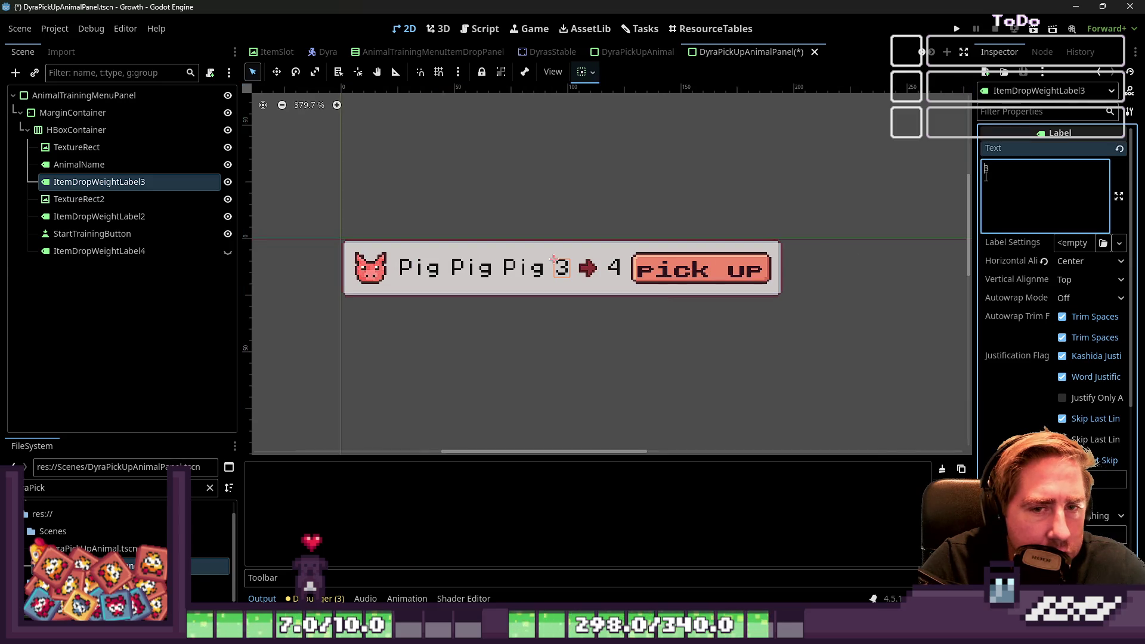
{"action": "type", "text": "lbl"}
{"action": "key", "text": "BackSpace"}
{"action": "key", "text": "BackSpace"}
{"action": "type", "text": "vl"}
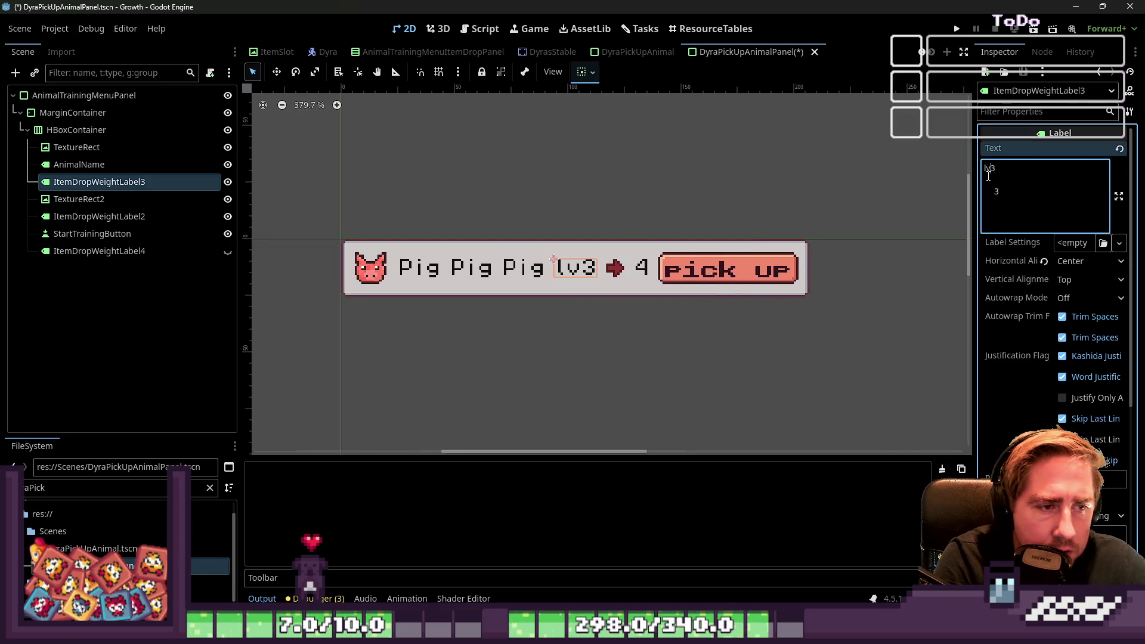
{"action": "left_click", "coordinate": [694, 349]}
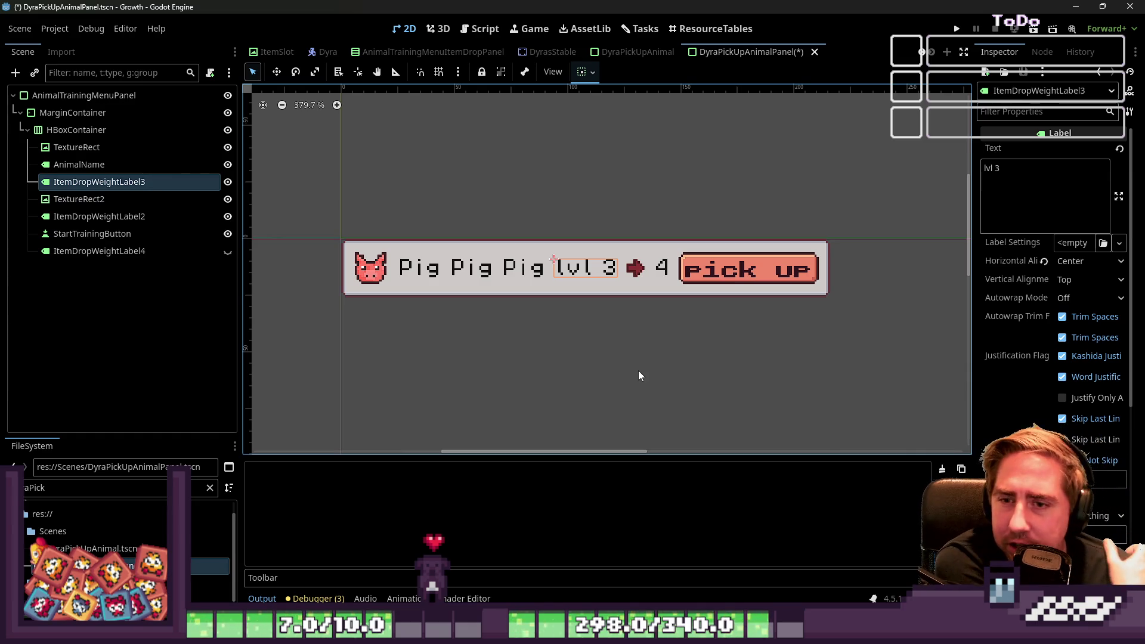
{"action": "left_click", "coordinate": [992, 167]}
{"action": "key", "text": "BackSpace"}
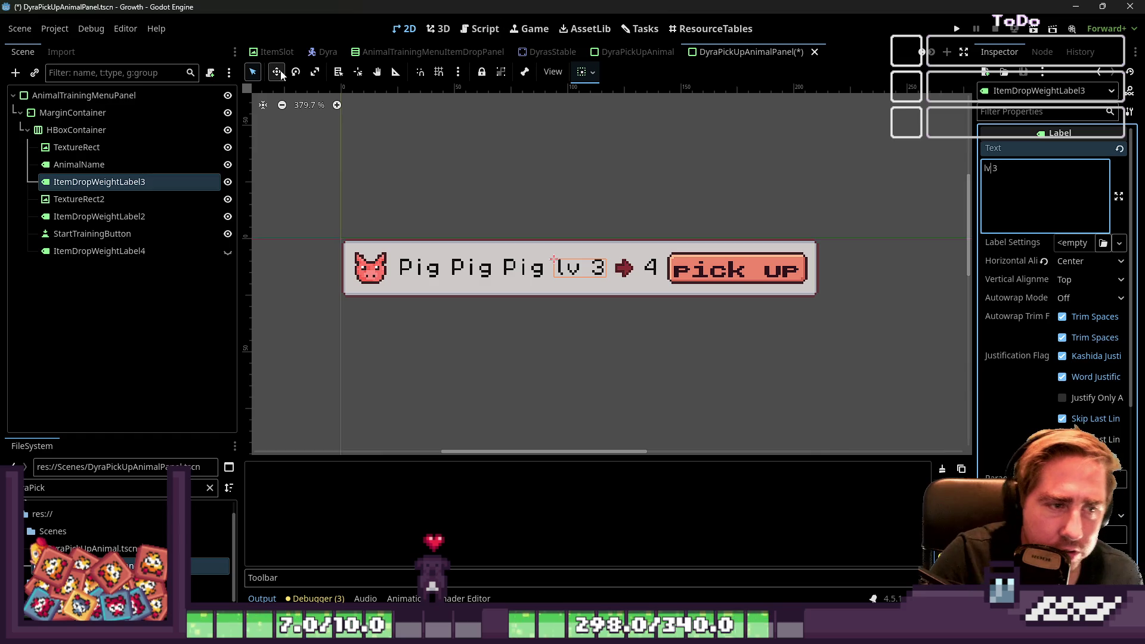
{"action": "left_click", "coordinate": [467, 375]}
{"action": "left_click", "coordinate": [576, 268]}
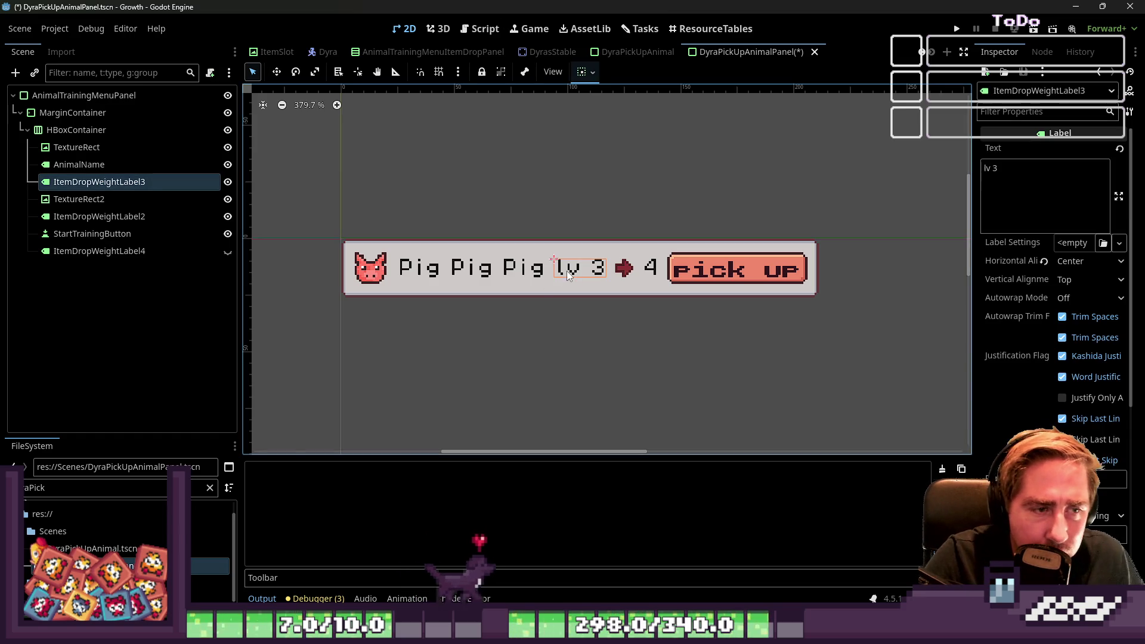
{"action": "left_click", "coordinate": [990, 169]}
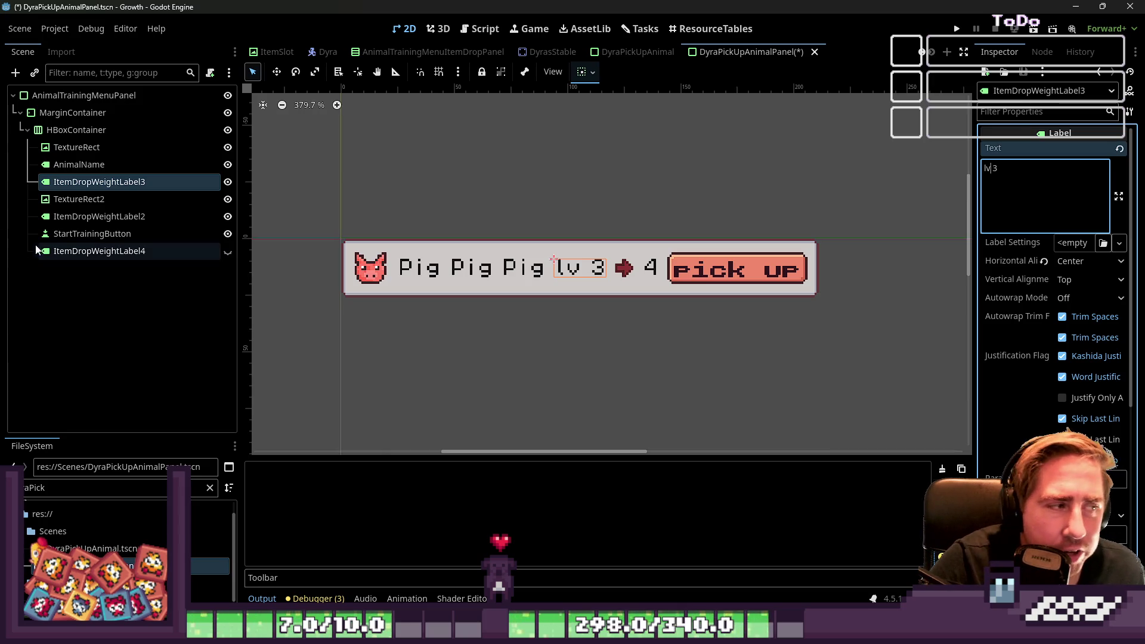
Step: Delete ItemDropWeightLabel4 so the pick up button ends the row
{"action": "left_click", "coordinate": [149, 251]}
{"action": "left_click", "coordinate": [162, 234]}
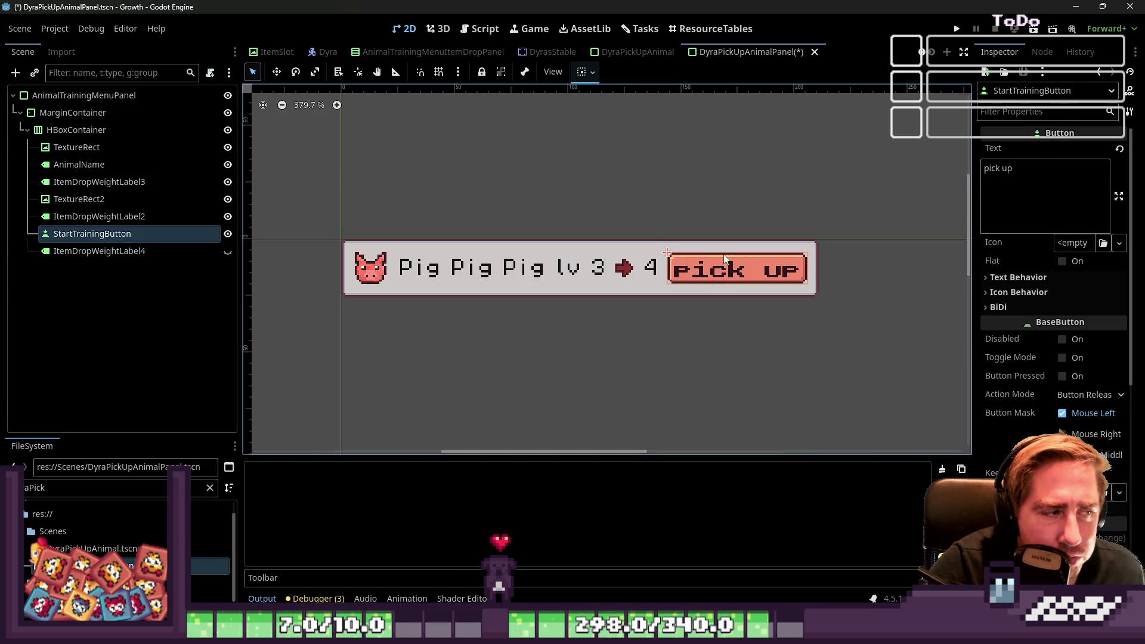
{"action": "left_click", "coordinate": [606, 207]}
{"action": "left_click", "coordinate": [92, 233]}
{"action": "left_click", "coordinate": [65, 251]}
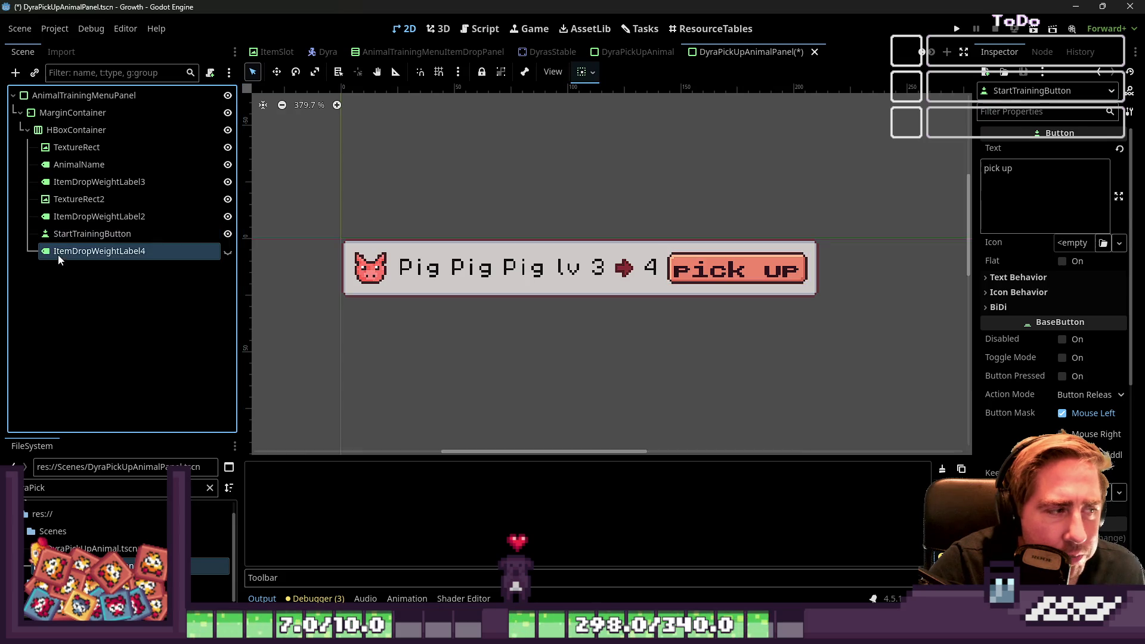
{"action": "key", "text": "Delete"}
{"action": "key", "text": "Return"}
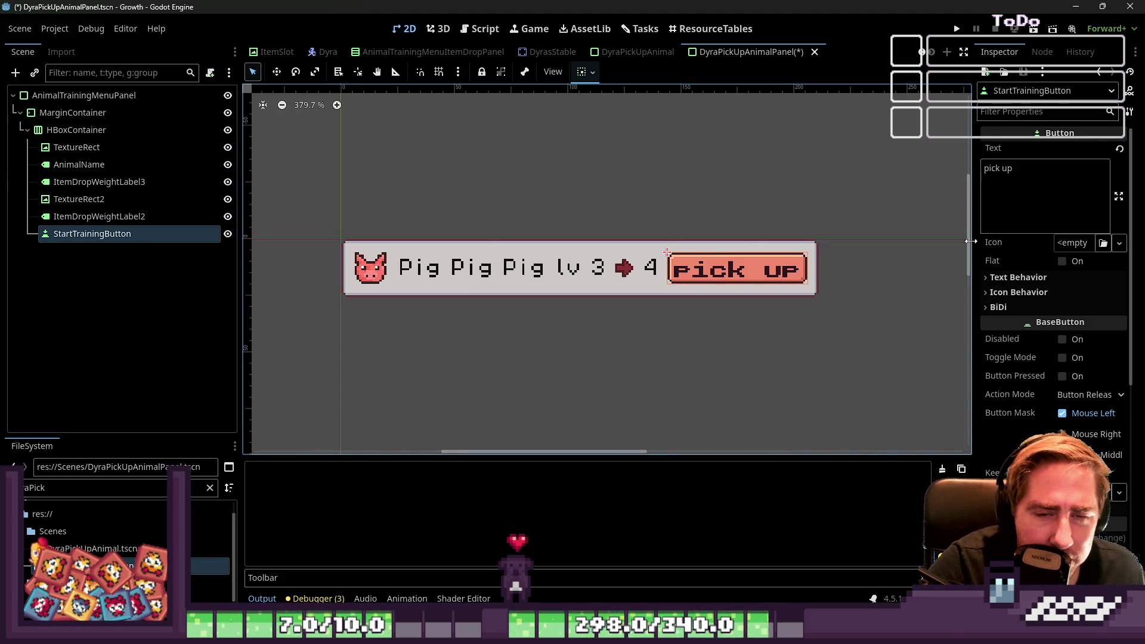
{"action": "mouse_move", "coordinate": [975, 243]}
{"action": "left_mouse_down"}
{"action": "mouse_move", "coordinate": [897, 262]}
{"action": "mouse_move", "coordinate": [863, 286]}
{"action": "left_mouse_up"}
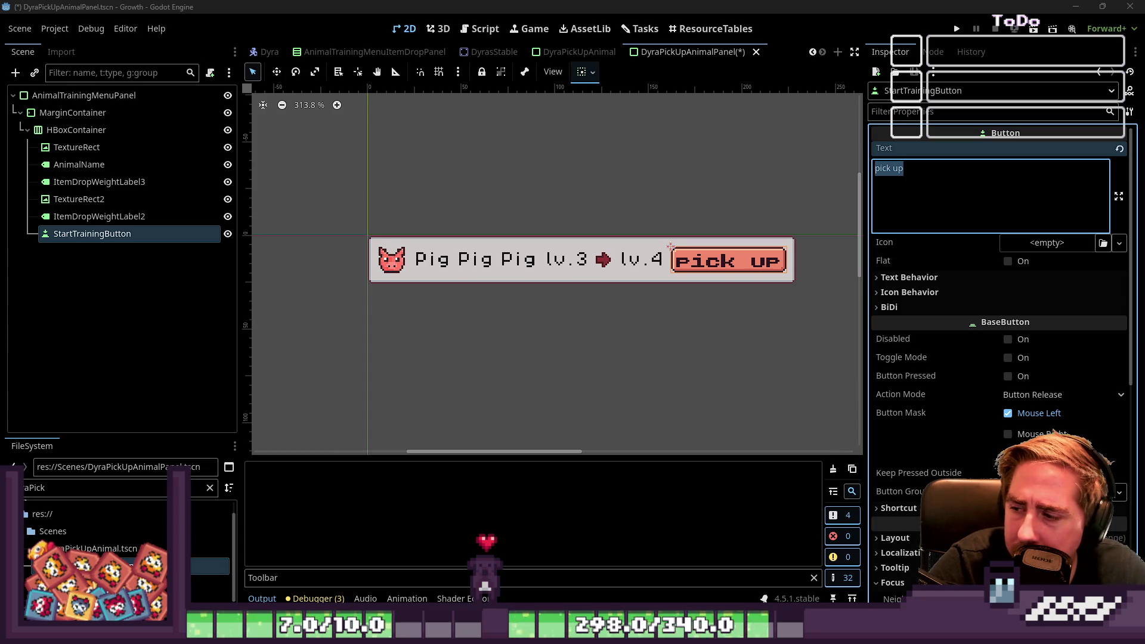
Step: Change the StartTrainingButton text from 'pick up' to 'get'
{"action": "scroll", "coordinate": [771, 385], "scroll_direction": "down", "scroll_amount": 2}
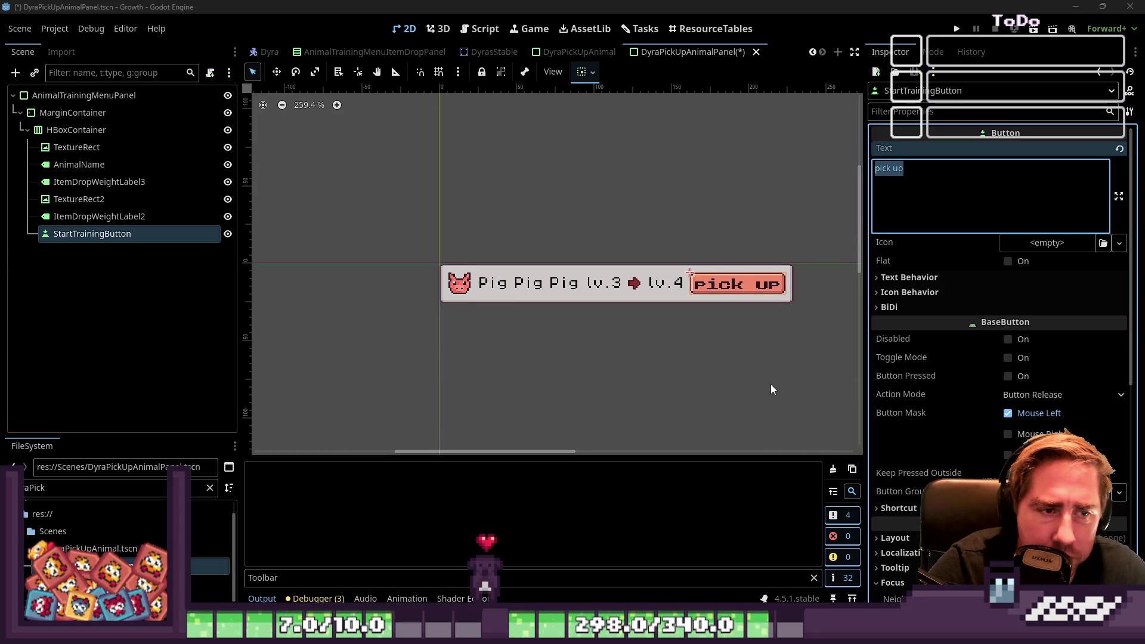
{"action": "left_click_drag", "start_coordinate": [422, 194], "coordinate": [799, 328]}
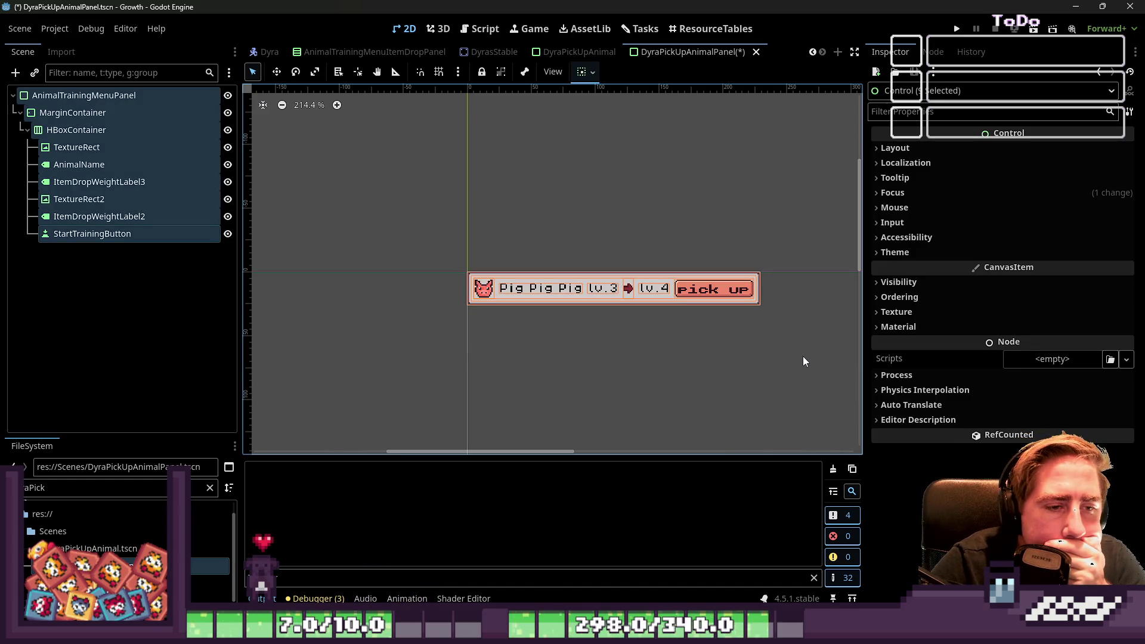
{"action": "scroll", "coordinate": [770, 275], "scroll_direction": "up", "scroll_amount": 1}
{"action": "scroll", "coordinate": [770, 276], "scroll_direction": "up", "scroll_amount": 3}
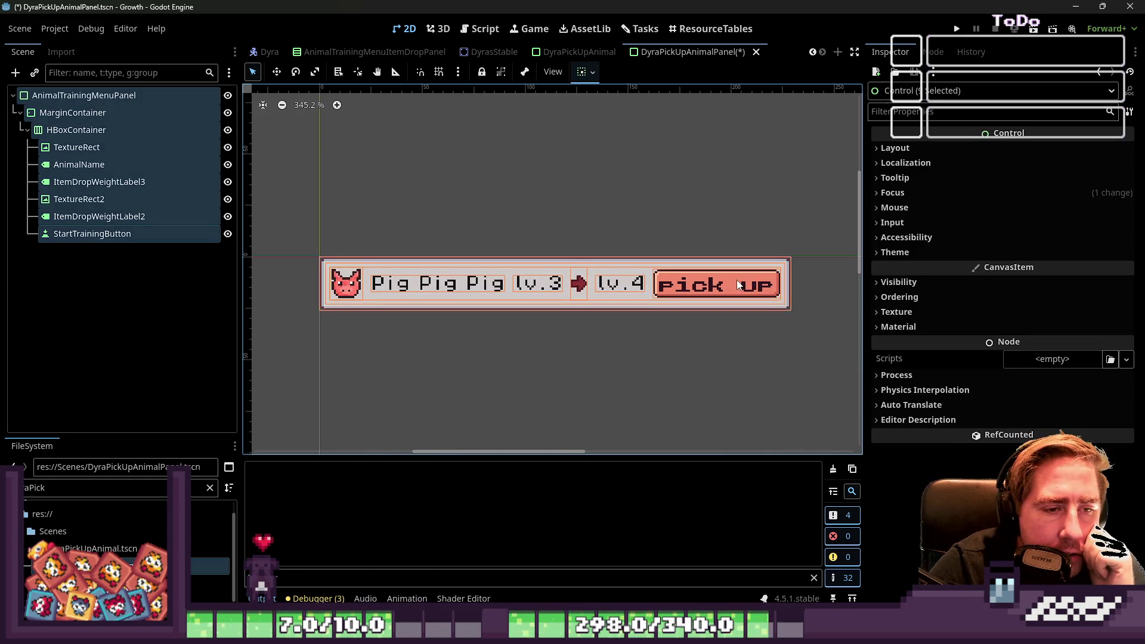
{"action": "left_click", "coordinate": [166, 199]}
{"action": "left_click", "coordinate": [133, 233]}
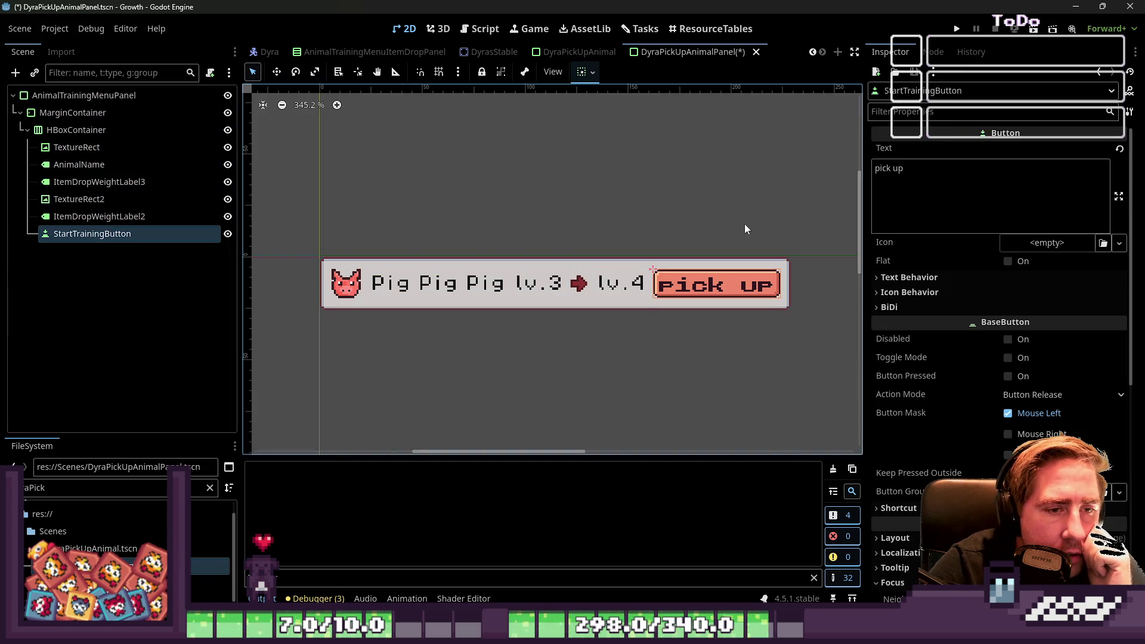
{"action": "left_click", "coordinate": [941, 168]}
{"action": "key", "text": "ctrl+a"}
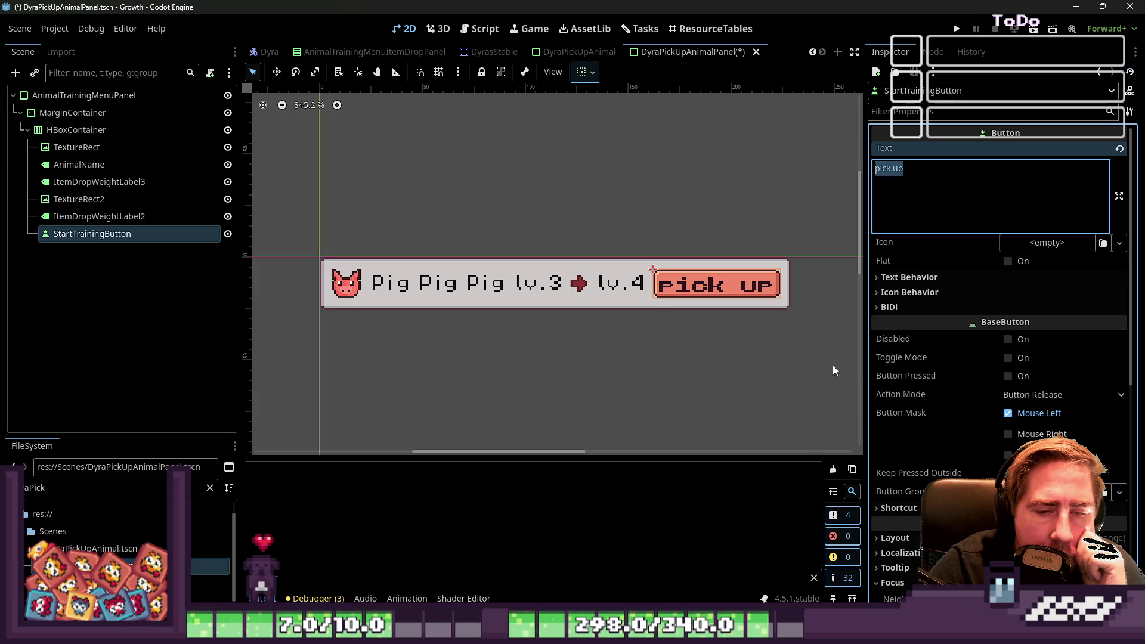
{"action": "key", "text": "BackSpace"}
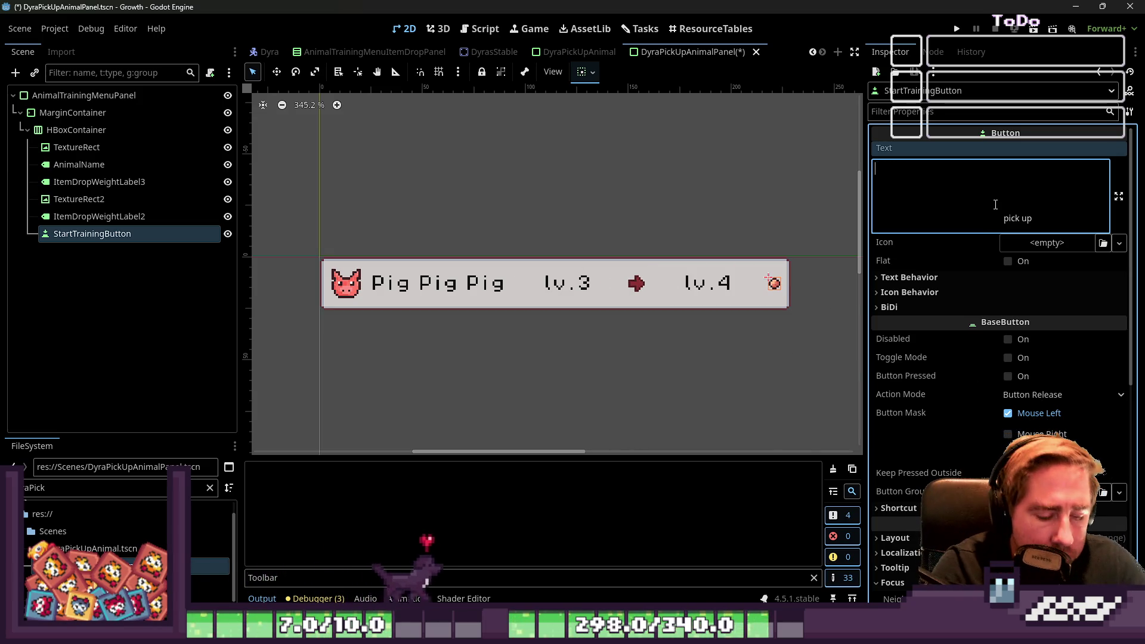
{"action": "type", "text": "take"}
{"action": "key", "text": "BackSpace"}
{"action": "key", "text": "BackSpace"}
{"action": "key", "text": "BackSpace"}
{"action": "type", "text": "get"}
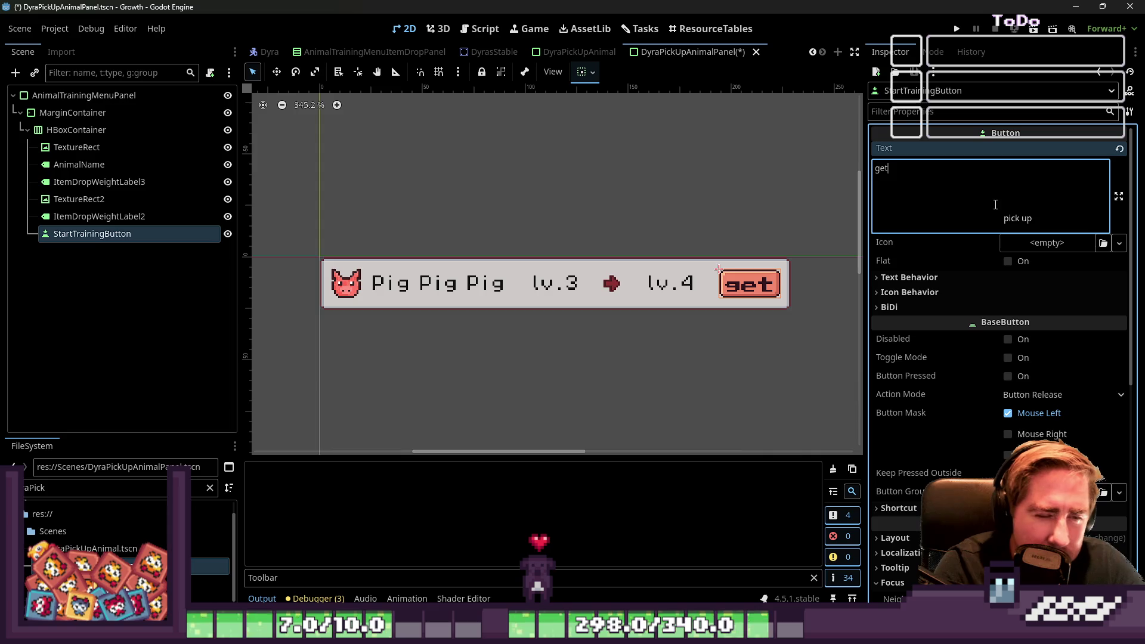
Step: Narrow AnimalTrainingMenuPanel from 229 to 197 px wide, then check the 'get' button
{"action": "left_click", "coordinate": [75, 130]}
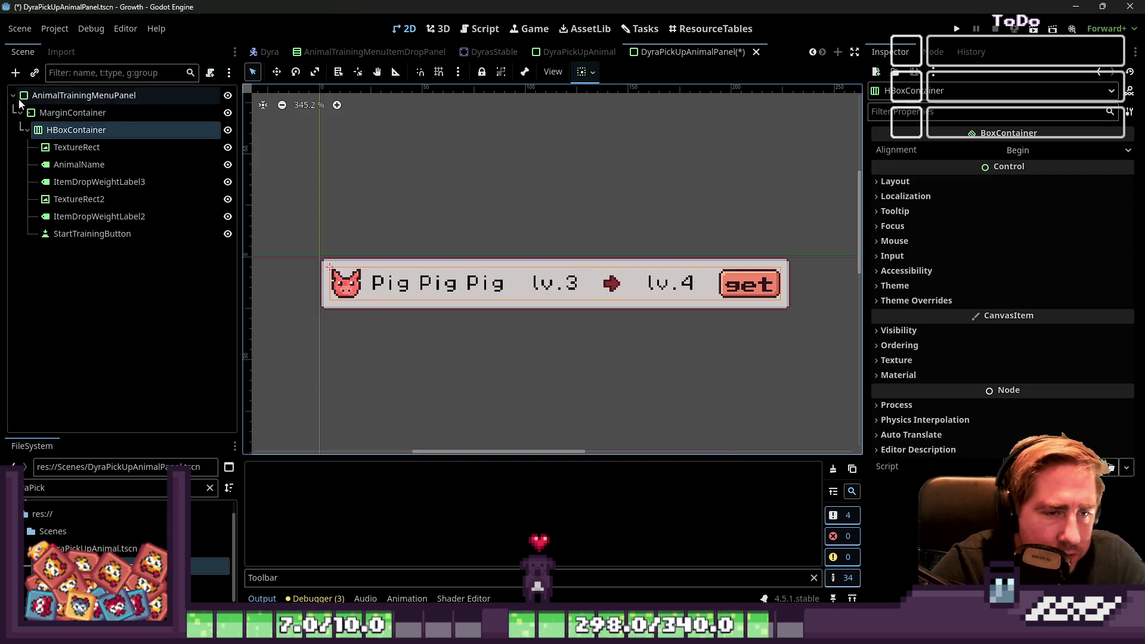
{"action": "left_click", "coordinate": [71, 95]}
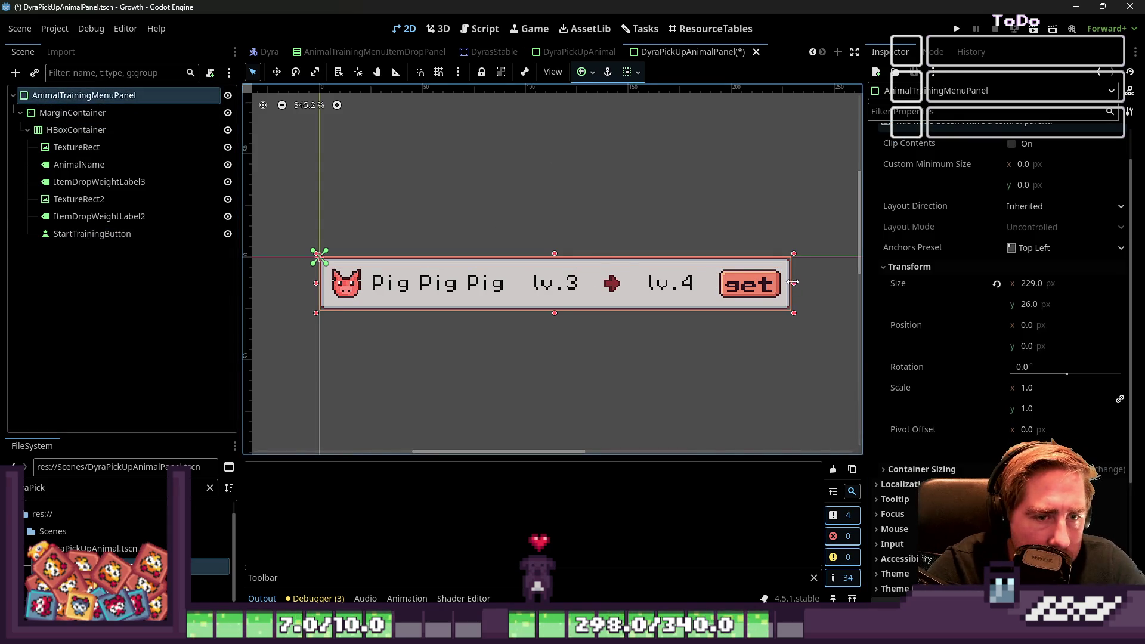
{"action": "left_click_drag", "start_coordinate": [794, 287], "coordinate": [728, 284]}
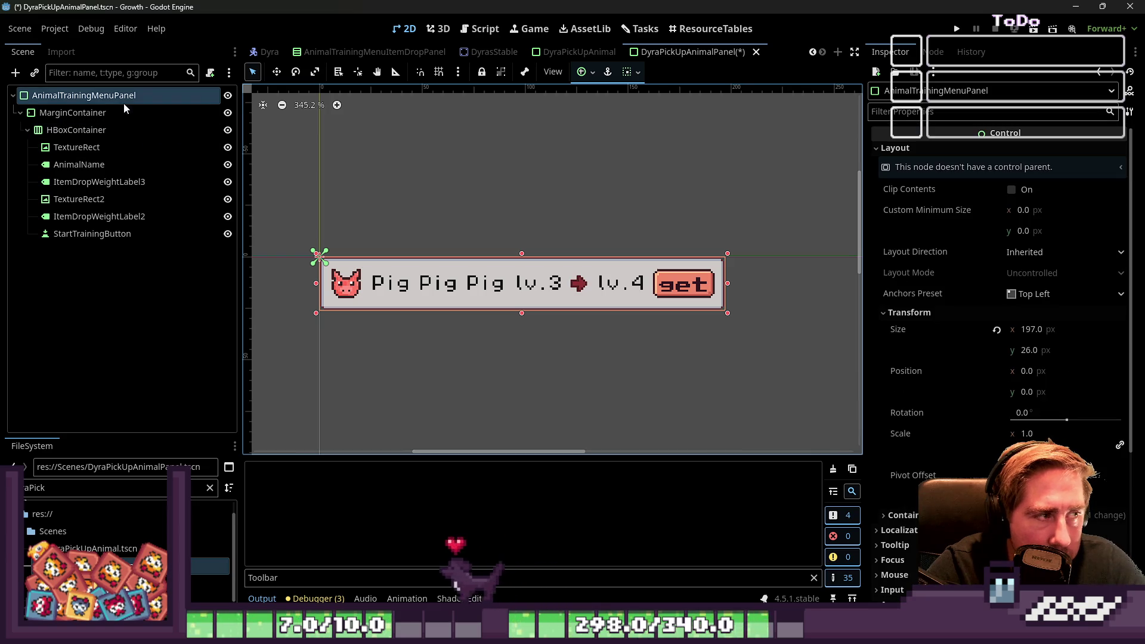
{"action": "left_click", "coordinate": [687, 289]}
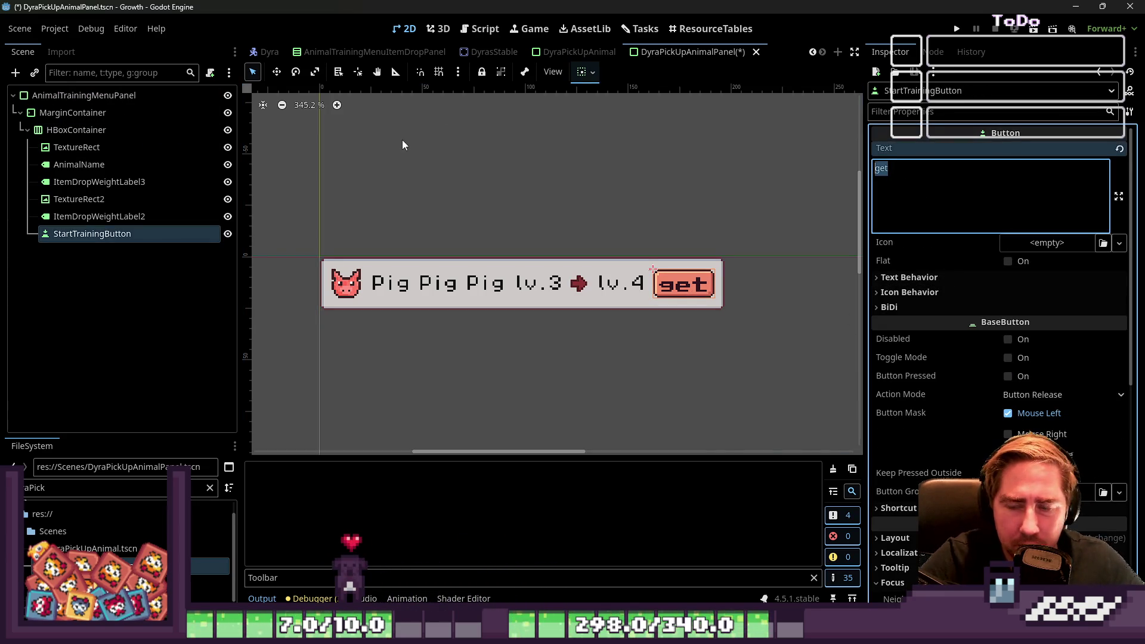
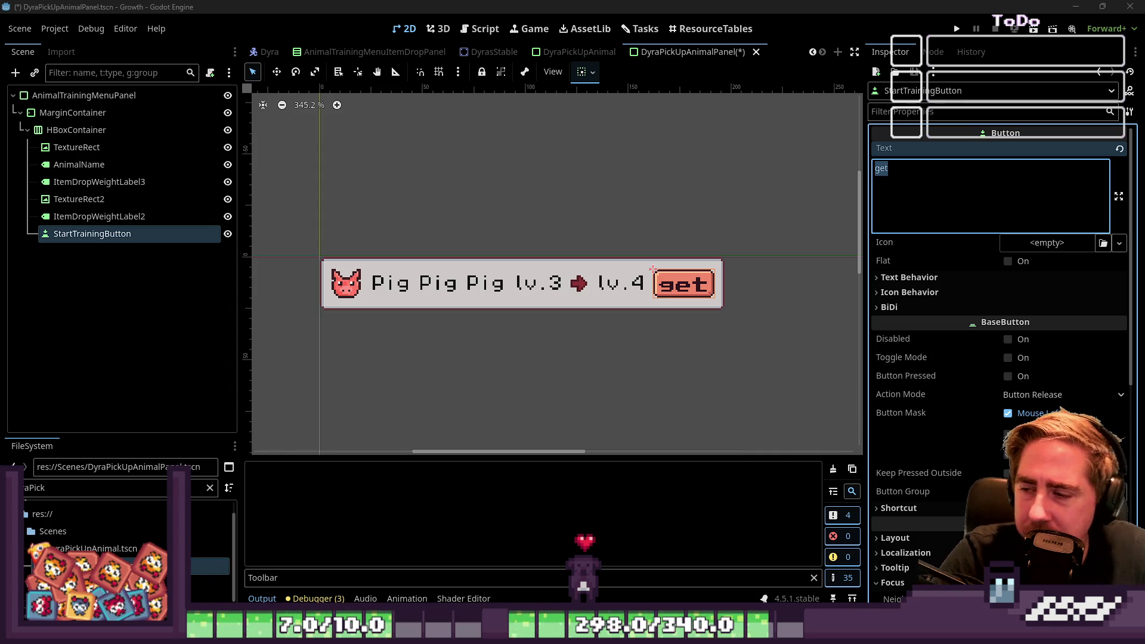
Step: Give the StartTrainingButton a PIXELOPERATOR8.TTF font override from the FileSystem
{"action": "left_click", "coordinate": [446, 238]}
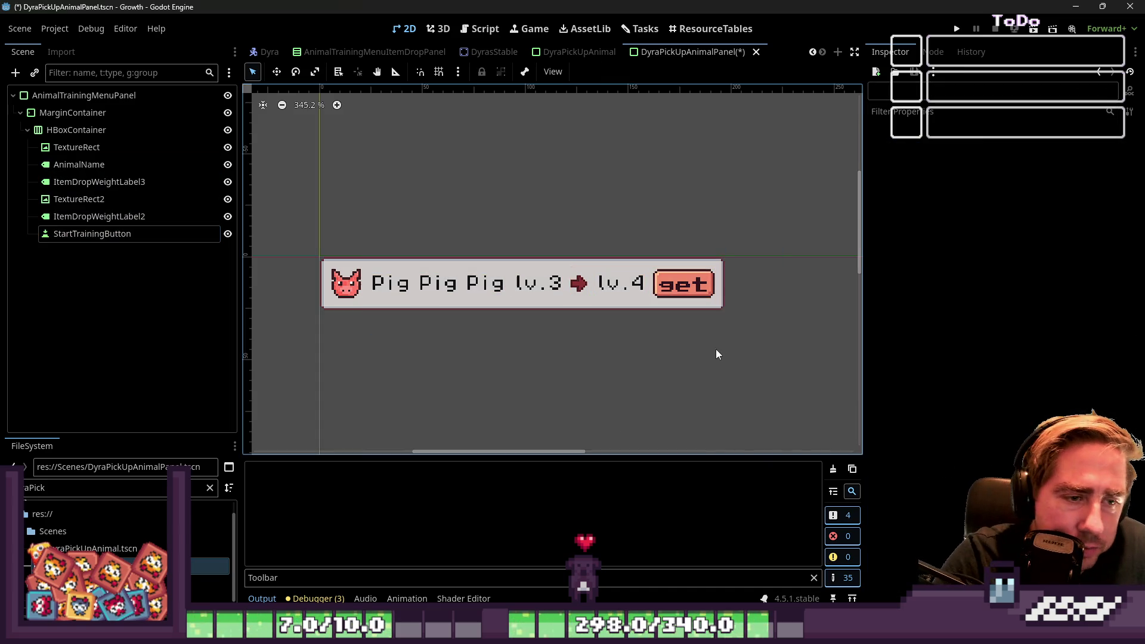
{"action": "scroll", "coordinate": [948, 369], "scroll_direction": "down", "scroll_amount": 10}
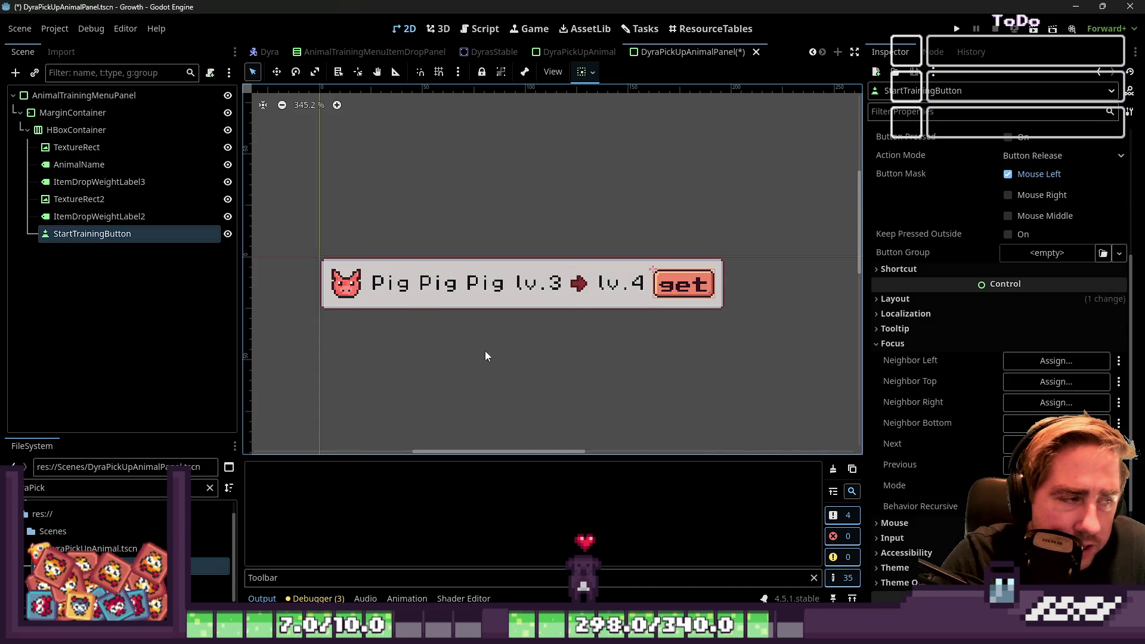
{"action": "left_click", "coordinate": [955, 408]}
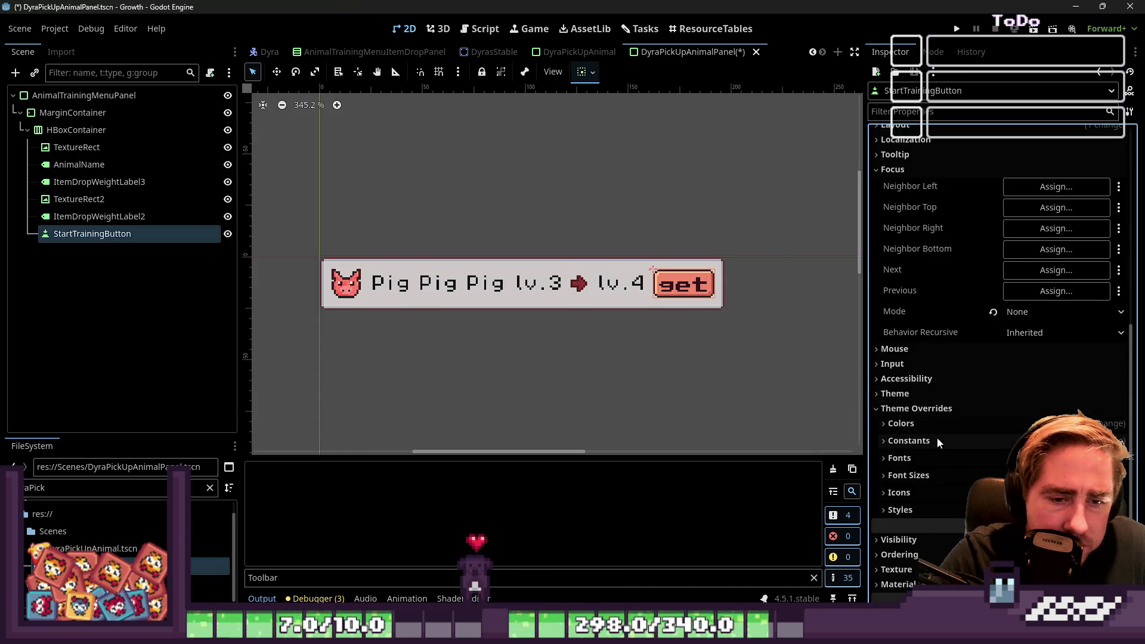
{"action": "left_click", "coordinate": [929, 458]}
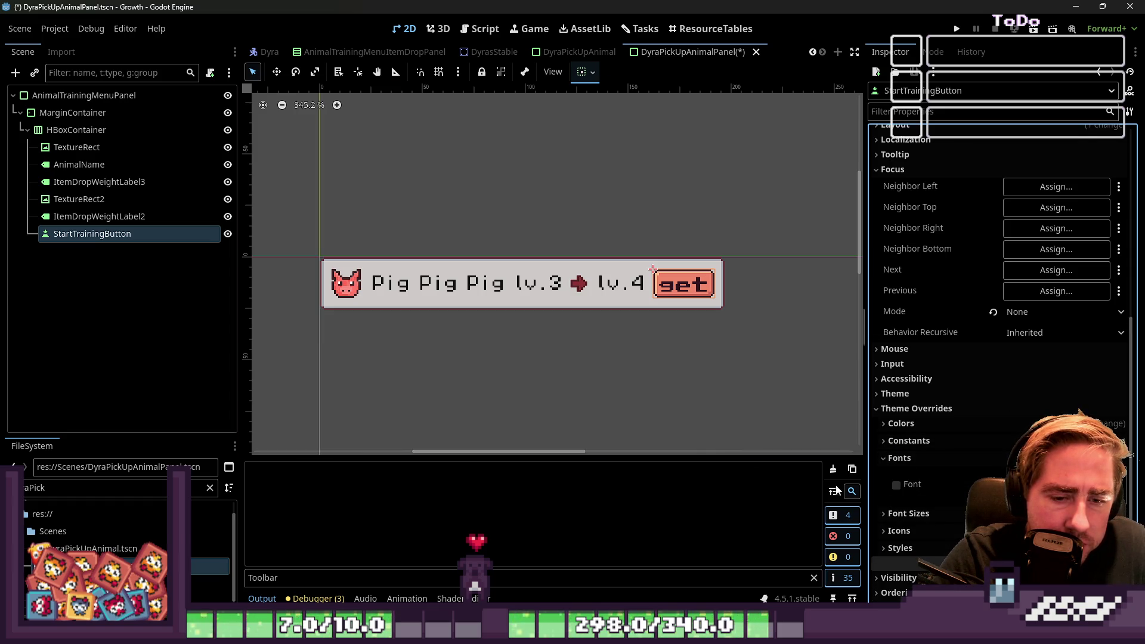
{"action": "double_click", "coordinate": [69, 487]}
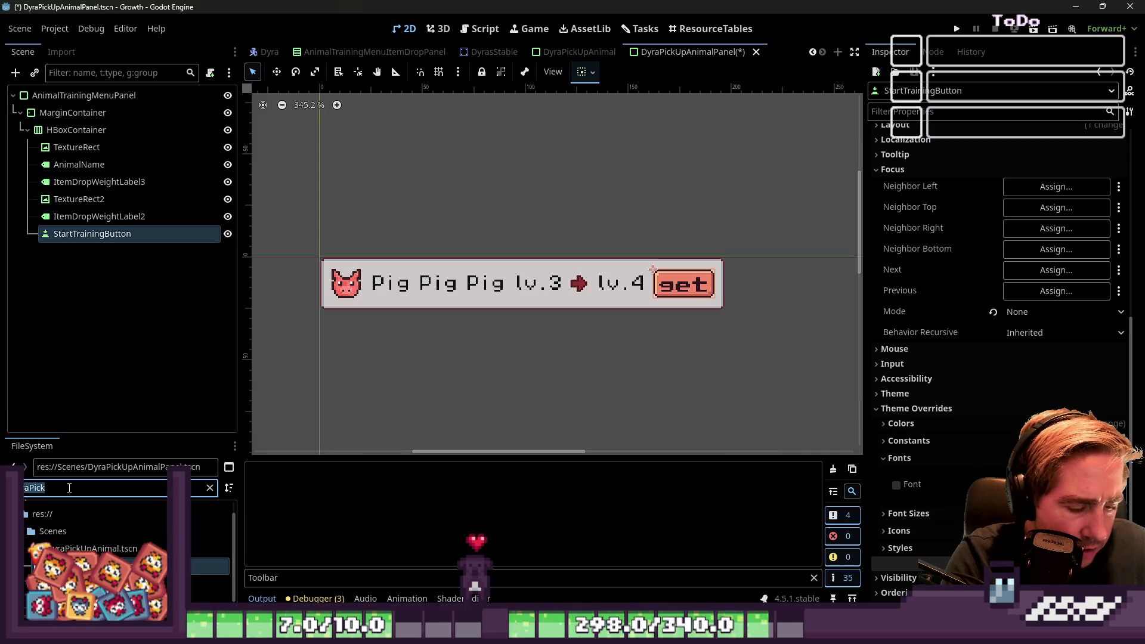
{"action": "key", "text": "BackSpace"}
{"action": "left_click", "coordinate": [89, 548]}
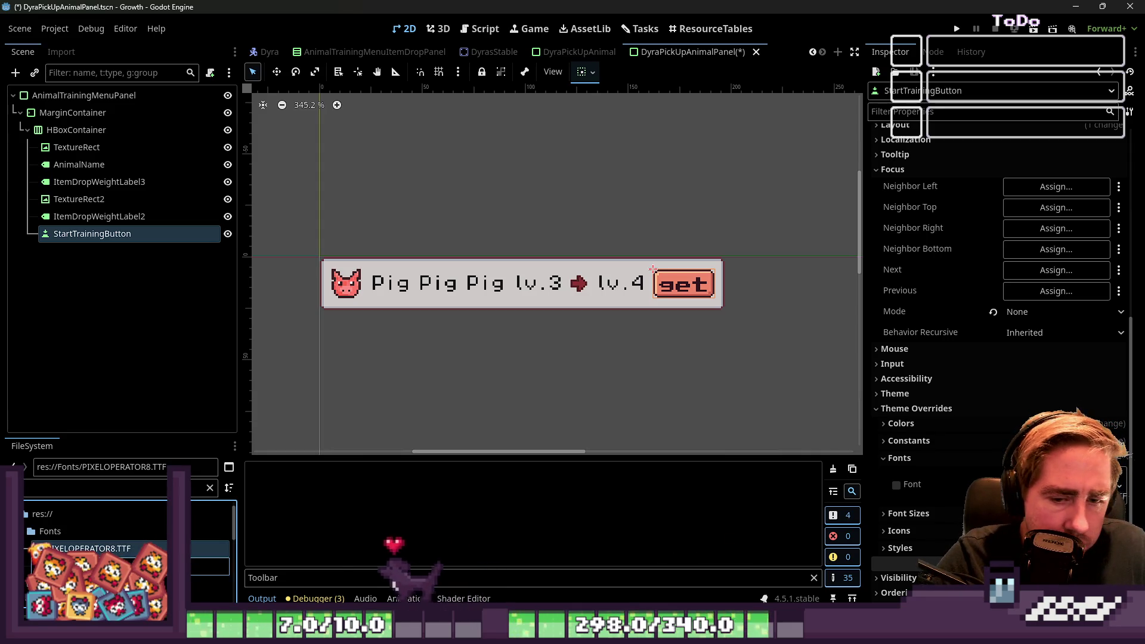
{"action": "left_click_drag", "start_coordinate": [89, 548], "coordinate": [1013, 484]}
Step: Shrink the root panel's width slightly
{"action": "scroll", "coordinate": [711, 301], "scroll_direction": "up", "scroll_amount": 2}
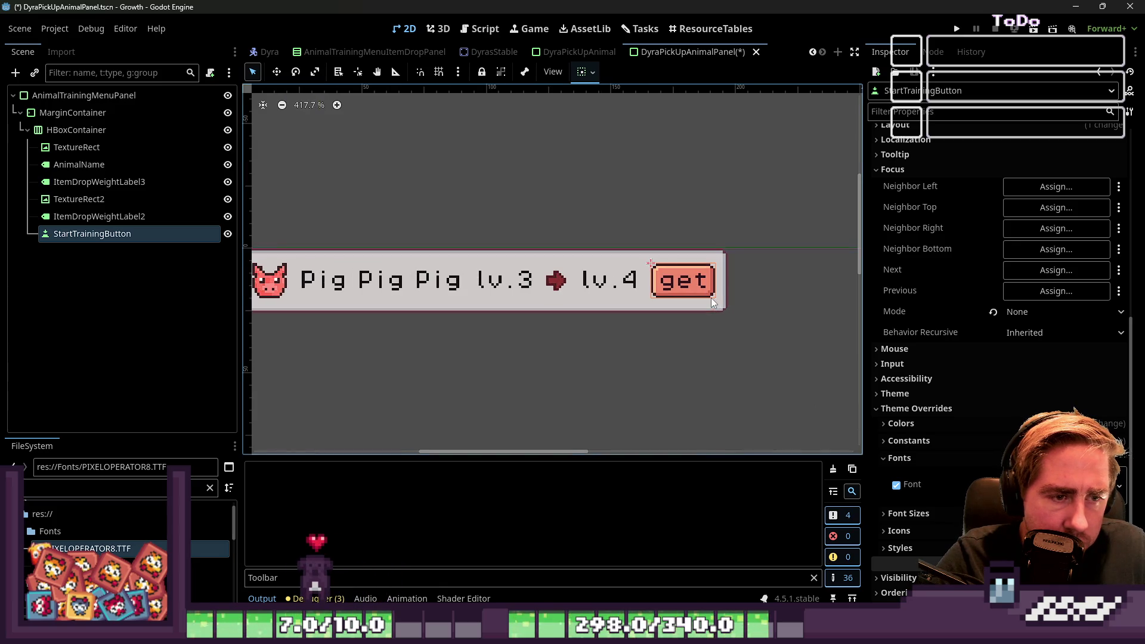
{"action": "left_click", "coordinate": [489, 195]}
{"action": "scroll", "coordinate": [656, 268], "scroll_direction": "down", "scroll_amount": 3}
{"action": "left_click", "coordinate": [644, 288]}
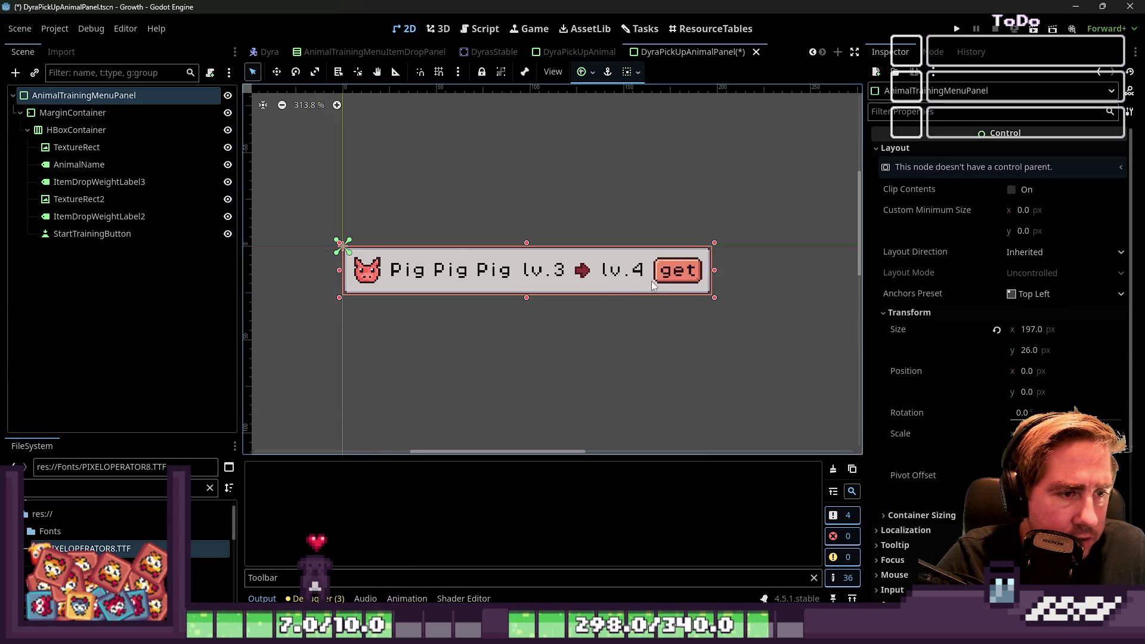
{"action": "left_click_drag", "start_coordinate": [710, 273], "coordinate": [699, 269]}
Step: Change the button's text to 'take', then reselect the root AnimalTrainingMenuPanel
{"action": "left_click", "coordinate": [673, 275]}
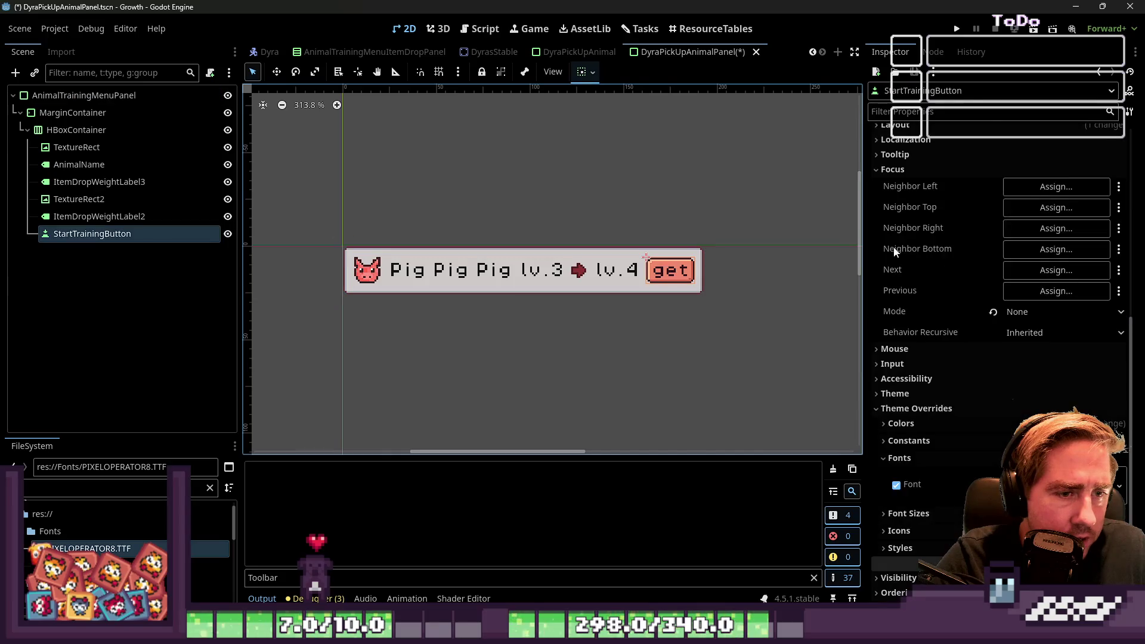
{"action": "scroll", "coordinate": [945, 235], "scroll_direction": "up", "scroll_amount": 10}
{"action": "type", "text": "take"}
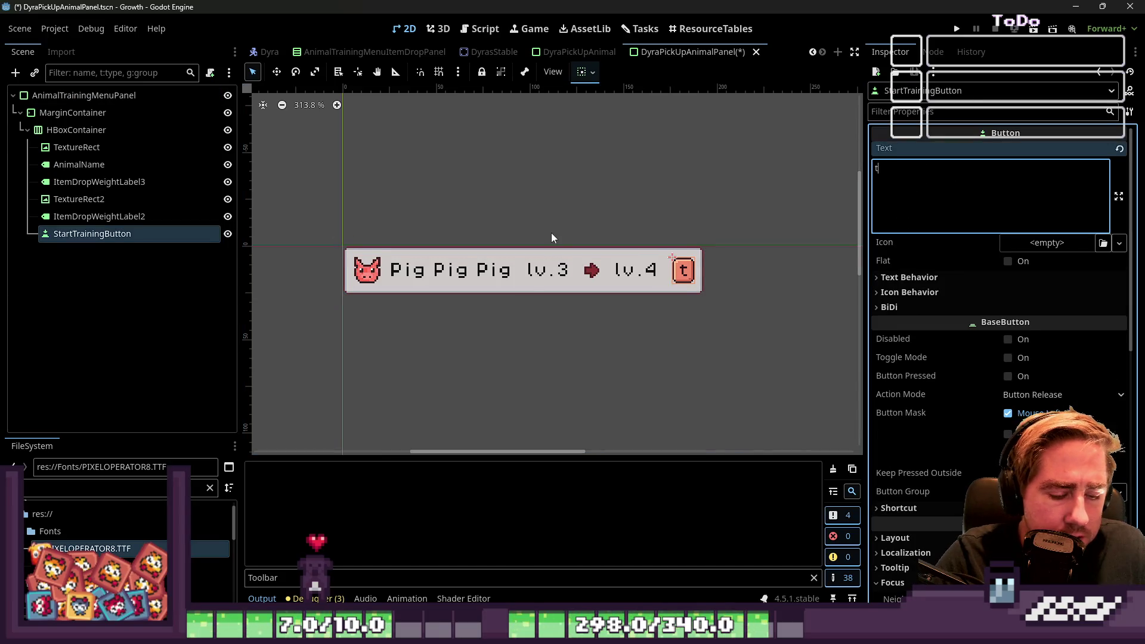
{"action": "left_click", "coordinate": [452, 207]}
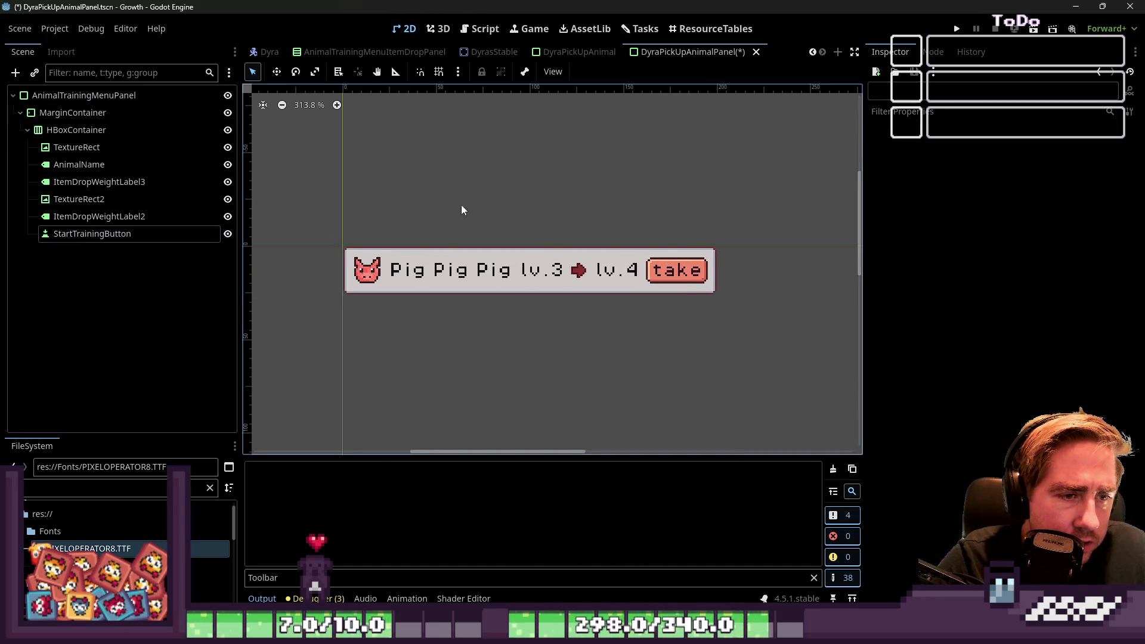
{"action": "left_click", "coordinate": [658, 274]}
{"action": "left_click", "coordinate": [76, 129]}
{"action": "left_click", "coordinate": [72, 112]}
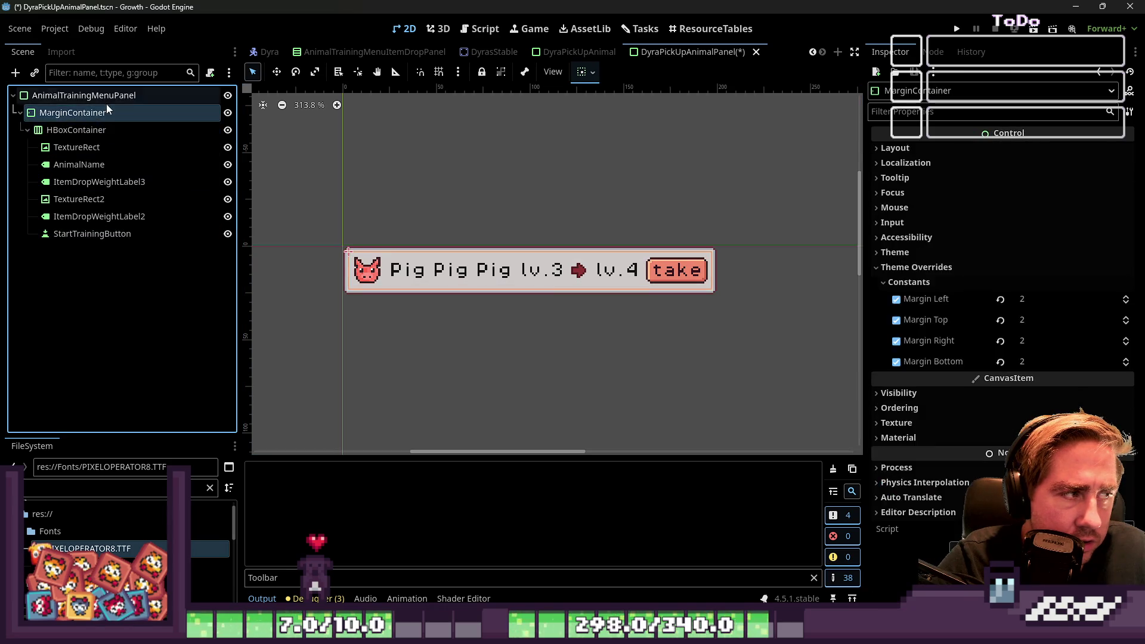
{"action": "left_click", "coordinate": [84, 95]}
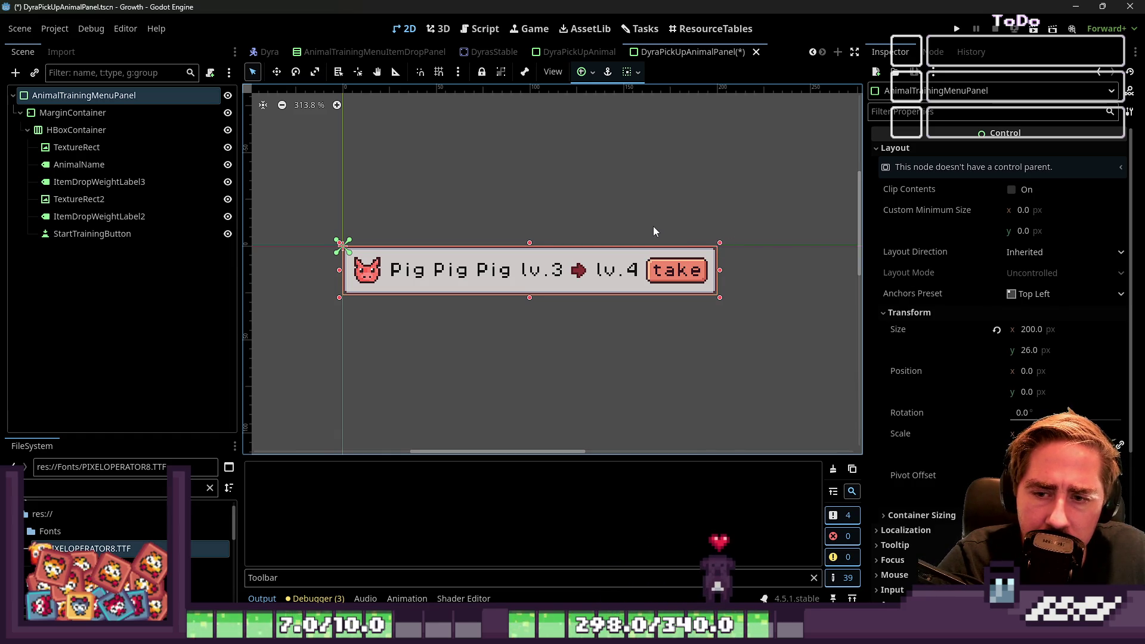
{"action": "mouse_move", "coordinate": [322, 215]}
{"action": "left_mouse_down"}
{"action": "mouse_move", "coordinate": [590, 320]}
{"action": "mouse_move", "coordinate": [805, 345]}
{"action": "mouse_move", "coordinate": [375, 186]}
{"action": "mouse_move", "coordinate": [253, 204]}
{"action": "mouse_move", "coordinate": [301, 213]}
{"action": "mouse_move", "coordinate": [415, 271]}
{"action": "mouse_move", "coordinate": [783, 342]}
{"action": "left_mouse_up"}
{"action": "mouse_move", "coordinate": [781, 334]}
{"action": "left_mouse_down"}
{"action": "mouse_move", "coordinate": [670, 263]}
{"action": "mouse_move", "coordinate": [305, 186]}
{"action": "mouse_move", "coordinate": [745, 323]}
{"action": "mouse_move", "coordinate": [791, 320]}
{"action": "left_mouse_up"}
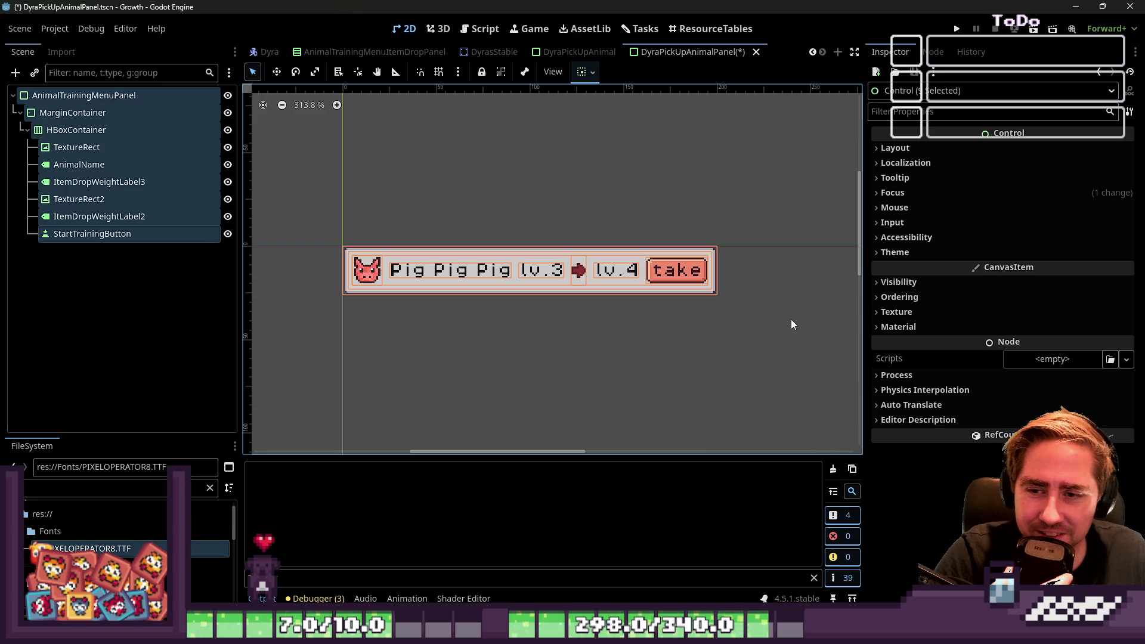
{"action": "left_click_drag", "start_coordinate": [791, 320], "coordinate": [252, 233]}
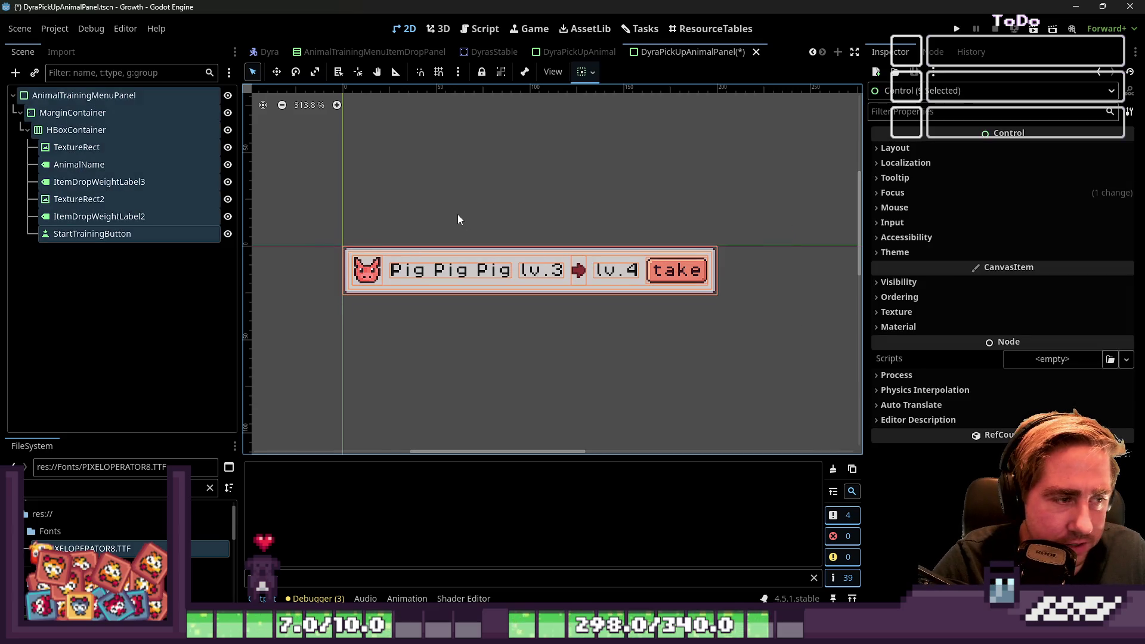
{"action": "left_click", "coordinate": [113, 217]}
{"action": "left_click", "coordinate": [106, 234]}
{"action": "left_click", "coordinate": [83, 95]}
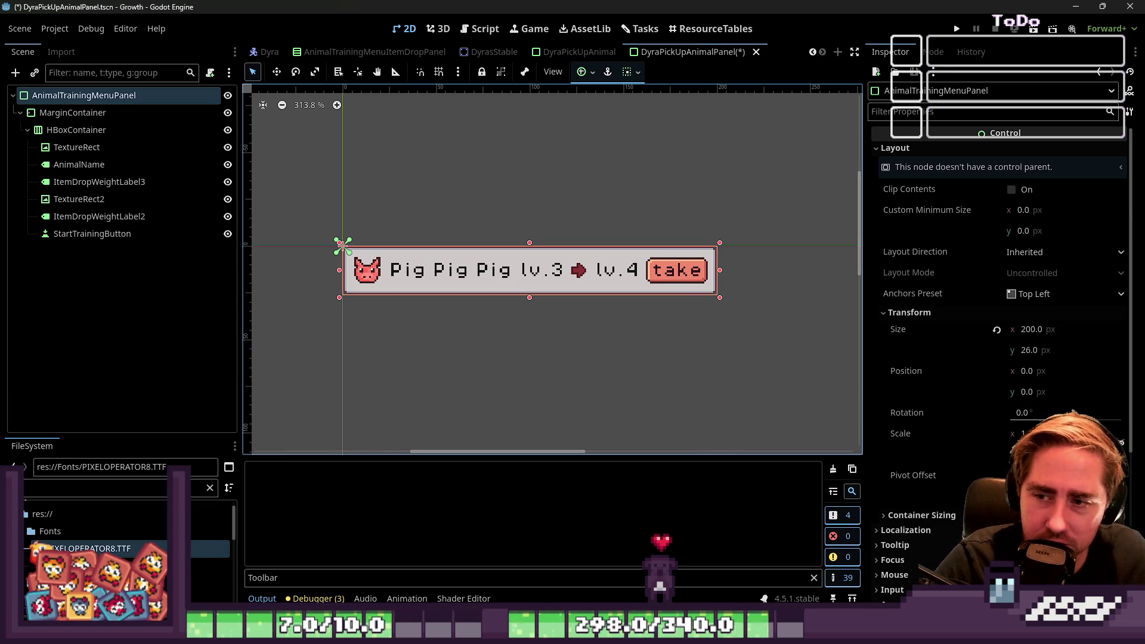
{"action": "mouse_move", "coordinate": [758, 322]}
{"action": "left_mouse_down"}
{"action": "mouse_move", "coordinate": [705, 322]}
{"action": "mouse_move", "coordinate": [382, 223]}
{"action": "mouse_move", "coordinate": [517, 224]}
{"action": "left_mouse_up"}
{"action": "left_click", "coordinate": [556, 271]}
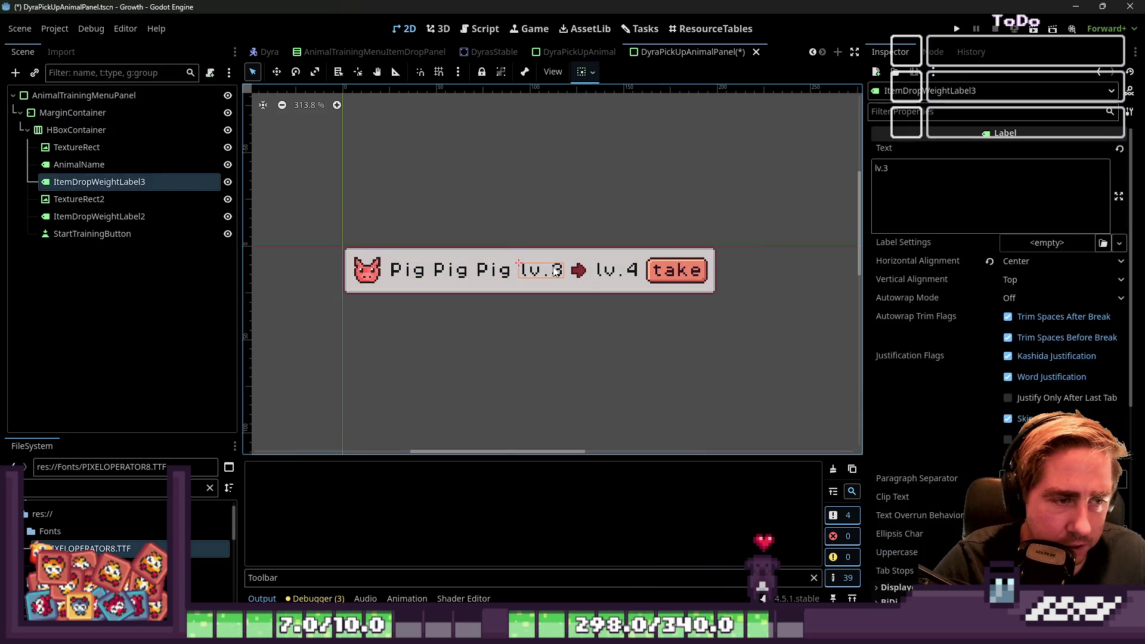
{"action": "left_click", "coordinate": [613, 272]}
{"action": "left_click", "coordinate": [824, 286]}
{"action": "mouse_move", "coordinate": [538, 194]}
{"action": "left_mouse_down"}
{"action": "mouse_move", "coordinate": [728, 358]}
{"action": "mouse_move", "coordinate": [219, 177]}
{"action": "left_mouse_up"}
{"action": "left_click_drag", "start_coordinate": [334, 199], "coordinate": [790, 360]}
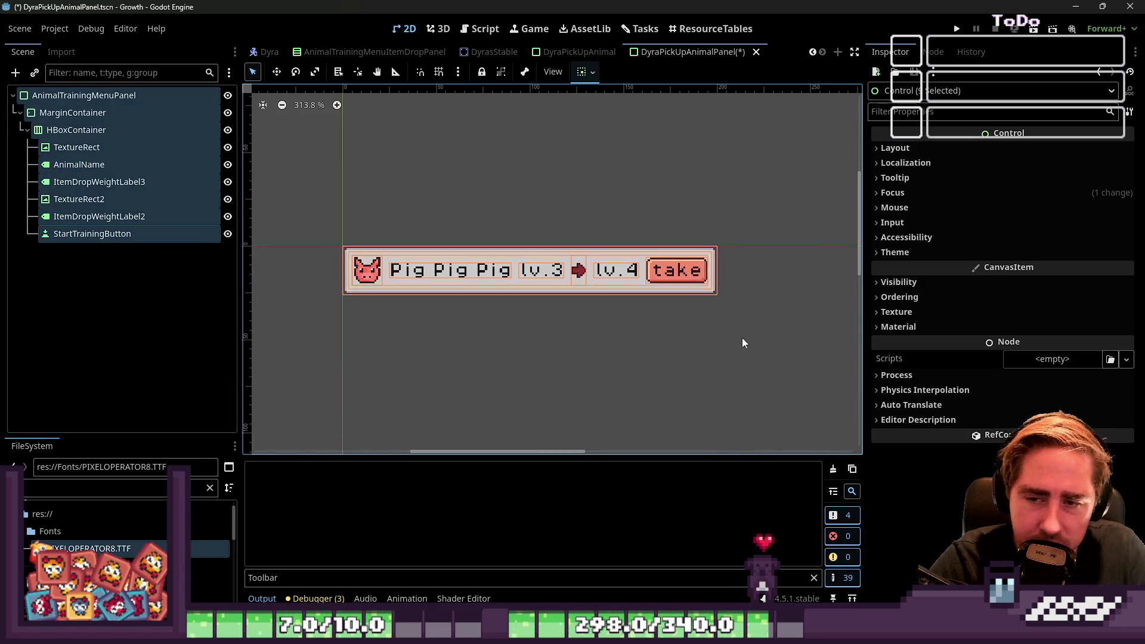
{"action": "left_click", "coordinate": [115, 101]}
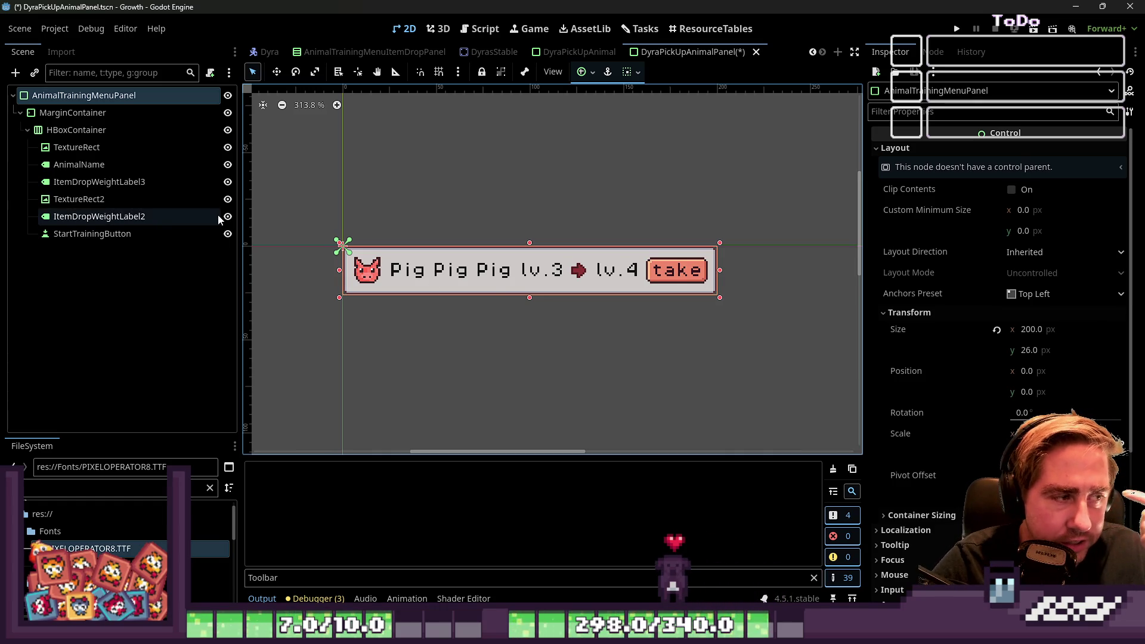
{"action": "left_click", "coordinate": [196, 217]}
{"action": "left_click", "coordinate": [192, 232]}
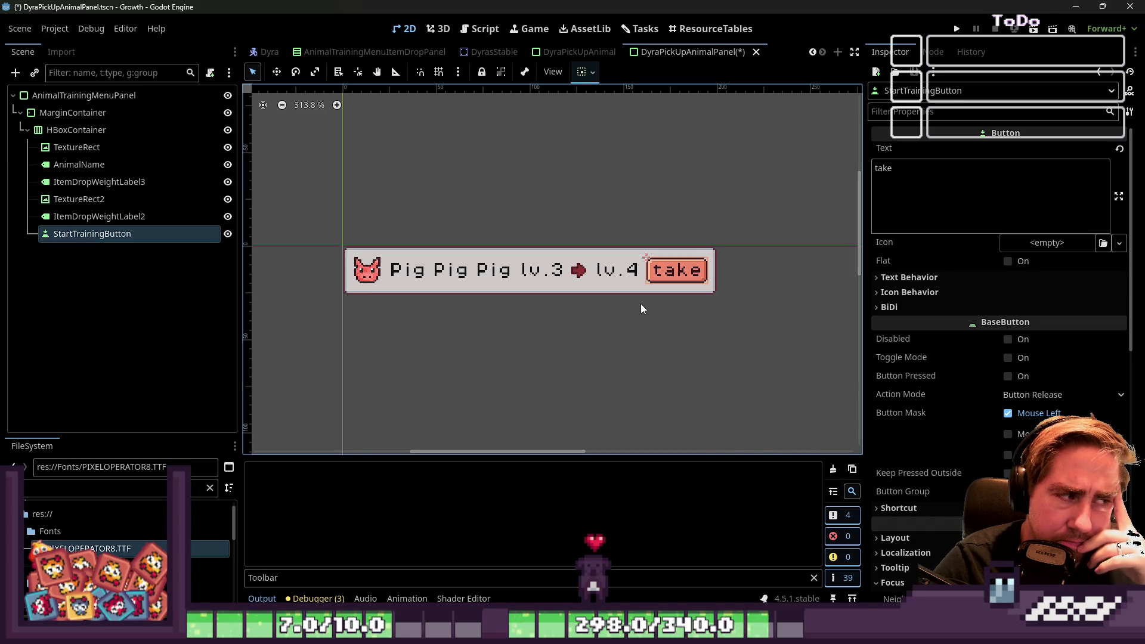
{"action": "left_click", "coordinate": [472, 276]}
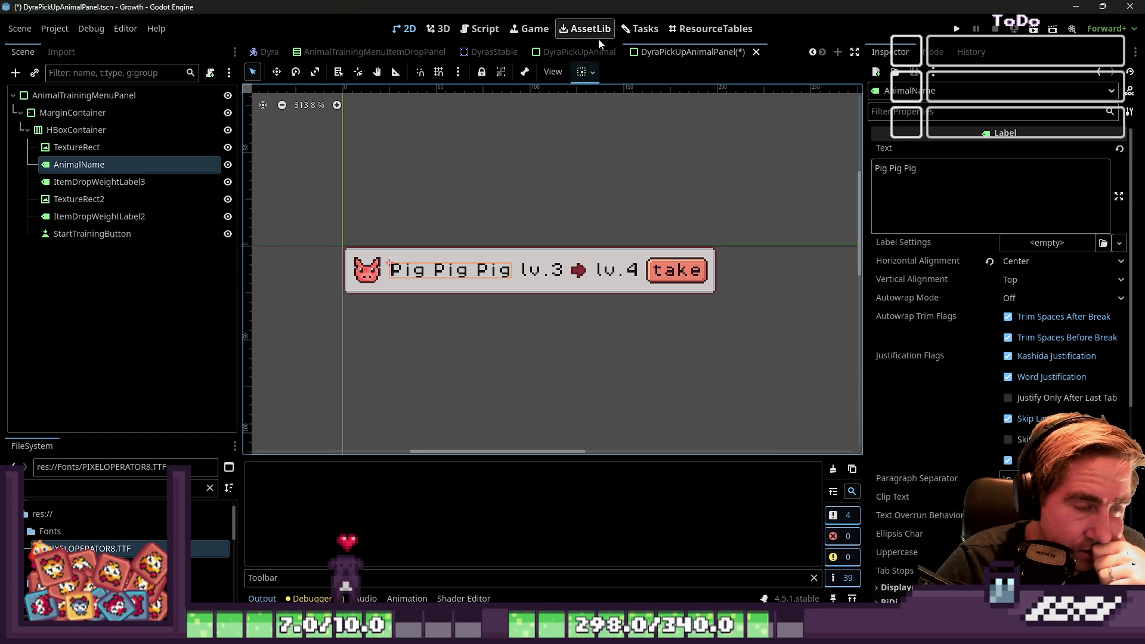
{"action": "left_click", "coordinate": [67, 146]}
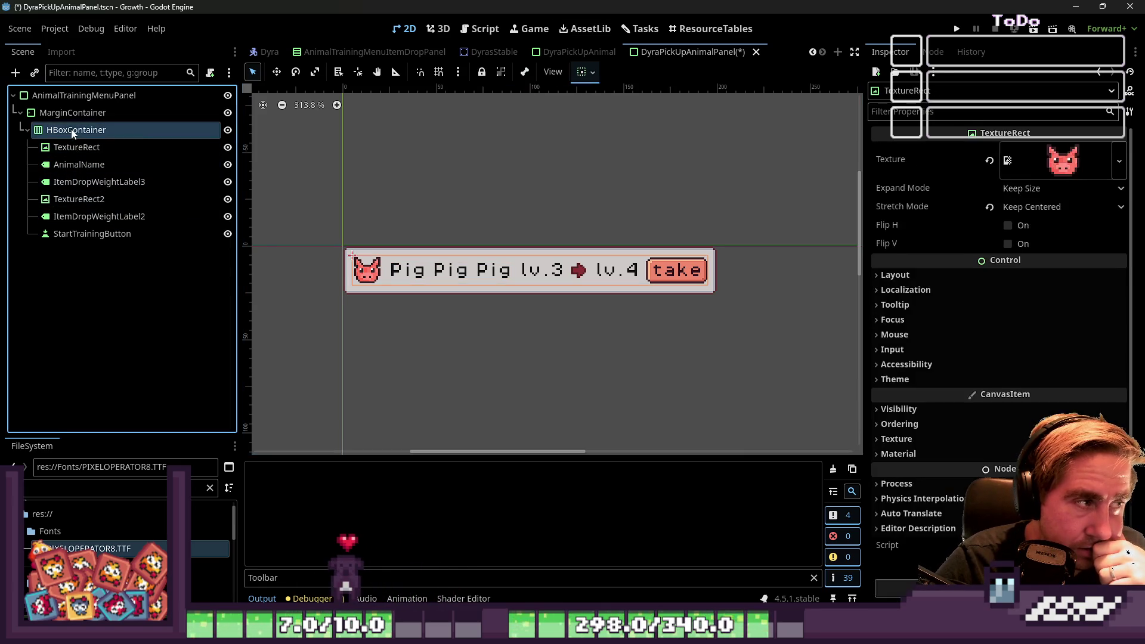
{"action": "left_click", "coordinate": [73, 131]}
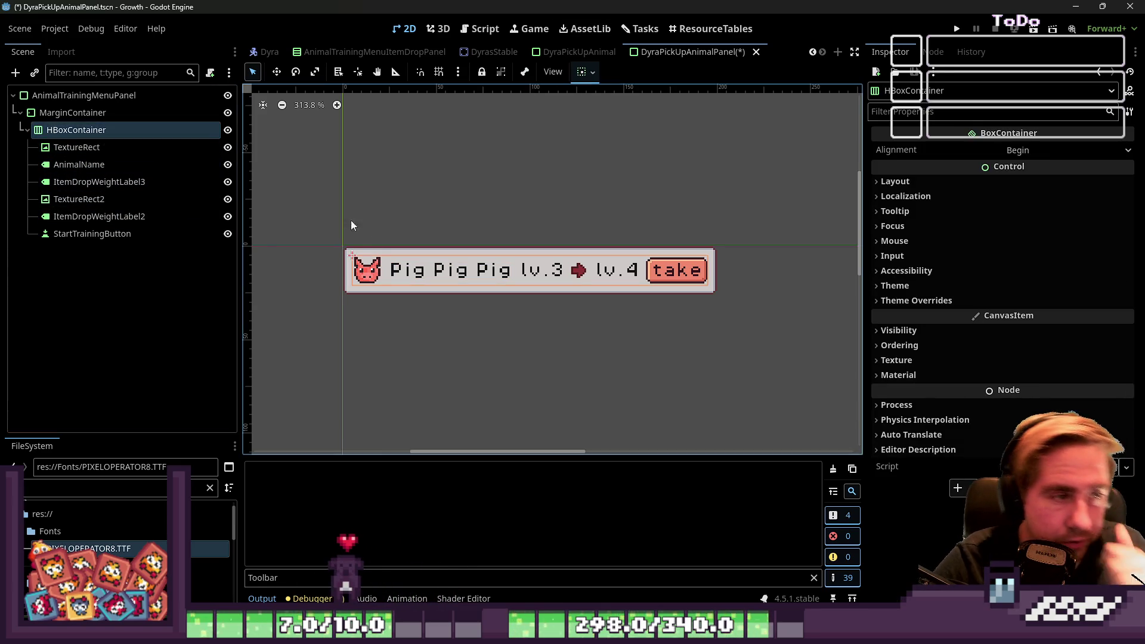
{"action": "left_click", "coordinate": [105, 216]}
{"action": "left_click", "coordinate": [481, 291]}
{"action": "mouse_move", "coordinate": [521, 295]}
{"action": "left_mouse_down"}
{"action": "mouse_move", "coordinate": [495, 323]}
{"action": "mouse_move", "coordinate": [465, 318]}
{"action": "left_mouse_up"}
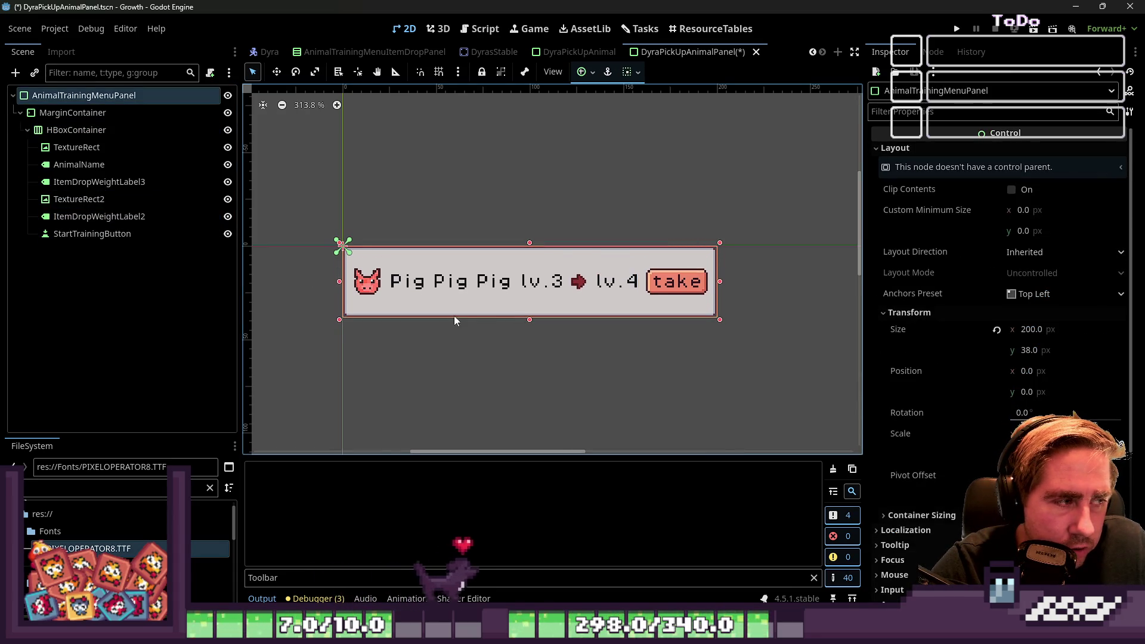
{"action": "left_click", "coordinate": [103, 215]}
{"action": "left_click", "coordinate": [120, 233]}
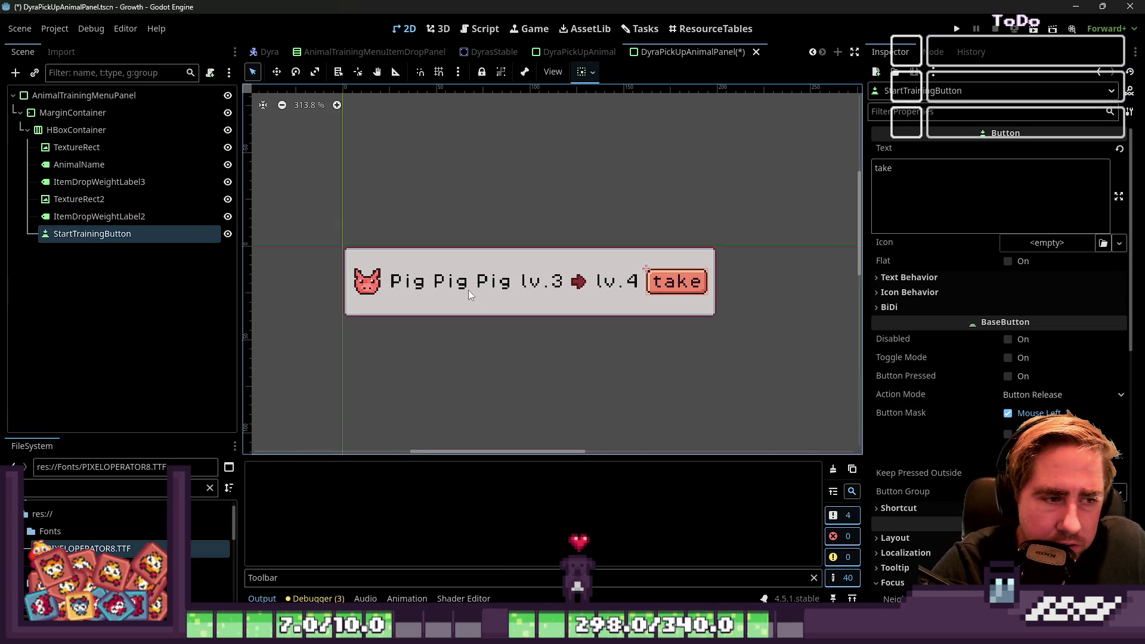
{"action": "left_click", "coordinate": [477, 306]}
{"action": "left_click_drag", "start_coordinate": [529, 320], "coordinate": [525, 224]}
{"action": "mouse_move", "coordinate": [301, 167]}
{"action": "left_mouse_down"}
{"action": "mouse_move", "coordinate": [825, 374]}
{"action": "mouse_move", "coordinate": [341, 208]}
{"action": "left_mouse_up"}
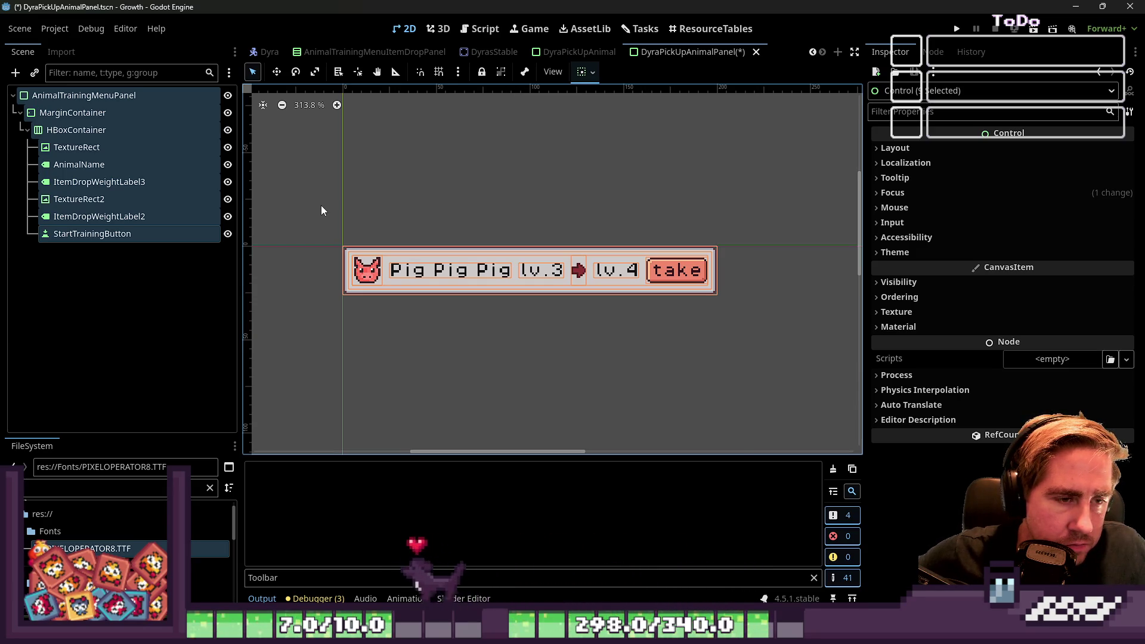
Step: Duplicate the lv.4 label and set the copy's text to '2d'
{"action": "left_click", "coordinate": [91, 235]}
{"action": "left_click", "coordinate": [111, 219]}
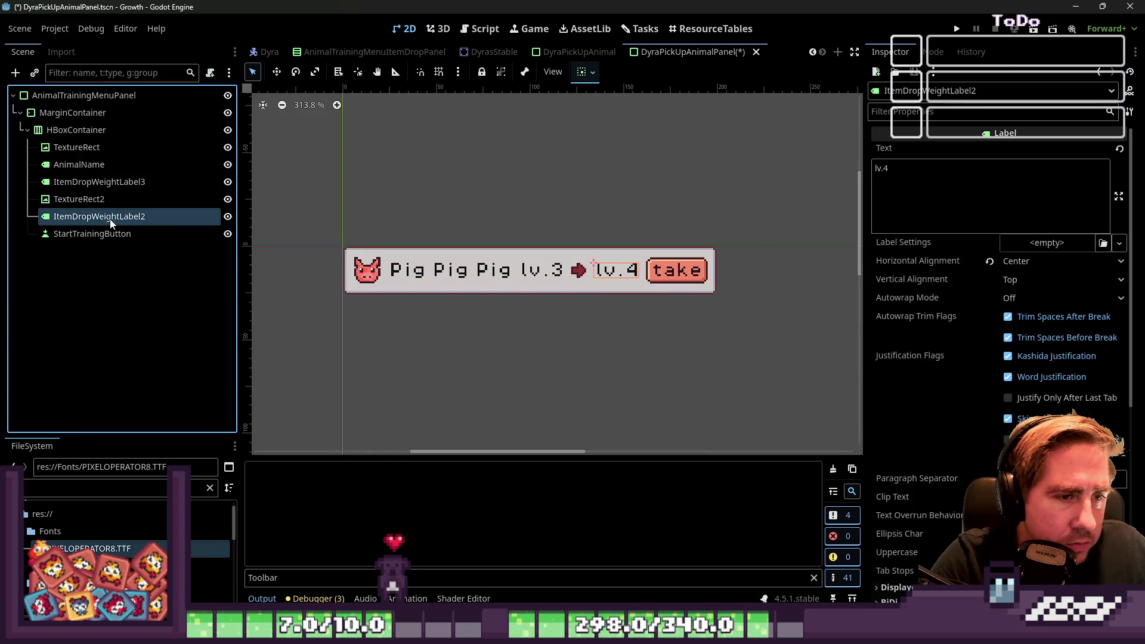
{"action": "key", "text": "ctrl+d"}
{"action": "left_click", "coordinate": [915, 197]}
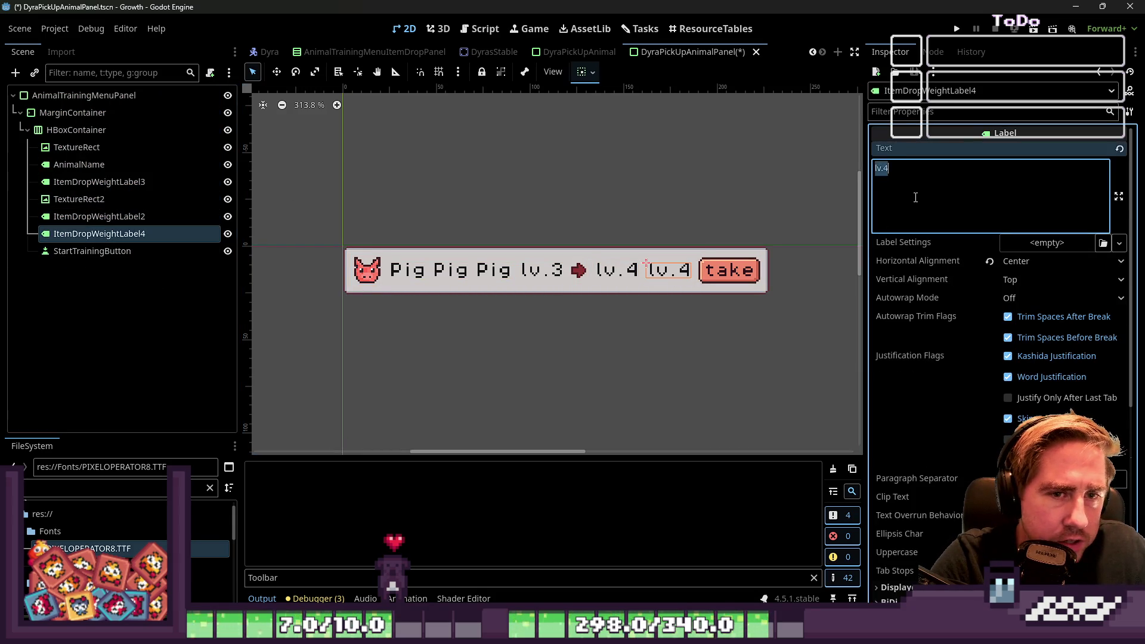
{"action": "type", "text": "3d"}
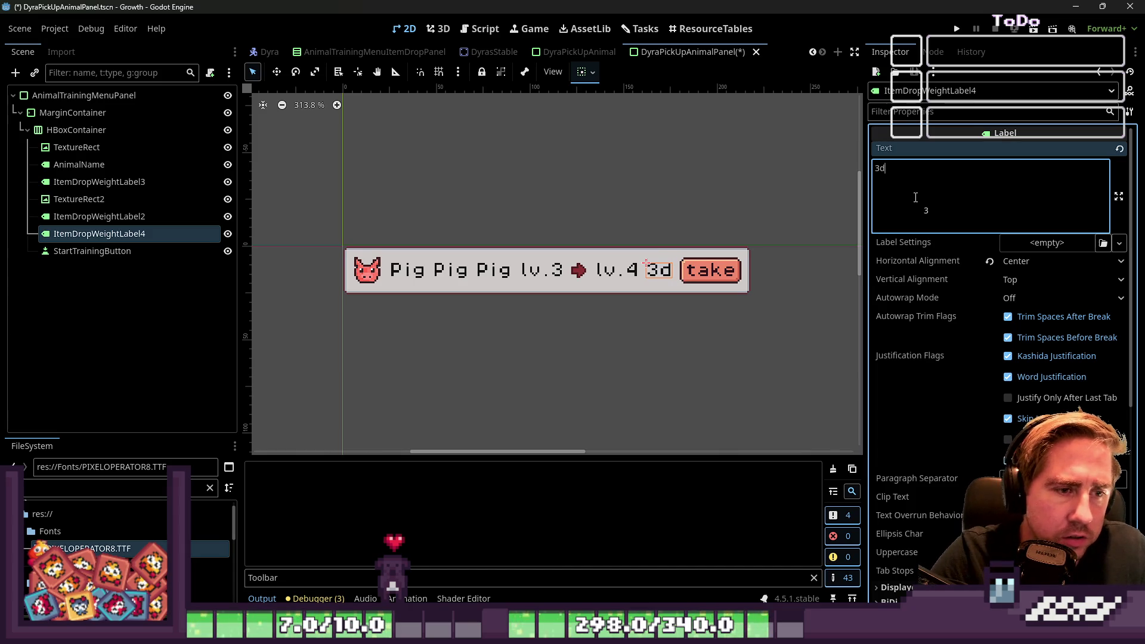
{"action": "key", "text": "BackSpace"}
{"action": "key", "text": "BackSpace"}
{"action": "type", "text": "2d"}
{"action": "key", "text": "BackSpace"}
{"action": "key", "text": "BackSpace"}
{"action": "type", "text": "2"}
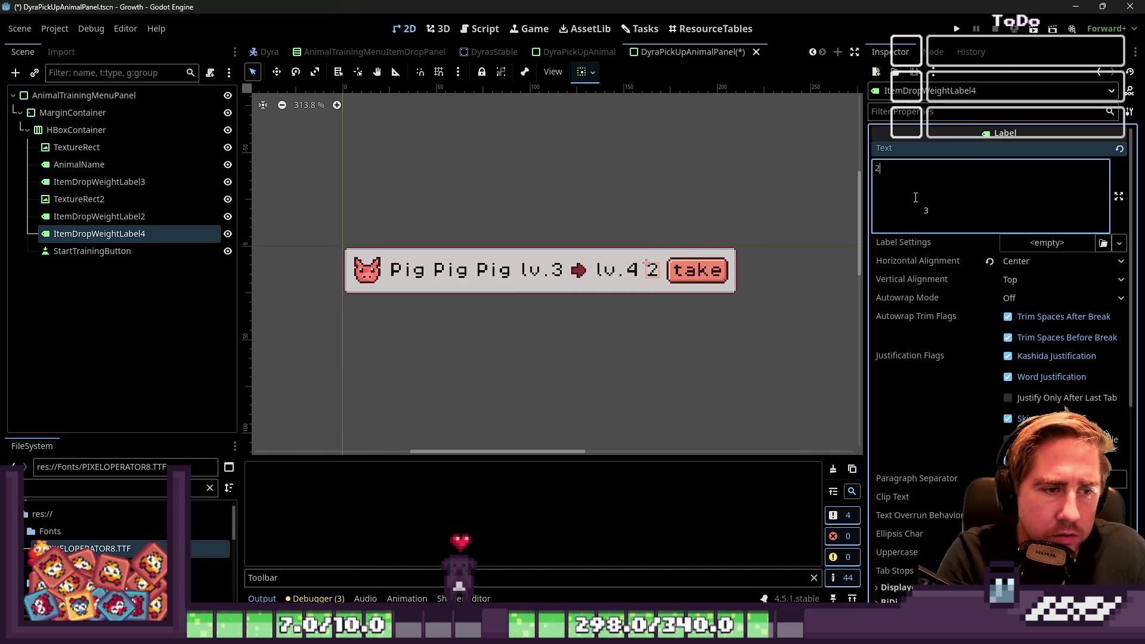
{"action": "key", "text": "BackSpace"}
{"action": "type", "text": "2d"}
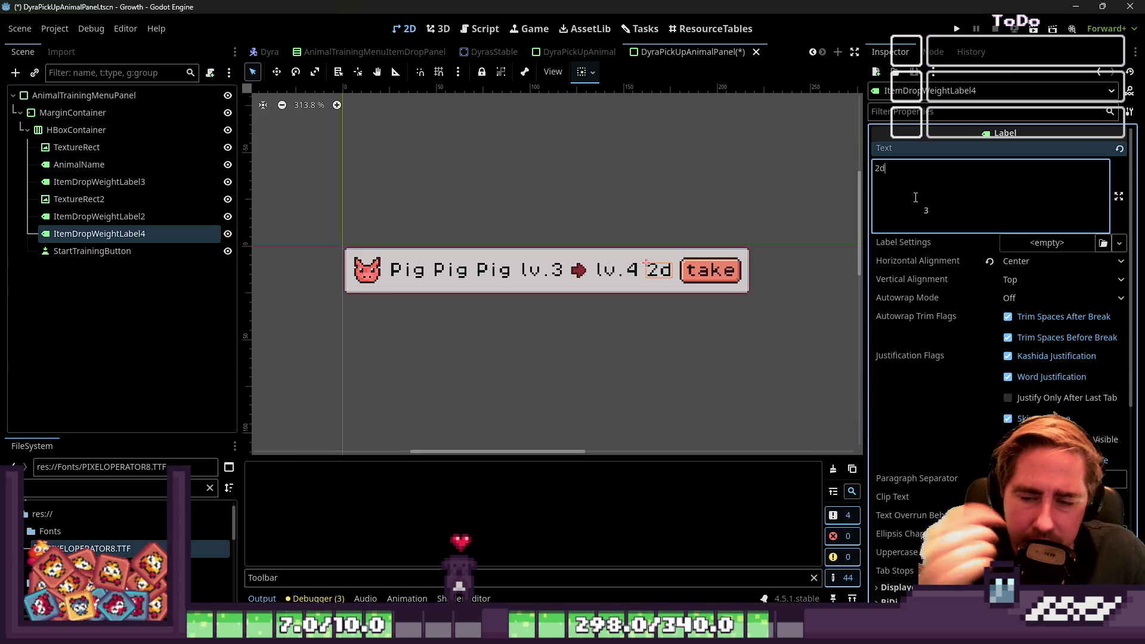
Step: Box-select all of the pig panel's nodes on the canvas
{"action": "left_click", "coordinate": [639, 234]}
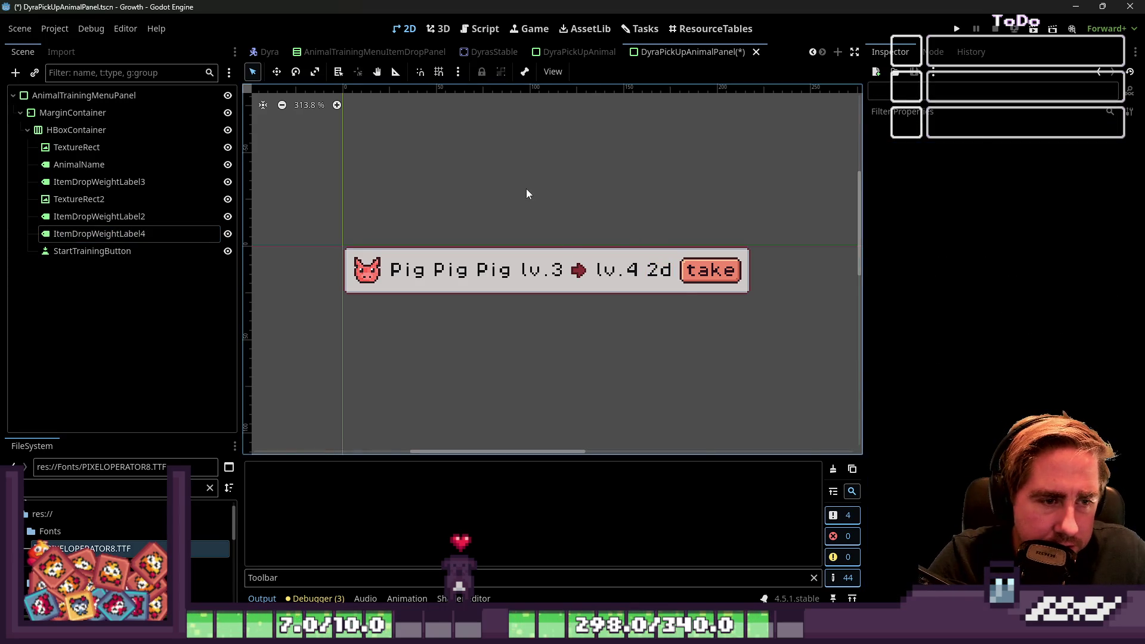
{"action": "left_click_drag", "start_coordinate": [530, 196], "coordinate": [684, 249]}
{"action": "left_click", "coordinate": [366, 269]}
{"action": "left_click_drag", "start_coordinate": [300, 199], "coordinate": [882, 365]}
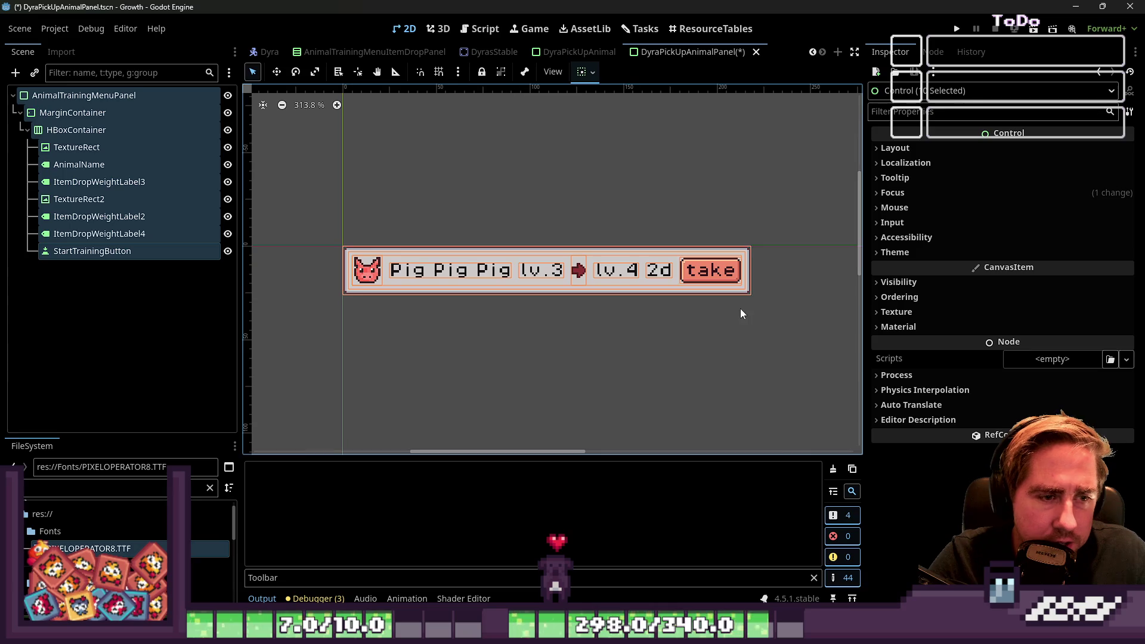
Step: Select the panel root, test-stretch its width, and check the 2d day label
{"action": "left_click", "coordinate": [83, 96]}
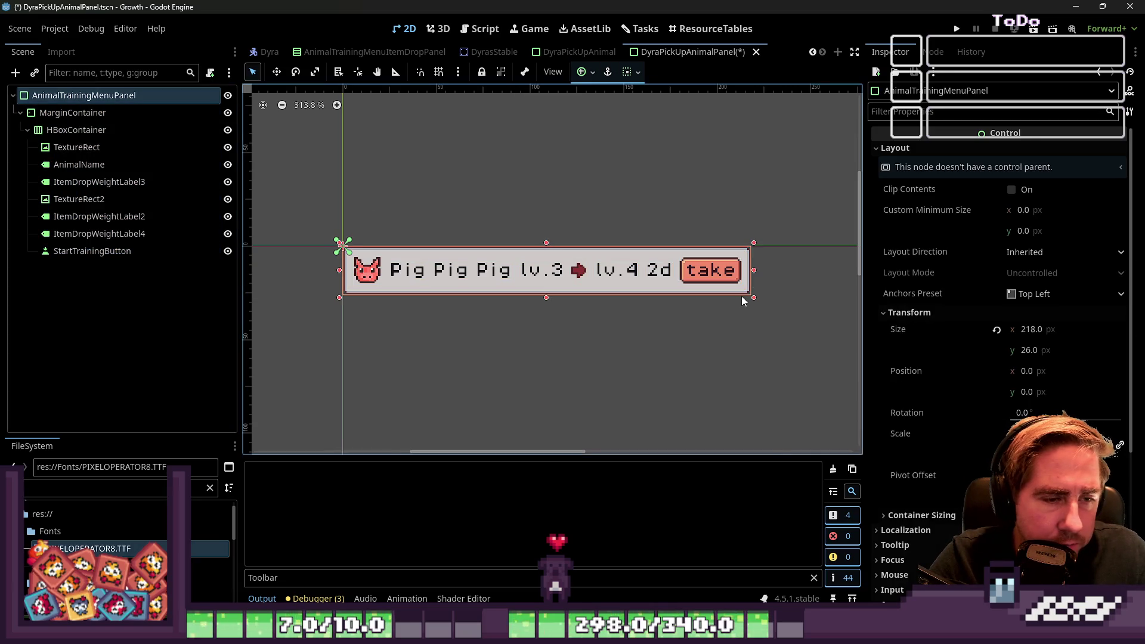
{"action": "mouse_move", "coordinate": [741, 269]}
{"action": "left_mouse_down"}
{"action": "mouse_move", "coordinate": [859, 272]}
{"action": "mouse_move", "coordinate": [469, 284]}
{"action": "left_mouse_up"}
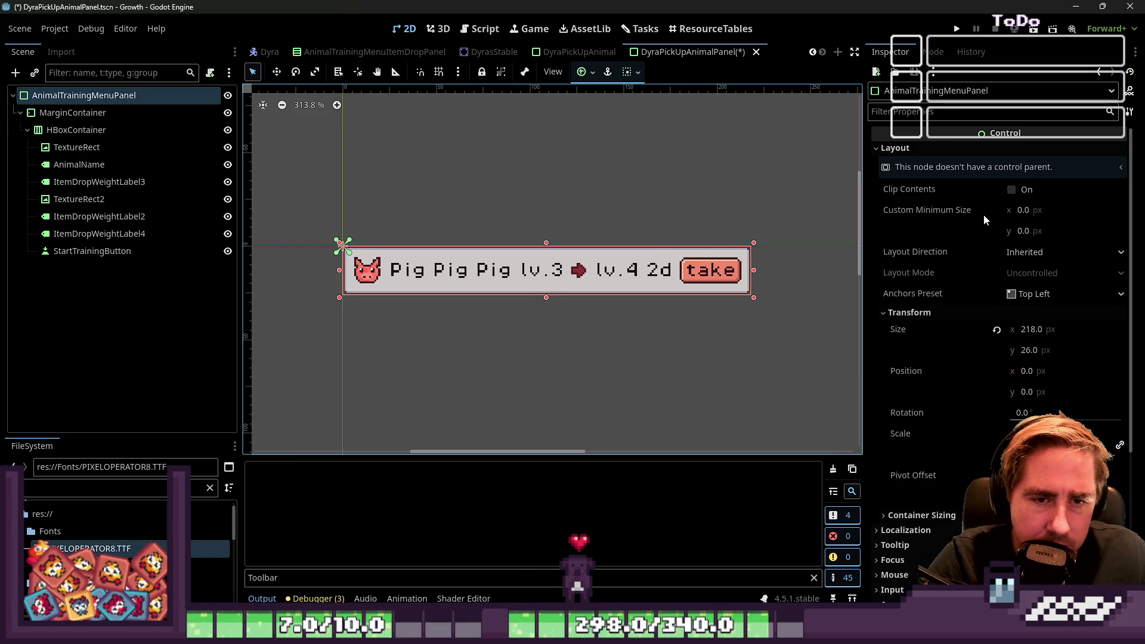
{"action": "left_click", "coordinate": [92, 251]}
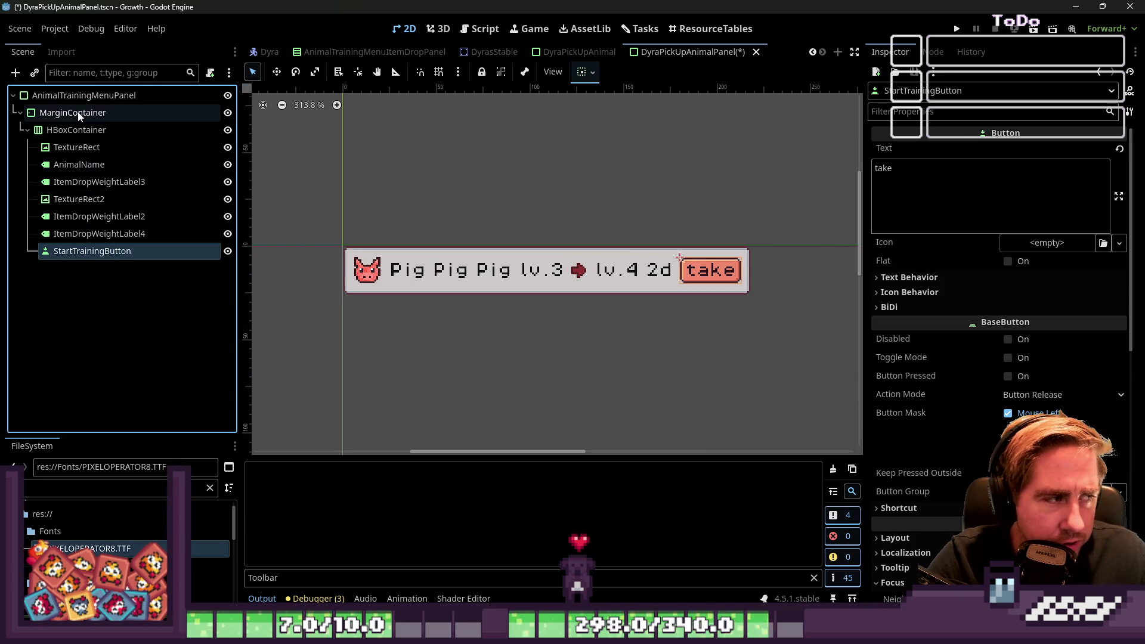
{"action": "left_click", "coordinate": [84, 96]}
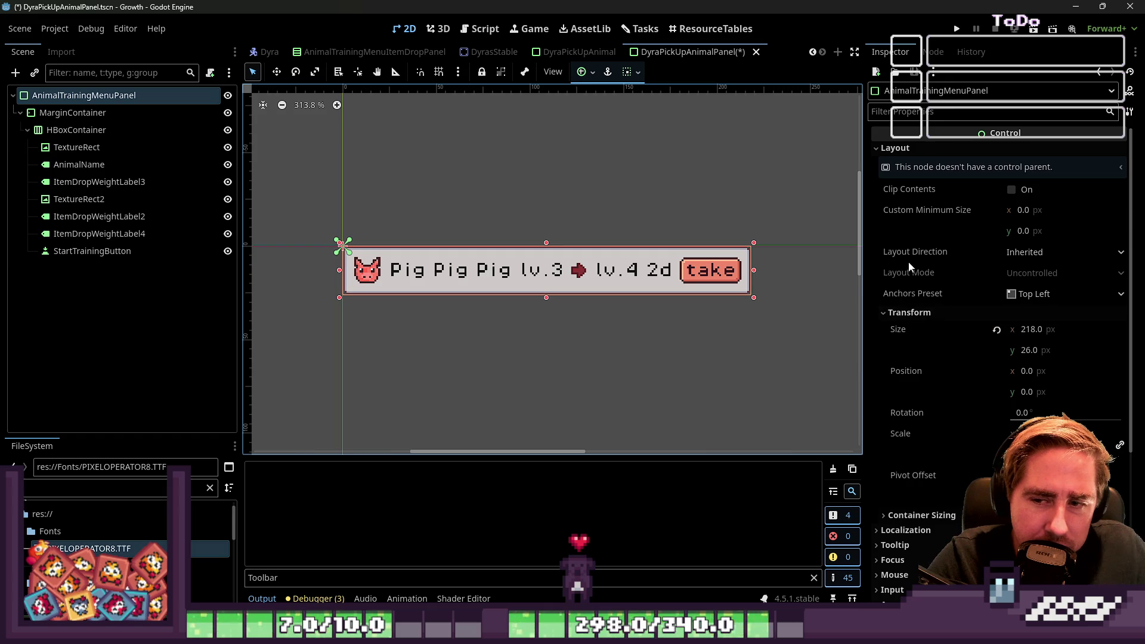
{"action": "scroll", "coordinate": [625, 237], "scroll_direction": "up", "scroll_amount": 2}
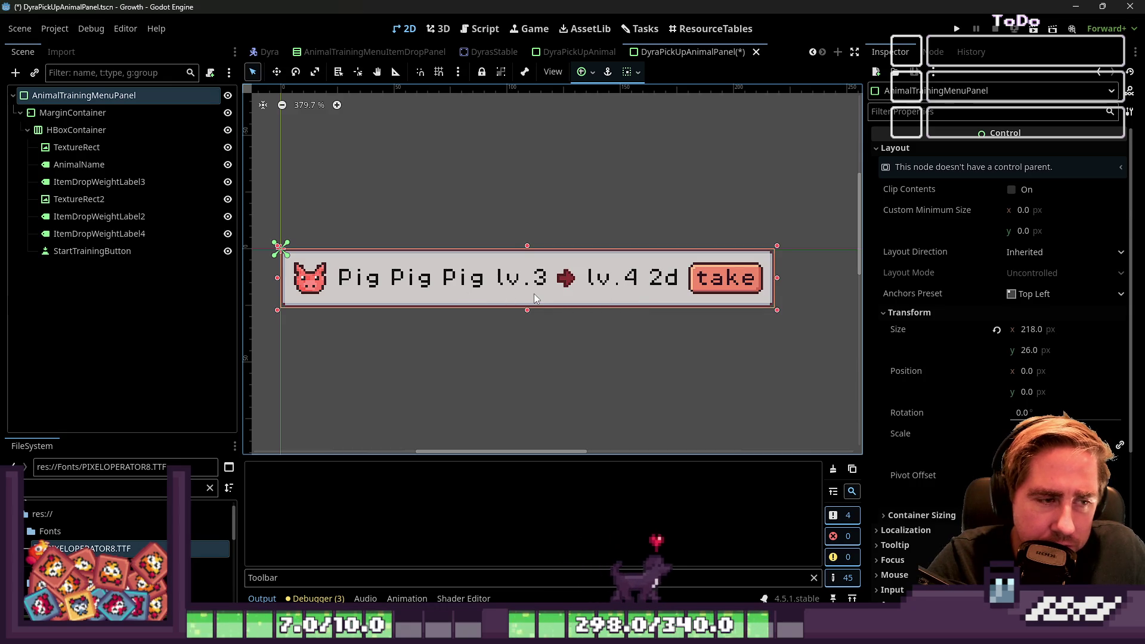
{"action": "left_click", "coordinate": [661, 286]}
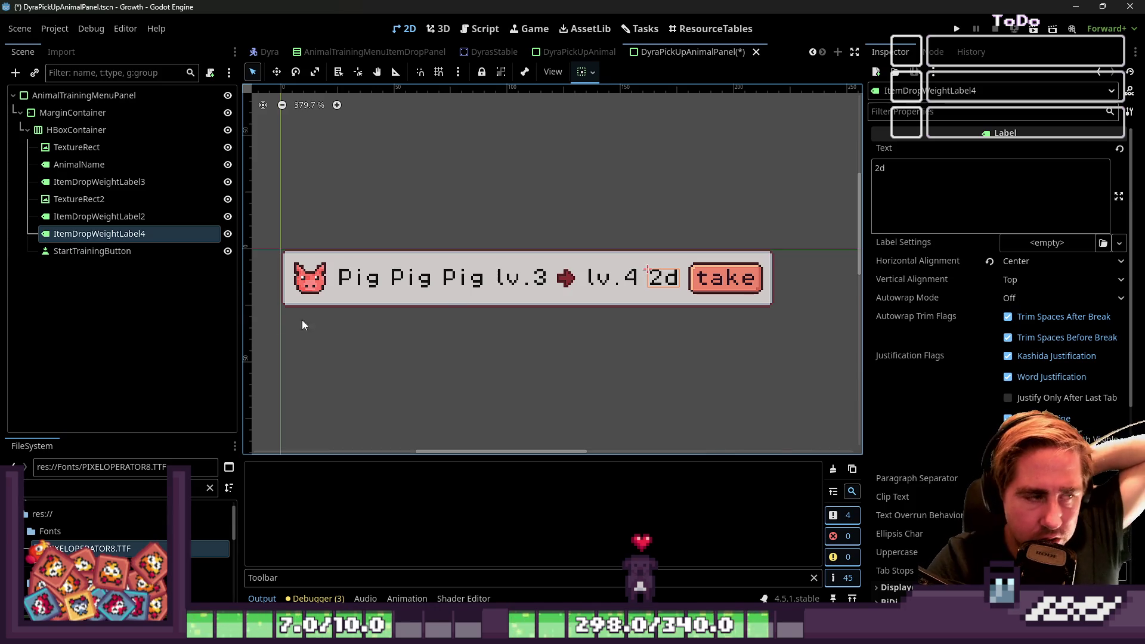
Step: Hide the StartTrainingButton with its eye icon in the Scene dock
{"action": "left_click", "coordinate": [159, 251]}
{"action": "left_click", "coordinate": [227, 251]}
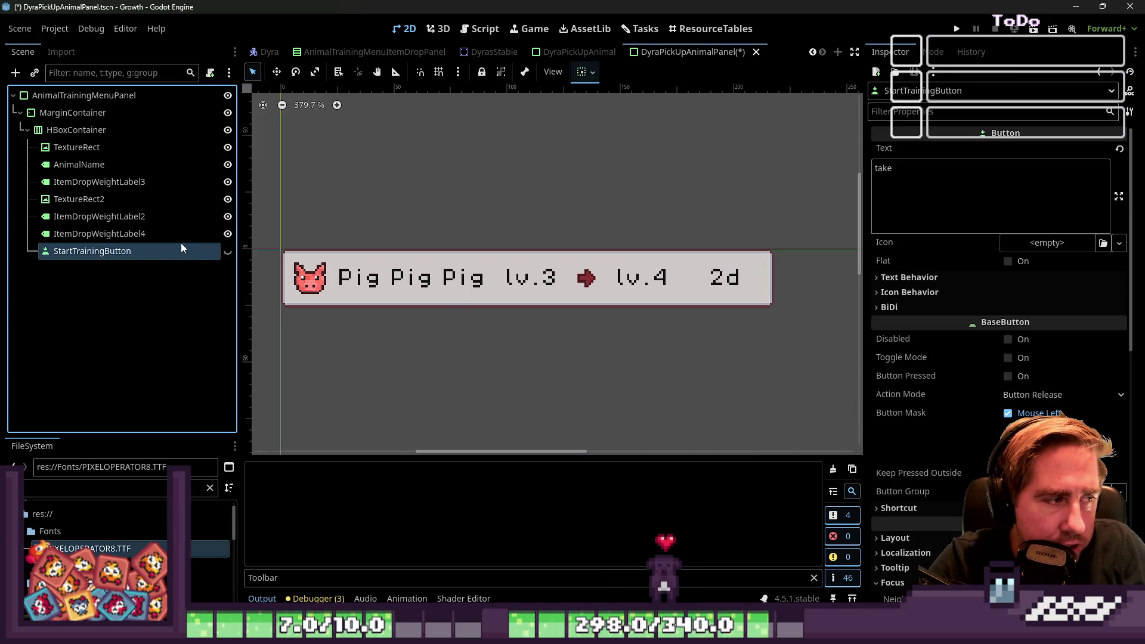
{"action": "left_click", "coordinate": [947, 183]}
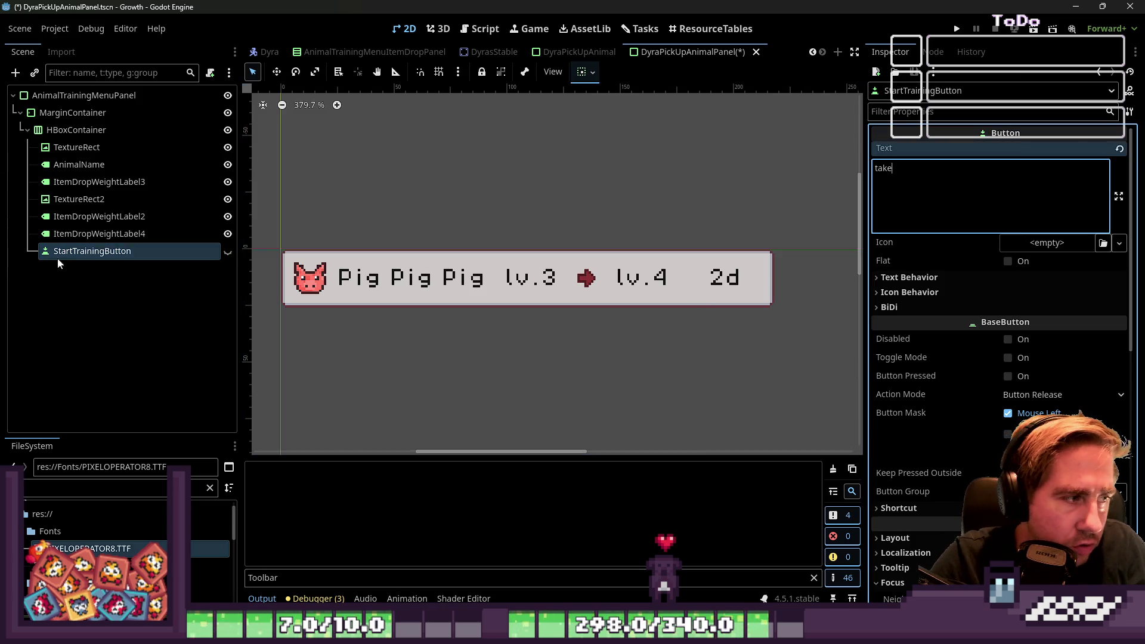
Step: Append 'left' to the day label's text so it reads '2d left'
{"action": "left_click", "coordinate": [95, 234]}
{"action": "left_click", "coordinate": [1039, 168]}
{"action": "type", "text": "left"}
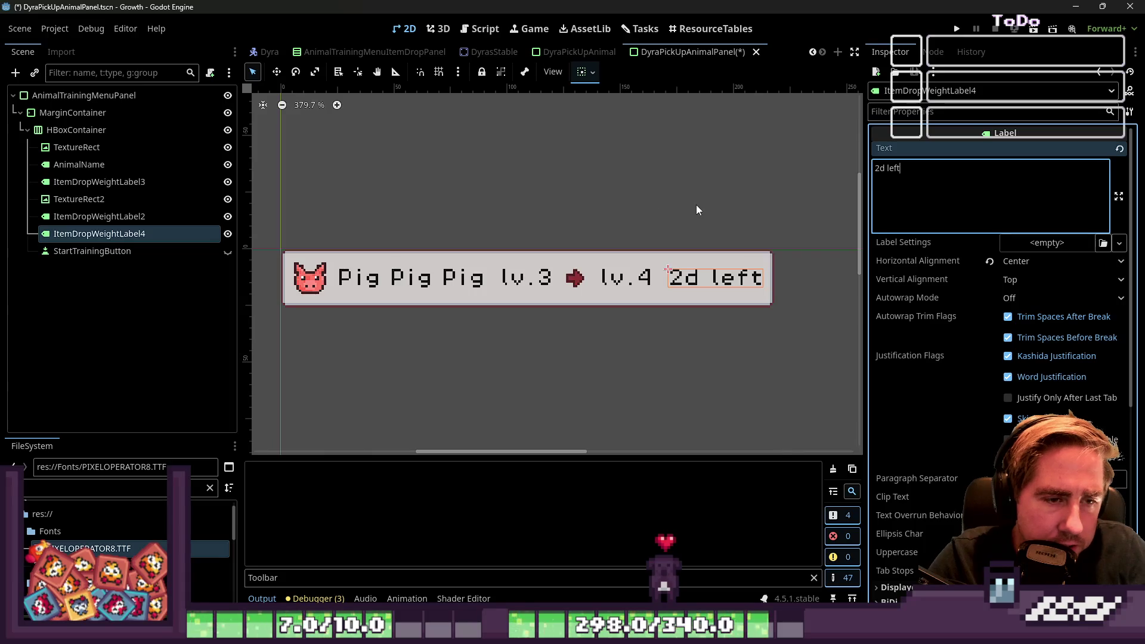
{"action": "scroll", "coordinate": [563, 189], "scroll_direction": "down", "scroll_amount": 3}
Step: Toggle the take button and 2d left label visibility to compare, leaving take hidden
{"action": "left_click", "coordinate": [52, 96], "text": "shift"}
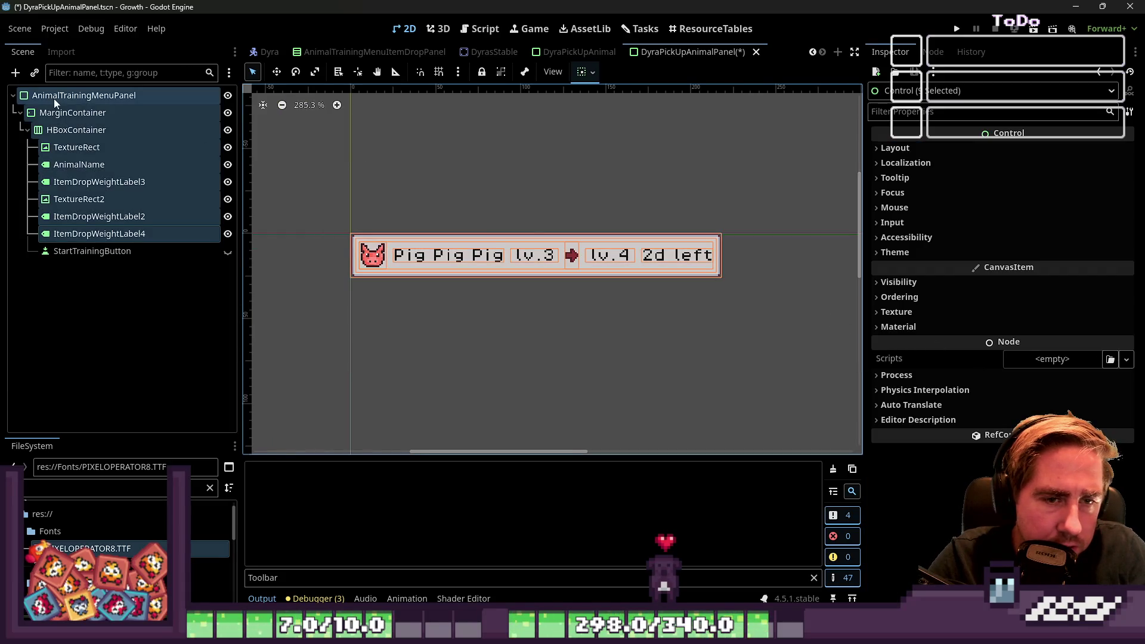
{"action": "left_click", "coordinate": [85, 98]}
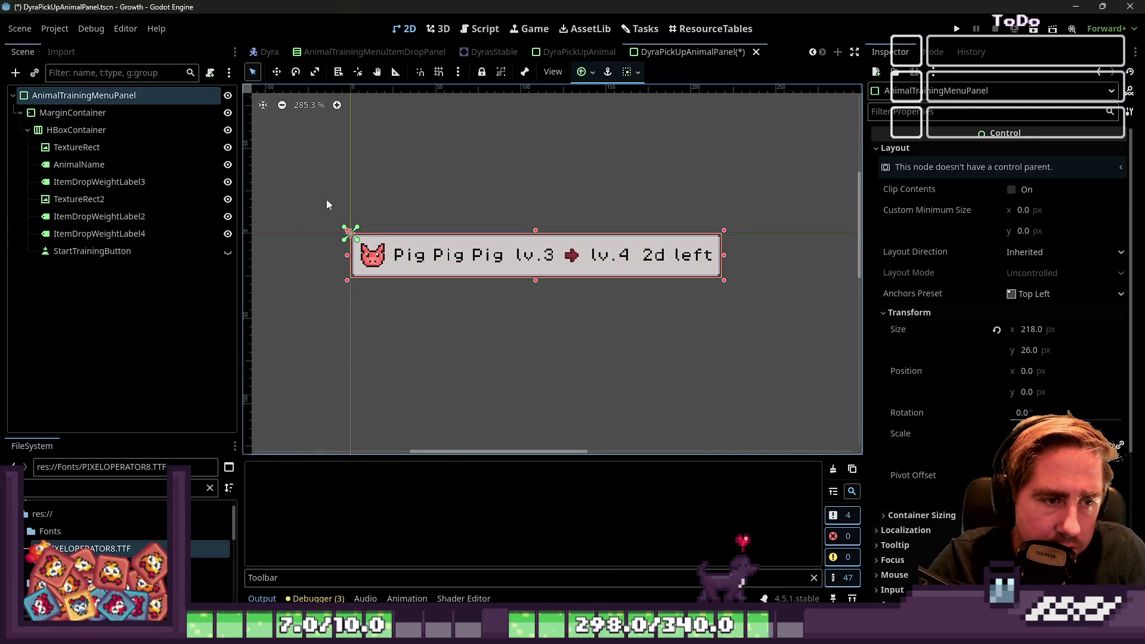
{"action": "left_click", "coordinate": [228, 251]}
{"action": "left_click", "coordinate": [228, 233]}
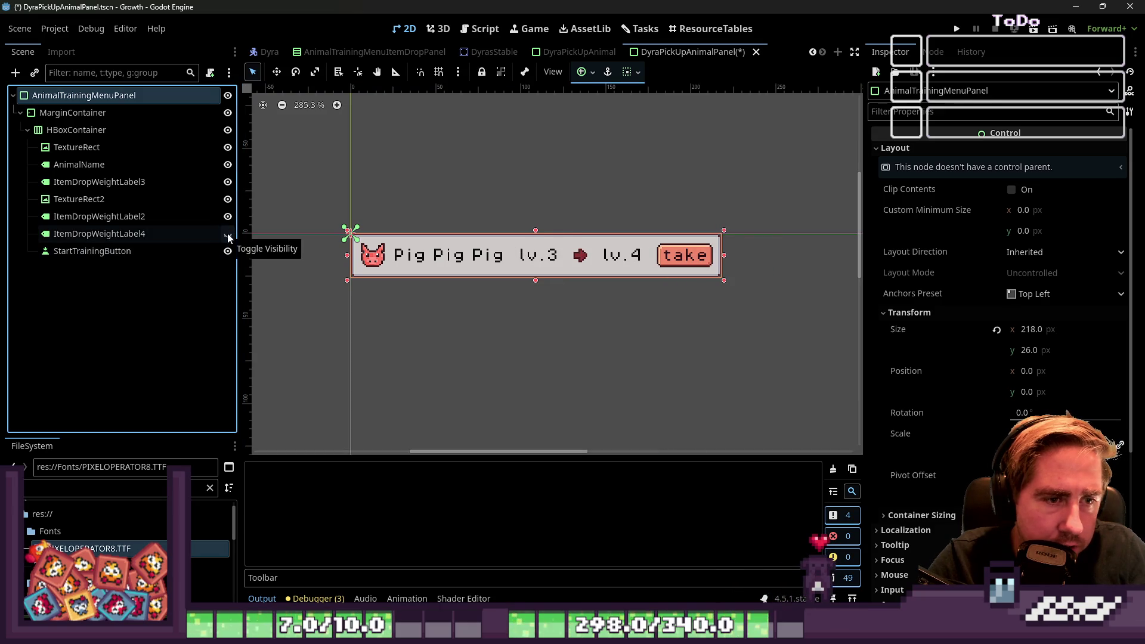
{"action": "left_click", "coordinate": [227, 234]}
{"action": "left_click", "coordinate": [227, 234]}
{"action": "left_click", "coordinate": [227, 251]}
{"action": "left_click", "coordinate": [227, 251]}
{"action": "left_click", "coordinate": [228, 234]}
{"action": "left_click", "coordinate": [227, 233]}
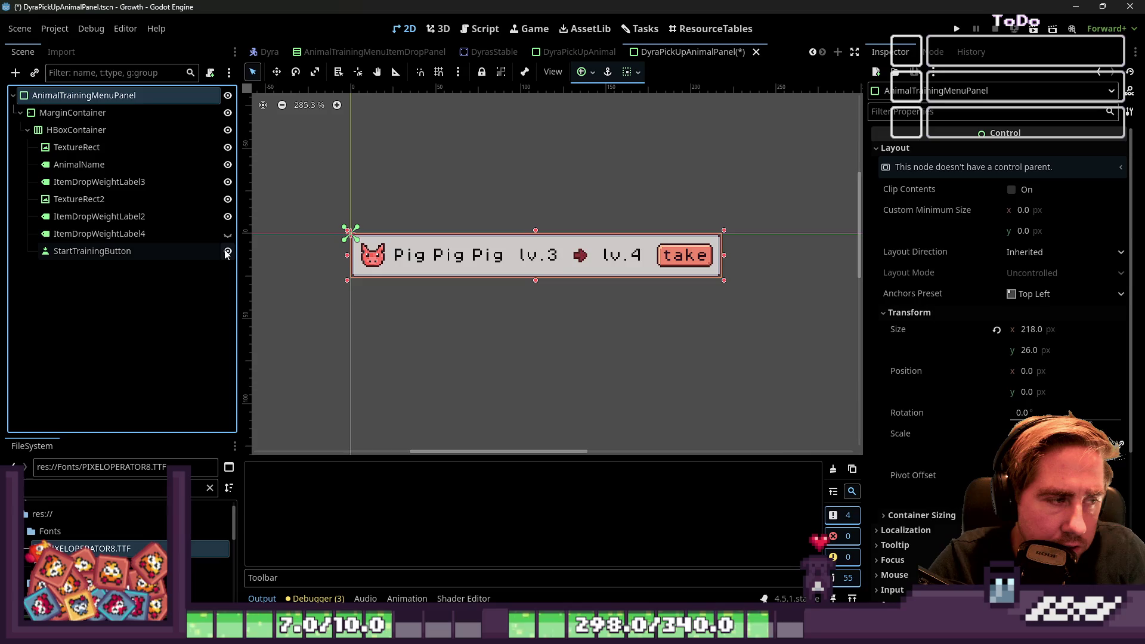
{"action": "left_click", "coordinate": [227, 252]}
{"action": "left_click", "coordinate": [226, 238]}
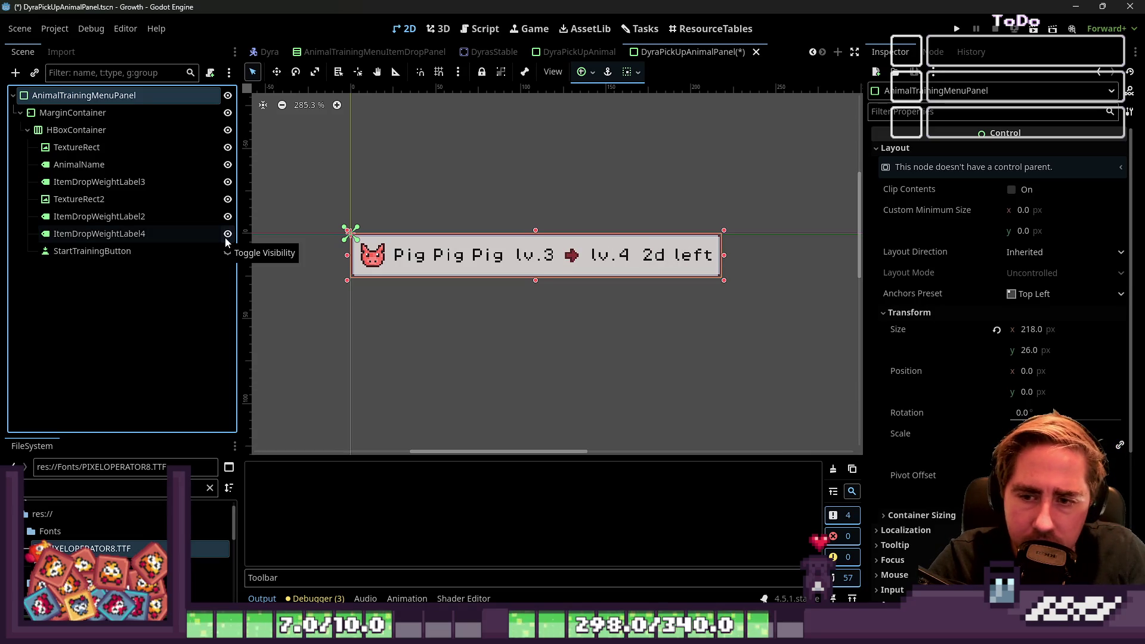
Step: Box-select all of the panel's nodes on the canvas, then clear the selection
{"action": "scroll", "coordinate": [599, 262], "scroll_direction": "up", "scroll_amount": 3}
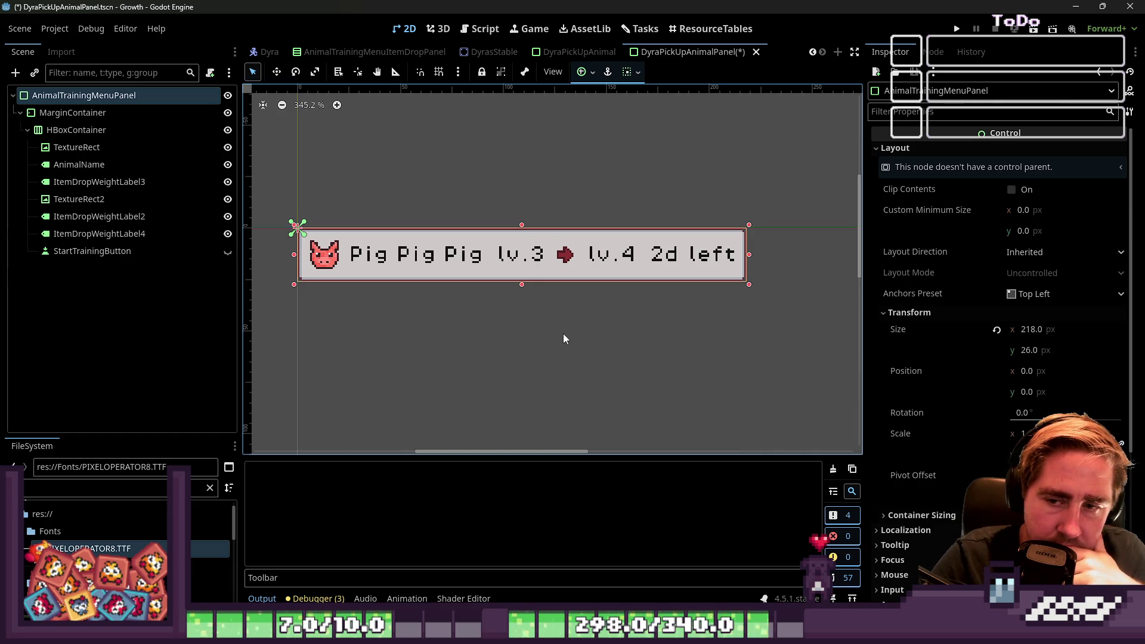
{"action": "scroll", "coordinate": [799, 301], "scroll_direction": "down", "scroll_amount": 3}
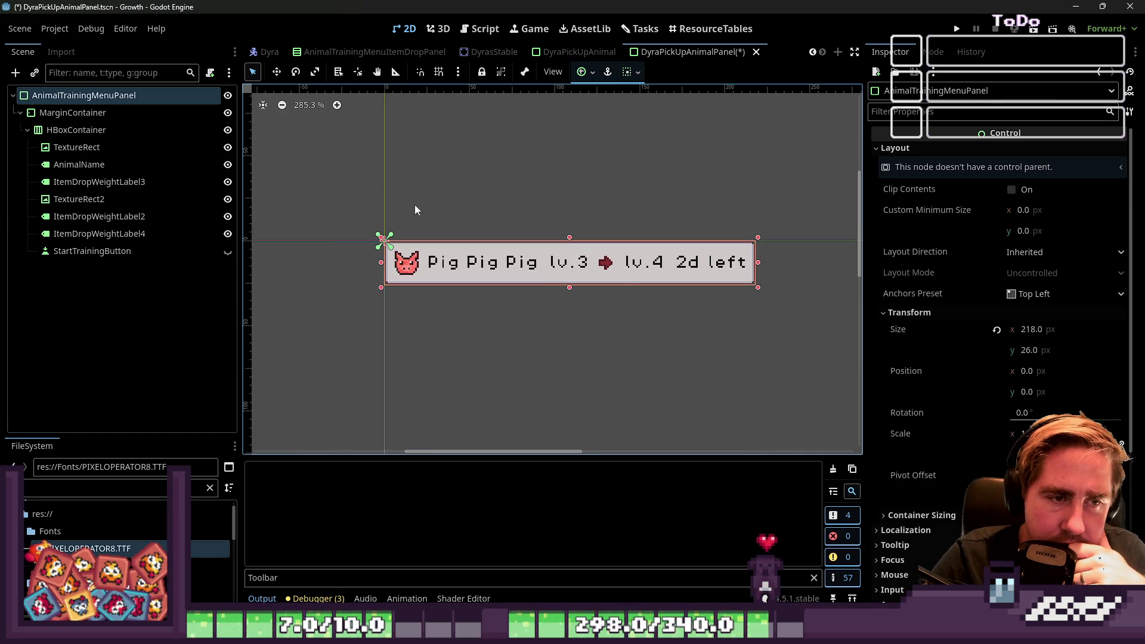
{"action": "left_click_drag", "start_coordinate": [361, 187], "coordinate": [771, 300]}
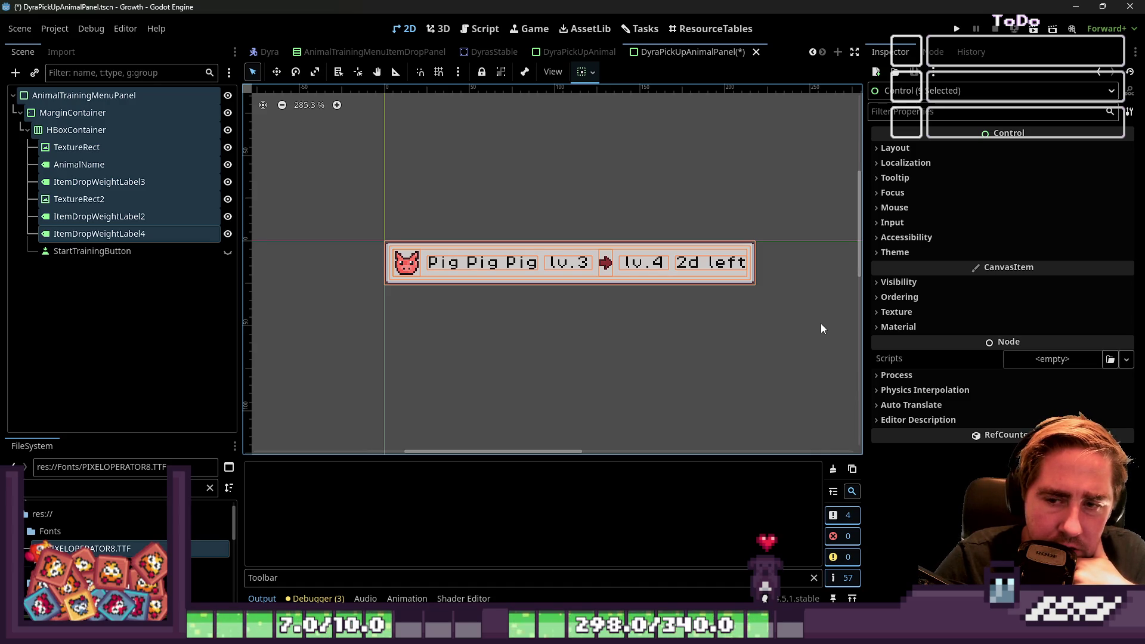
{"action": "left_click", "coordinate": [749, 329]}
{"action": "mouse_move", "coordinate": [772, 322]}
{"action": "left_mouse_down"}
{"action": "mouse_move", "coordinate": [311, 214]}
{"action": "mouse_move", "coordinate": [821, 318]}
{"action": "mouse_move", "coordinate": [385, 220]}
{"action": "left_mouse_up"}
{"action": "left_click", "coordinate": [468, 206]}
{"action": "left_click", "coordinate": [529, 341]}
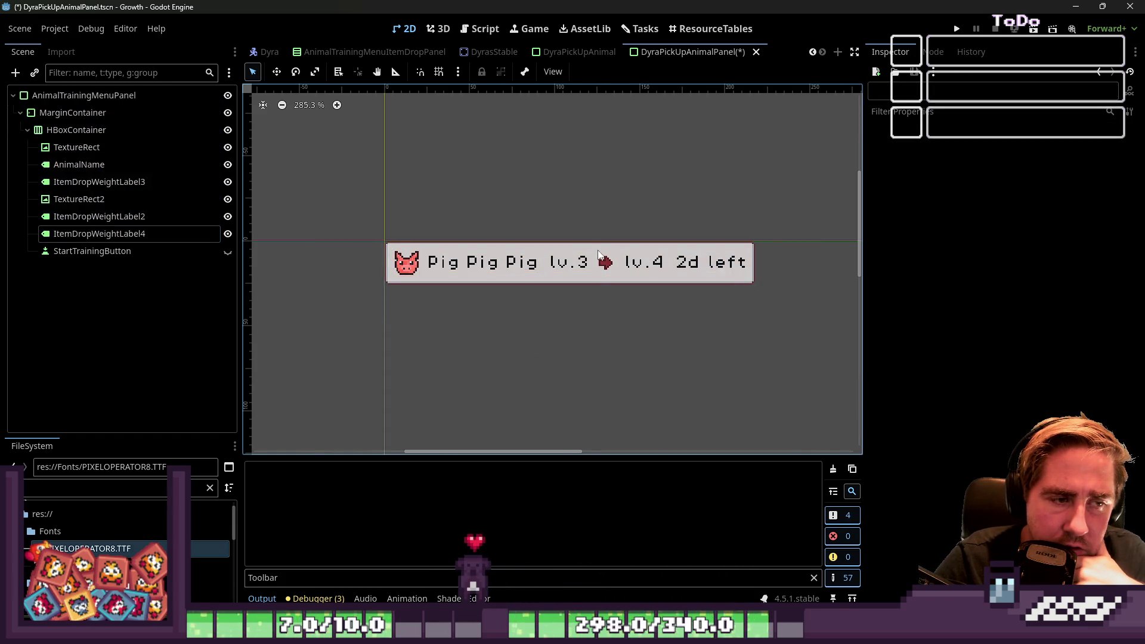
Step: Select the arrow icon, then collapse the HBoxContainer and select the MarginContainer
{"action": "scroll", "coordinate": [593, 276], "scroll_direction": "up", "scroll_amount": 5}
{"action": "left_click", "coordinate": [569, 258]}
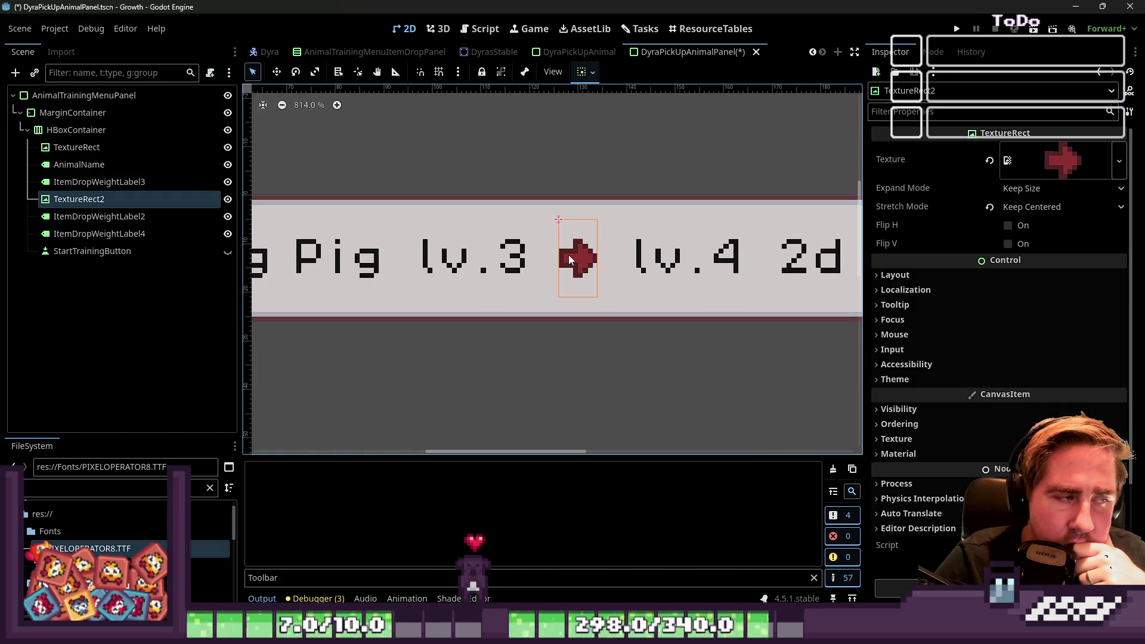
{"action": "scroll", "coordinate": [568, 257], "scroll_direction": "down", "scroll_amount": 7}
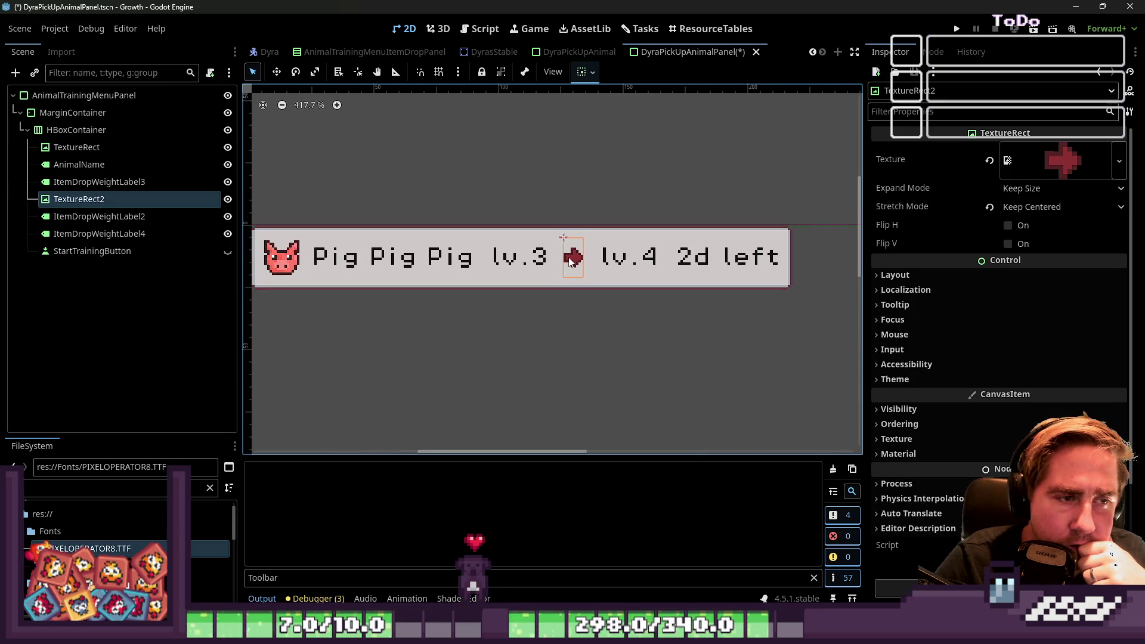
{"action": "left_click", "coordinate": [27, 131]}
{"action": "left_click", "coordinate": [28, 117]}
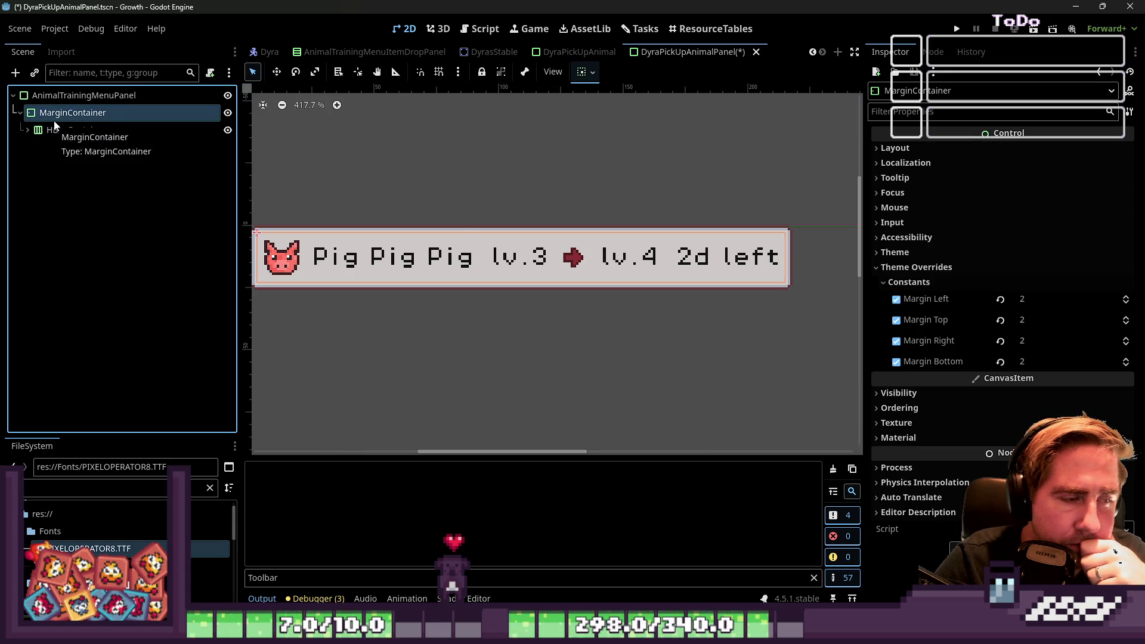
Step: Collapse the HBoxContainer and select the MarginContainer in the scene tree
{"action": "scroll", "coordinate": [669, 278], "scroll_direction": "down", "scroll_amount": 2}
{"action": "key", "text": "ctrl+a"}
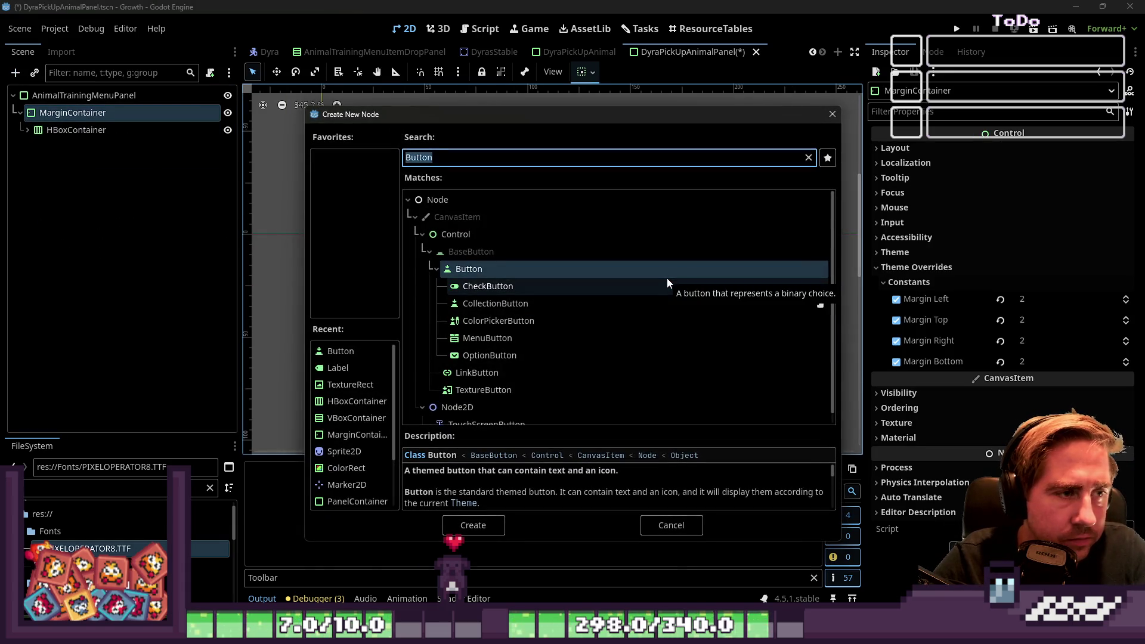
{"action": "key", "text": "Escape"}
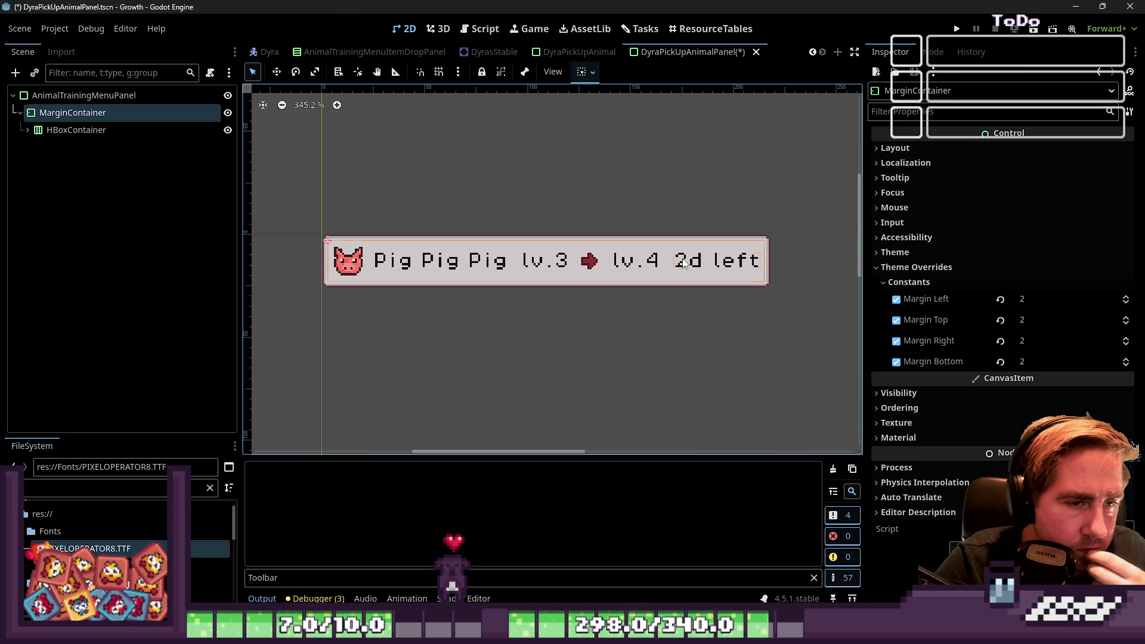
{"action": "left_click", "coordinate": [684, 264]}
{"action": "left_click", "coordinate": [60, 115]}
{"action": "left_click", "coordinate": [59, 131]}
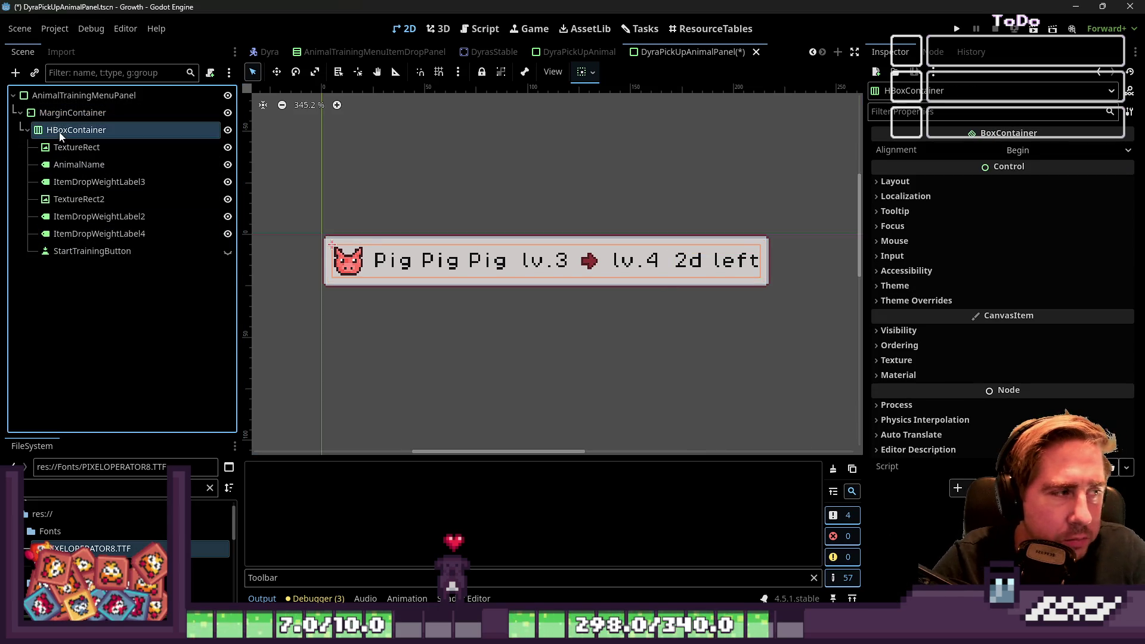
{"action": "left_click", "coordinate": [27, 130]}
{"action": "key", "text": "Left"}
{"action": "left_click", "coordinate": [38, 134]}
{"action": "left_click", "coordinate": [74, 119]}
Step: Add a VBoxContainer under MarginContainer and move the HBoxContainer row into it
{"action": "key", "text": "ctrl+a"}
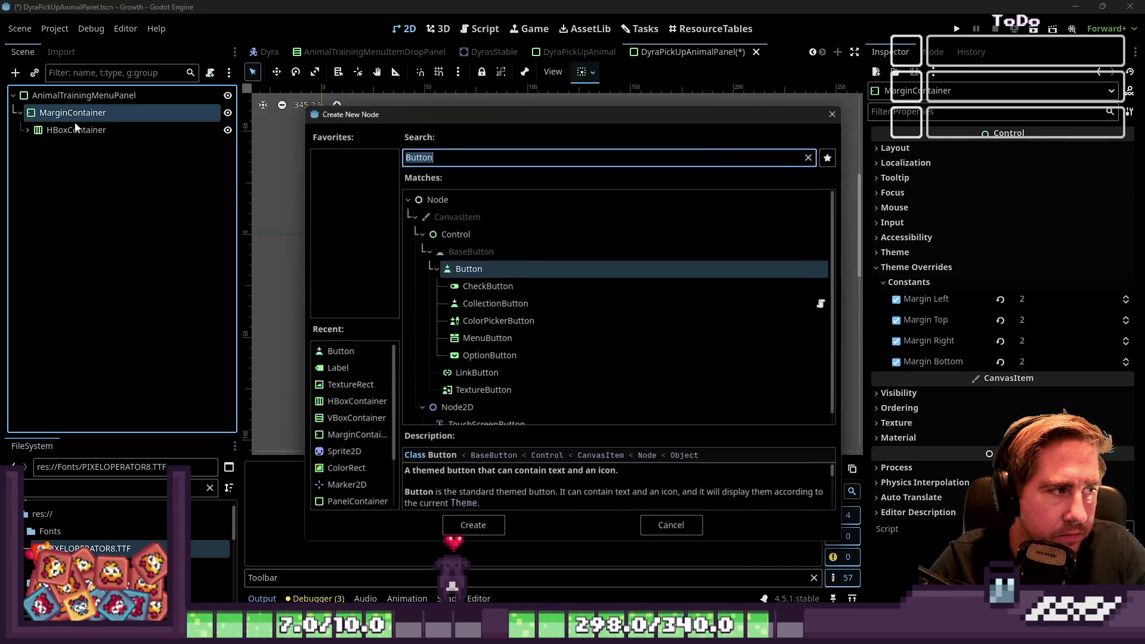
{"action": "type", "text": "Hbo"}
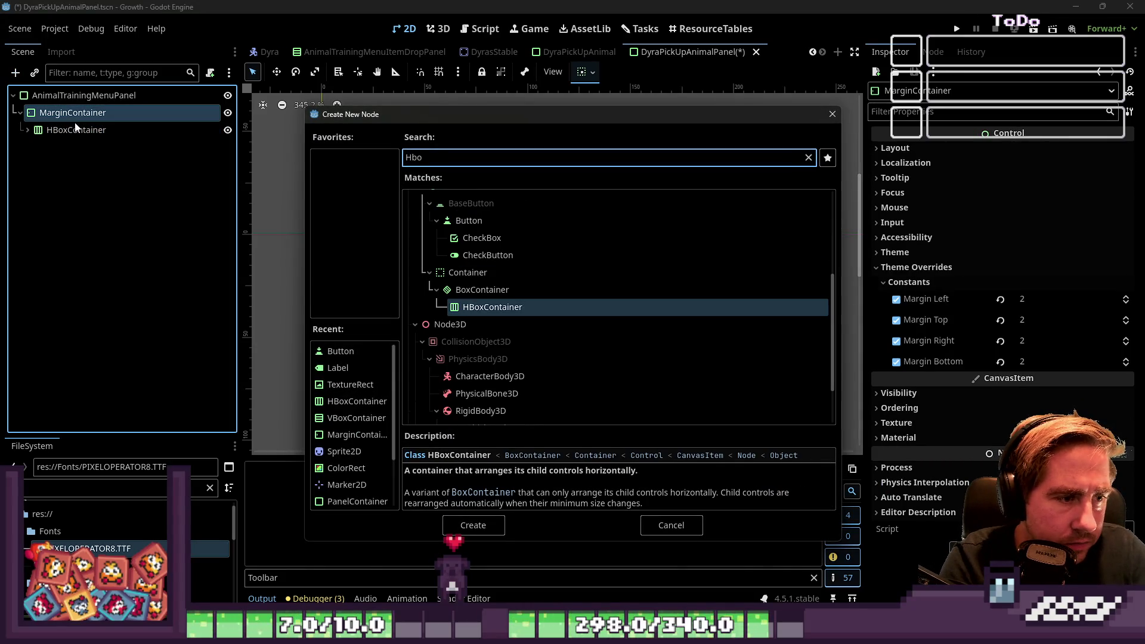
{"action": "type", "text": "Vbo"}
{"action": "key", "text": "Return"}
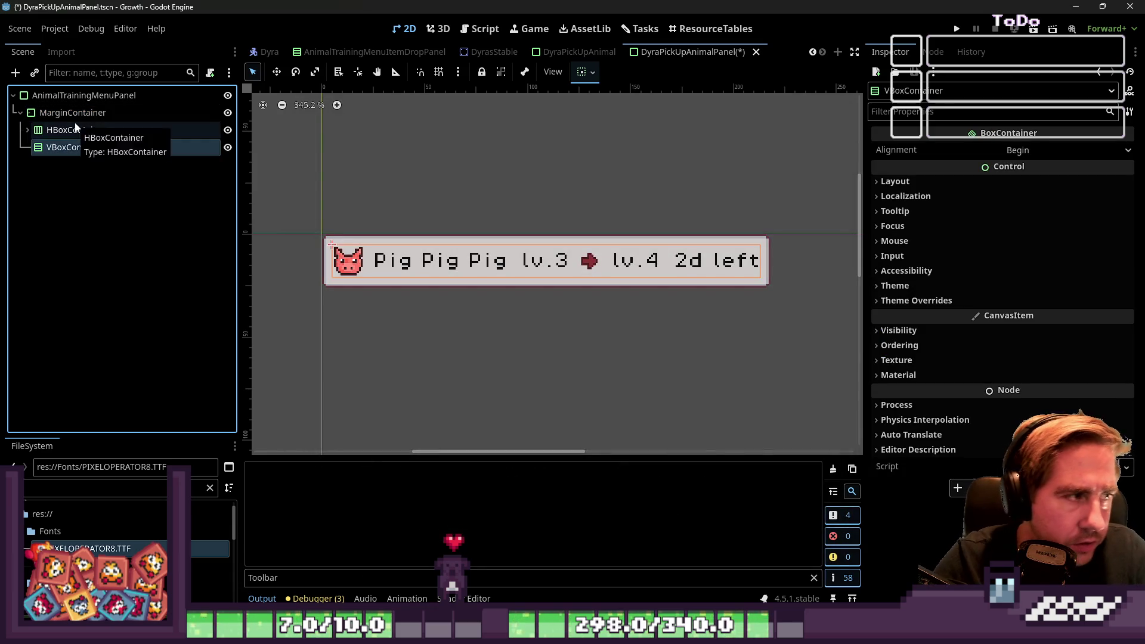
{"action": "mouse_move", "coordinate": [81, 147]}
{"action": "left_mouse_down"}
{"action": "mouse_move", "coordinate": [89, 119]}
{"action": "mouse_move", "coordinate": [58, 139]}
{"action": "left_mouse_up"}
Step: Add a TextureProgressBar child to the VBoxContainer
{"action": "left_click", "coordinate": [57, 131]}
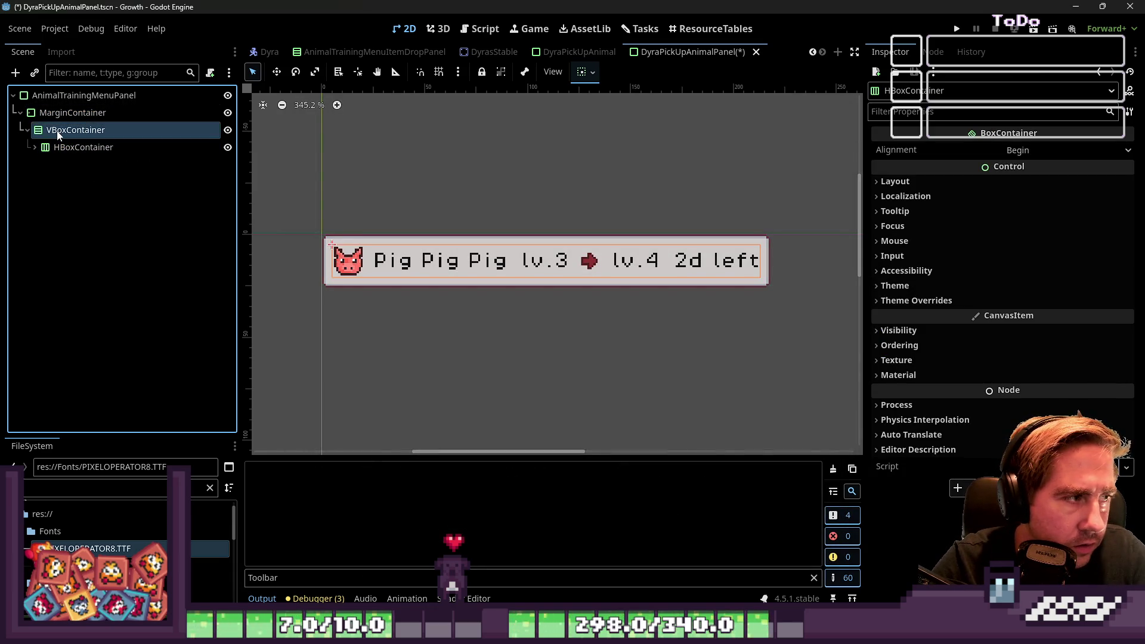
{"action": "key", "text": "ctrl+a"}
{"action": "type", "text": "T"}
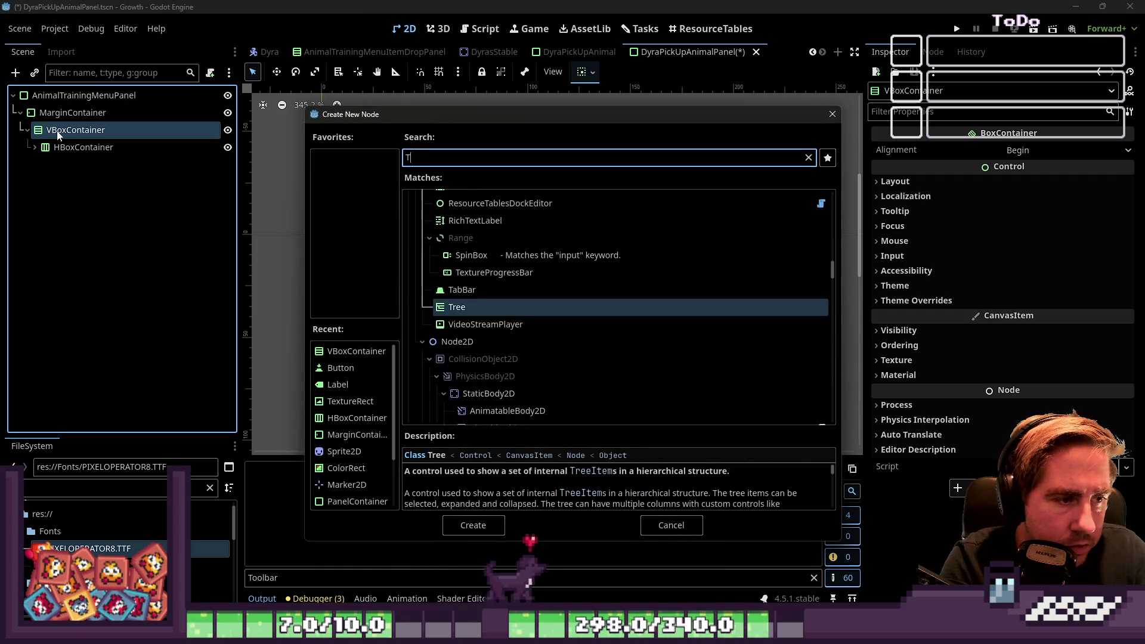
{"action": "type", "text": "extureP"}
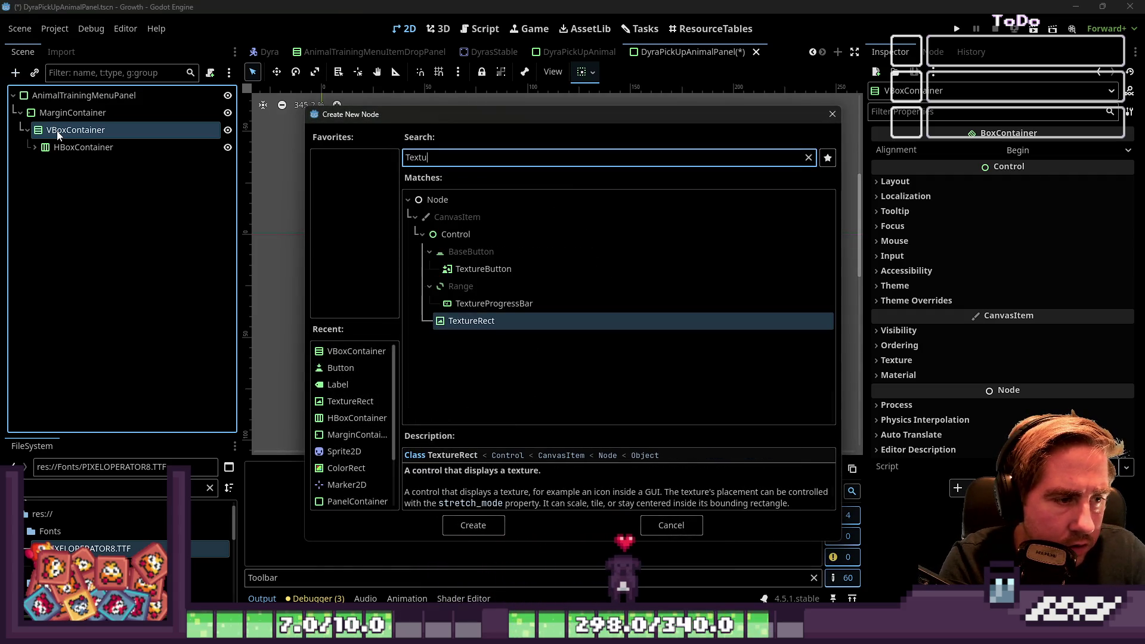
{"action": "key", "text": "Return"}
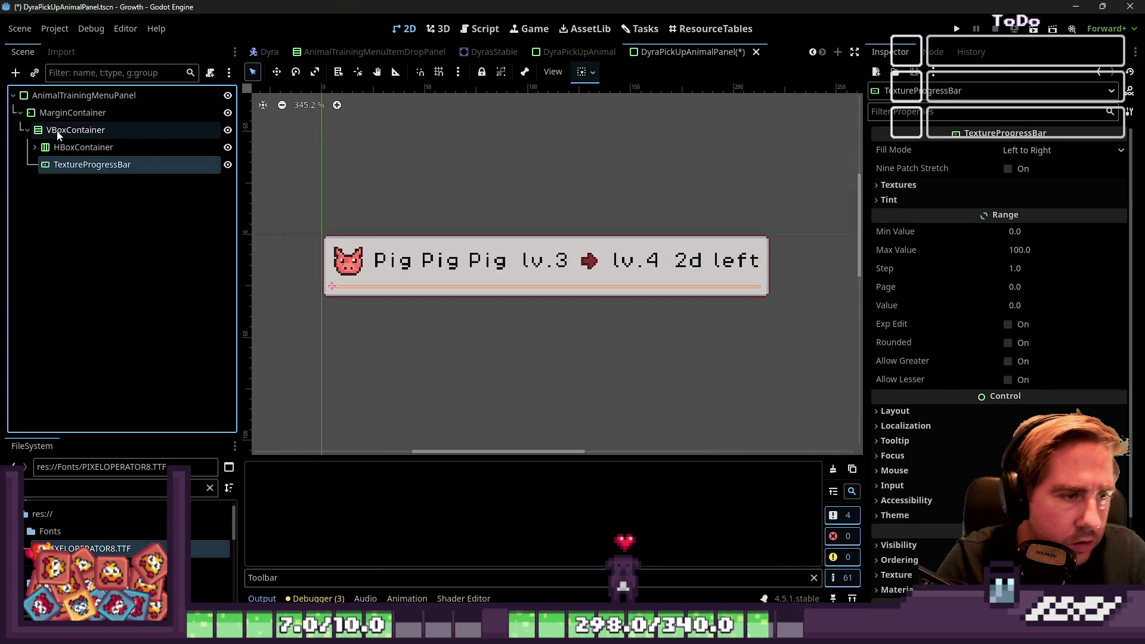
{"action": "left_click", "coordinate": [936, 183]}
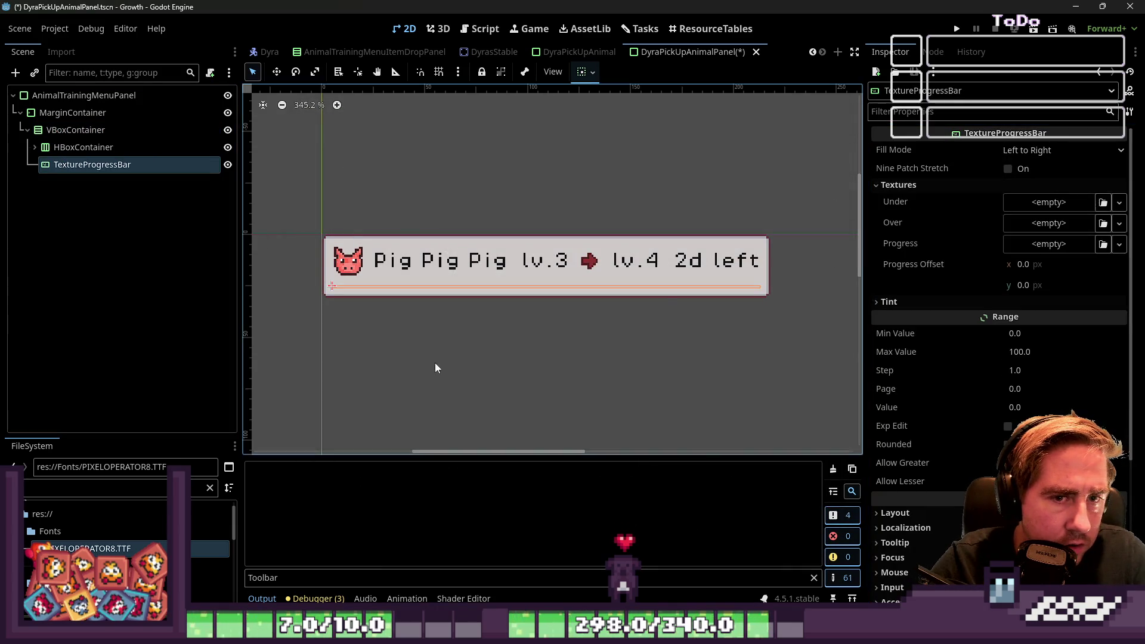
Step: Assign the outline, green bar and red progressbar_under images as Over, Progress and Under textures
{"action": "left_click", "coordinate": [126, 483]}
{"action": "type", "text": "gr"}
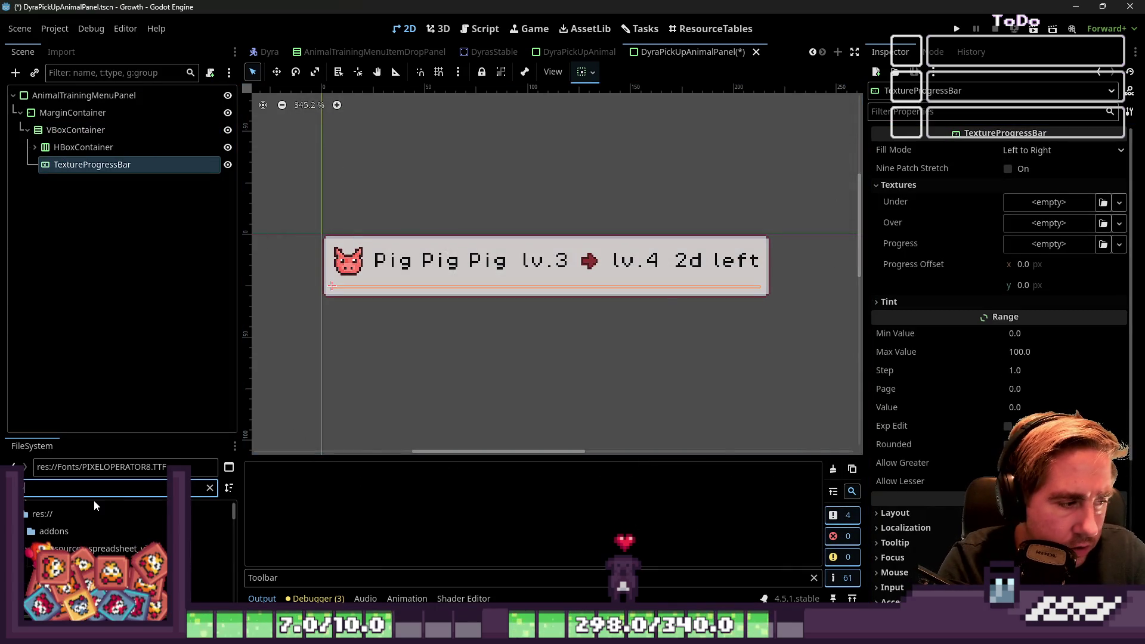
{"action": "type", "text": "ess"}
{"action": "left_click", "coordinate": [95, 548]}
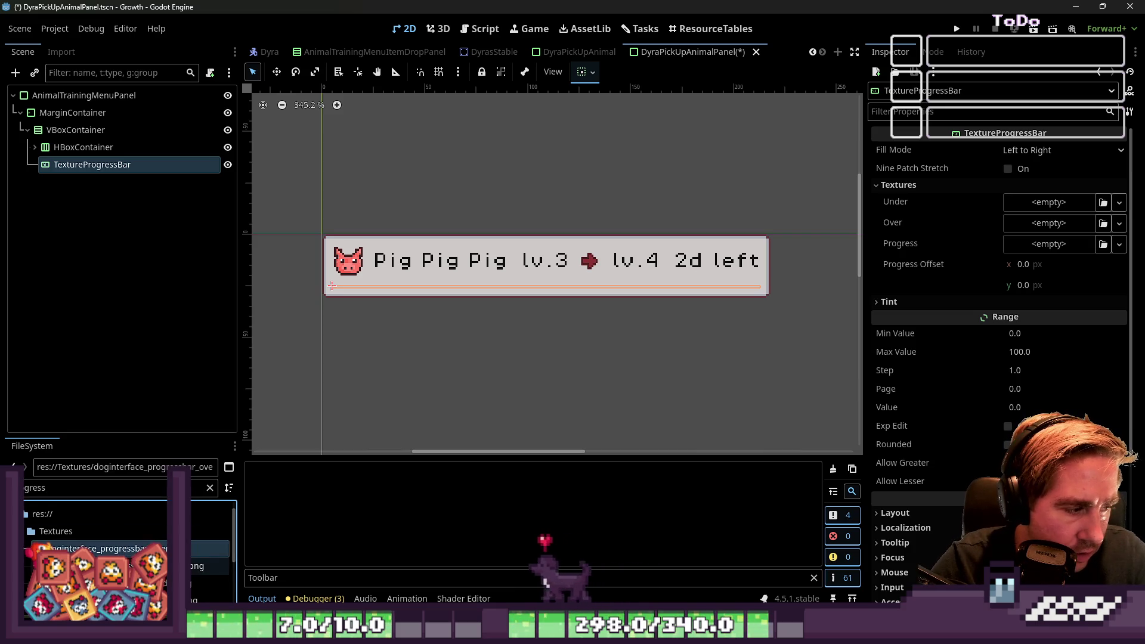
{"action": "mouse_move", "coordinate": [96, 548]}
{"action": "left_mouse_down"}
{"action": "mouse_move", "coordinate": [453, 358]}
{"action": "mouse_move", "coordinate": [1008, 250]}
{"action": "mouse_move", "coordinate": [1048, 227]}
{"action": "left_mouse_up"}
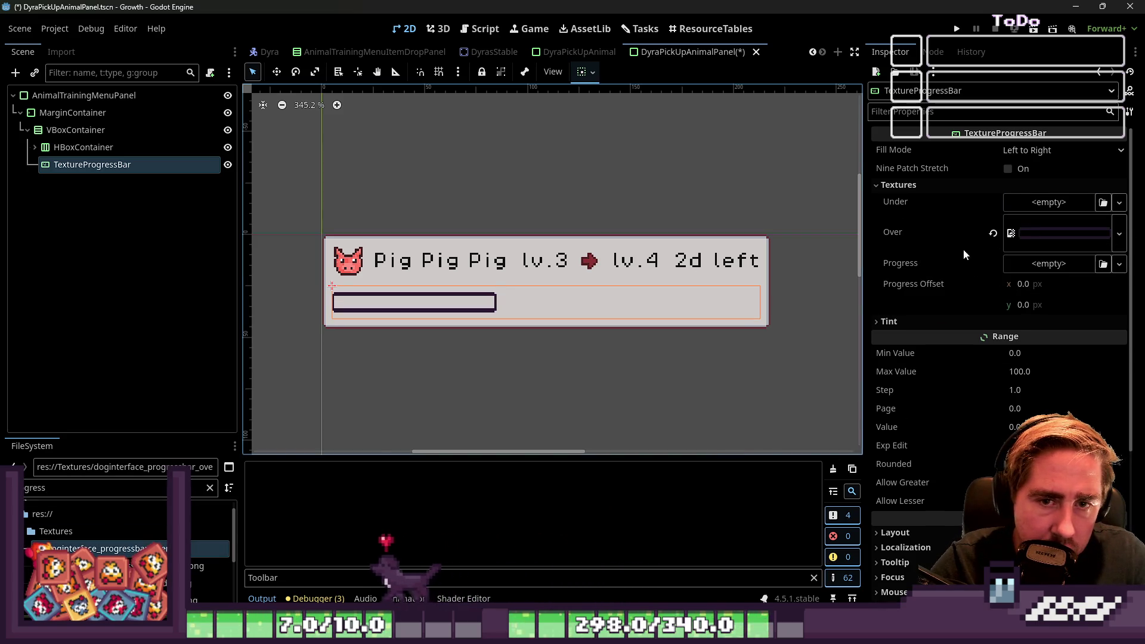
{"action": "mouse_move", "coordinate": [120, 566]}
{"action": "left_mouse_down"}
{"action": "mouse_move", "coordinate": [581, 507]}
{"action": "mouse_move", "coordinate": [1041, 247]}
{"action": "mouse_move", "coordinate": [1028, 265]}
{"action": "left_mouse_up"}
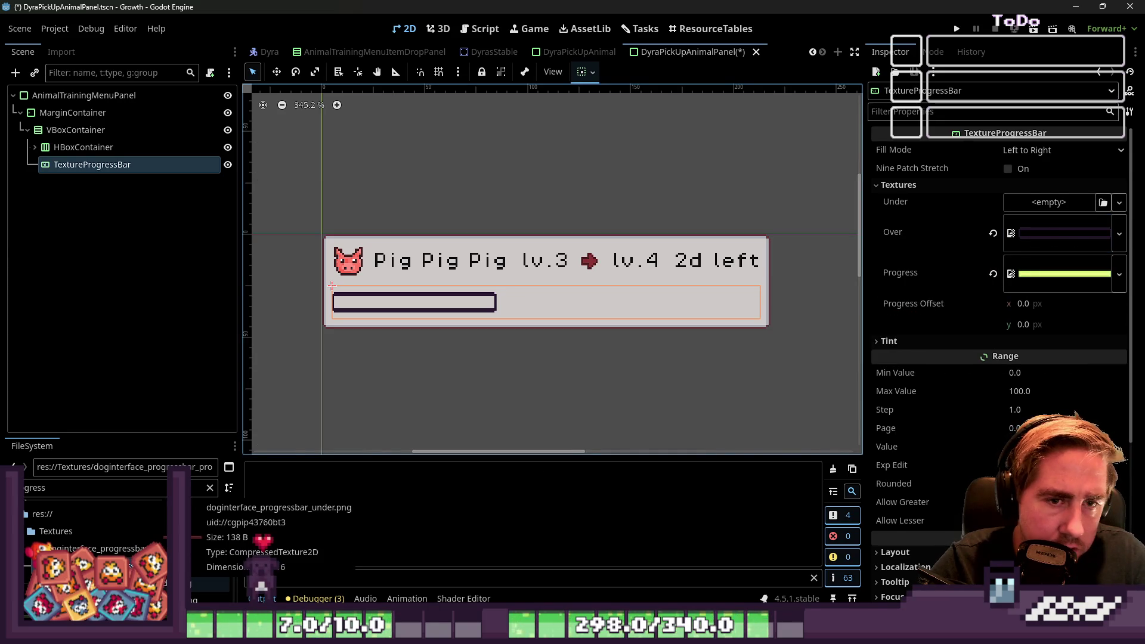
{"action": "mouse_move", "coordinate": [95, 548]}
{"action": "left_mouse_down"}
{"action": "mouse_move", "coordinate": [597, 286]}
{"action": "mouse_move", "coordinate": [1049, 238]}
{"action": "mouse_move", "coordinate": [1048, 202]}
{"action": "left_mouse_up"}
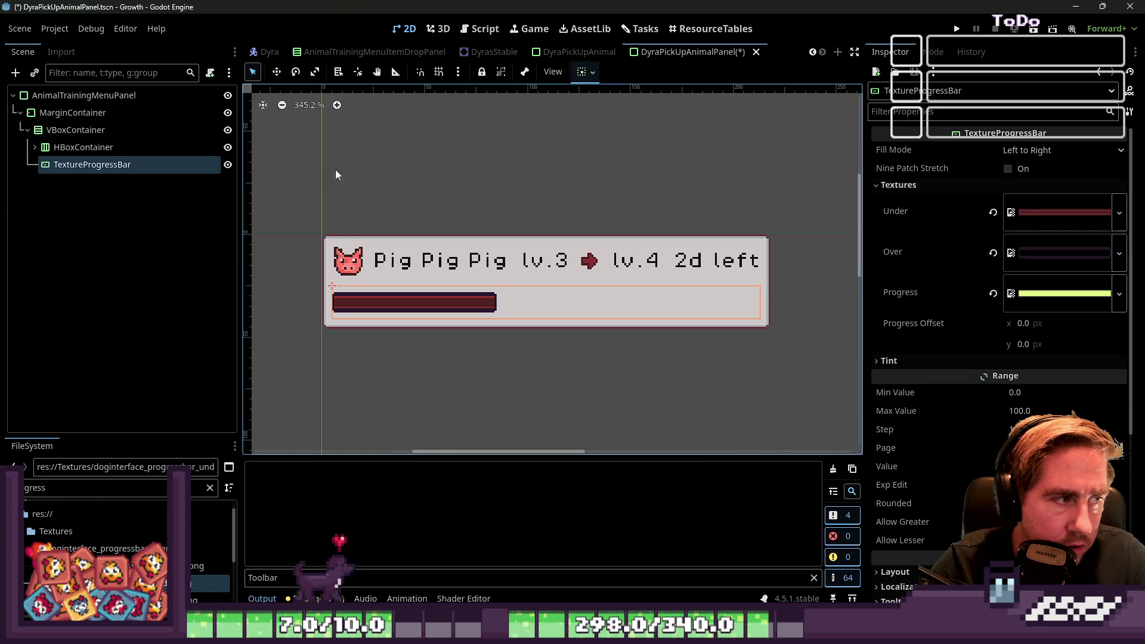
Step: Set the TextureProgressBar's Fill Mode to Clockwise
{"action": "left_click", "coordinate": [146, 154]}
{"action": "left_click", "coordinate": [92, 165]}
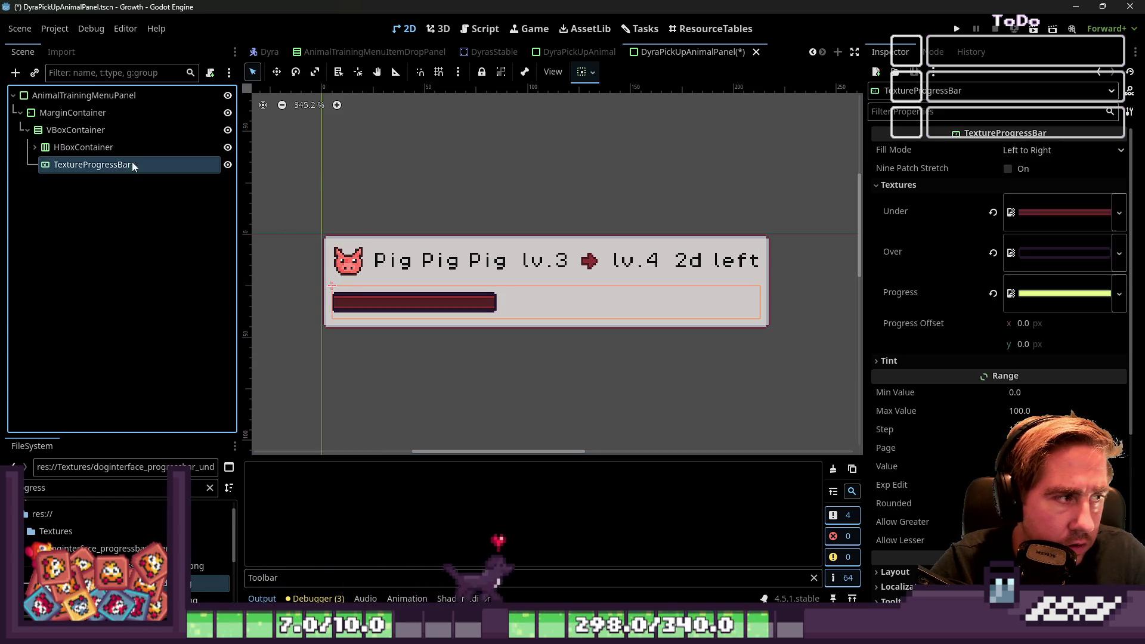
{"action": "left_click", "coordinate": [1049, 151]}
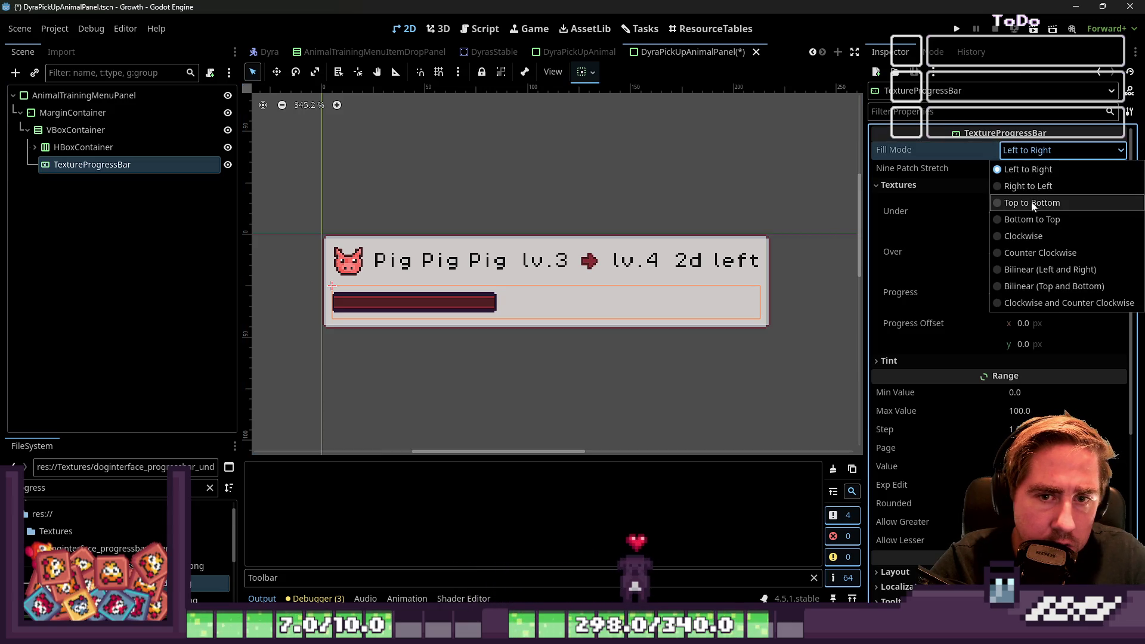
{"action": "left_click", "coordinate": [1029, 237]}
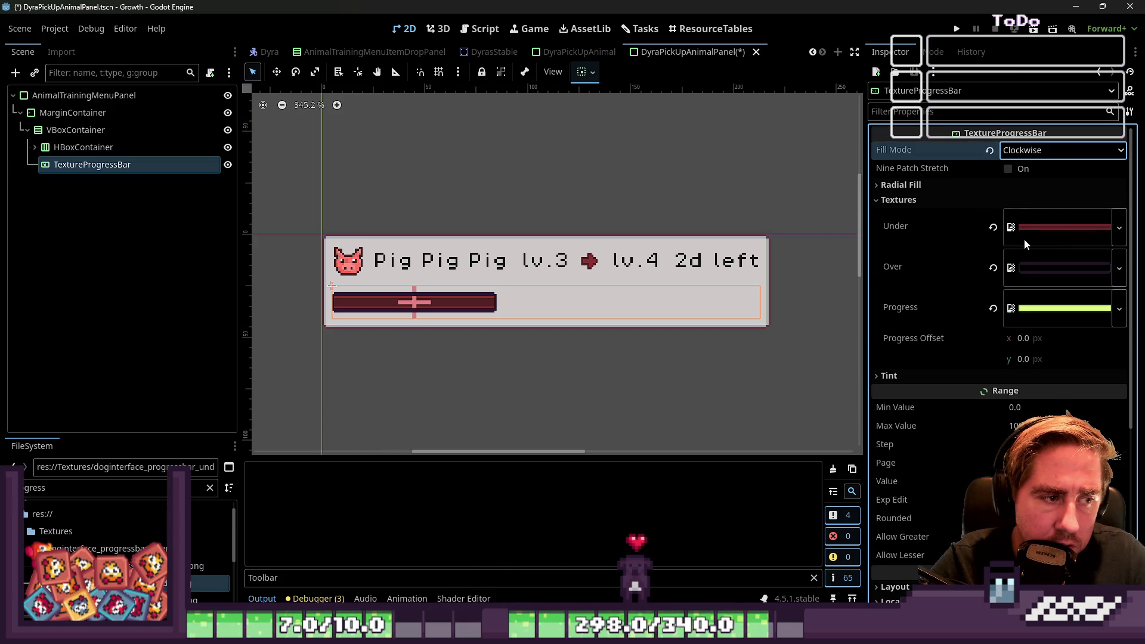
Step: Preview the fill with a test Value, then reset Value back to 0
{"action": "scroll", "coordinate": [1000, 406], "scroll_direction": "down", "scroll_amount": 2}
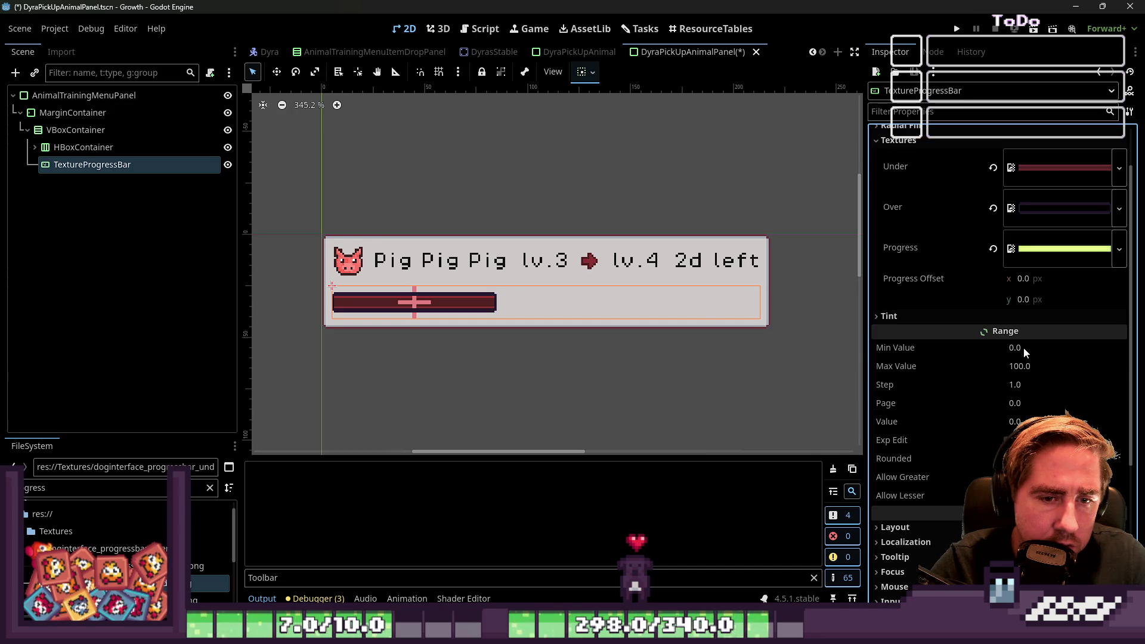
{"action": "left_click", "coordinate": [1034, 421]}
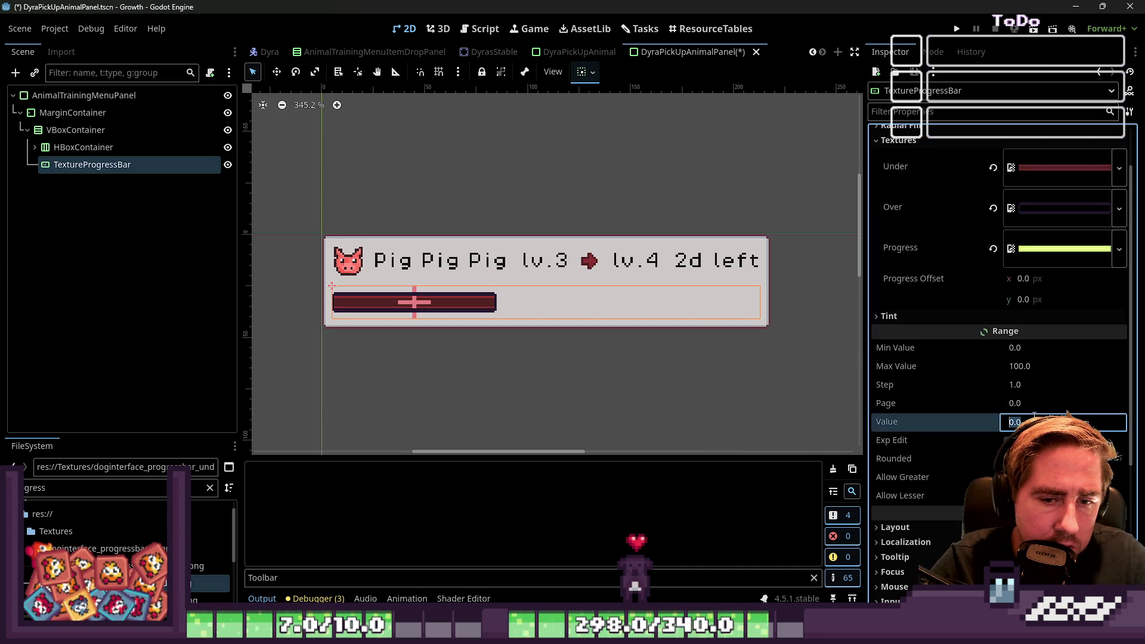
{"action": "type", "text": "318"}
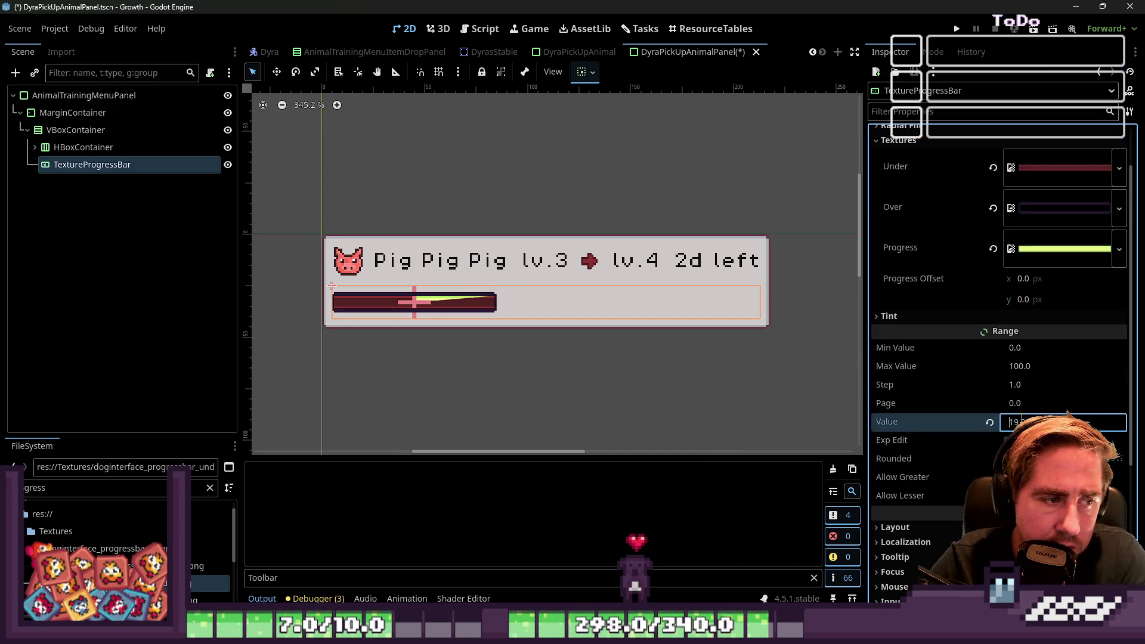
{"action": "key", "text": "BackSpace"}
{"action": "key", "text": "BackSpace"}
{"action": "type", "text": "79"}
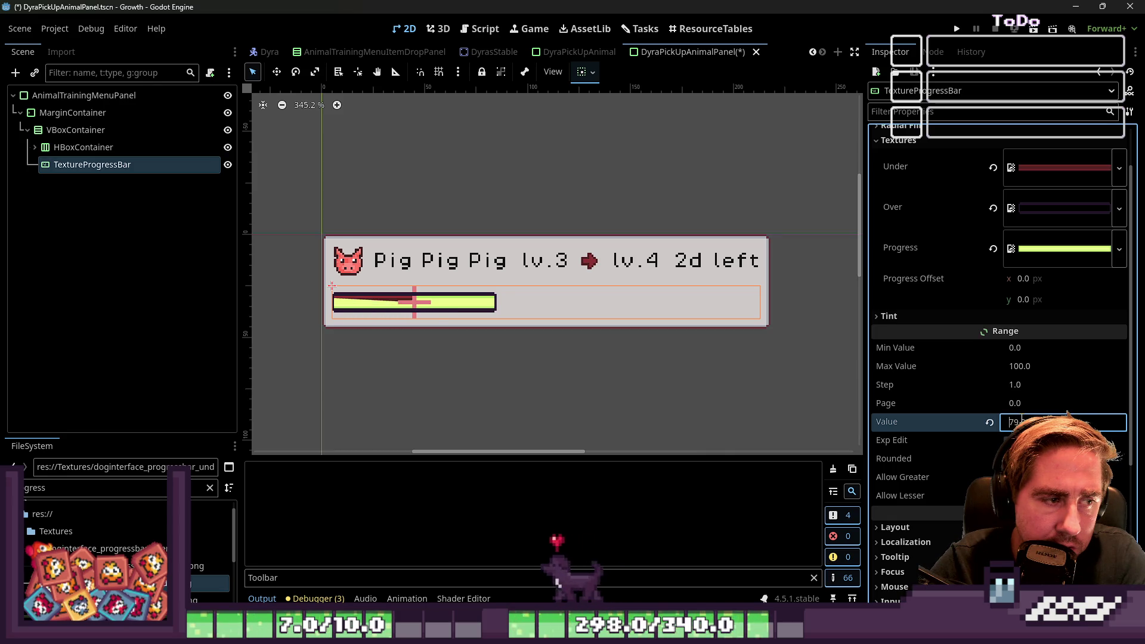
{"action": "left_click", "coordinate": [988, 421]}
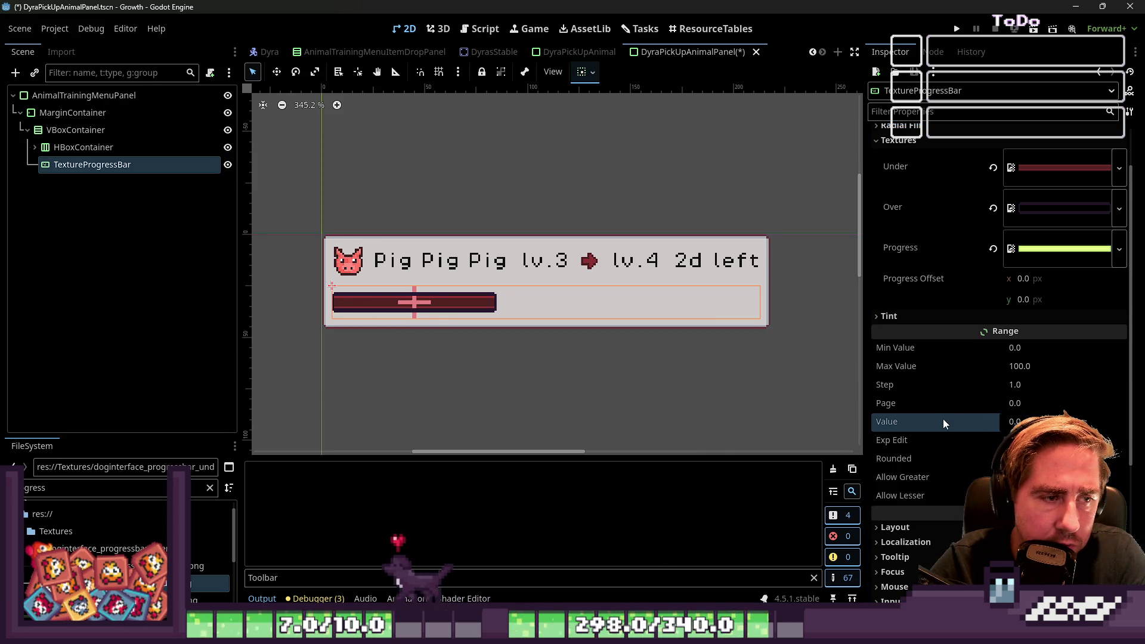
Step: Reselect the TextureProgressBar and change the FileSystem filter to 'rl'
{"action": "left_click", "coordinate": [84, 148]}
{"action": "left_click", "coordinate": [100, 169]}
{"action": "right_click", "coordinate": [99, 169]}
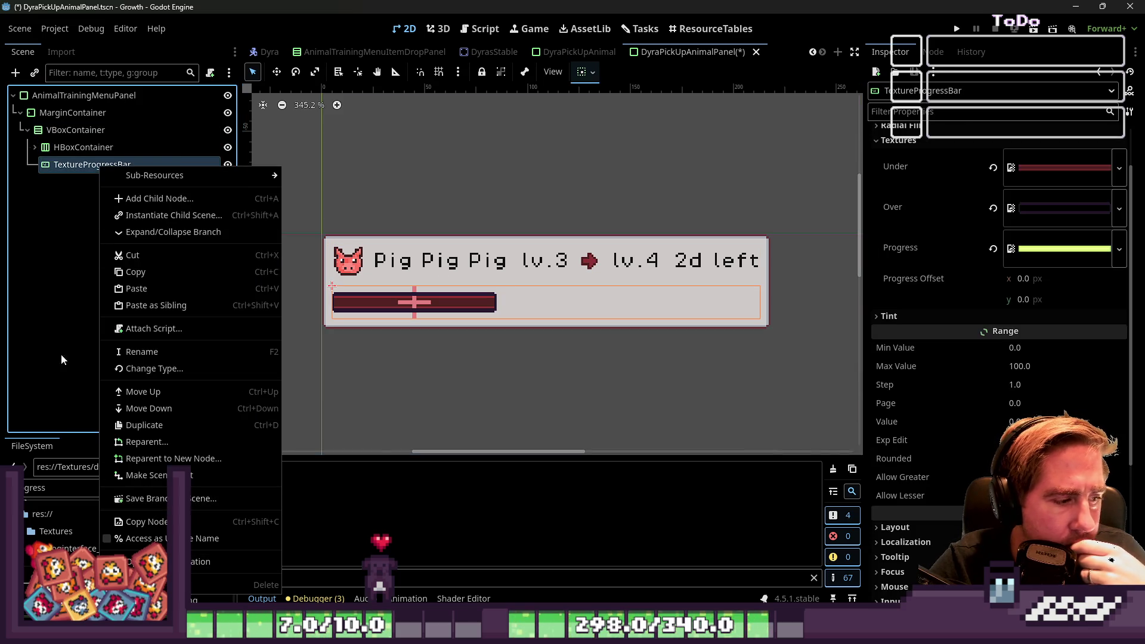
{"action": "left_click", "coordinate": [48, 238]}
{"action": "left_click", "coordinate": [101, 488]}
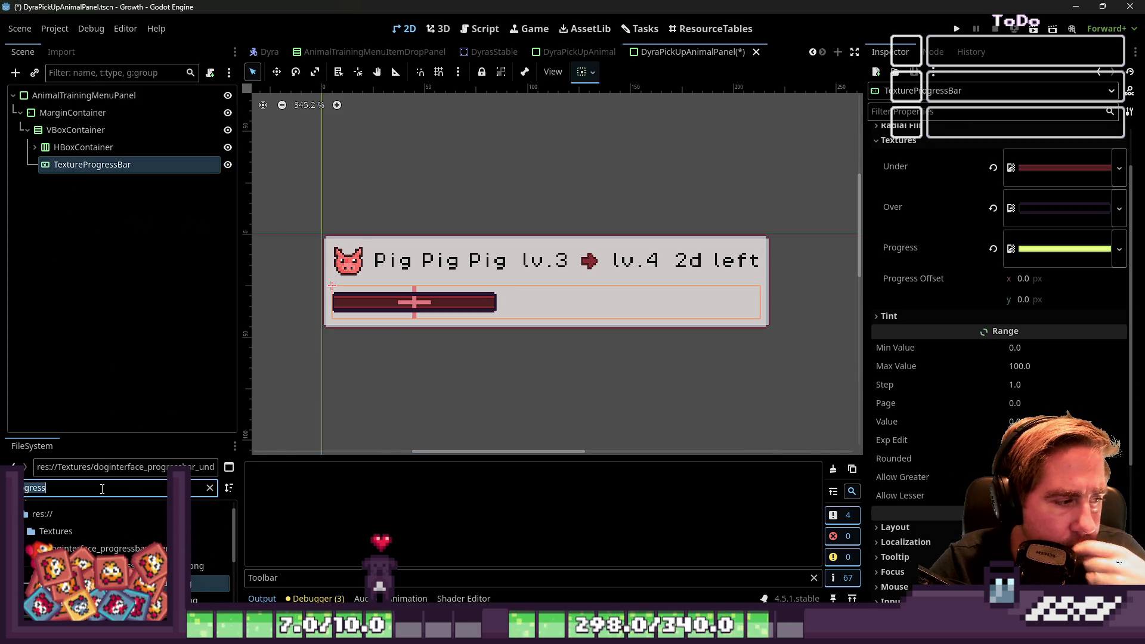
{"action": "key", "text": "ctrl+a"}
{"action": "key", "text": "BackSpace"}
{"action": "type", "text": "rl"}
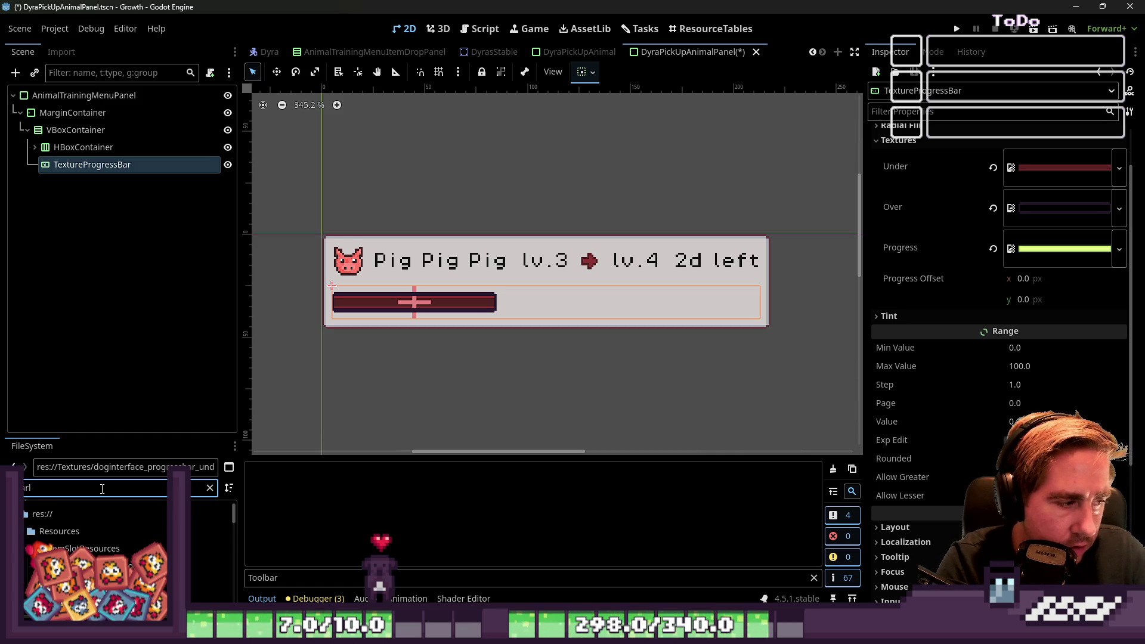
{"action": "scroll", "coordinate": [119, 537], "scroll_direction": "down", "scroll_amount": 5}
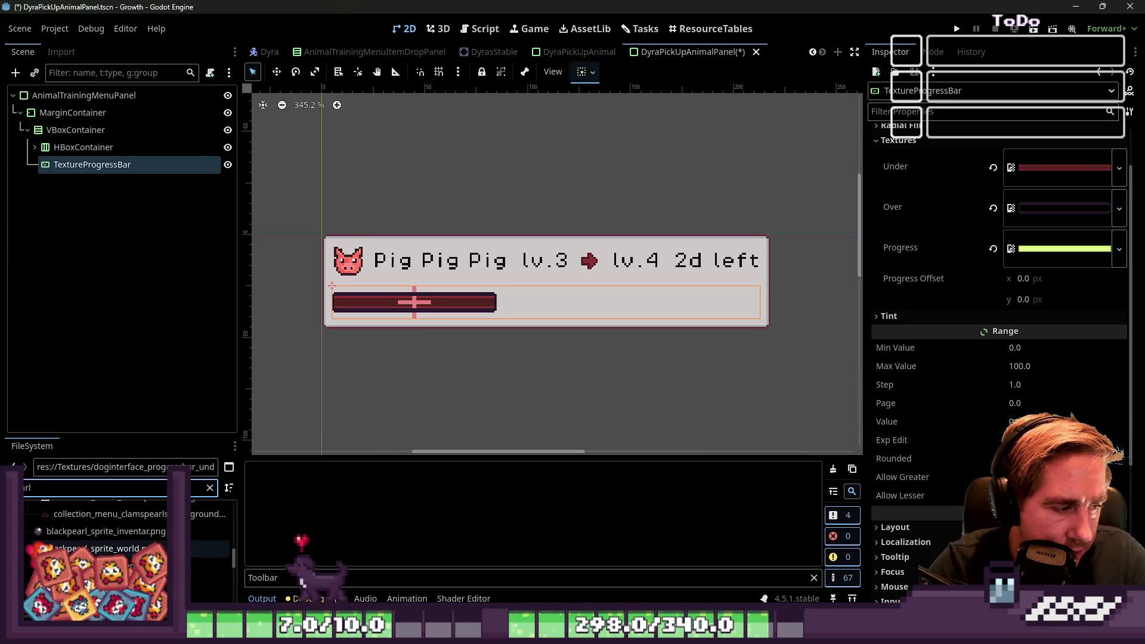
Step: Assign whitepearl_sprite_inventar.png to Under and greenpearl_sprite_inventar.png to Progress, and clear Over
{"action": "scroll", "coordinate": [119, 531], "scroll_direction": "down", "scroll_amount": 5}
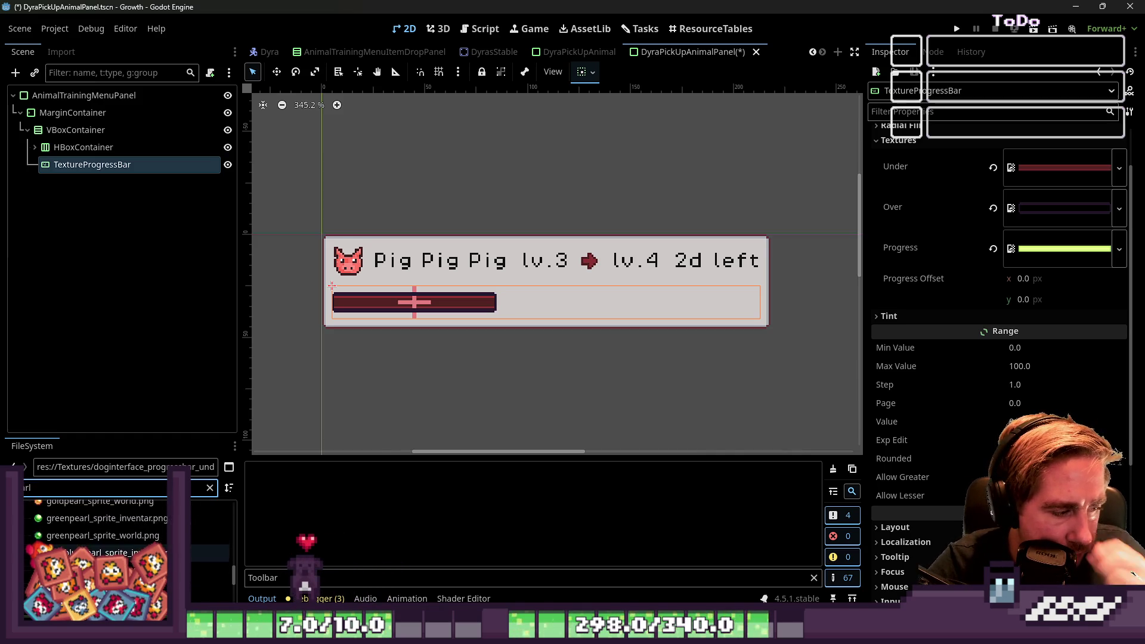
{"action": "scroll", "coordinate": [119, 537], "scroll_direction": "down", "scroll_amount": 2}
{"action": "mouse_move", "coordinate": [102, 549]}
{"action": "left_mouse_down"}
{"action": "mouse_move", "coordinate": [954, 268]}
{"action": "mouse_move", "coordinate": [993, 238]}
{"action": "mouse_move", "coordinate": [1027, 169]}
{"action": "left_mouse_up"}
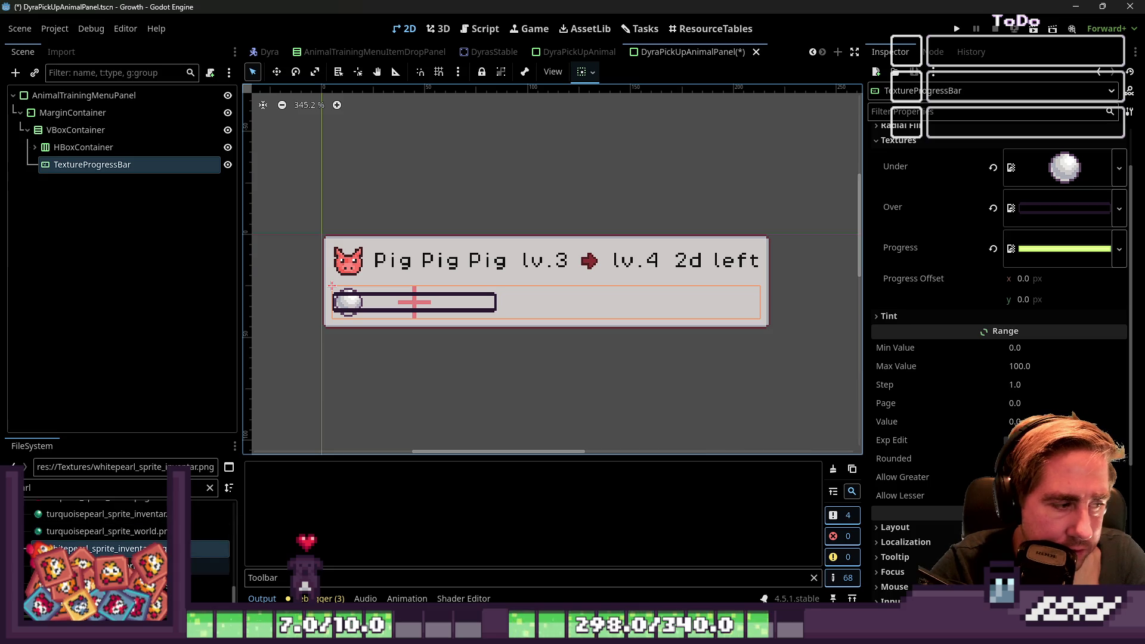
{"action": "left_click", "coordinate": [108, 577]}
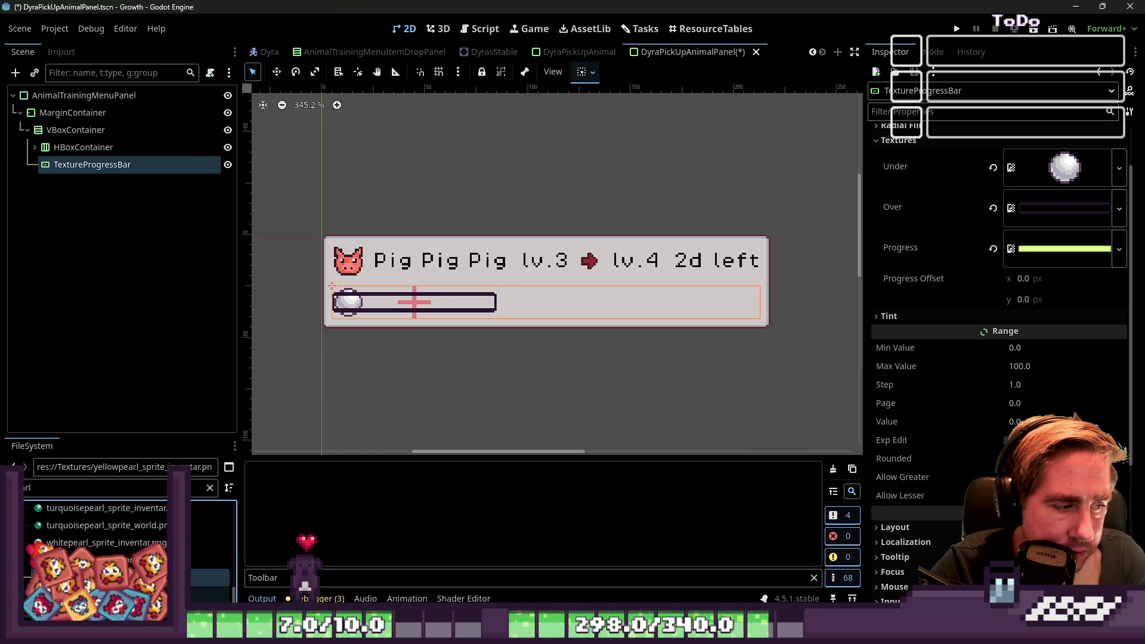
{"action": "scroll", "coordinate": [120, 537], "scroll_direction": "up", "scroll_amount": 5}
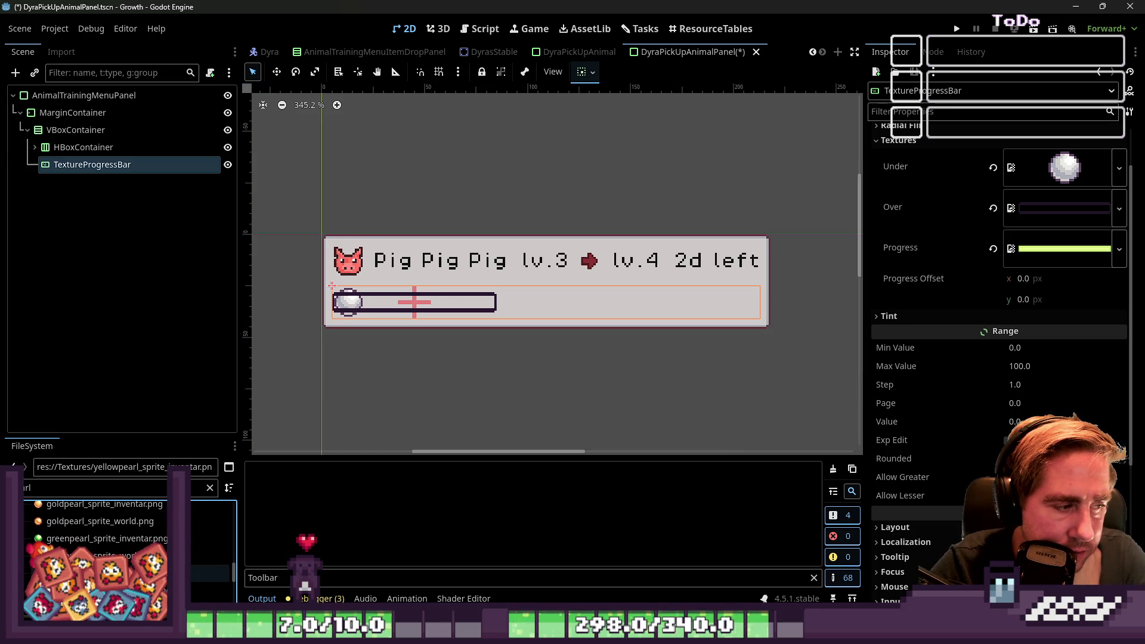
{"action": "left_click", "coordinate": [65, 540]}
{"action": "mouse_move", "coordinate": [65, 540]}
{"action": "left_mouse_down"}
{"action": "mouse_move", "coordinate": [477, 417]}
{"action": "mouse_move", "coordinate": [948, 299]}
{"action": "mouse_move", "coordinate": [1050, 250]}
{"action": "left_mouse_up"}
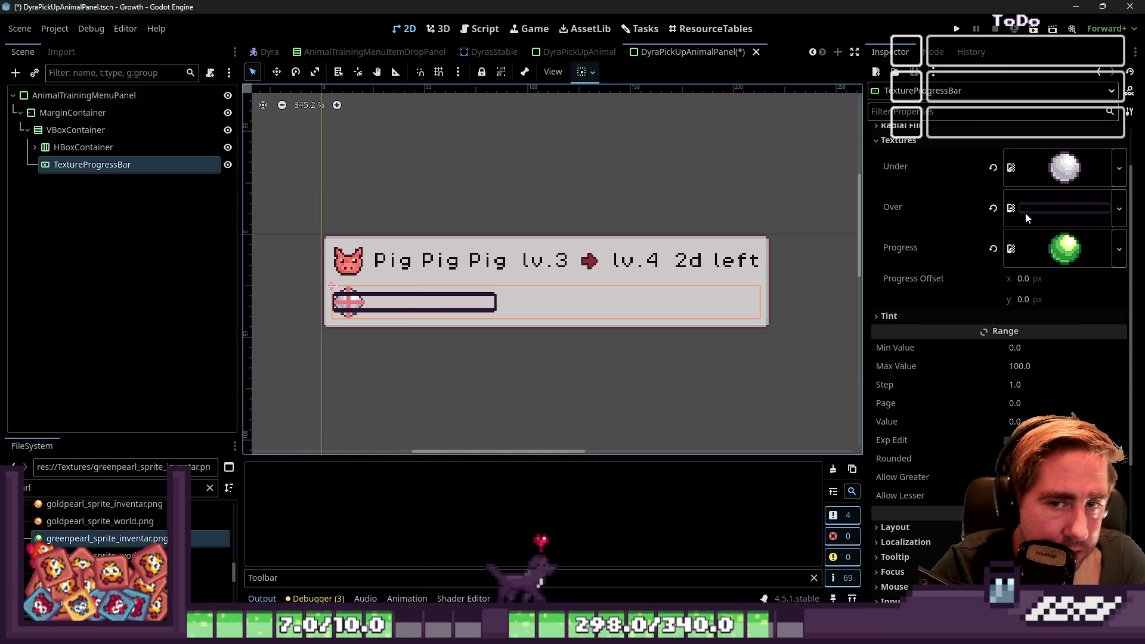
{"action": "left_click", "coordinate": [993, 209]}
{"action": "left_click", "coordinate": [82, 149]}
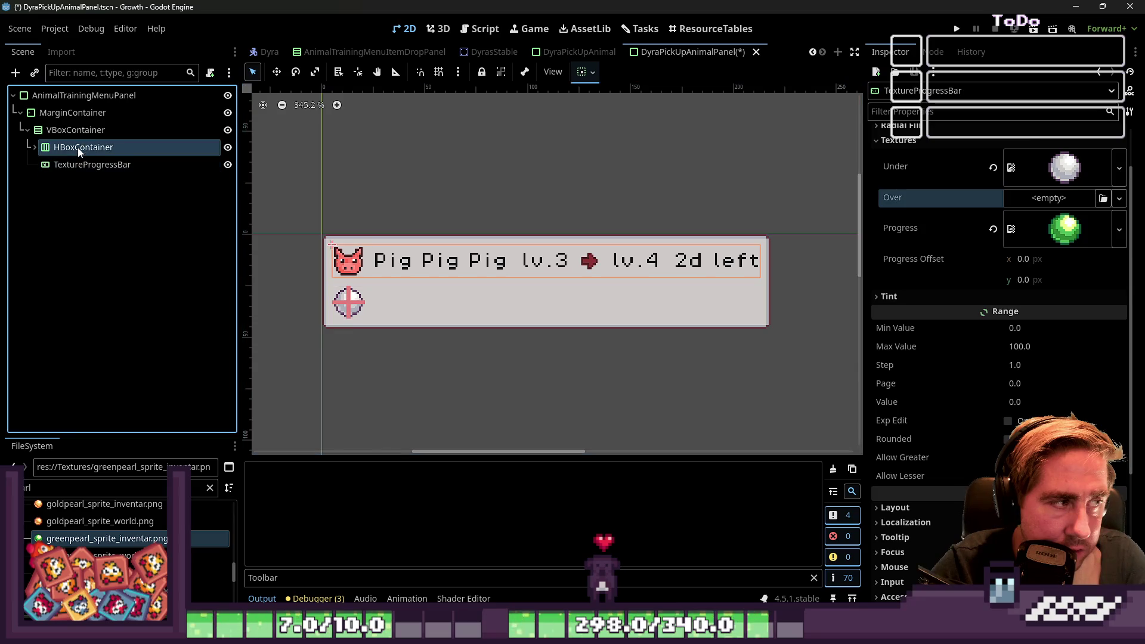
Step: Move the TextureProgressBar into the HBoxContainer row, hide the 2d left label and show take
{"action": "left_click", "coordinate": [62, 165]}
{"action": "left_click_drag", "start_coordinate": [62, 166], "coordinate": [81, 149]}
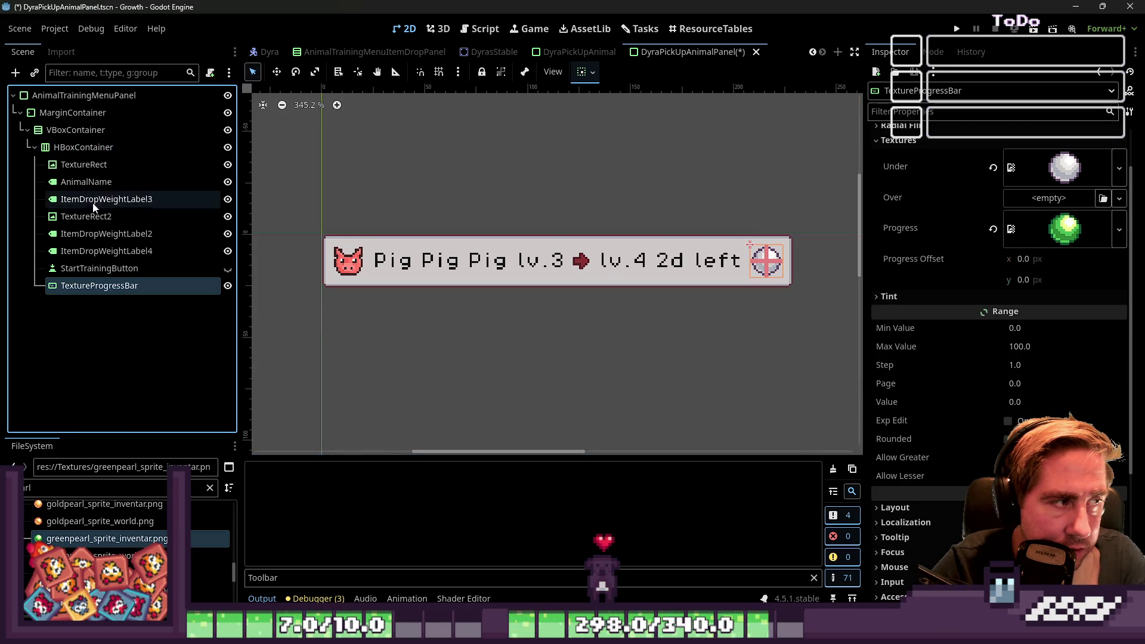
{"action": "left_click", "coordinate": [228, 269]}
{"action": "left_click", "coordinate": [228, 269]}
{"action": "left_click", "coordinate": [228, 252]}
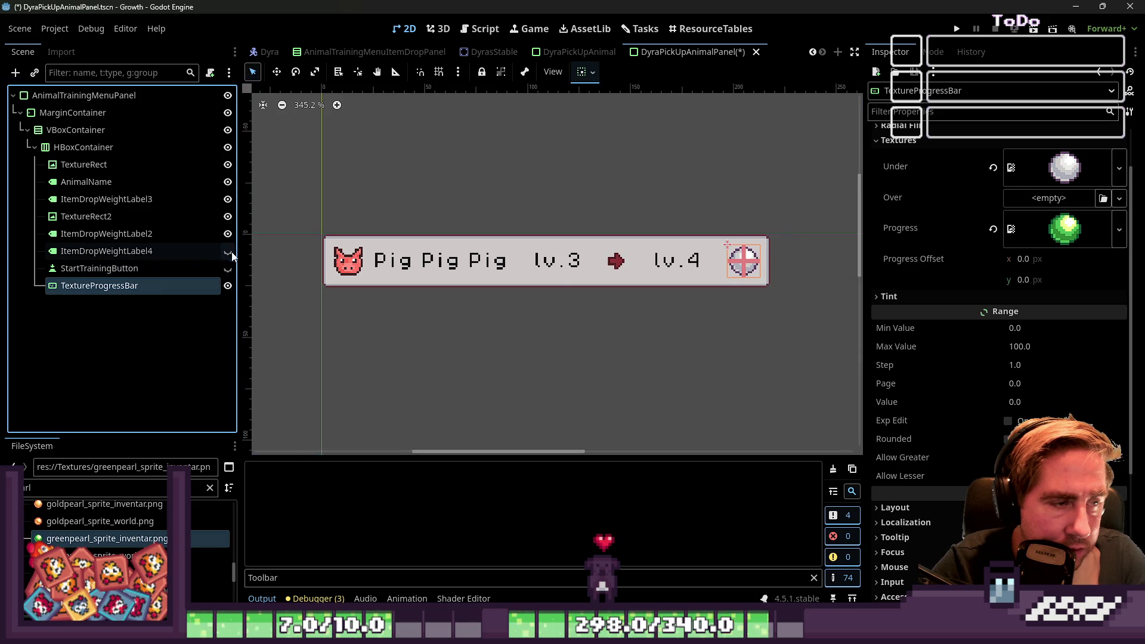
{"action": "left_click", "coordinate": [228, 268]}
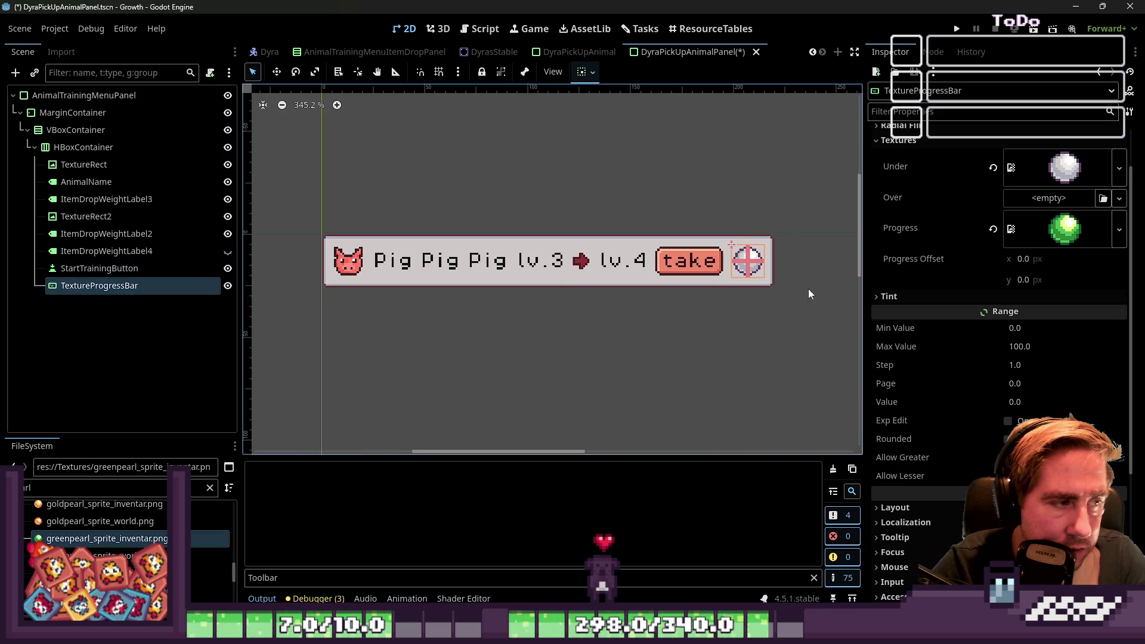
Step: Move the pearl indicator ahead of the take button with Ctrl+Up
{"action": "left_click_drag", "start_coordinate": [747, 260], "coordinate": [739, 263]}
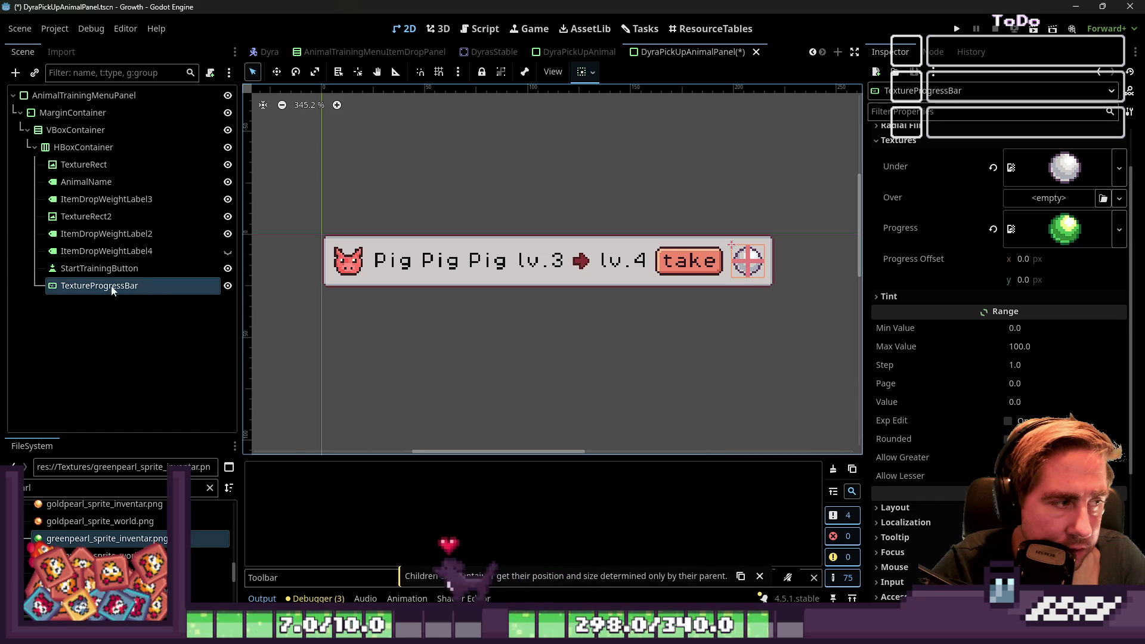
{"action": "key", "text": "ctrl+Up"}
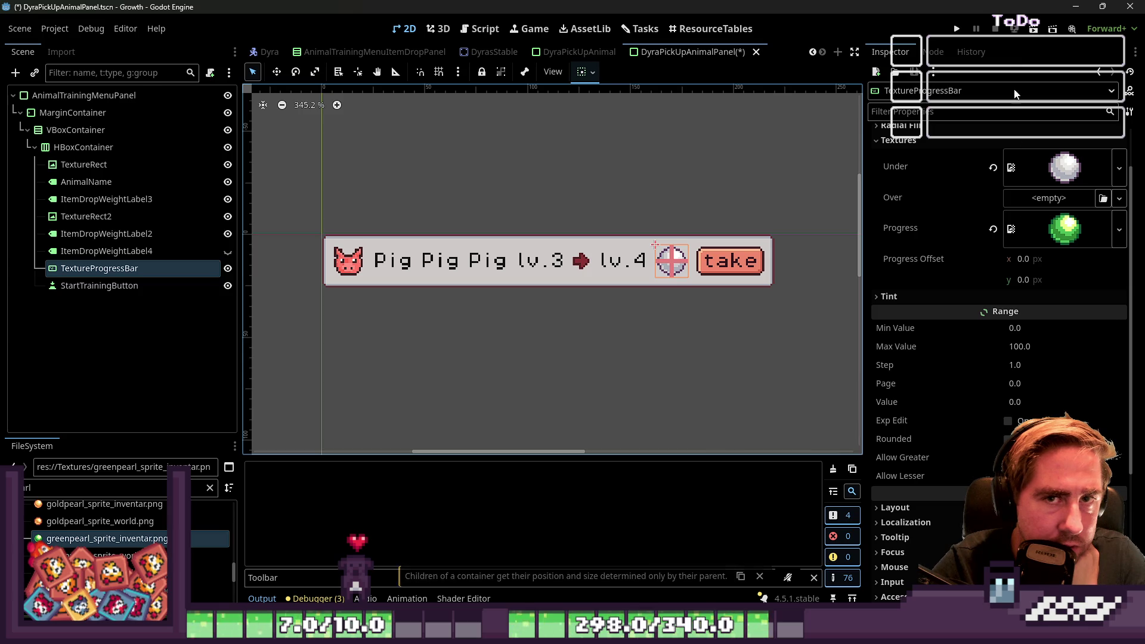
{"action": "left_click", "coordinate": [1019, 400]}
Step: Set the pearl indicator's Value to 26 and briefly toggle its tint colours
{"action": "type", "text": "26.0"}
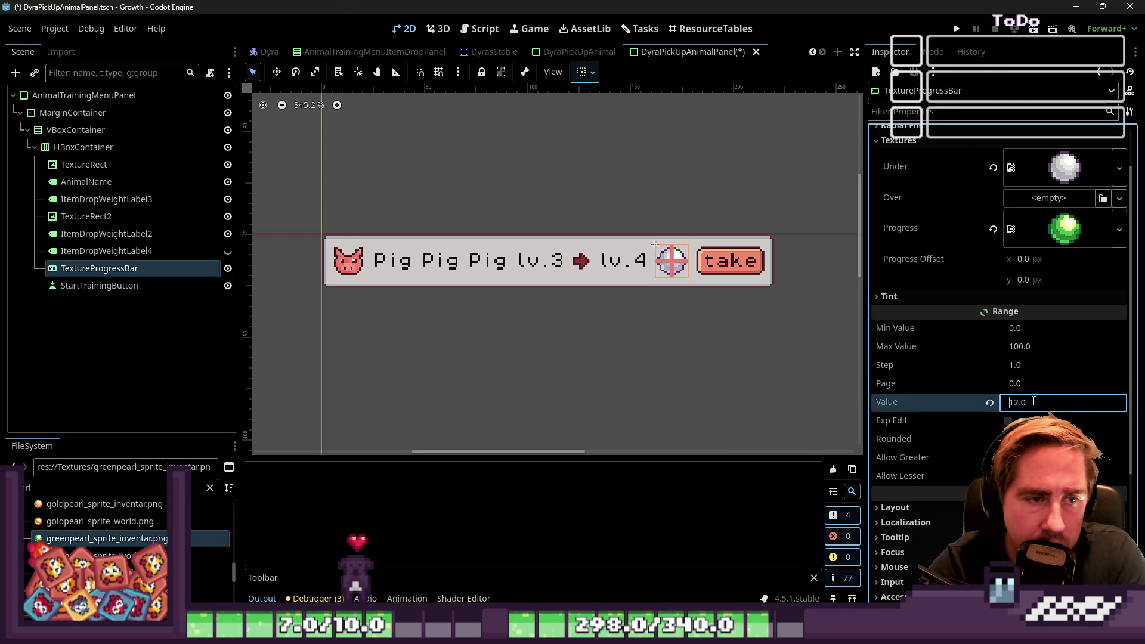
{"action": "scroll", "coordinate": [1034, 402], "scroll_direction": "up", "scroll_amount": 15}
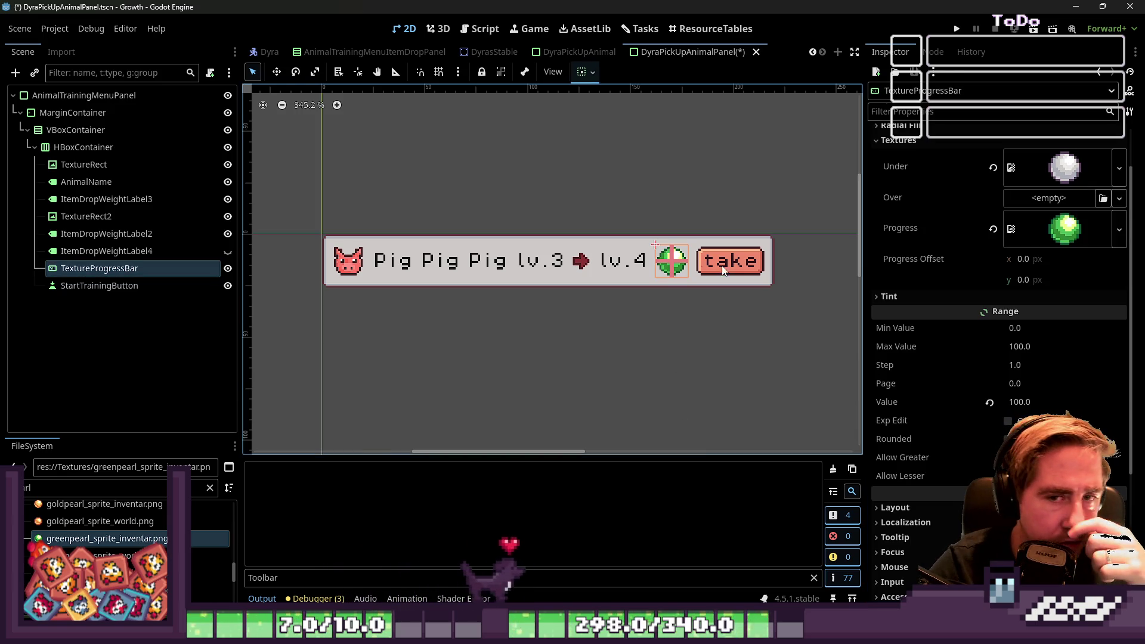
{"action": "left_click", "coordinate": [914, 296]}
{"action": "left_click", "coordinate": [913, 296]}
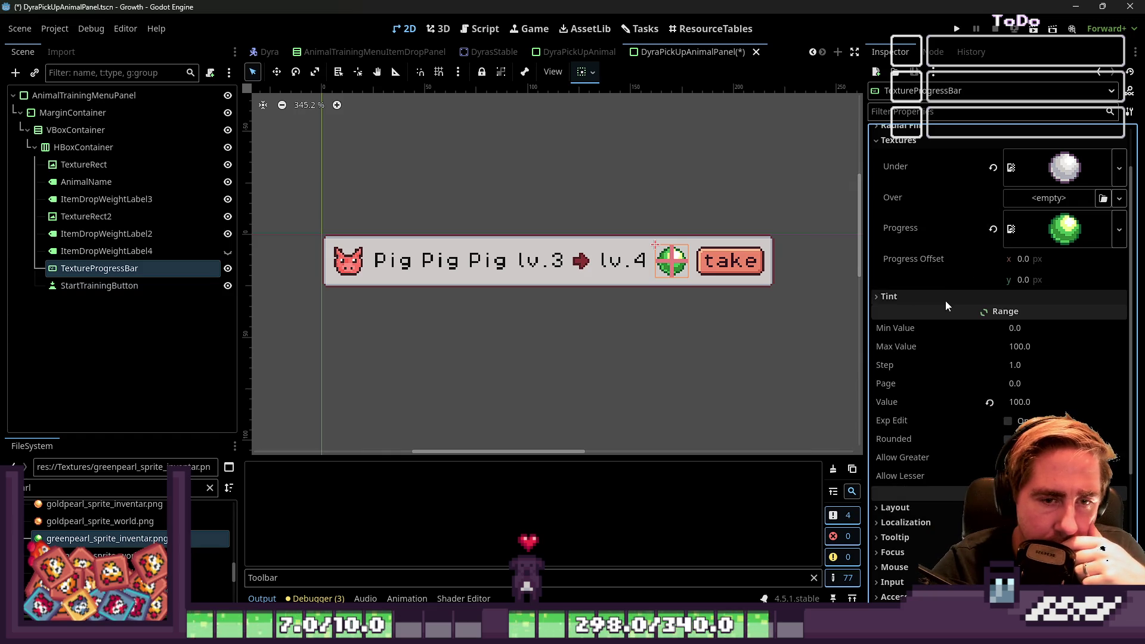
{"action": "scroll", "coordinate": [982, 251], "scroll_direction": "up", "scroll_amount": 1}
Step: Switch Fill Mode to 'Clockwise and Counter Clockwise' and lower the Value to preview a partial fill
{"action": "left_click", "coordinate": [1029, 151]}
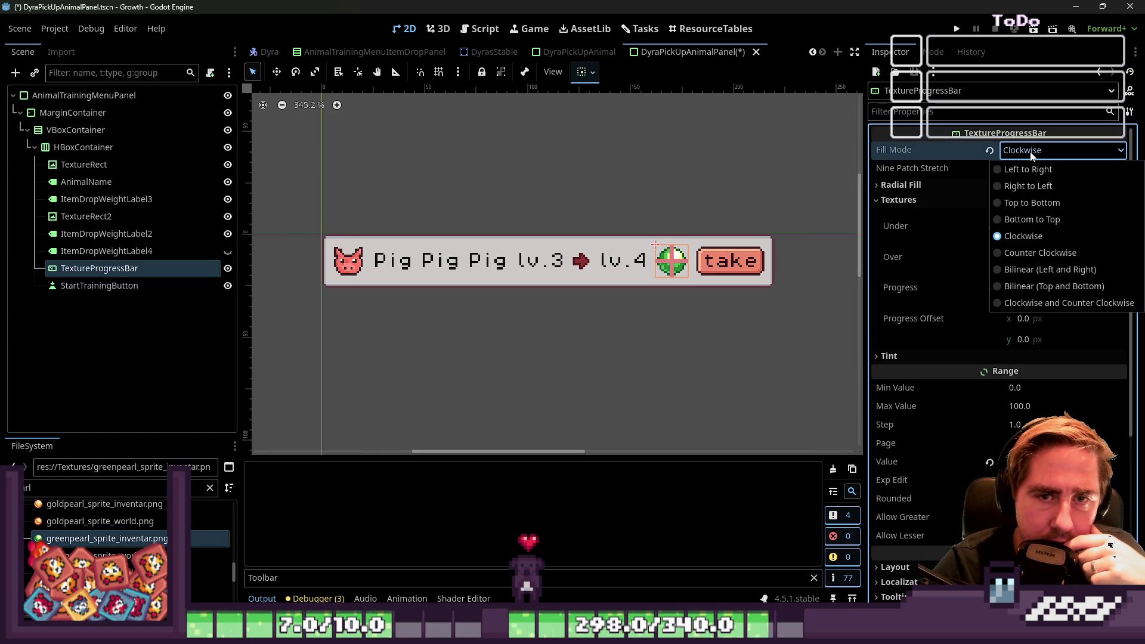
{"action": "left_click", "coordinate": [997, 305]}
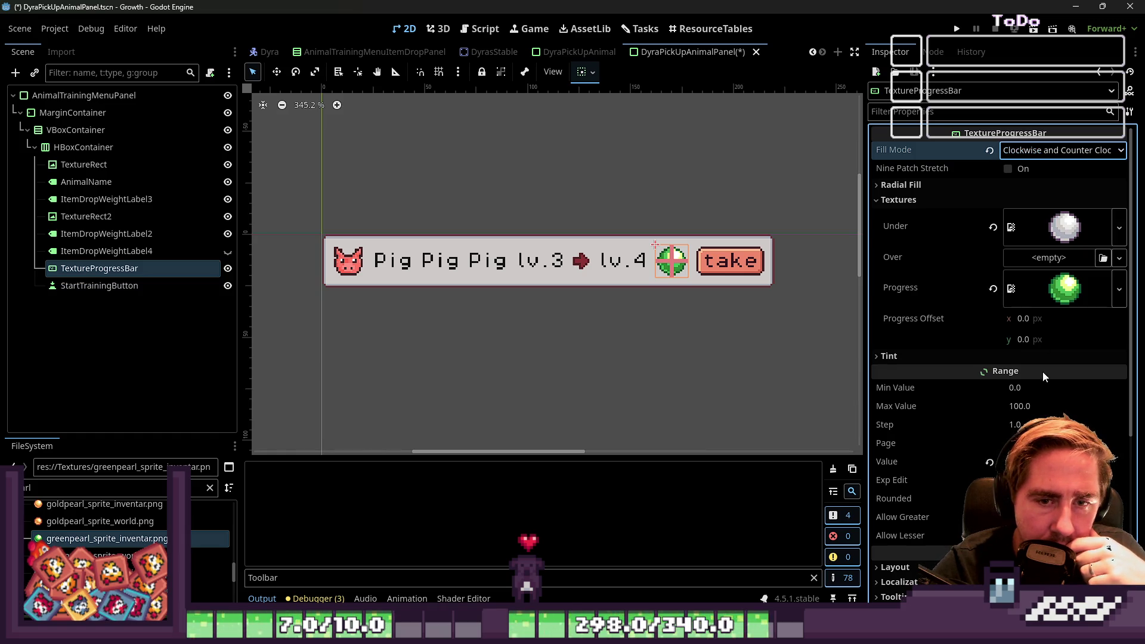
{"action": "left_click", "coordinate": [1050, 462]}
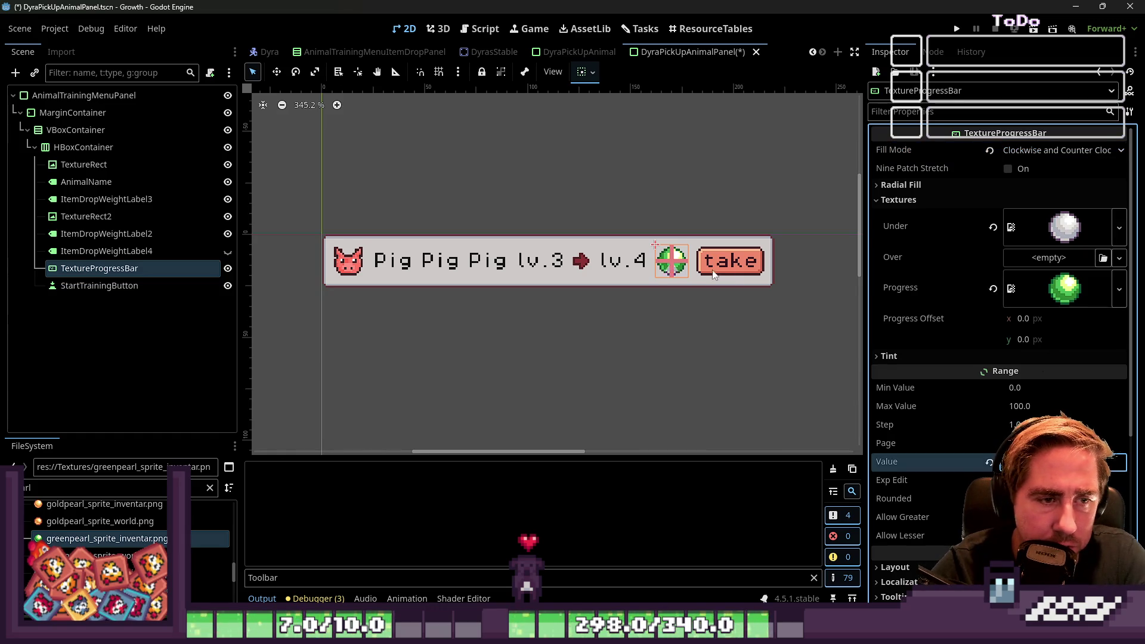
{"action": "scroll", "coordinate": [684, 256], "scroll_direction": "up", "scroll_amount": 4}
{"action": "scroll", "coordinate": [632, 242], "scroll_direction": "up", "scroll_amount": 2}
{"action": "key", "text": "Return"}
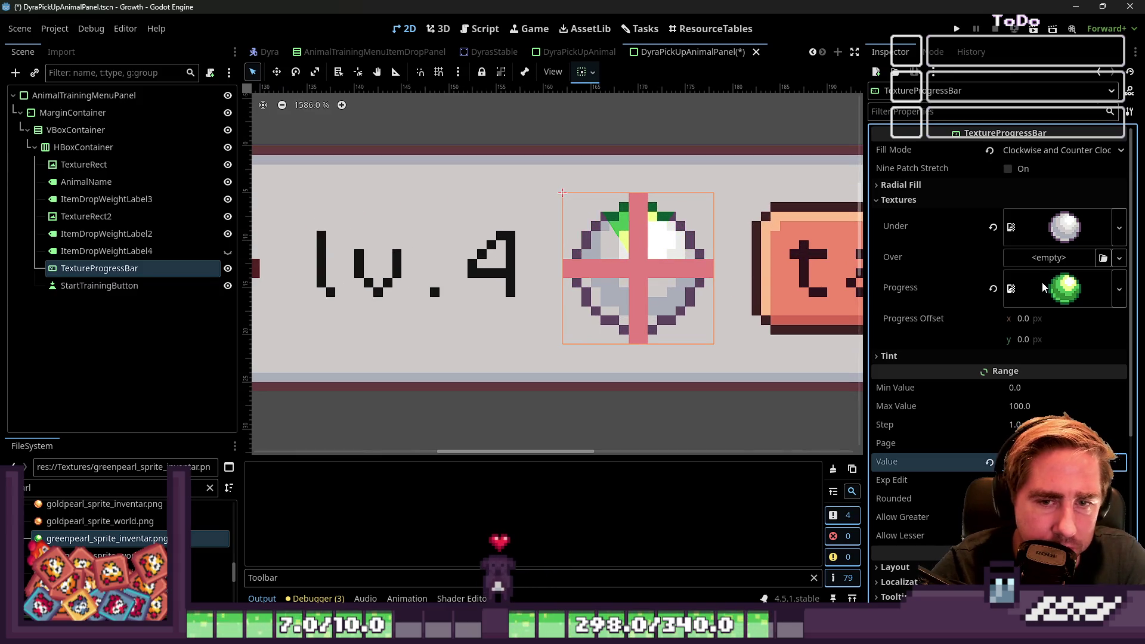
Step: Return Fill Mode to 'Clockwise' and leave the pearl shown full
{"action": "left_click", "coordinate": [1023, 154]}
{"action": "left_click", "coordinate": [1027, 233]}
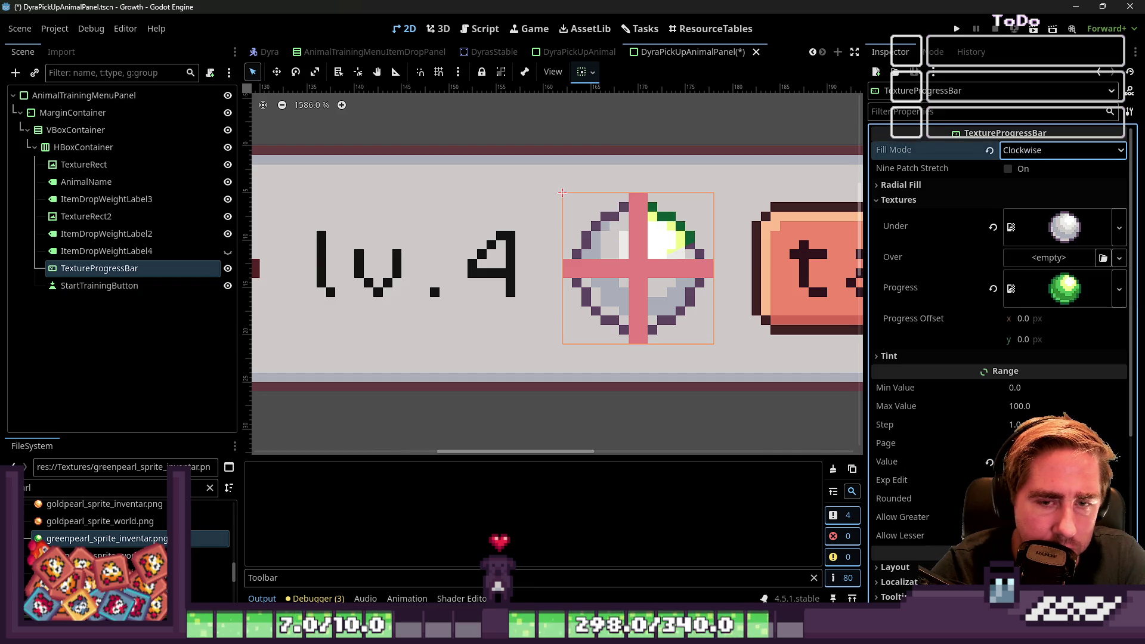
{"action": "left_click", "coordinate": [1056, 461]}
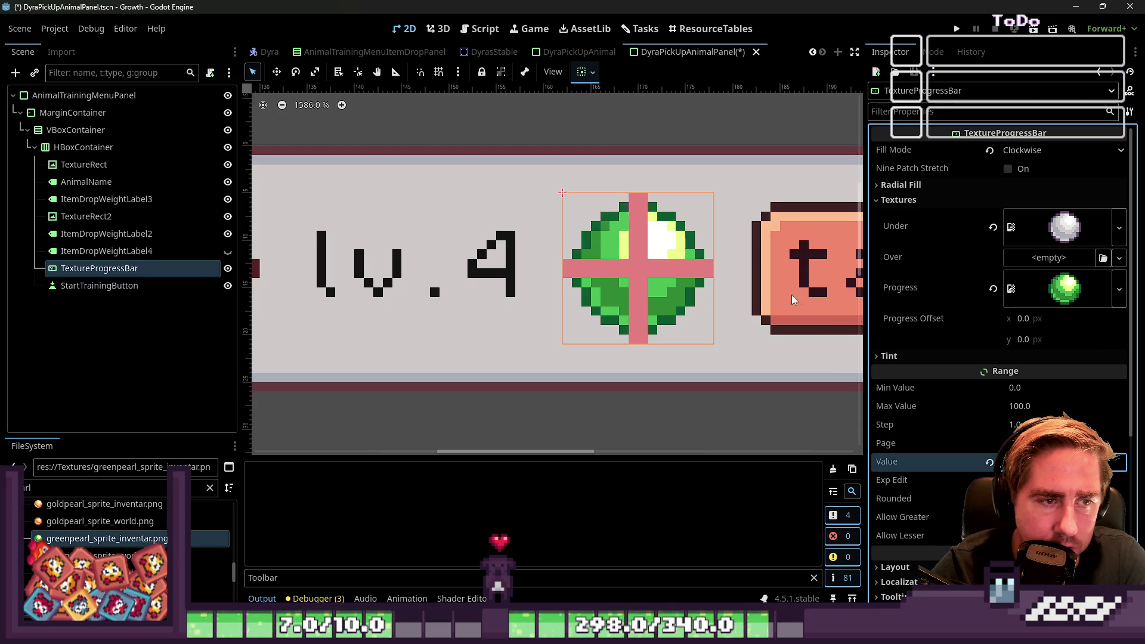
{"action": "scroll", "coordinate": [799, 304], "scroll_direction": "down", "scroll_amount": 9}
{"action": "left_click", "coordinate": [652, 188]}
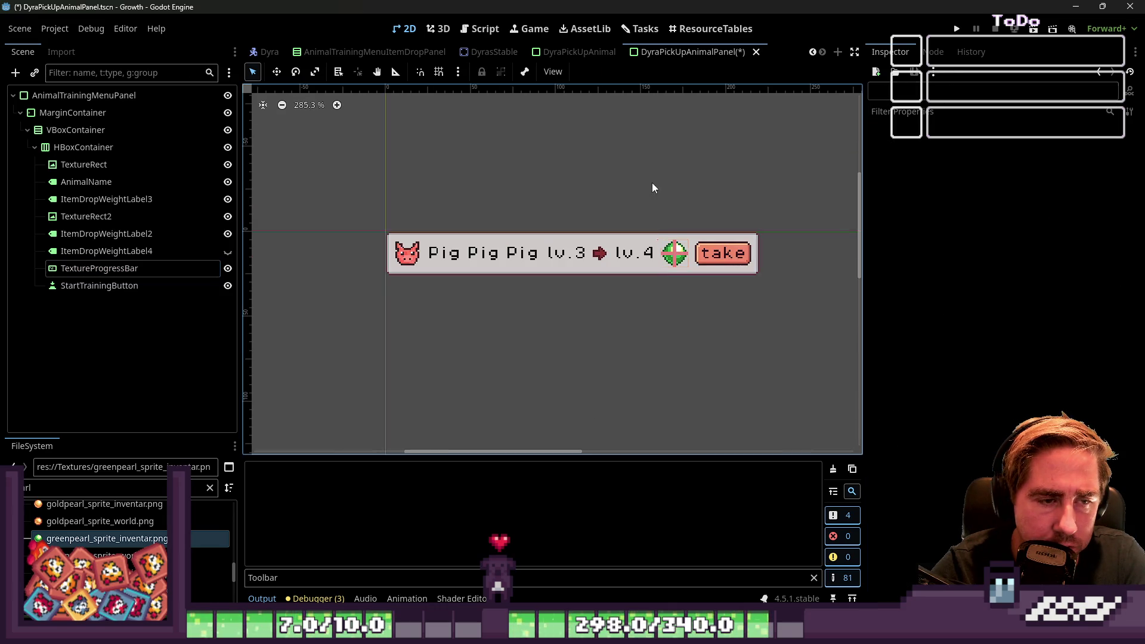
Step: Inspect the take button and the TextureProgressBar's signals
{"action": "left_click", "coordinate": [716, 256]}
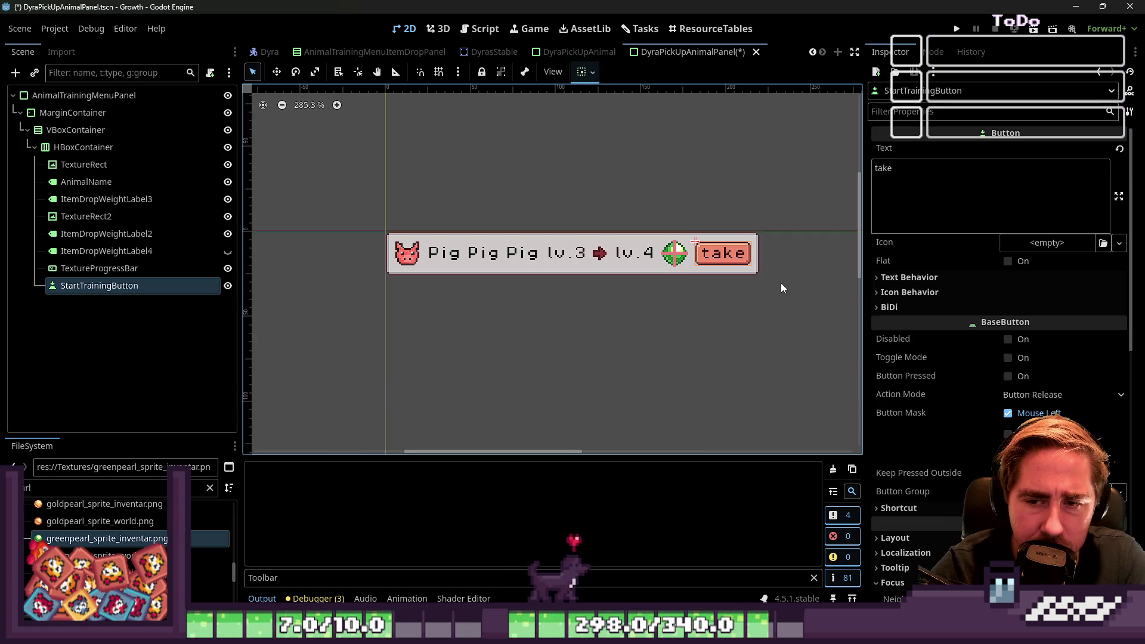
{"action": "left_click", "coordinate": [671, 250]}
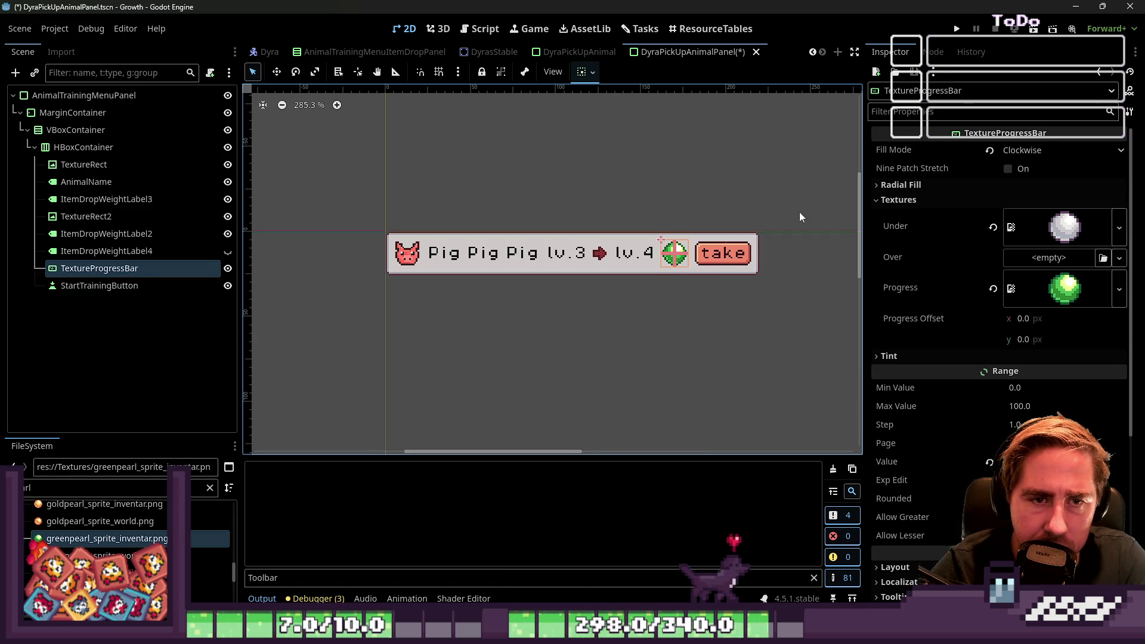
{"action": "left_click", "coordinate": [933, 52]}
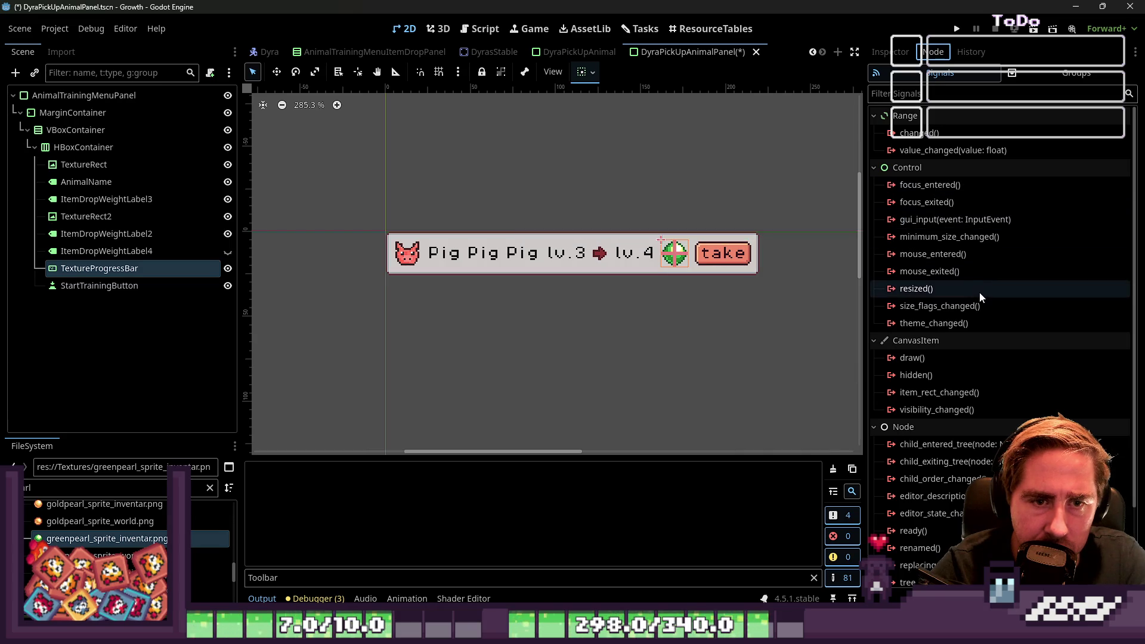
{"action": "scroll", "coordinate": [638, 273], "scroll_direction": "up", "scroll_amount": 4}
{"action": "left_click", "coordinate": [161, 304]}
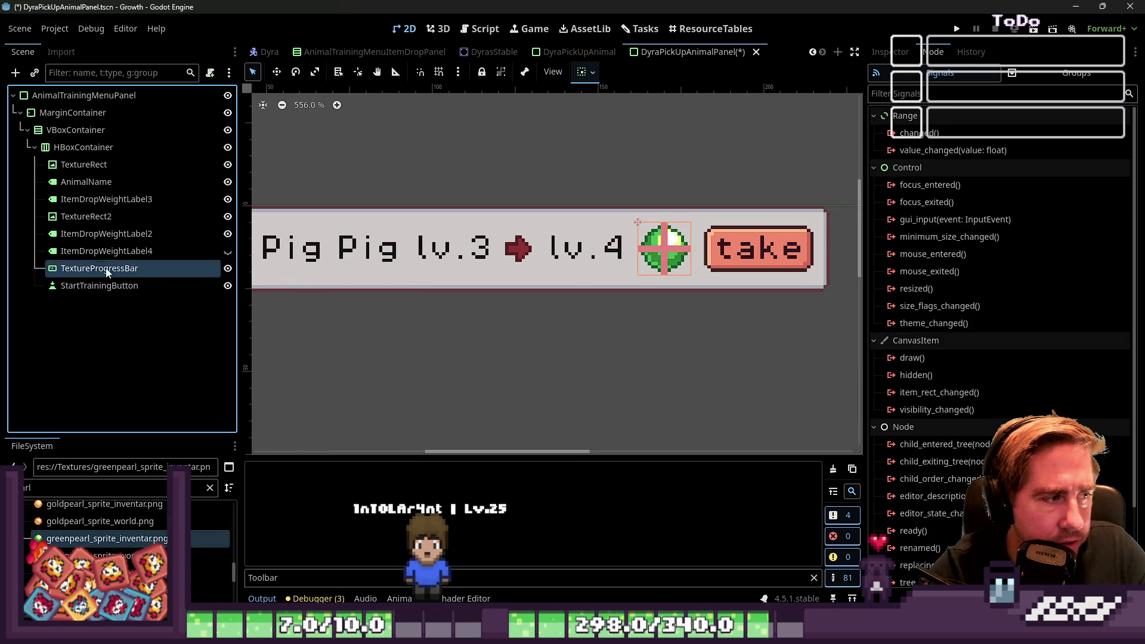
Step: Unhide ItemDropWeightLabel4, duplicate it, and place the copy inside TextureProgressBar over the pearl
{"action": "left_click", "coordinate": [228, 251]}
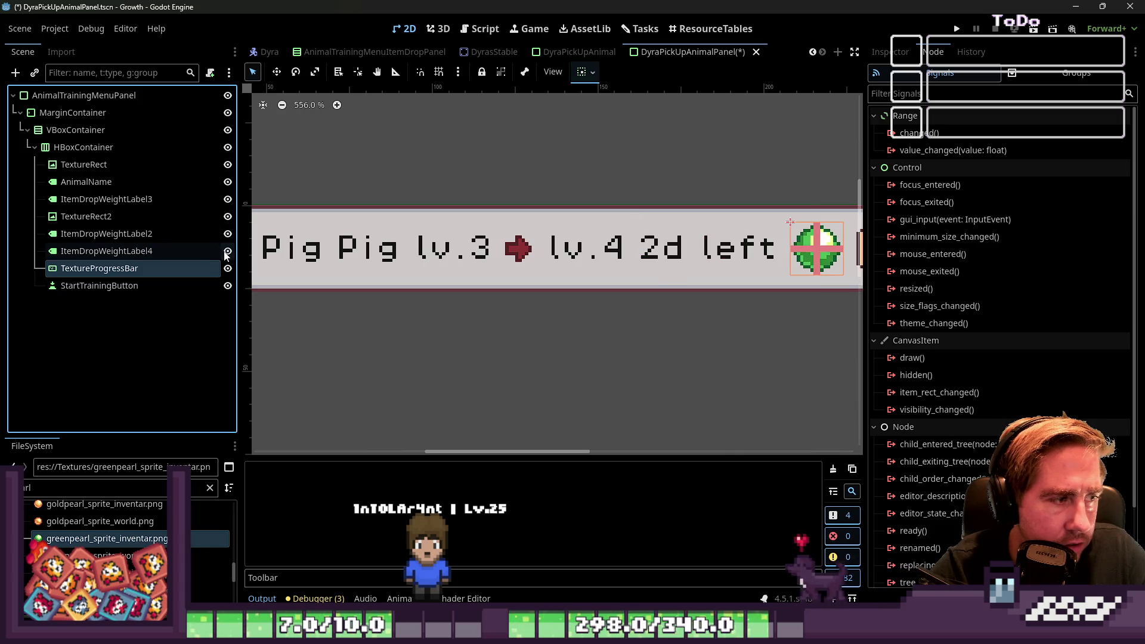
{"action": "left_click", "coordinate": [119, 254]}
{"action": "key", "text": "ctrl+d"}
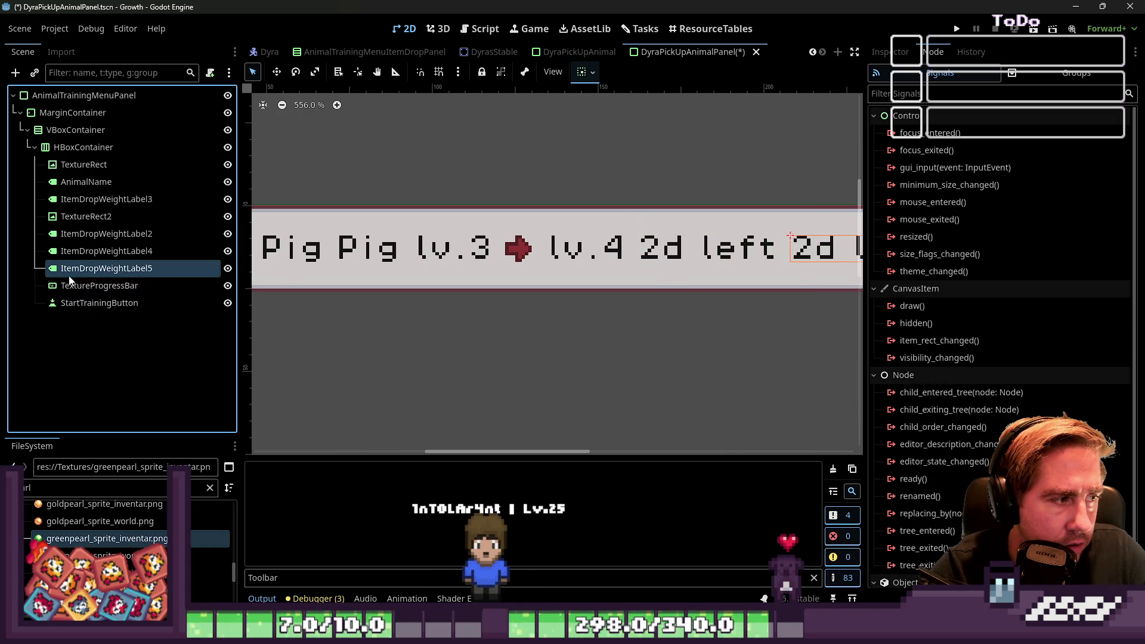
{"action": "left_click_drag", "start_coordinate": [73, 292], "coordinate": [75, 286]}
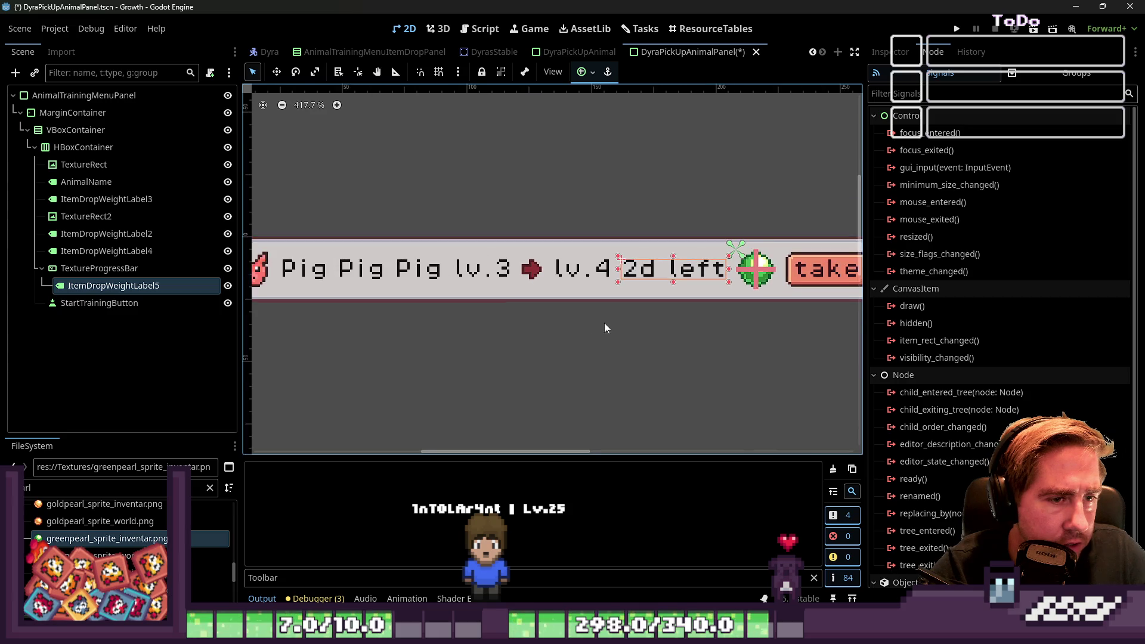
{"action": "left_click_drag", "start_coordinate": [603, 270], "coordinate": [663, 279]}
Step: Delete the original ItemDropWeightLabel4 and select the copy ItemDropWeightLabel5
{"action": "left_click", "coordinate": [128, 253]}
{"action": "left_click", "coordinate": [228, 251]}
{"action": "left_click", "coordinate": [228, 251]}
{"action": "left_click", "coordinate": [154, 256]}
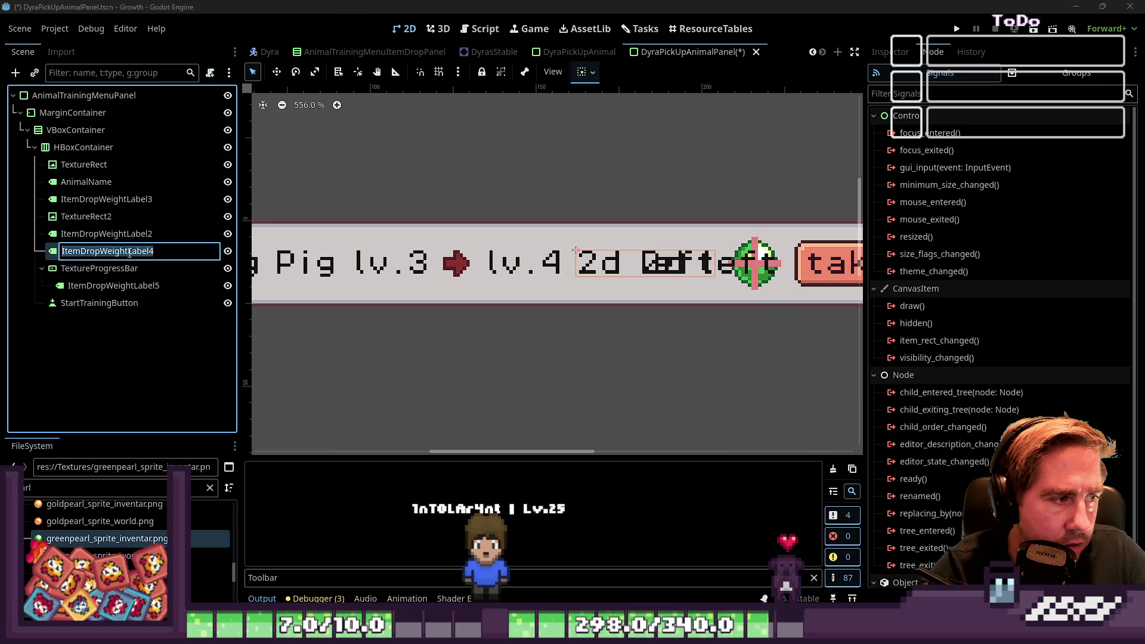
{"action": "key", "text": "Escape"}
{"action": "key", "text": "Delete"}
{"action": "key", "text": "Return"}
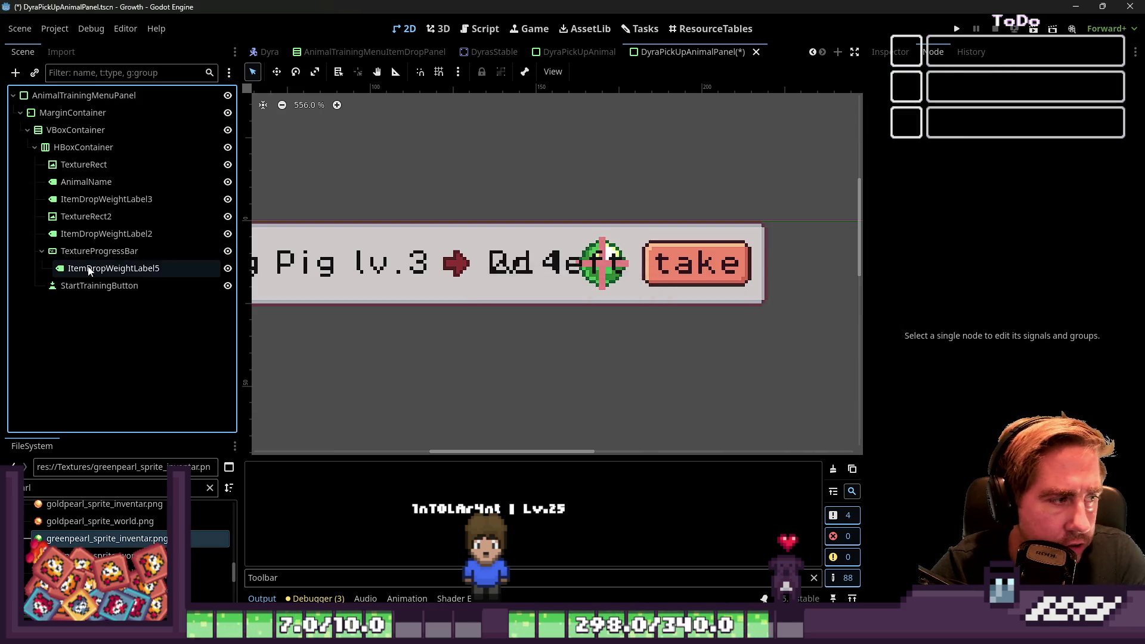
{"action": "left_click", "coordinate": [94, 268]}
Step: Trim ItemDropWeightLabel5's Text in the Inspector toward just the day count
{"action": "scroll", "coordinate": [545, 256], "scroll_direction": "up", "scroll_amount": 2}
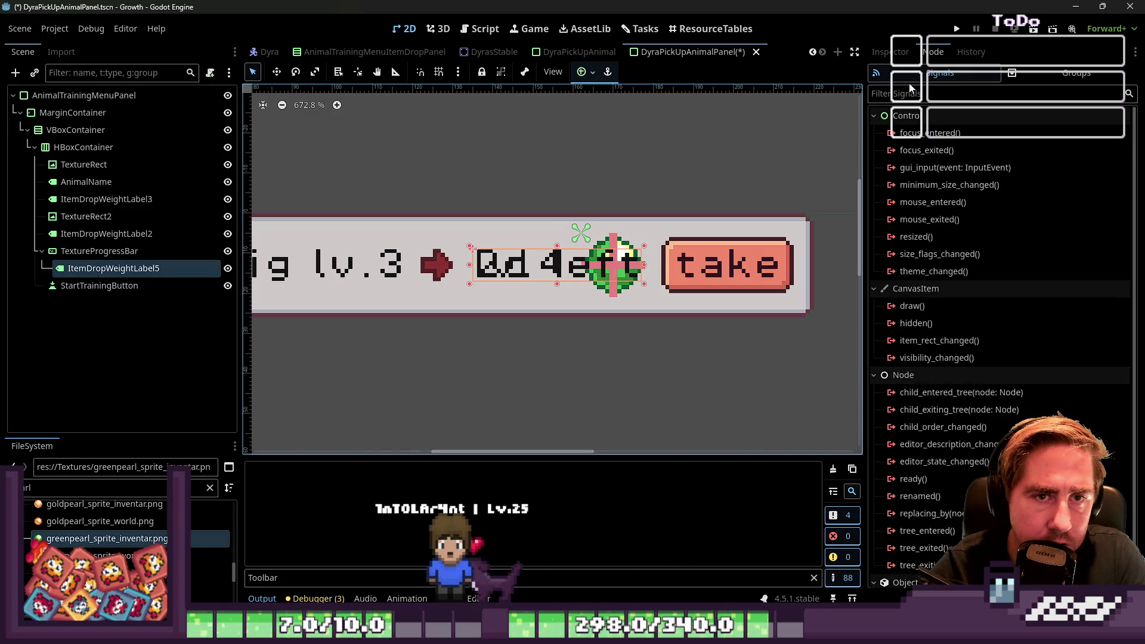
{"action": "left_click", "coordinate": [889, 52]}
{"action": "left_click", "coordinate": [903, 169]}
{"action": "key", "text": "BackSpace"}
{"action": "key", "text": "BackSpace"}
{"action": "key", "text": "BackSpace"}
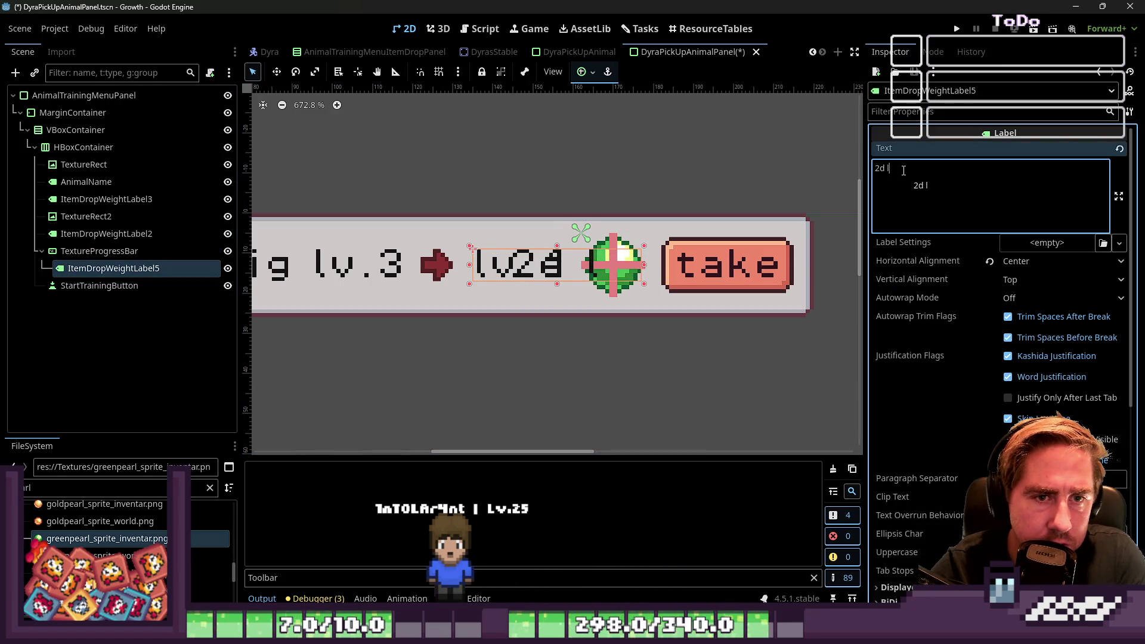
{"action": "scroll", "coordinate": [507, 247], "scroll_direction": "up", "scroll_amount": 3}
Step: Move the day label onto the pearl and gather its anchors at the pearl's centre
{"action": "left_click", "coordinate": [277, 74]}
{"action": "mouse_move", "coordinate": [478, 273]}
{"action": "left_mouse_down"}
{"action": "mouse_move", "coordinate": [548, 310]}
{"action": "mouse_move", "coordinate": [563, 279]}
{"action": "left_mouse_up"}
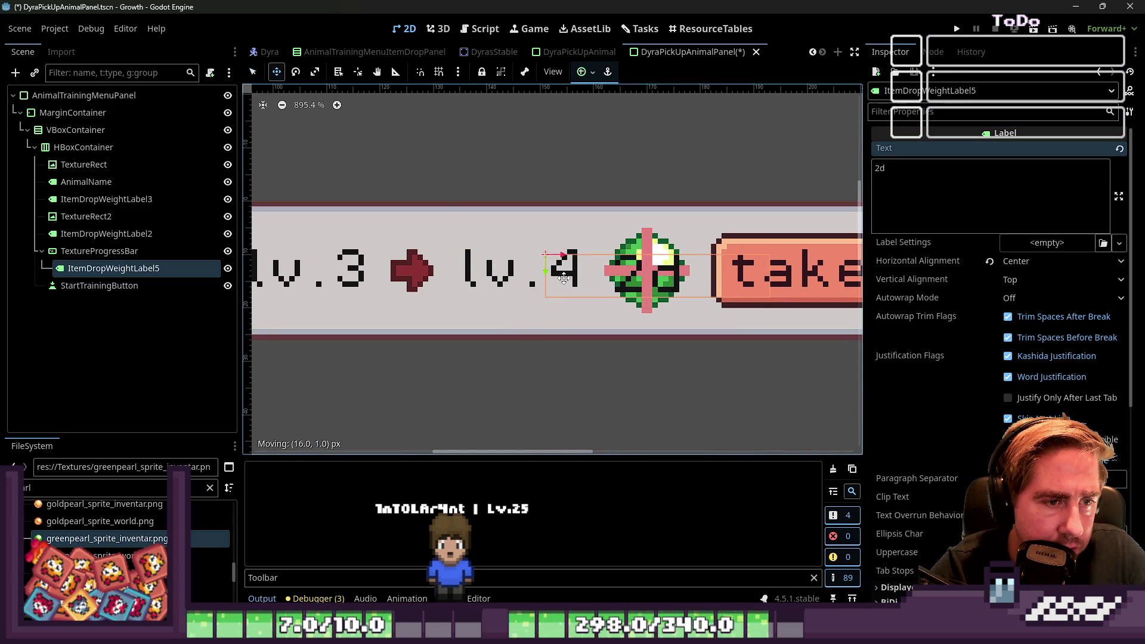
{"action": "left_click", "coordinate": [912, 214]}
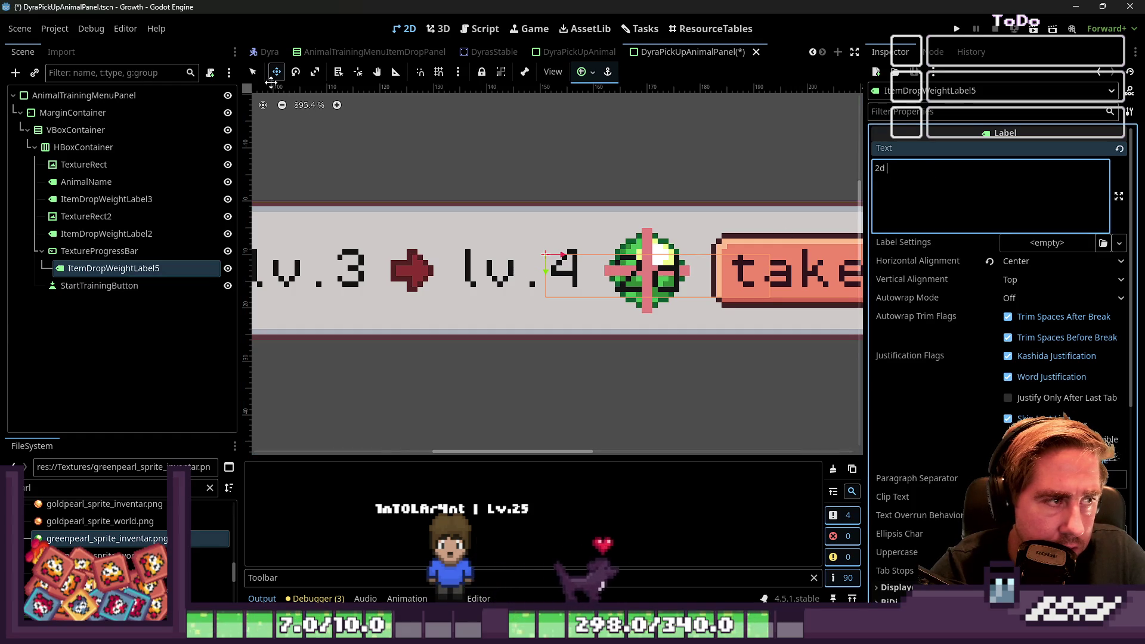
{"action": "left_click", "coordinate": [253, 72]}
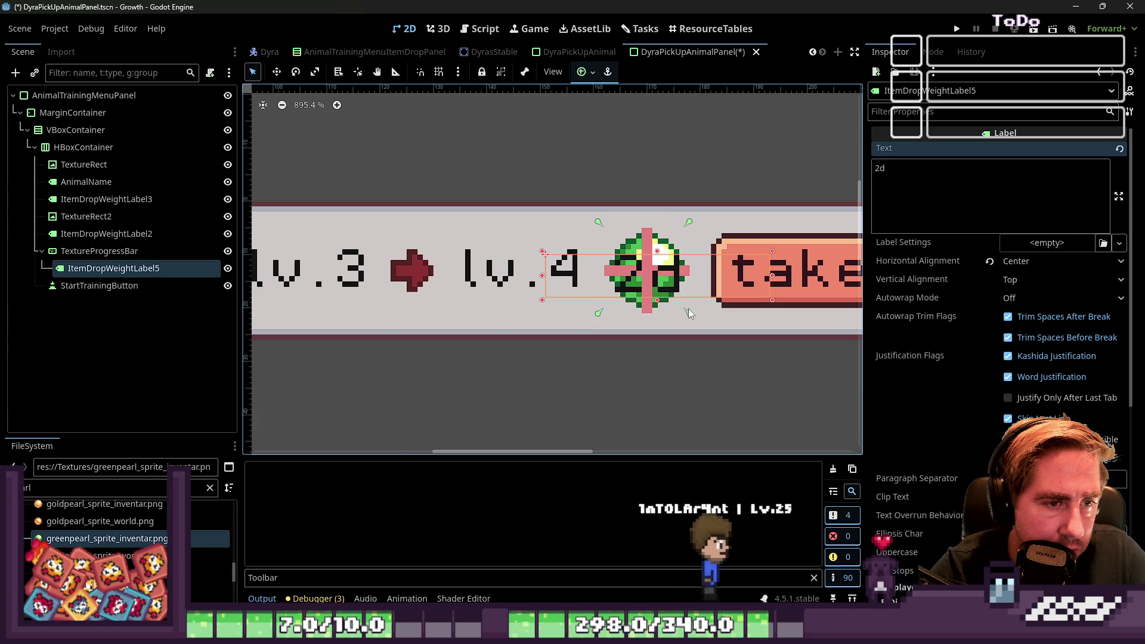
{"action": "left_click_drag", "start_coordinate": [688, 311], "coordinate": [695, 319]}
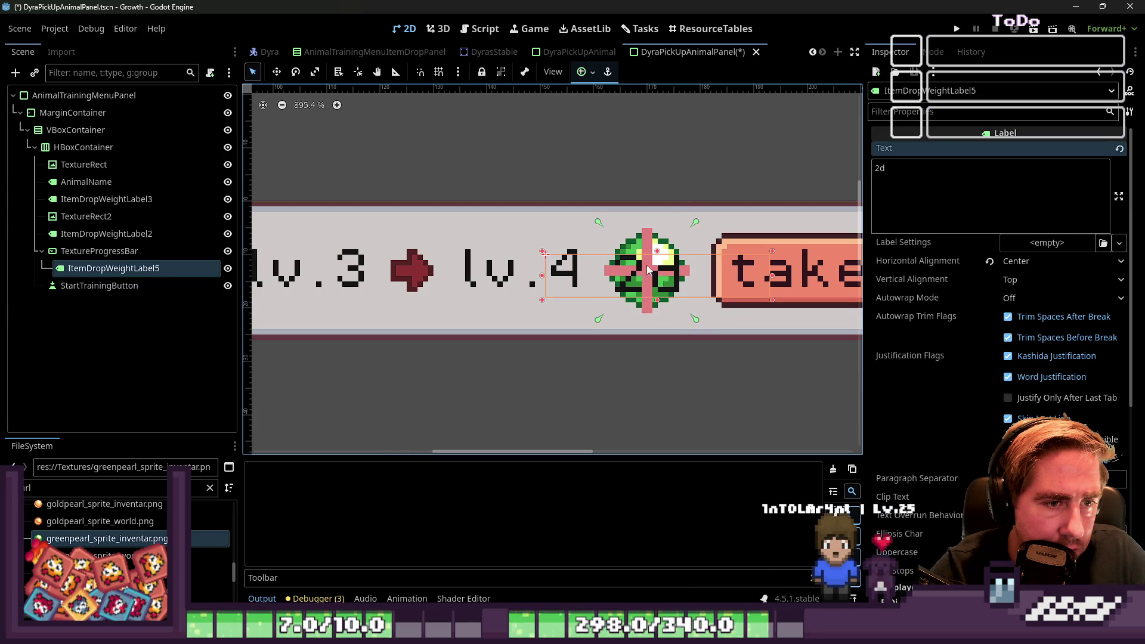
{"action": "mouse_move", "coordinate": [599, 222]}
{"action": "left_mouse_down"}
{"action": "mouse_move", "coordinate": [605, 238]}
{"action": "mouse_move", "coordinate": [599, 229]}
{"action": "mouse_move", "coordinate": [638, 235]}
{"action": "mouse_move", "coordinate": [650, 278]}
{"action": "left_mouse_up"}
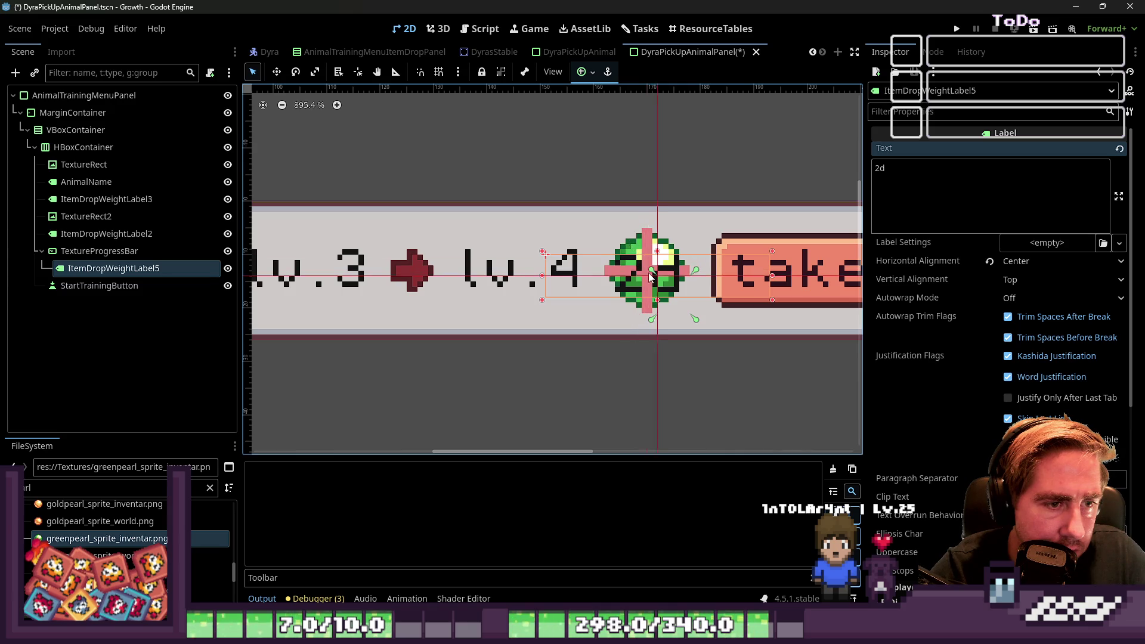
{"action": "left_click_drag", "start_coordinate": [696, 316], "coordinate": [647, 275]}
Step: Edit the label text again, typing 'eqqe' and erasing stray characters
{"action": "left_click", "coordinate": [900, 196]}
{"action": "type", "text": "eqqe"}
{"action": "key", "text": "BackSpace"}
{"action": "key", "text": "BackSpace"}
{"action": "key", "text": "BackSpace"}
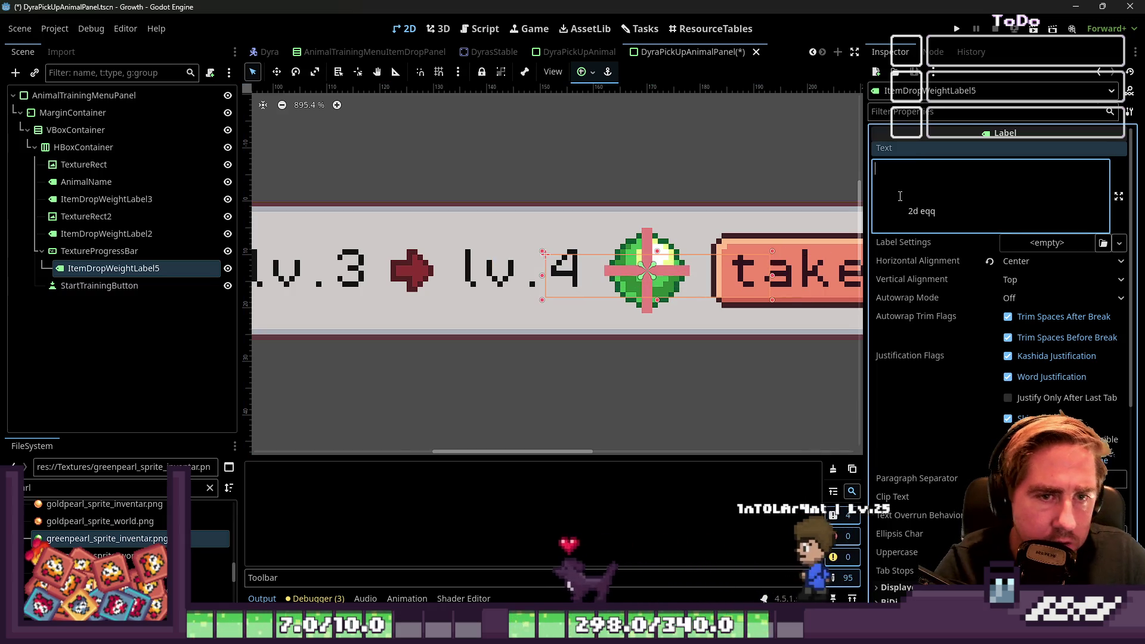
{"action": "key", "text": "BackSpace"}
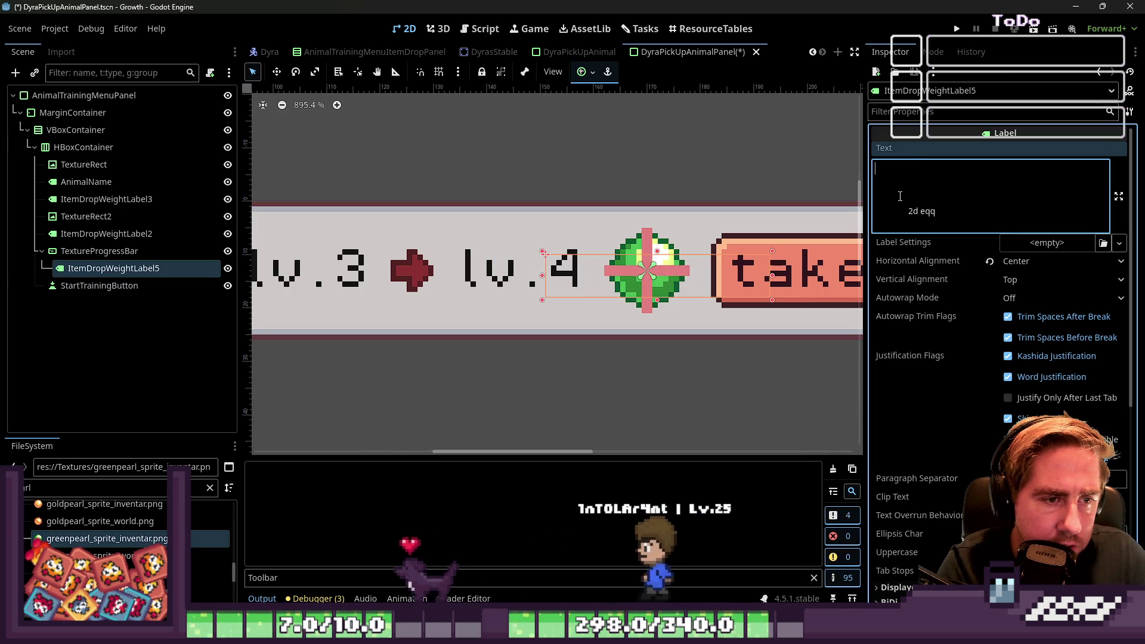